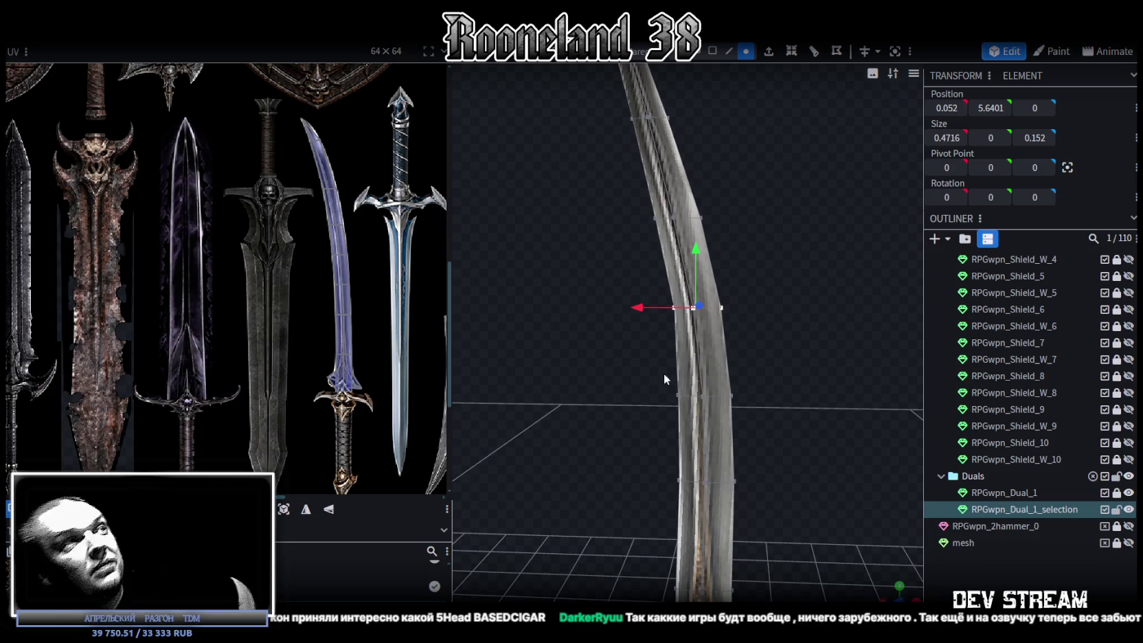
- Select the blade-tip edge vertices and slide them inward along X to narrow the tip
mouse_move(518, 427)
mouse_down()
mouse_move(663, 386)
mouse_move(736, 409)
mouse_move(610, 432)
mouse_move(618, 411)
mouse_move(587, 433)
mouse_move(629, 420)
mouse_move(589, 426)
mouse_move(598, 422)
mouse_move(591, 438)
mouse_move(746, 478)
mouse_move(635, 430)
mouse_move(659, 455)
mouse_move(788, 419)
mouse_move(575, 439)
mouse_move(554, 385)
mouse_move(548, 407)
mouse_move(559, 407)
mouse_move(583, 462)
mouse_move(580, 431)
mouse_move(602, 462)
mouse_move(595, 447)
mouse_up()
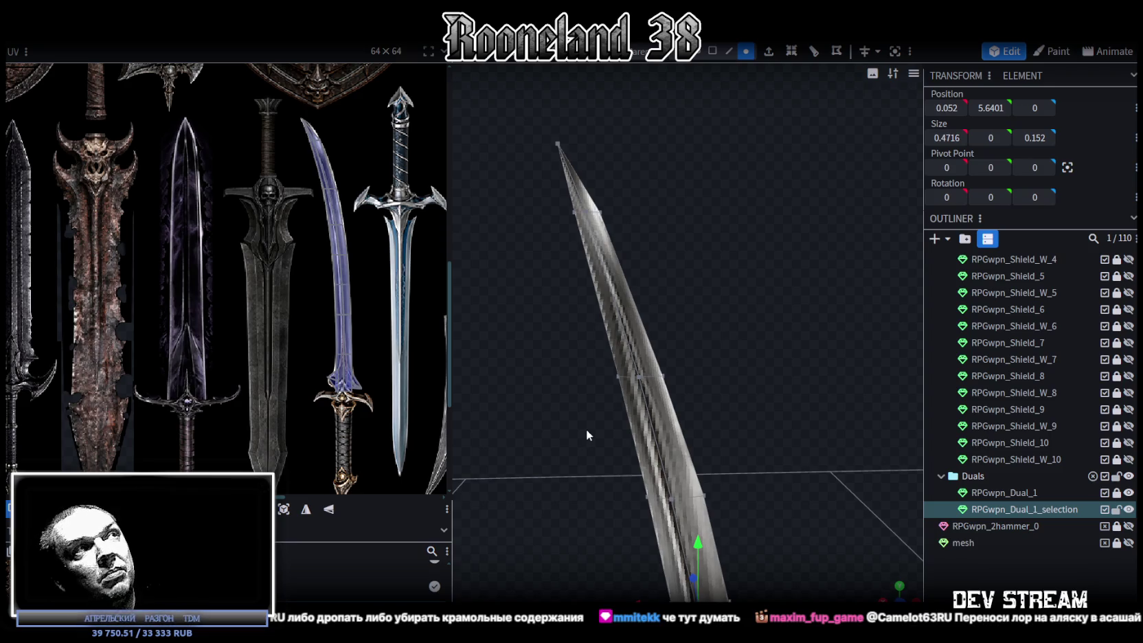
mouse_move(586, 430)
mouse_down()
mouse_move(709, 493)
mouse_move(783, 395)
mouse_up()
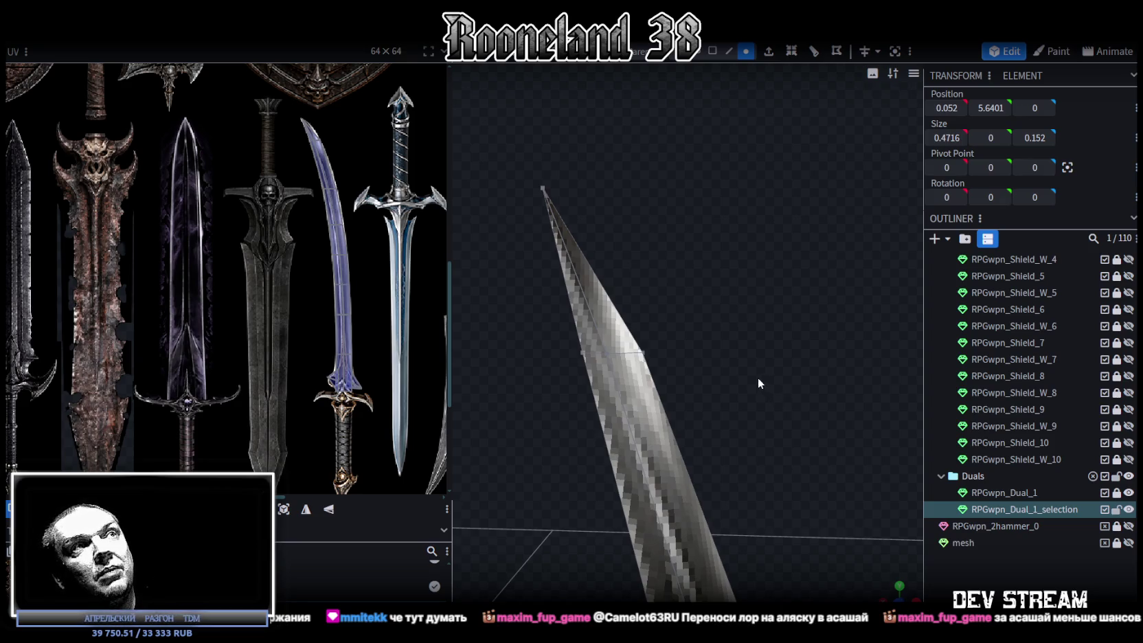
drag(758, 382, 759, 374)
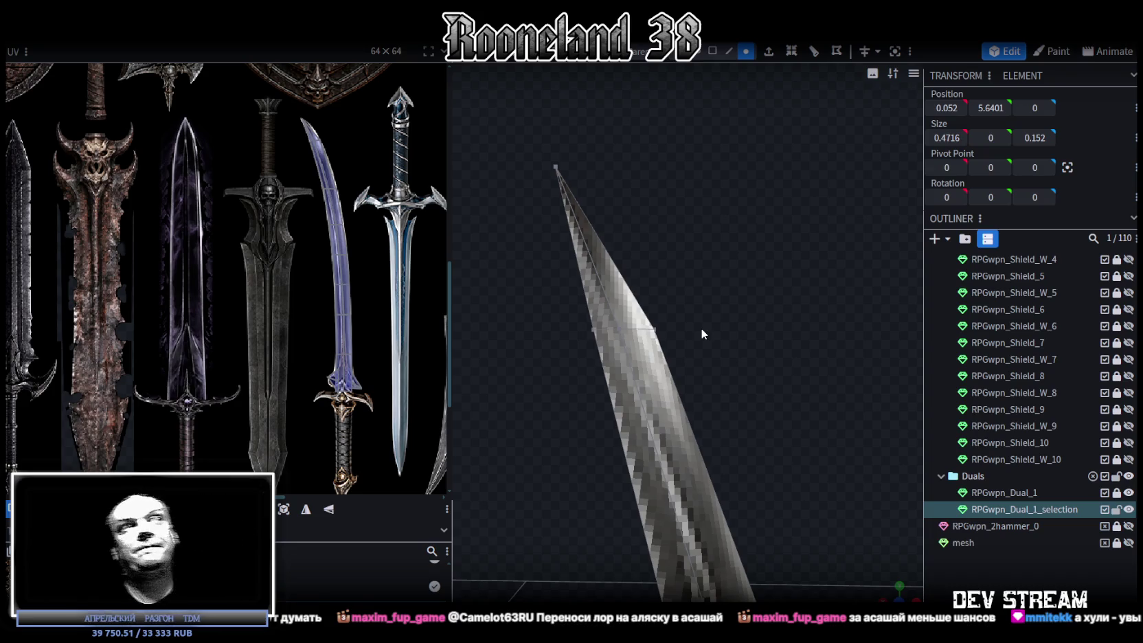
scroll(754, 407, up, 2)
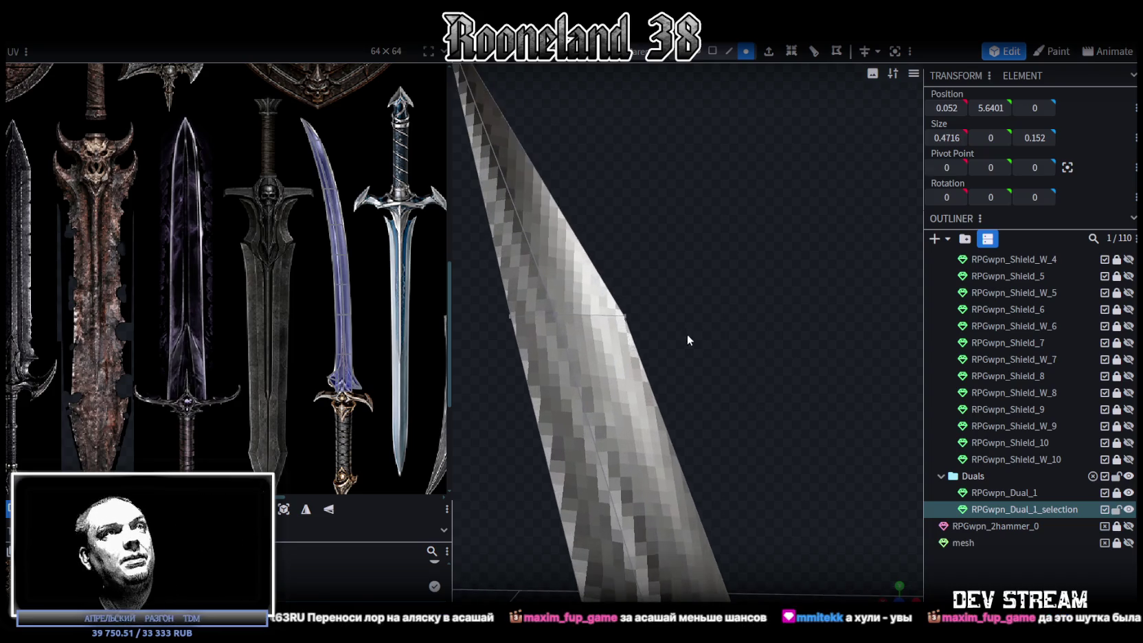
scroll(685, 330, down, 1)
drag(704, 295, 660, 373)
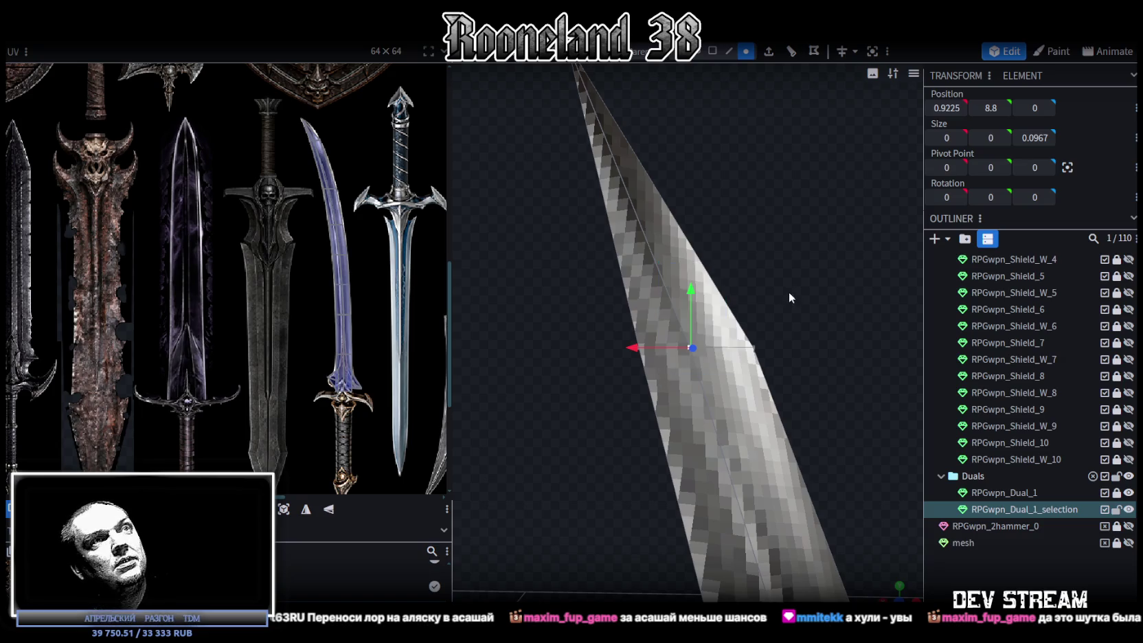
drag(788, 291, 685, 331)
mouse_move(597, 371)
mouse_down()
mouse_move(616, 331)
mouse_move(650, 371)
mouse_move(632, 368)
mouse_move(747, 415)
mouse_up()
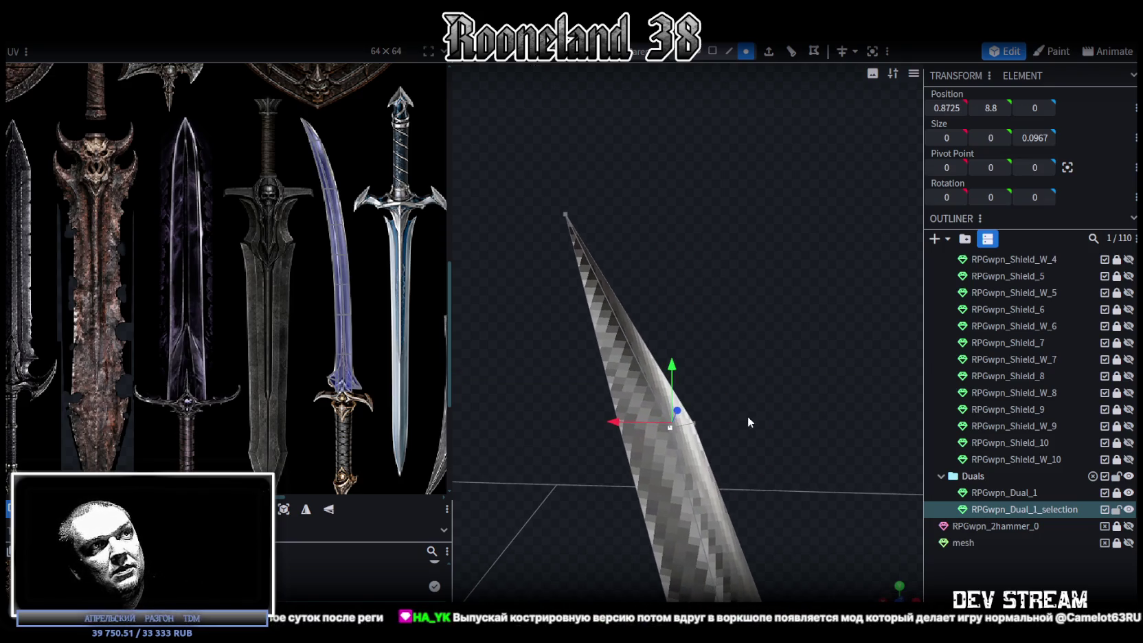
drag(638, 421, 628, 429)
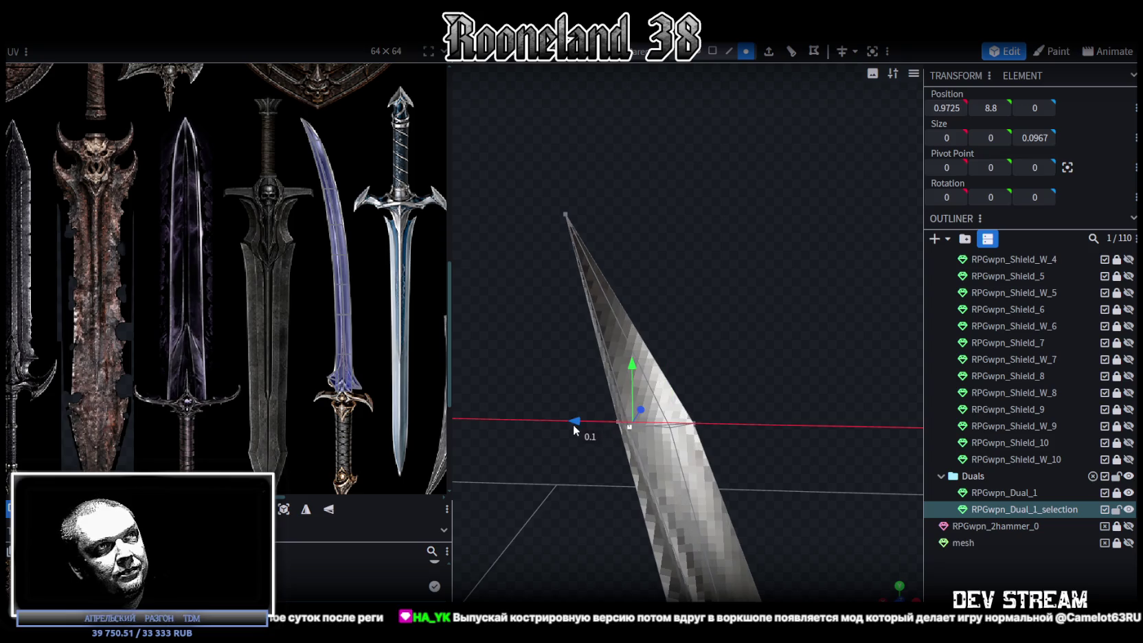
mouse_move(629, 430)
mouse_down()
mouse_move(713, 425)
mouse_move(605, 419)
mouse_up()
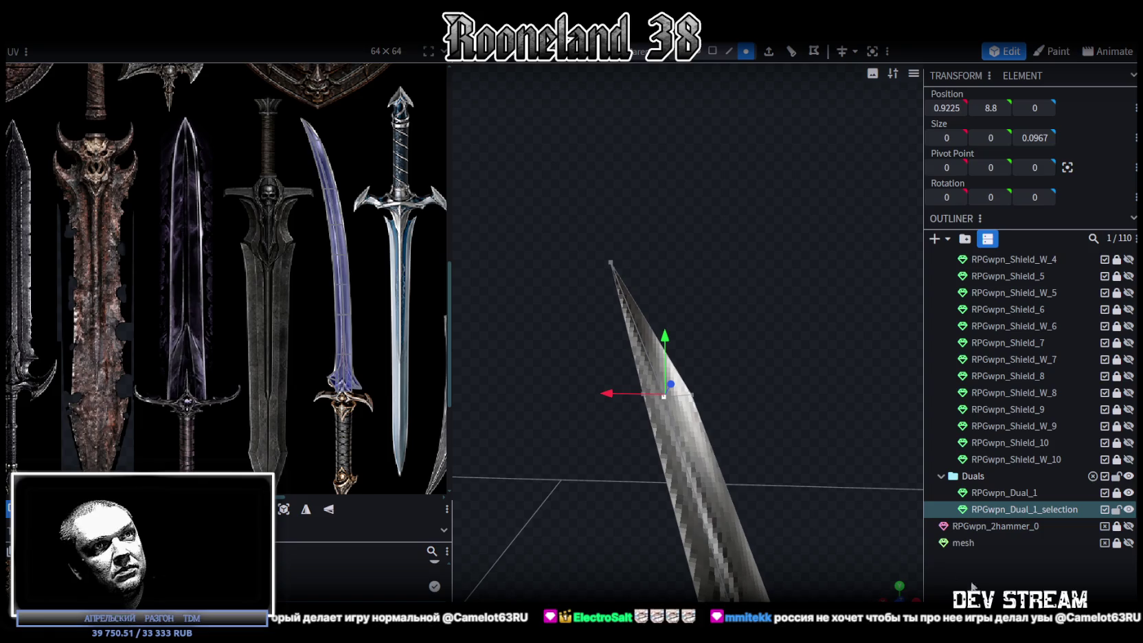
- Reselect the sword blade mesh and select the single vertex at the blade tip
click(813, 504)
drag(813, 504, 786, 455)
click(699, 400)
drag(699, 400, 756, 512)
drag(621, 273, 792, 434)
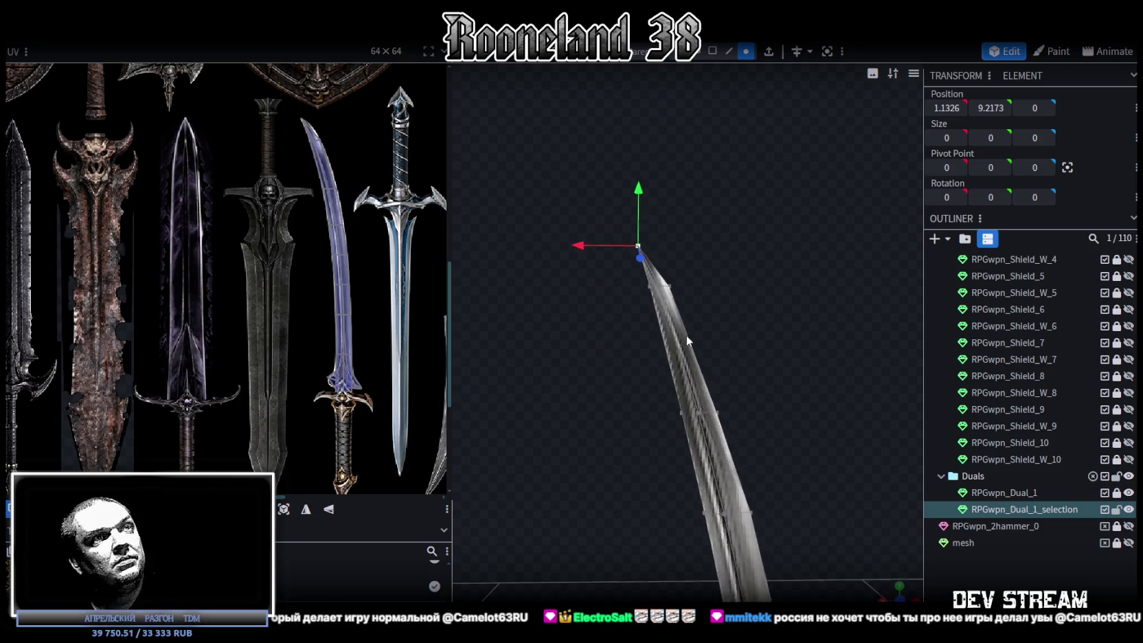
scroll(776, 412, up, 1)
scroll(751, 377, up, 1)
scroll(736, 361, up, 1)
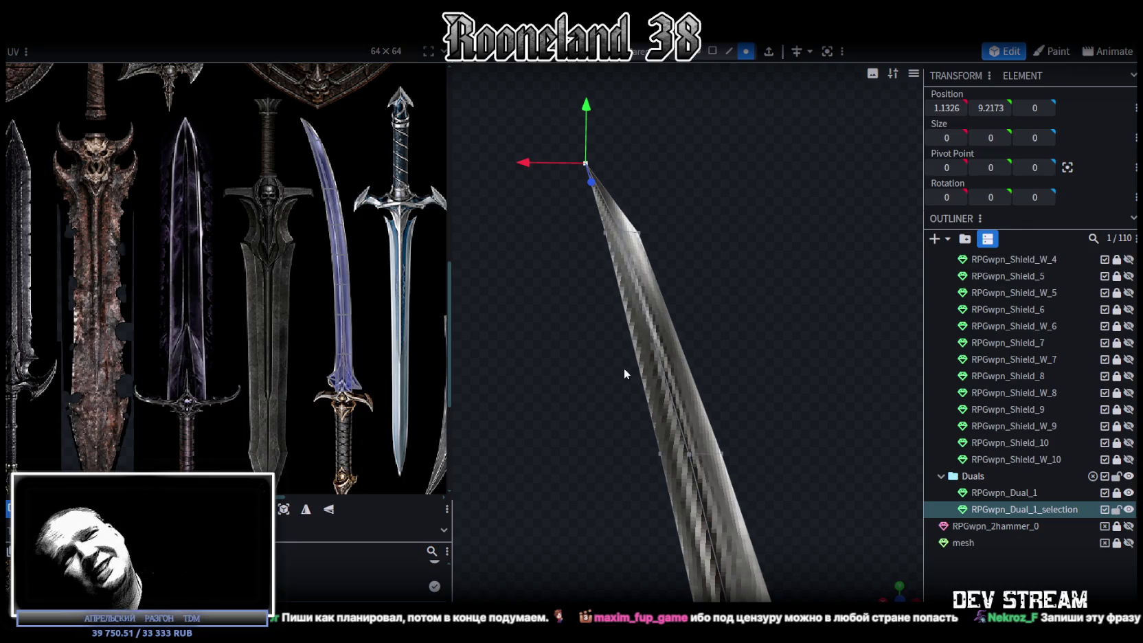
mouse_move(595, 274)
mouse_down()
mouse_move(698, 326)
mouse_move(739, 317)
mouse_move(706, 306)
mouse_move(719, 369)
mouse_move(748, 356)
mouse_move(735, 404)
mouse_move(742, 286)
mouse_move(730, 263)
mouse_up()
scroll(729, 265, up, 5)
scroll(729, 343, down, 3)
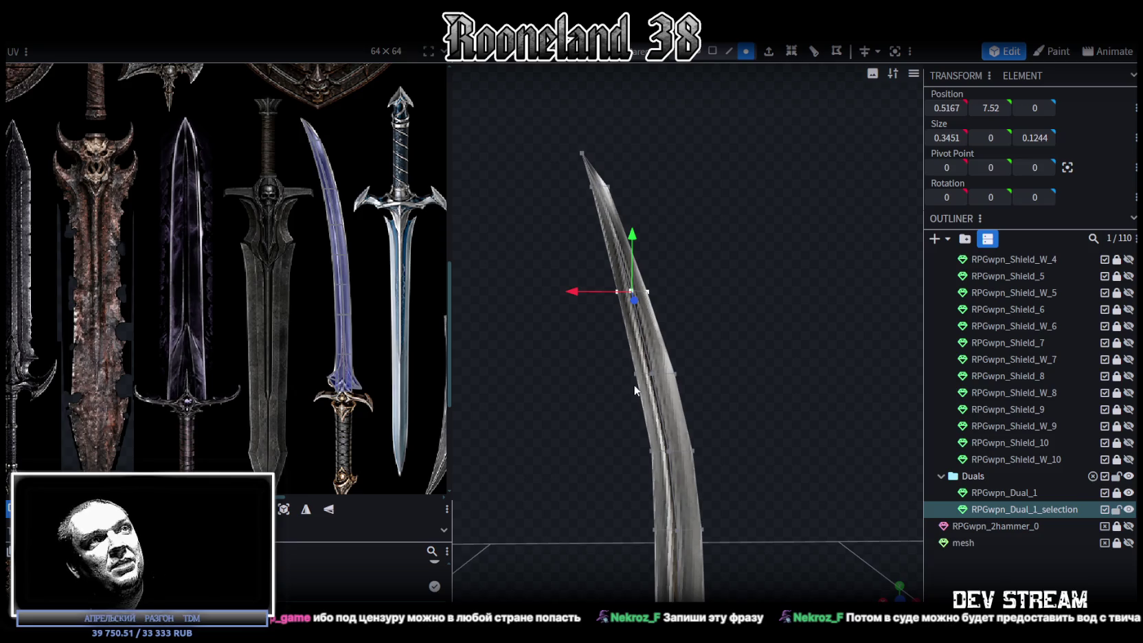
scroll(707, 397, up, 2)
right_drag(707, 397, 705, 254)
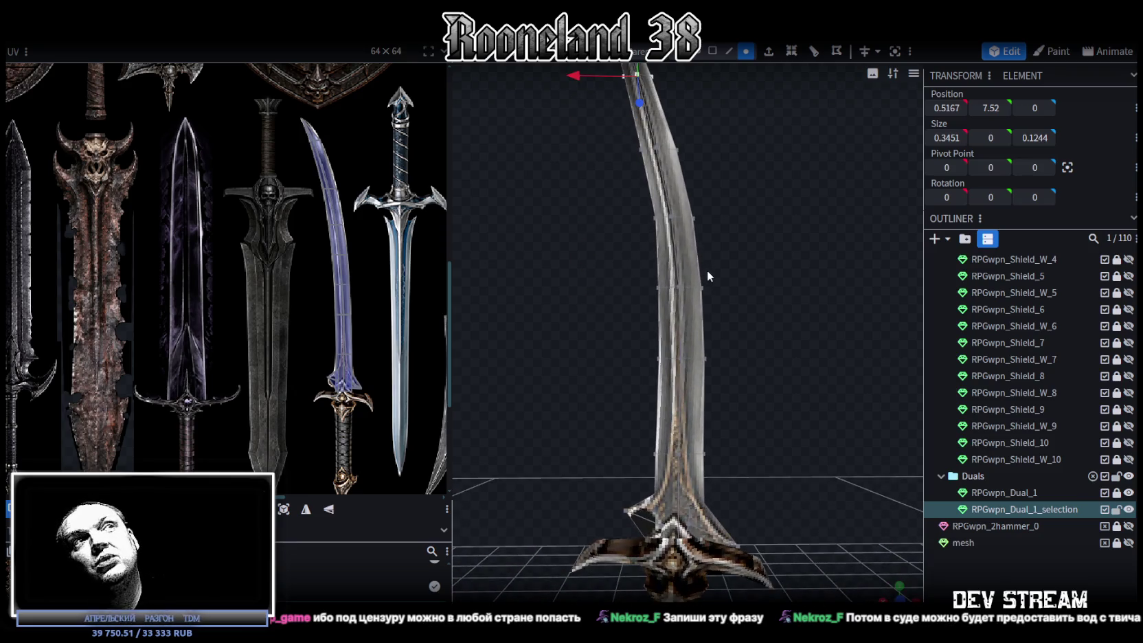
scroll(707, 270, up, 3)
right_drag(677, 291, 673, 351)
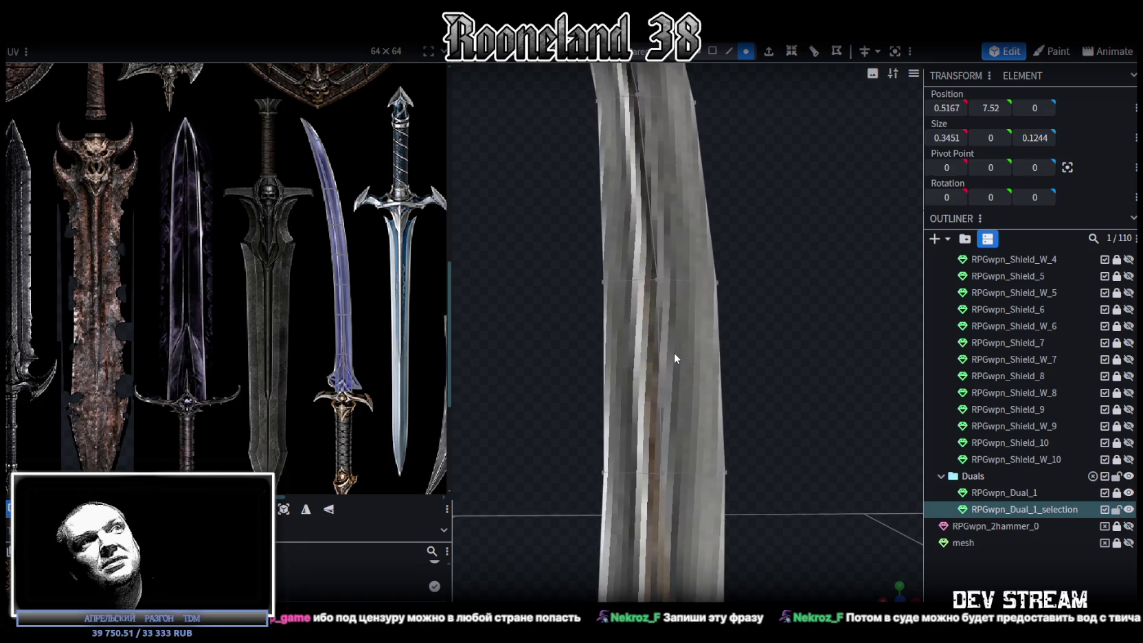
drag(673, 351, 670, 345)
scroll(661, 302, down, 5)
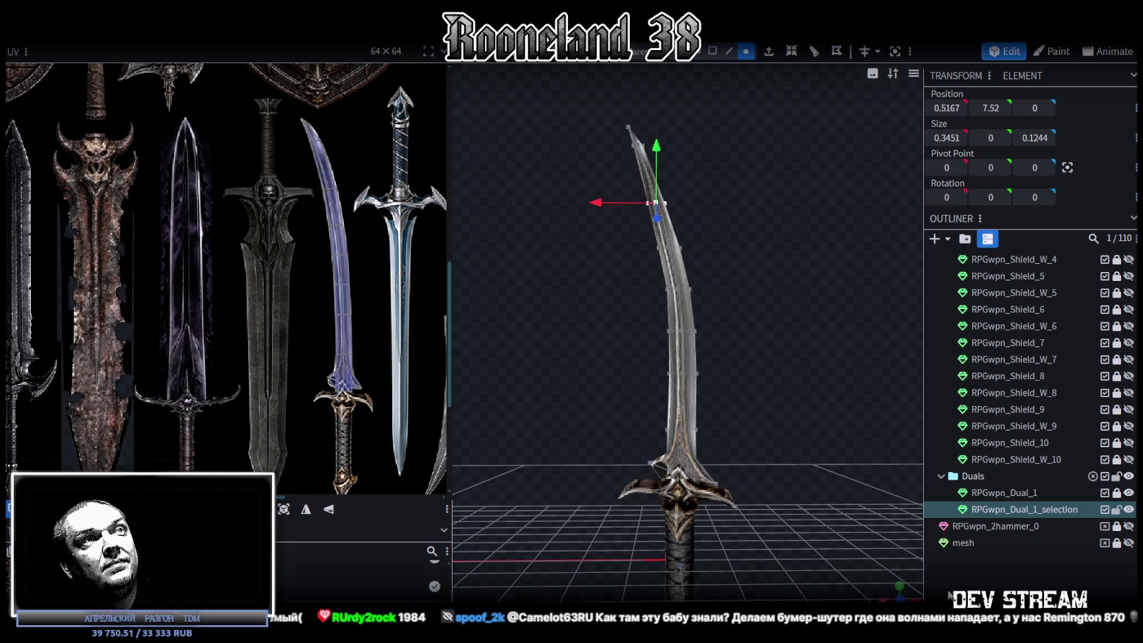
- Orbit and zoom around the curved blade to check its reference-texture mapping, then deselect the sword
scroll(676, 433, up, 3)
scroll(796, 502, down, 3)
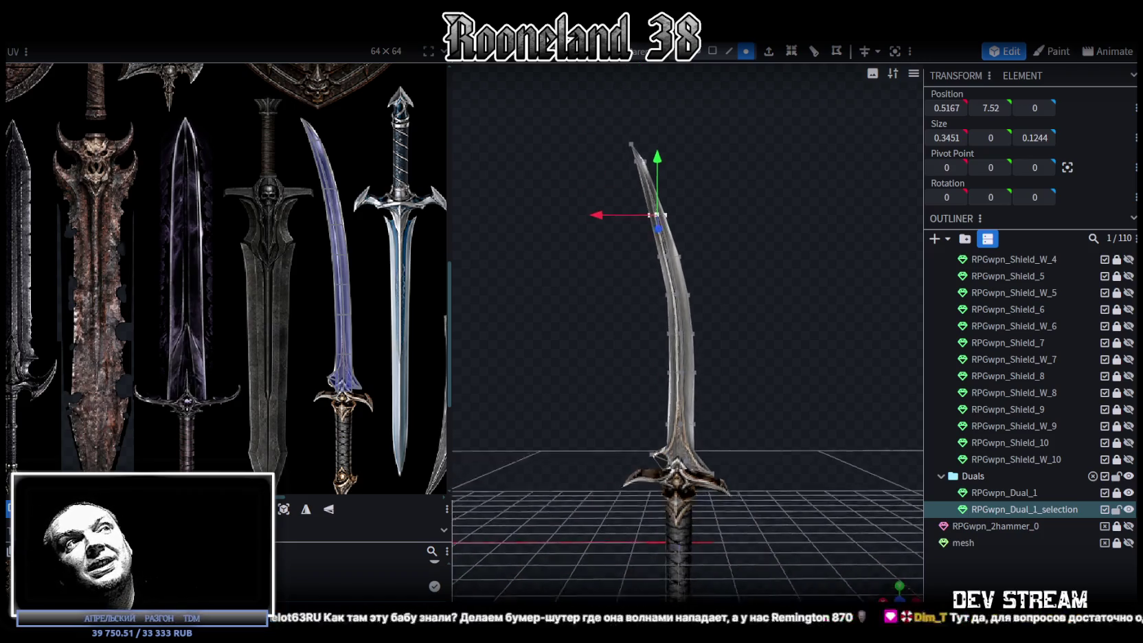
mouse_move(797, 502)
mouse_down()
mouse_move(843, 515)
mouse_move(801, 479)
mouse_move(804, 424)
mouse_move(816, 413)
mouse_up()
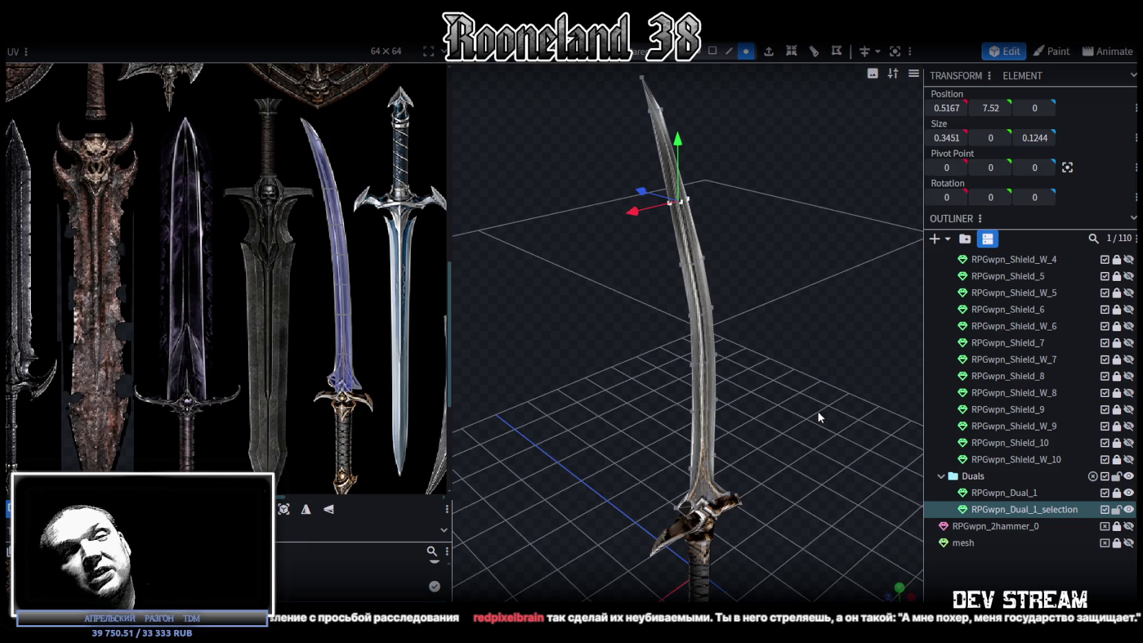
mouse_move(817, 411)
mouse_down()
mouse_move(836, 425)
mouse_move(781, 390)
mouse_move(788, 371)
mouse_move(752, 372)
mouse_move(759, 383)
mouse_move(762, 353)
mouse_move(710, 350)
mouse_up()
scroll(359, 348, up, 3)
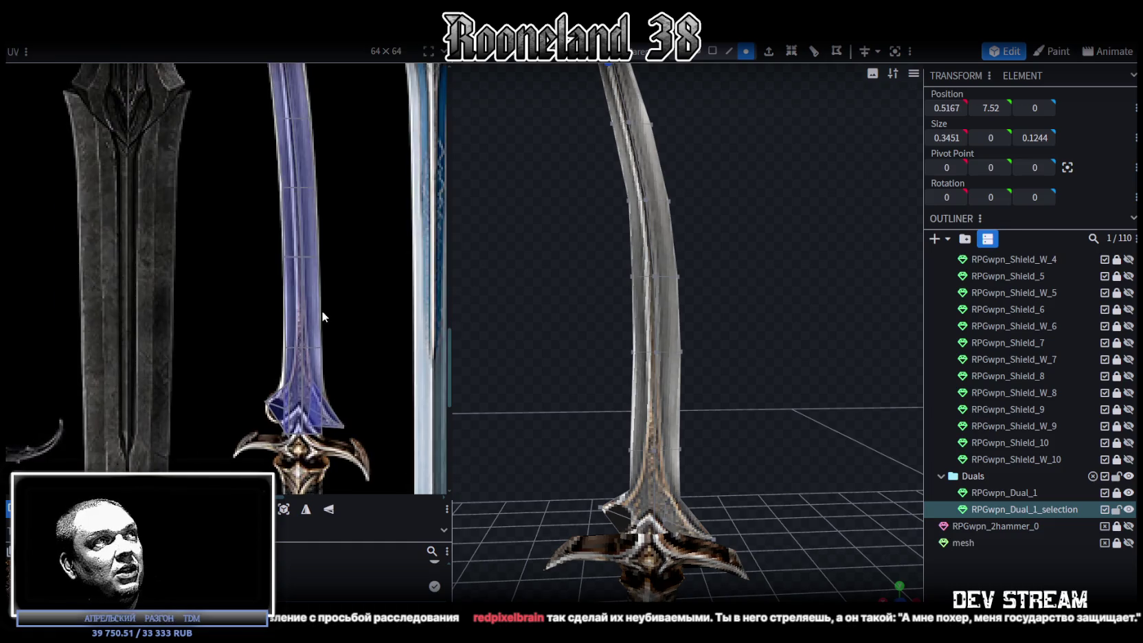
scroll(321, 311, up, 3)
scroll(361, 272, down, 1)
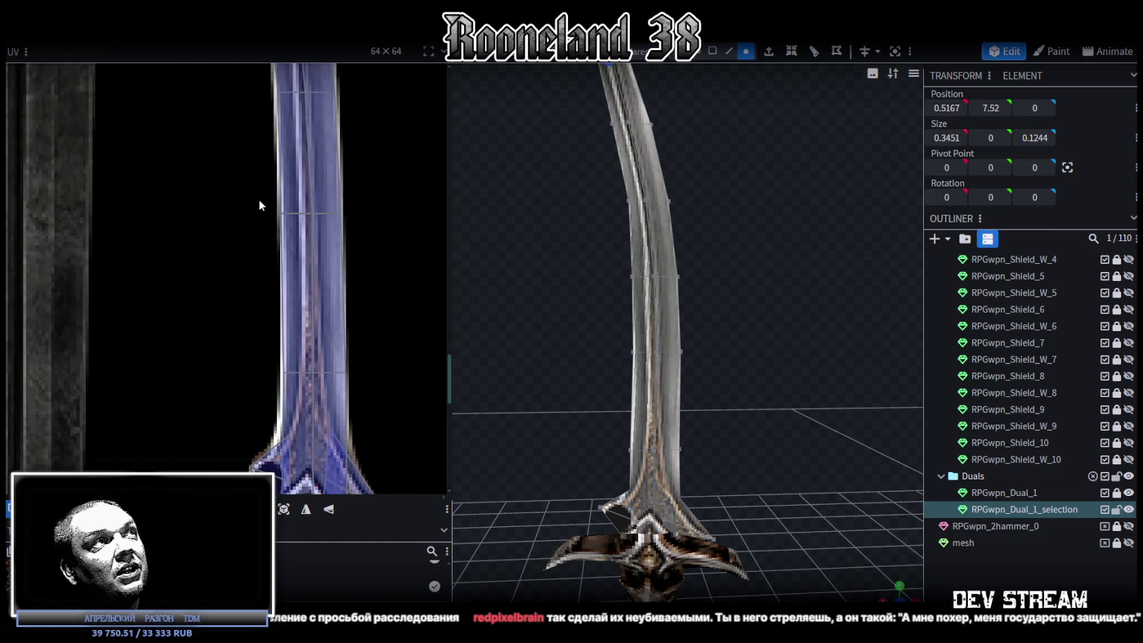
scroll(259, 200, up, 1)
scroll(337, 264, down, 1)
scroll(334, 302, up, 1)
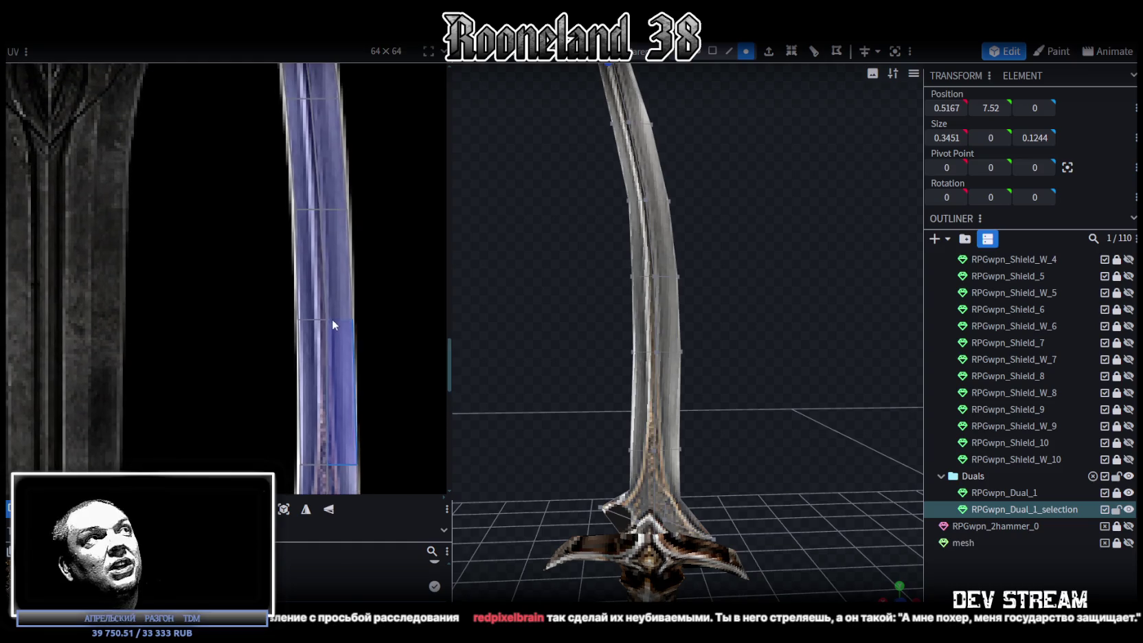
scroll(694, 415, down, 1)
scroll(739, 429, down, 2)
scroll(853, 484, down, 1)
click(854, 484)
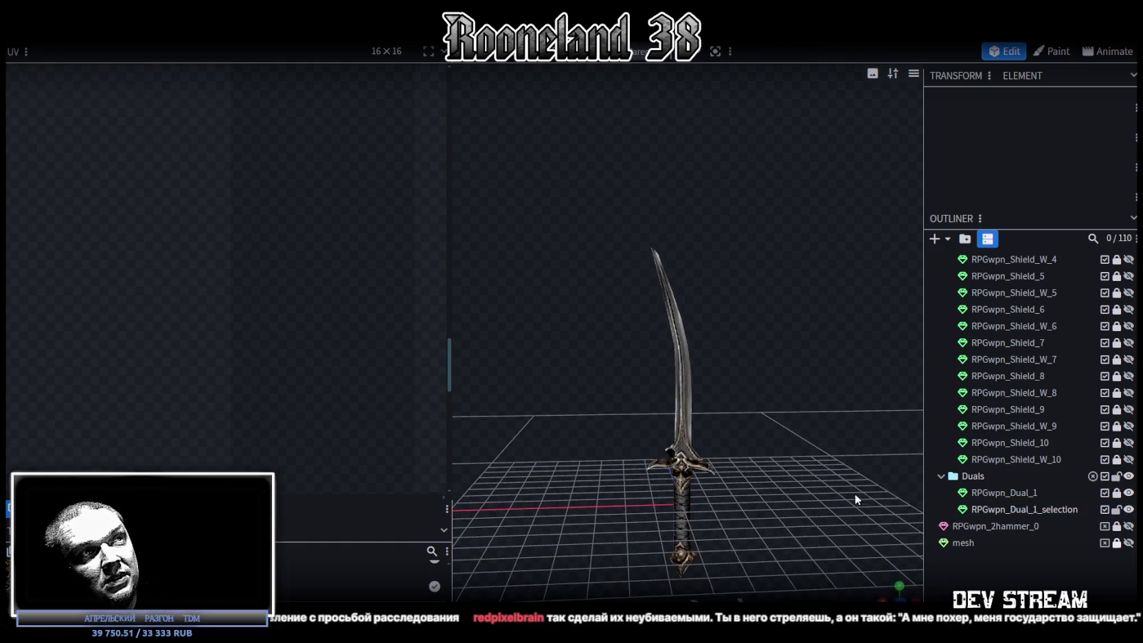
- Select the RPGwpn_Dual_1 mesh and orbit in close around the hilt
drag(854, 493, 565, 484)
scroll(732, 498, up, 3)
scroll(732, 498, down, 2)
click(656, 384)
drag(687, 447, 721, 455)
scroll(721, 455, up, 2)
mouse_move(620, 463)
mouse_down()
mouse_move(763, 373)
mouse_move(921, 432)
mouse_up()
click(1022, 494)
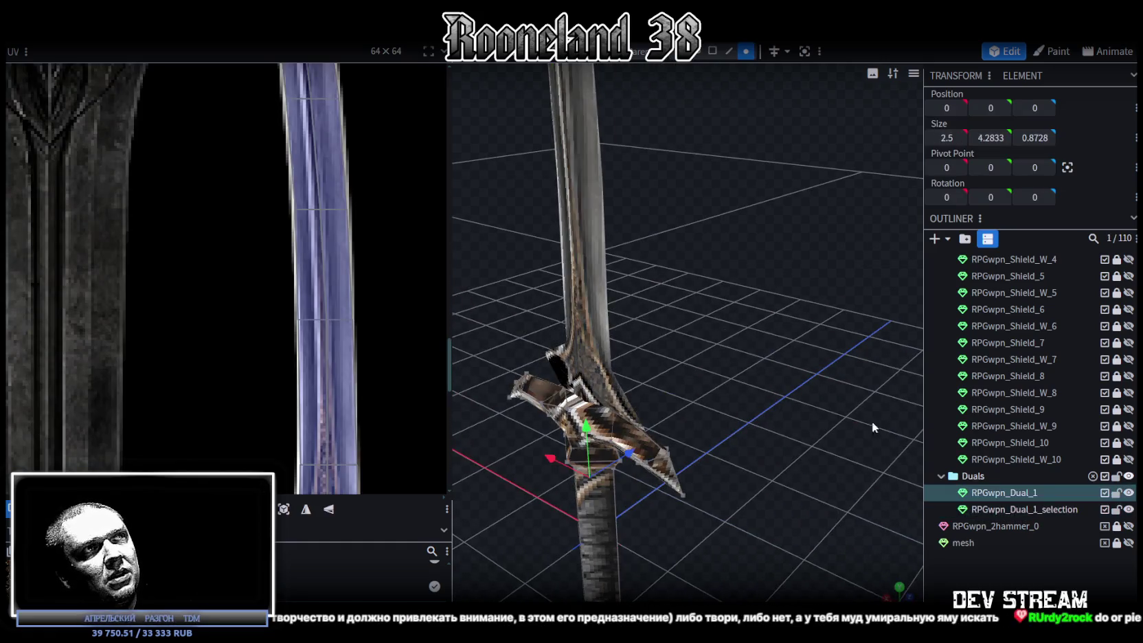
scroll(755, 371, up, 3)
mouse_move(621, 411)
mouse_down()
mouse_move(690, 338)
mouse_move(671, 110)
mouse_up()
- Scale a hilt face's depth down from 0.55 to 0.15
click(580, 376)
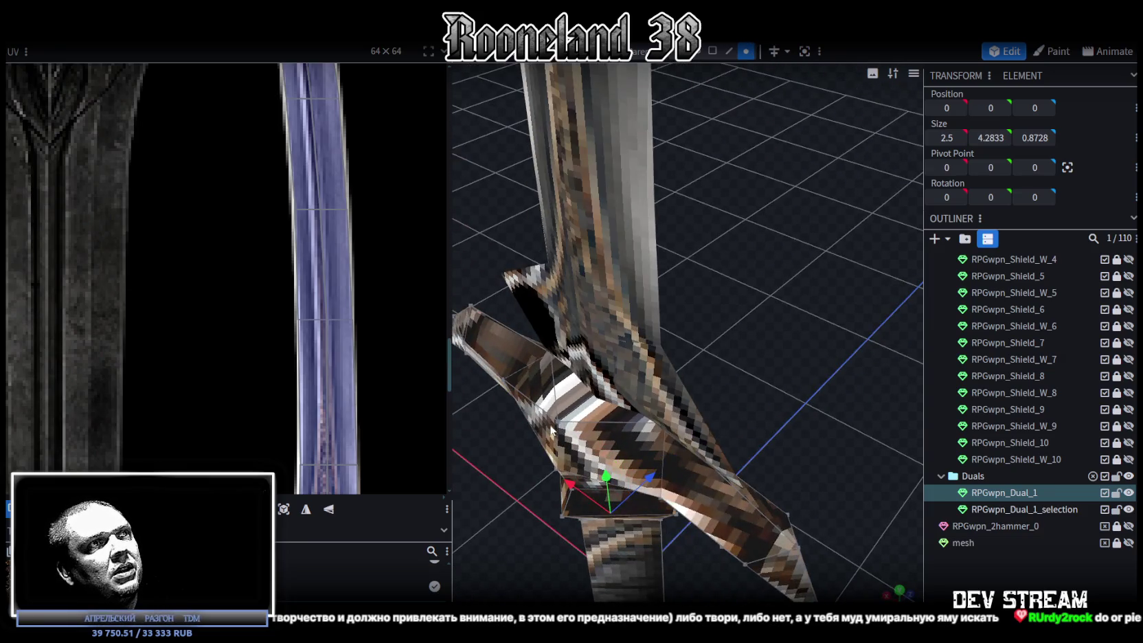
mouse_move(750, 350)
mouse_down()
mouse_move(743, 369)
mouse_move(700, 346)
mouse_move(650, 361)
mouse_up()
key(s)
mouse_move(504, 377)
mouse_down()
mouse_move(760, 426)
mouse_move(793, 297)
mouse_move(678, 290)
mouse_move(726, 272)
mouse_up()
- Select the blade mesh in face select mode
click(761, 426)
click(677, 291)
click(712, 51)
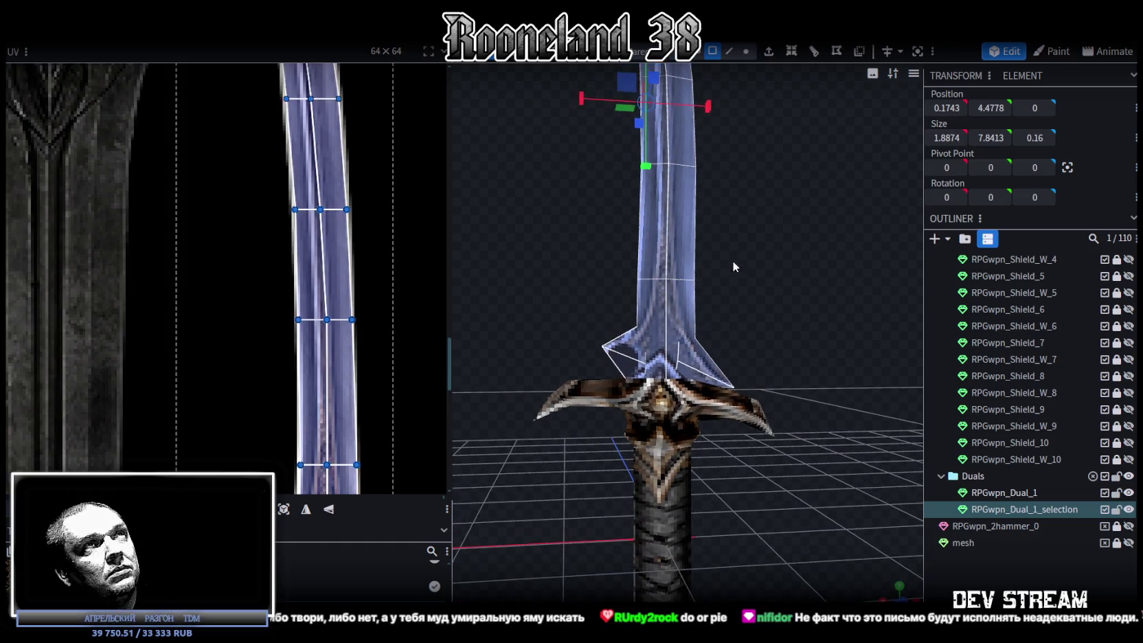
- Move a crossguard triangle's lower UV point up the texture
mouse_move(708, 158)
mouse_down()
mouse_move(704, 225)
mouse_move(702, 203)
mouse_up()
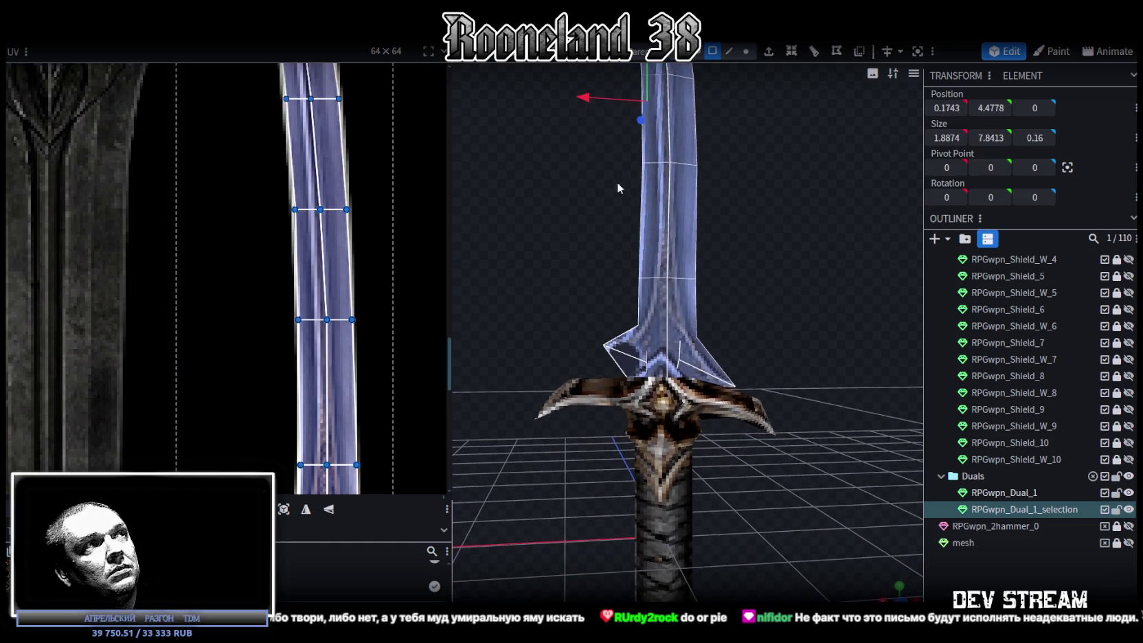
scroll(334, 309, down, 3)
scroll(334, 309, up, 5)
scroll(333, 290, up, 1)
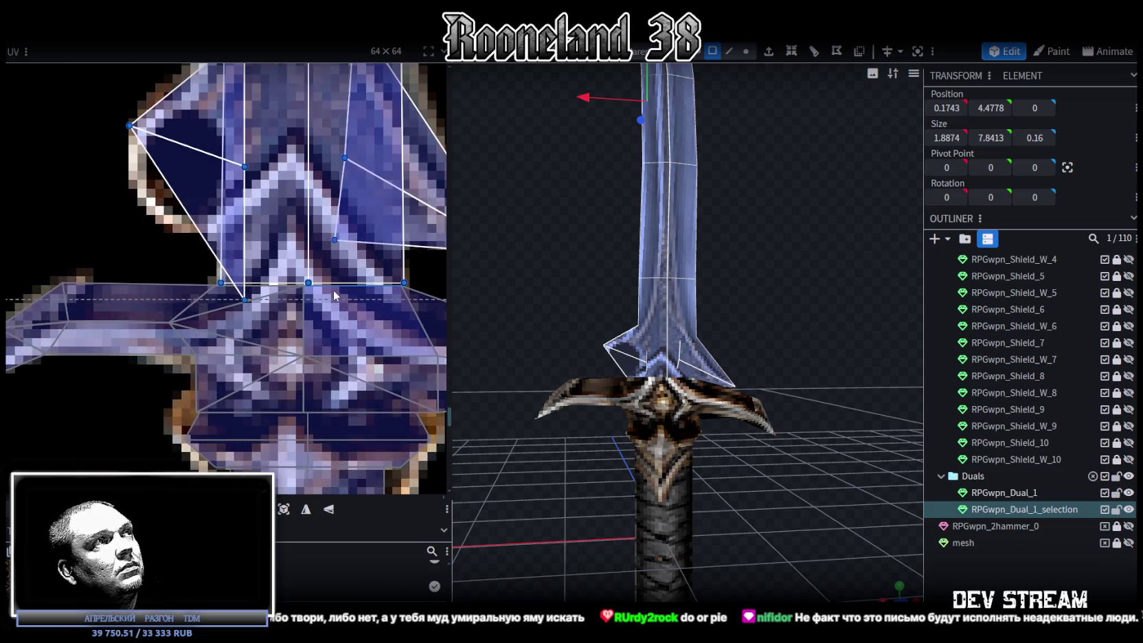
scroll(275, 275, up, 1)
scroll(218, 258, up, 1)
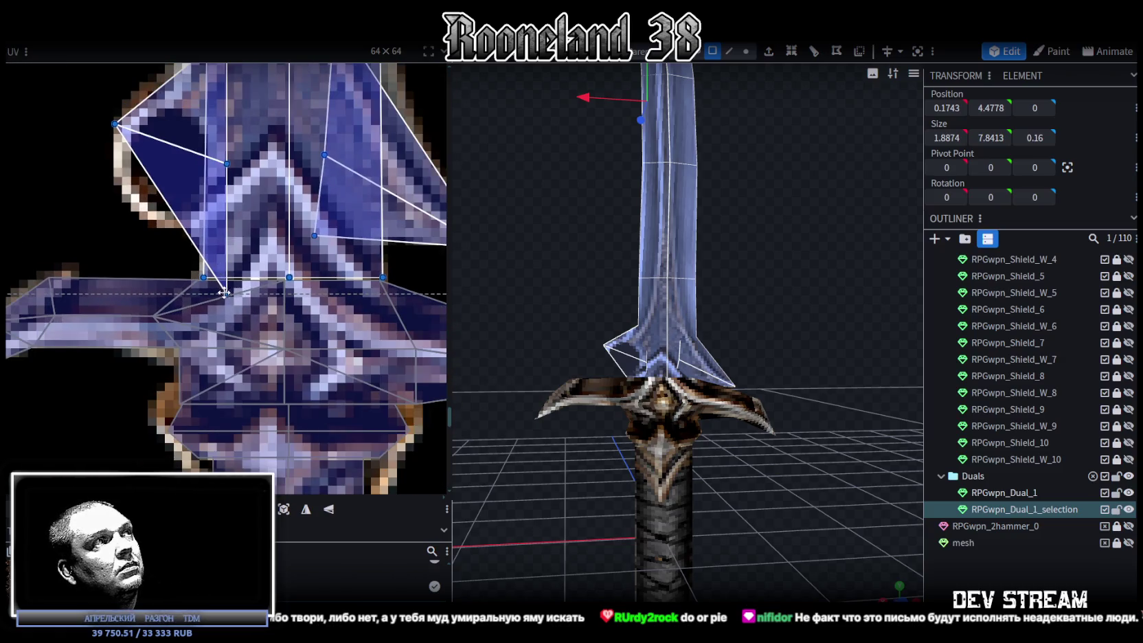
scroll(227, 294, up, 1)
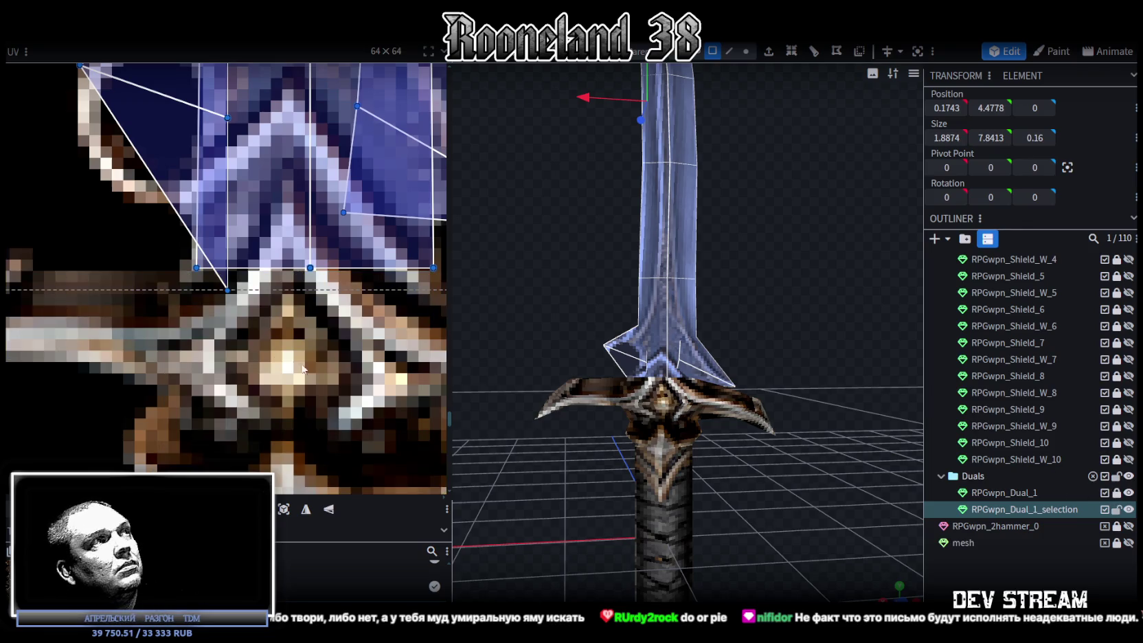
click(265, 289)
scroll(303, 385, down, 1)
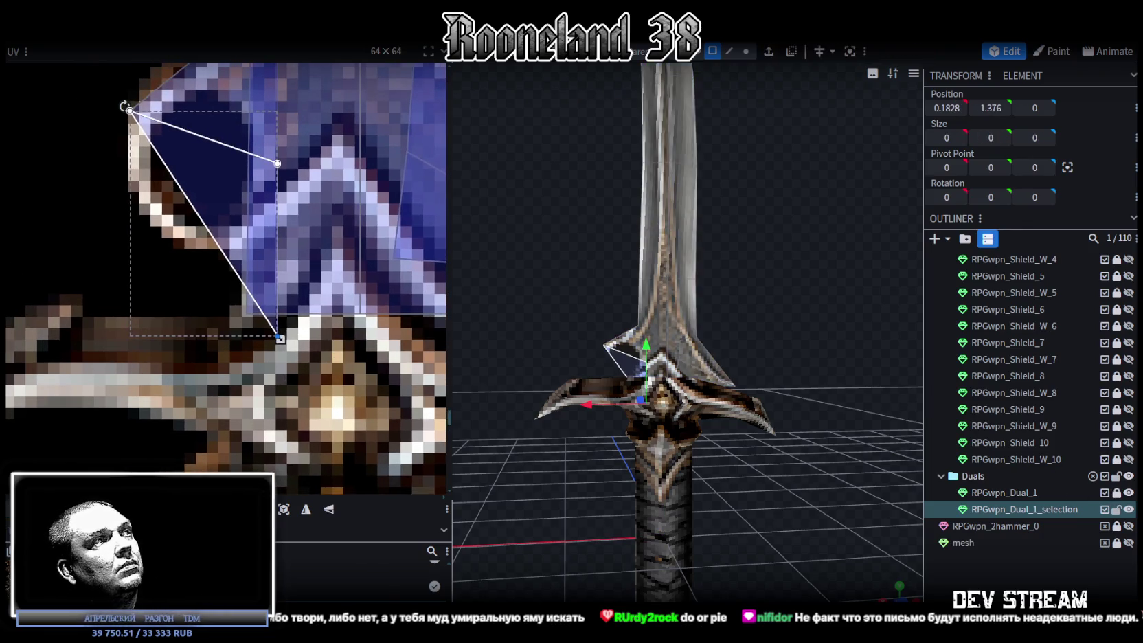
drag(279, 338, 280, 275)
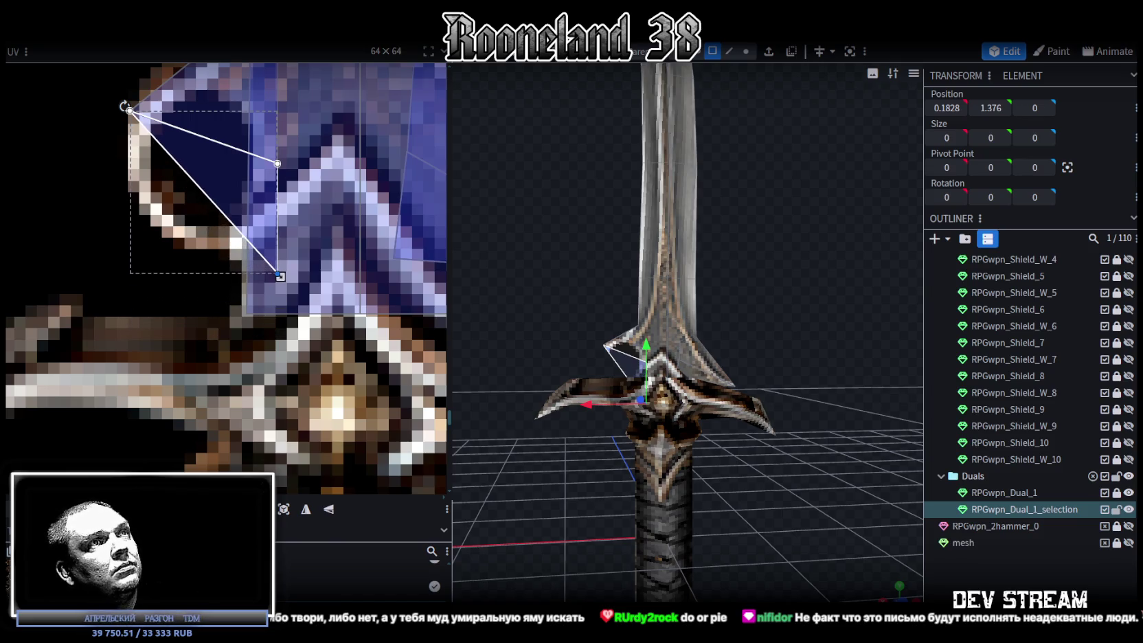
- Stretch the blade face's bottom UV vertices down the reference sword, then raise the blade 0.4
middle_drag(279, 383, 95, 360)
mouse_move(95, 360)
mouse_down()
mouse_move(401, 308)
mouse_move(357, 333)
mouse_move(357, 256)
mouse_up()
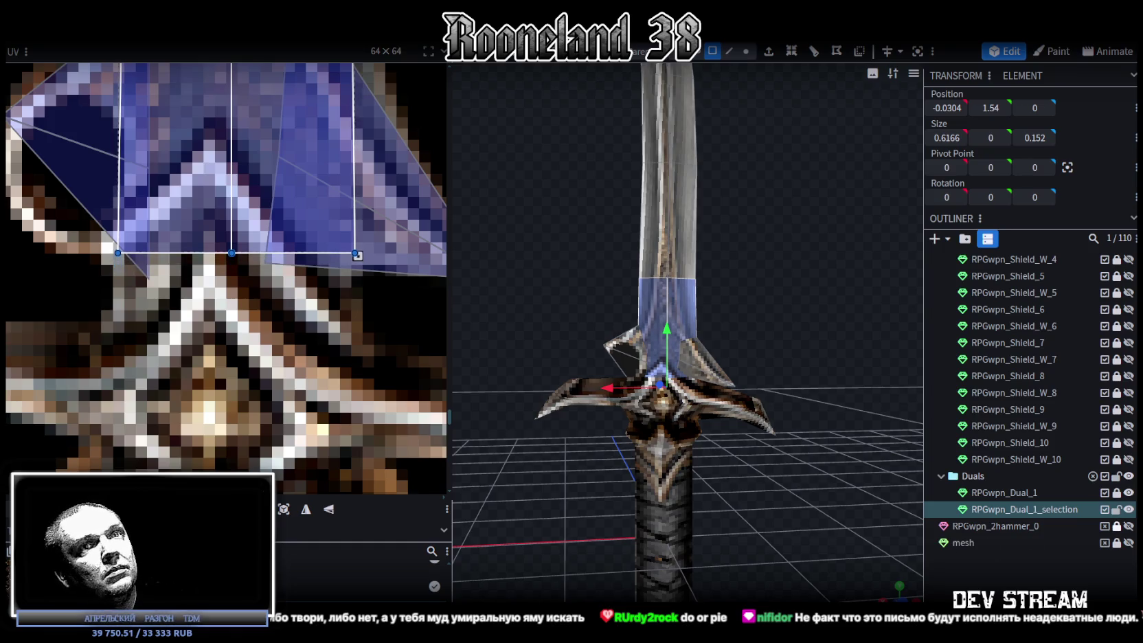
click(1128, 492)
click(1128, 492)
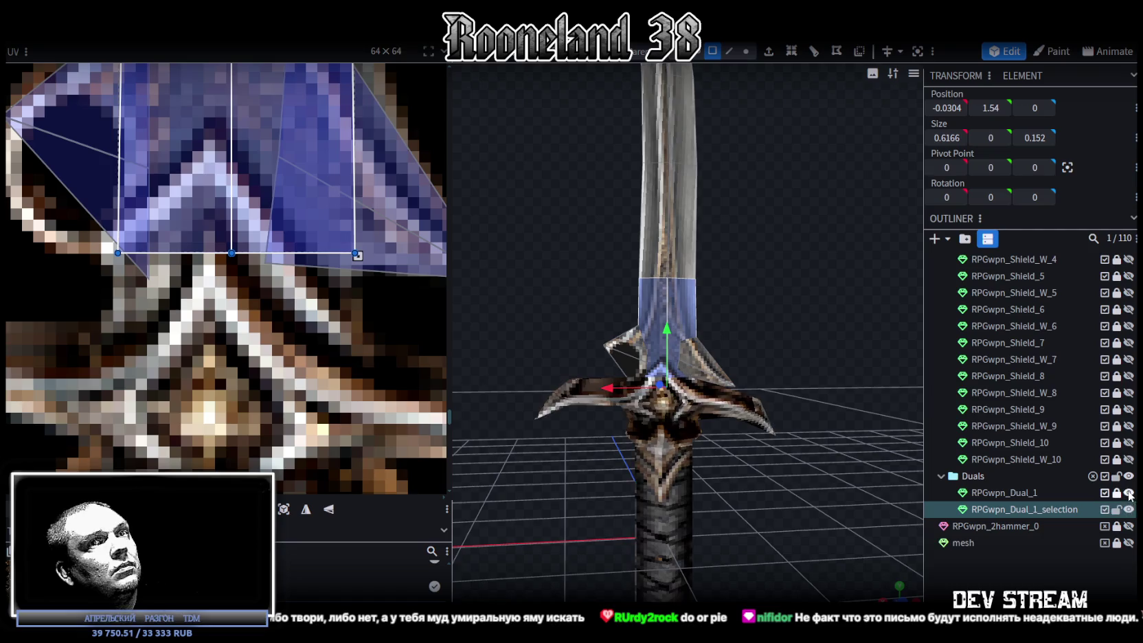
click(1116, 492)
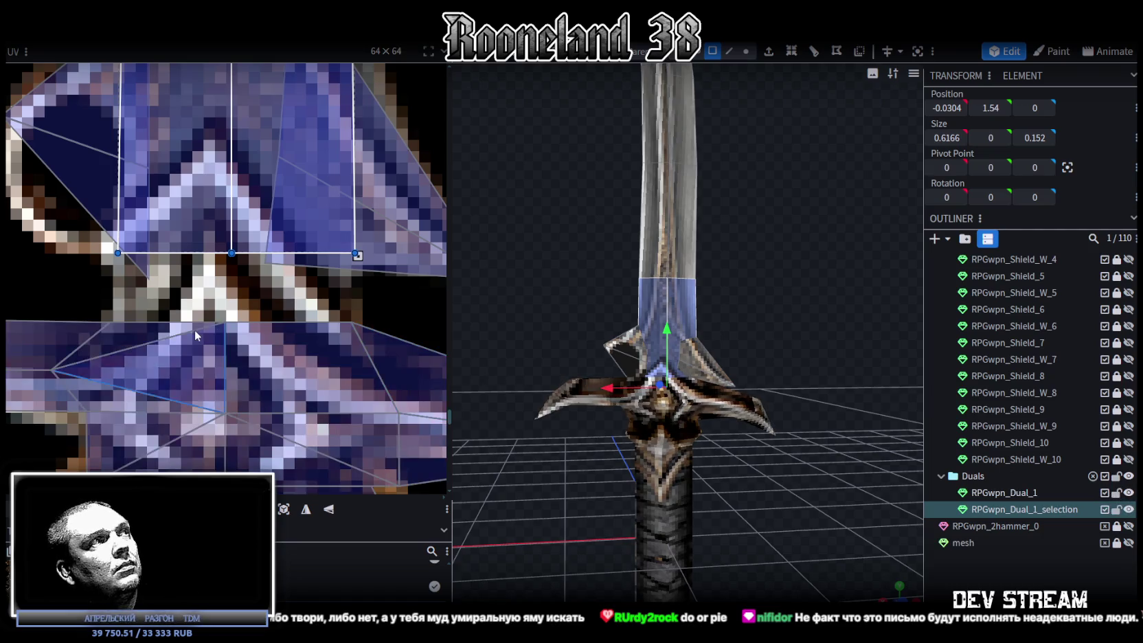
scroll(194, 329, down, 2)
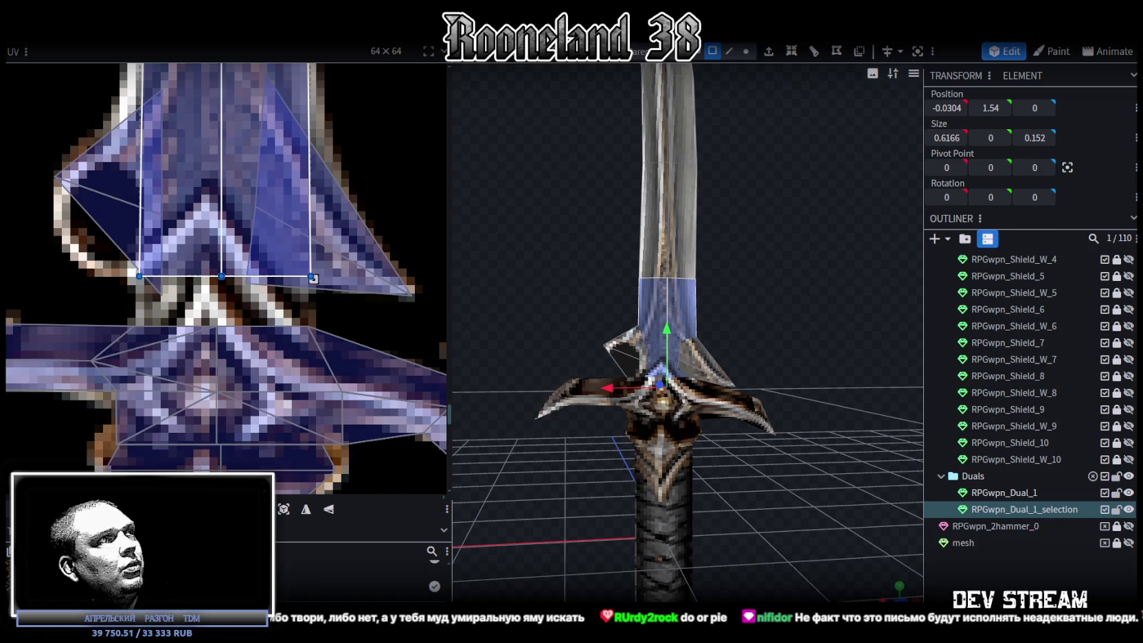
drag(313, 279, 313, 328)
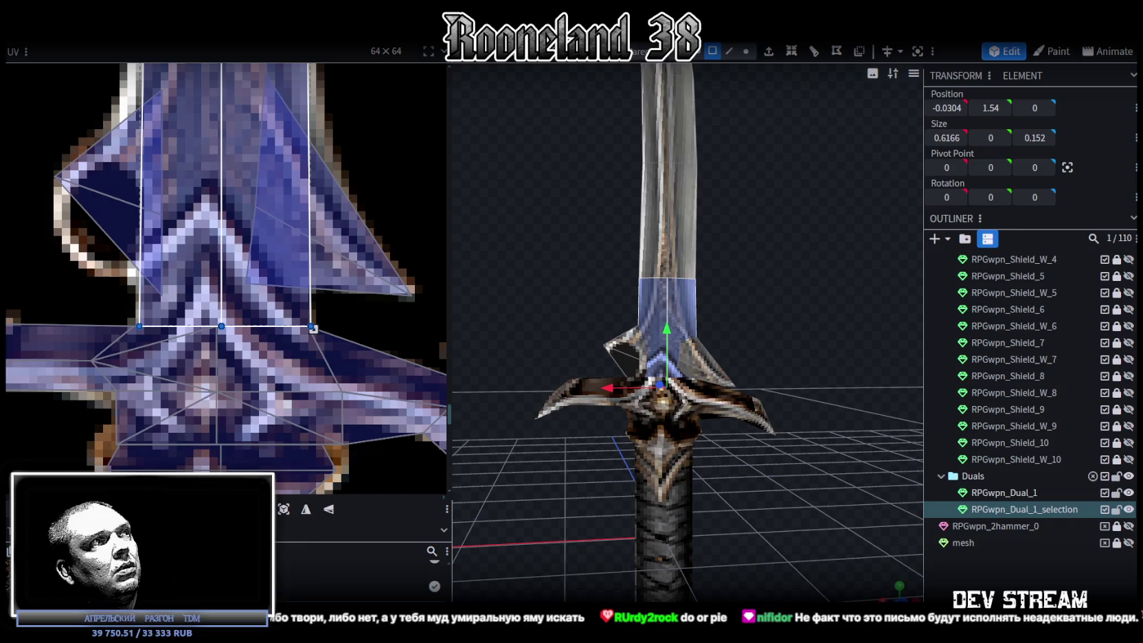
scroll(313, 328, down, 2)
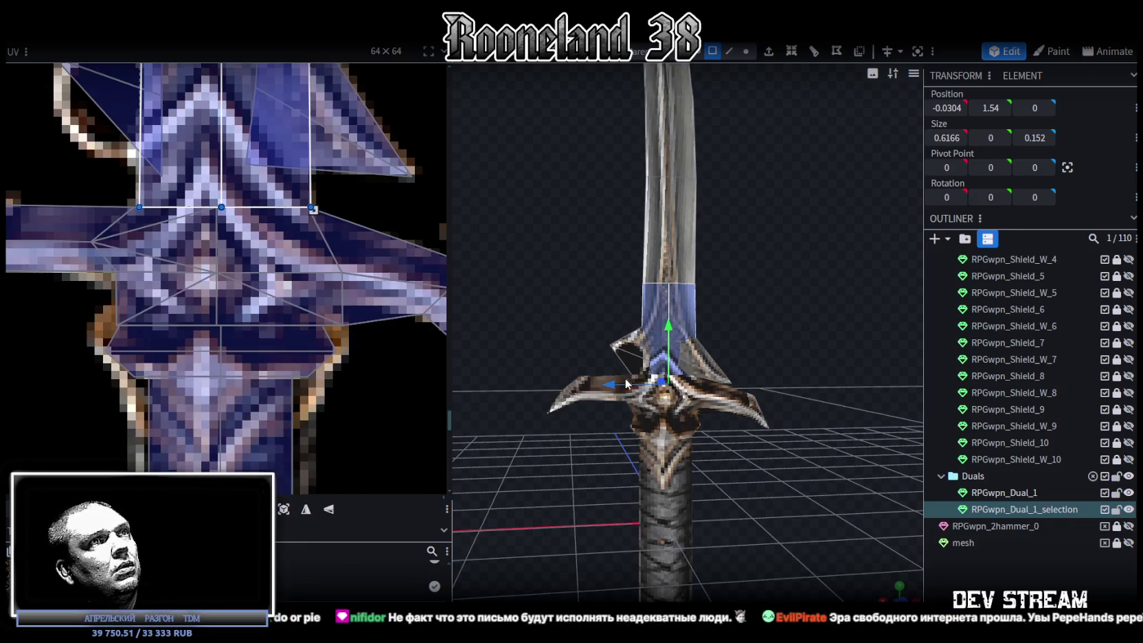
click(695, 50)
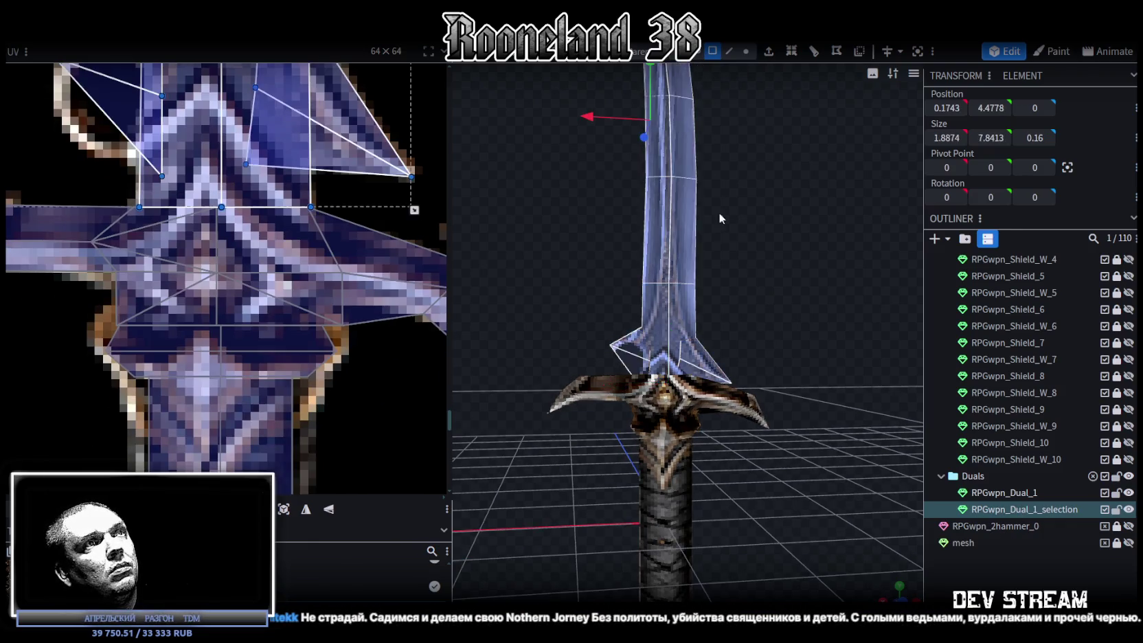
drag(645, 170, 643, 163)
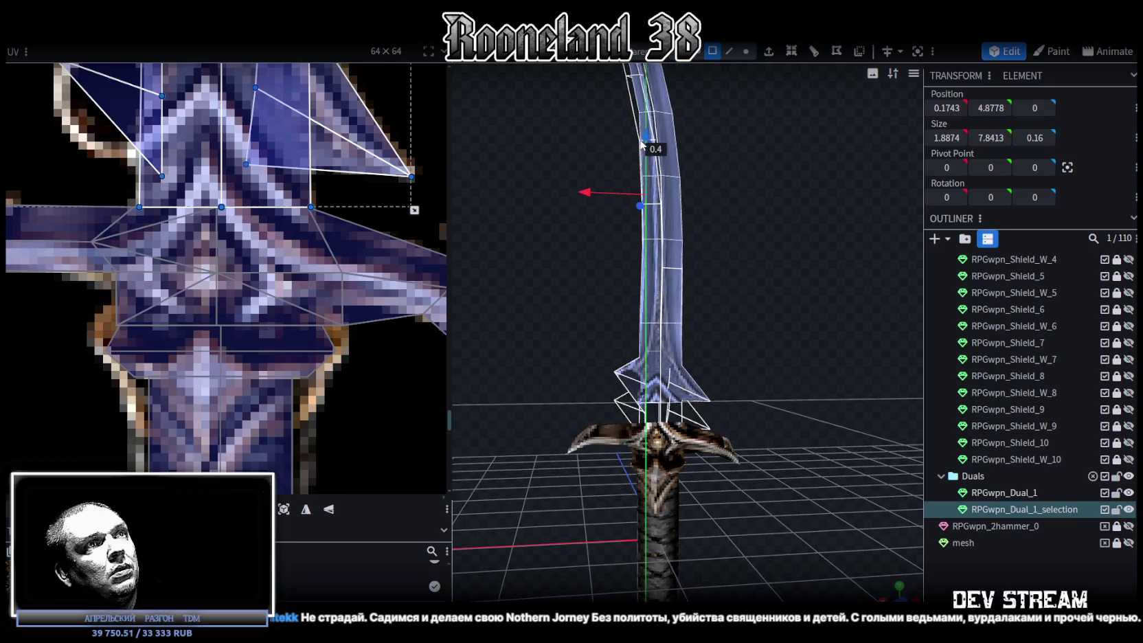
- Switch to vertex mode and select the RPGwpn_Dual_1_selection blade mesh near the guard
mouse_move(832, 371)
mouse_down()
mouse_move(664, 306)
mouse_move(588, 329)
mouse_move(858, 336)
mouse_move(801, 331)
mouse_move(613, 358)
mouse_up()
scroll(565, 339, up, 5)
click(613, 358)
mouse_move(681, 356)
mouse_down()
mouse_move(783, 295)
mouse_move(752, 97)
mouse_up()
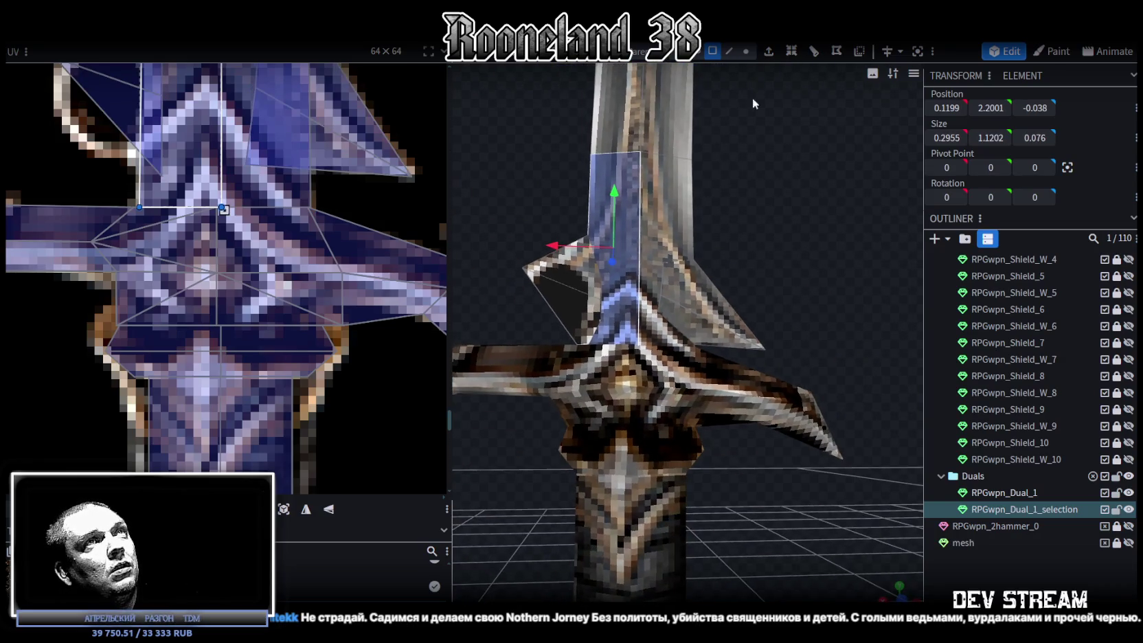
click(745, 53)
drag(833, 292, 605, 412)
click(598, 422)
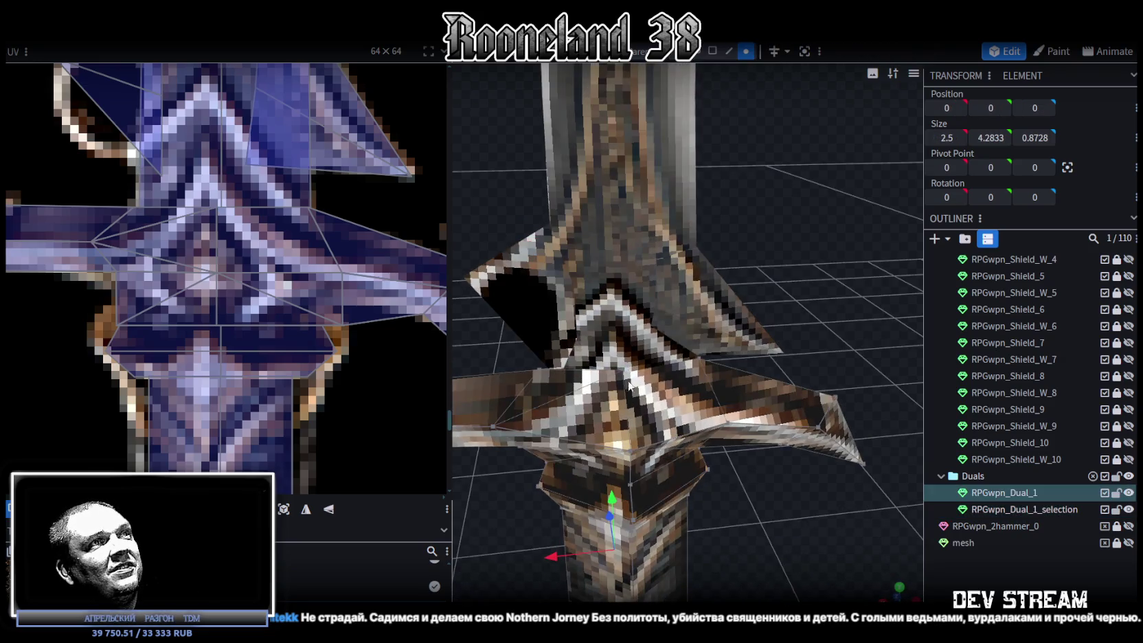
click(539, 370)
mouse_move(760, 331)
mouse_down()
mouse_move(817, 246)
mouse_move(786, 194)
mouse_move(710, 337)
mouse_up()
click(710, 337)
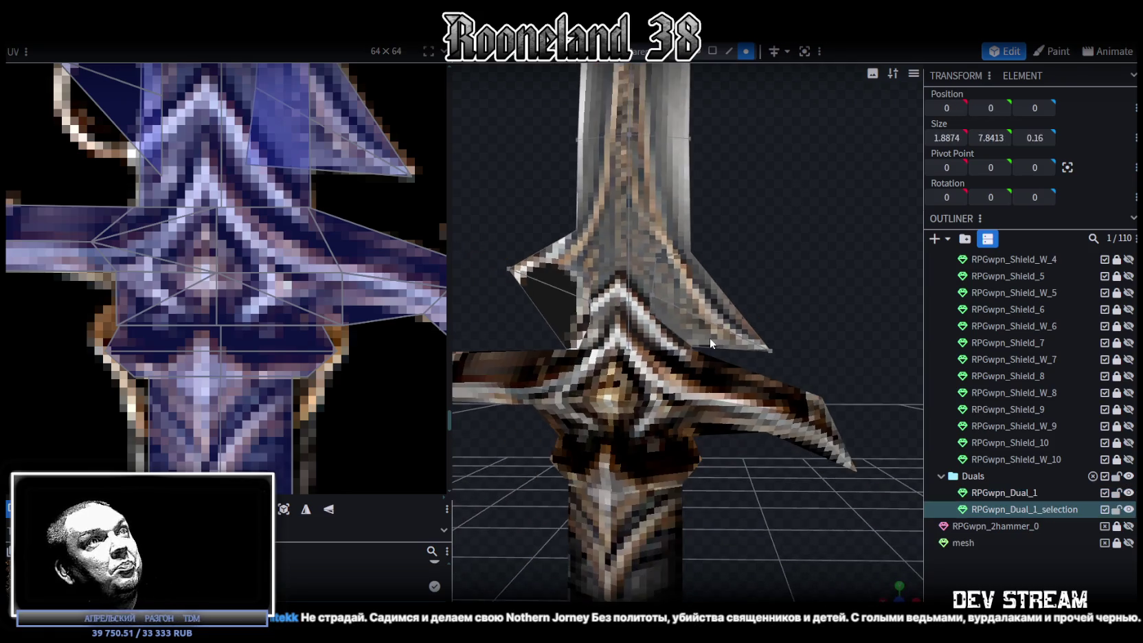
mouse_move(815, 238)
mouse_down()
mouse_move(847, 193)
mouse_move(854, 225)
mouse_move(829, 334)
mouse_up()
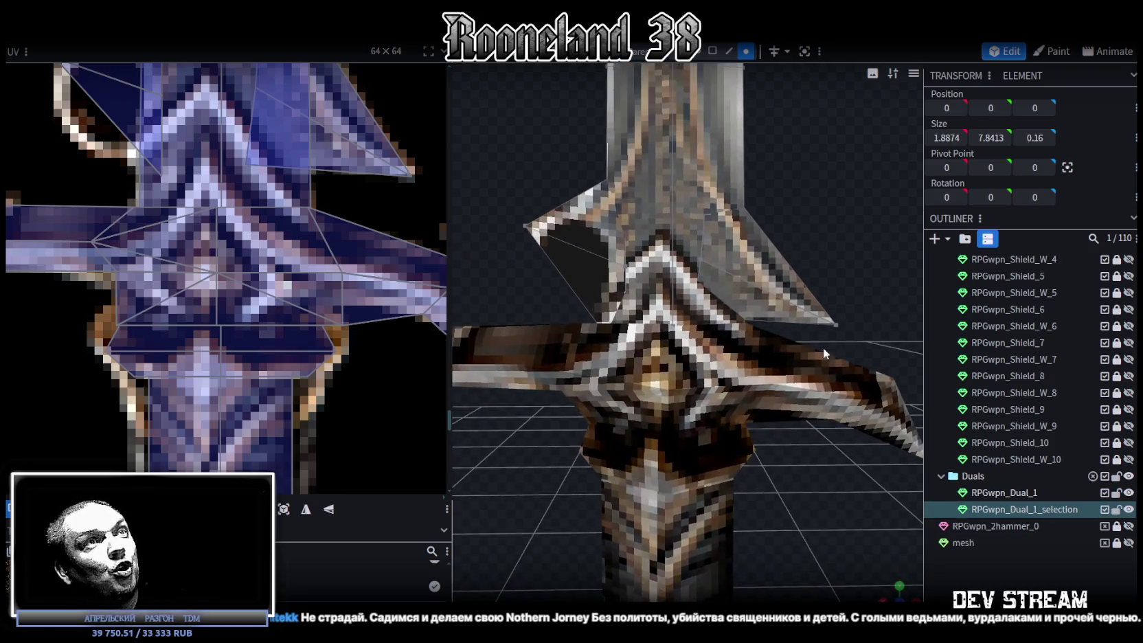
- Box-select the blade-base vertices and set their Position Y to 1.65
mouse_move(832, 484)
mouse_down()
mouse_move(819, 429)
mouse_move(644, 375)
mouse_move(540, 321)
mouse_up()
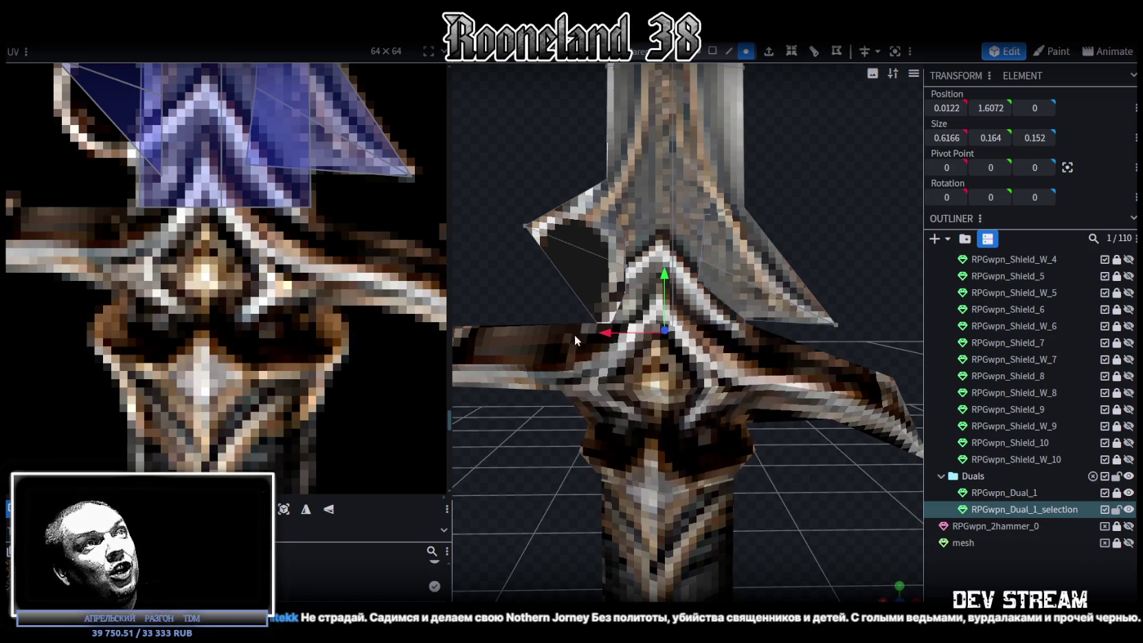
mouse_move(790, 465)
mouse_down()
mouse_move(618, 318)
mouse_move(547, 312)
mouse_up()
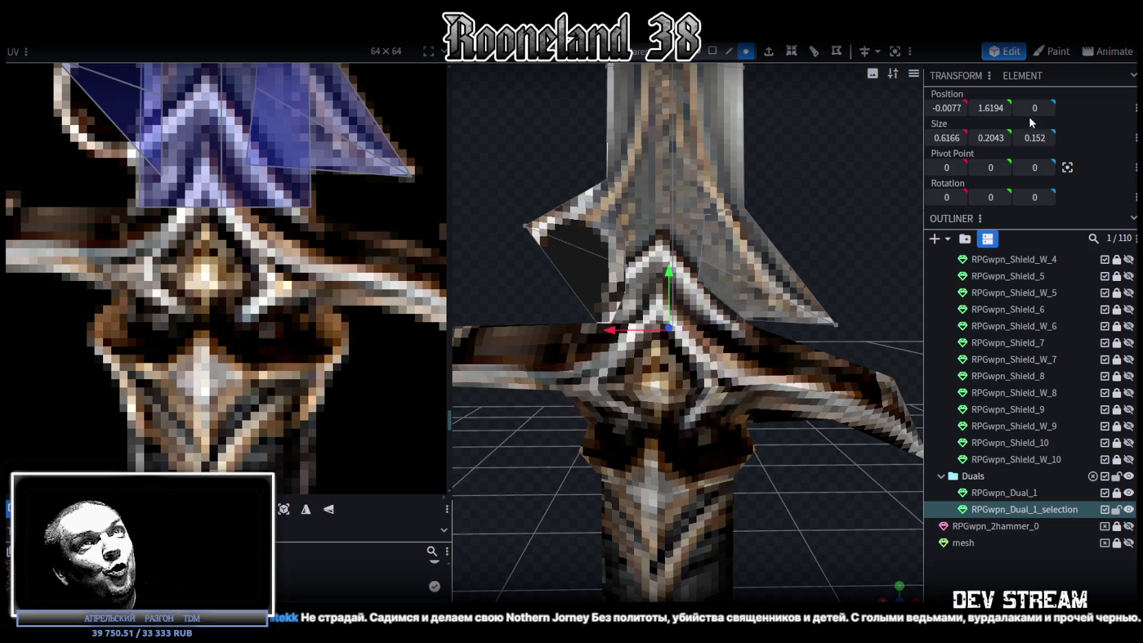
drag(989, 108, 993, 108)
mouse_move(817, 478)
middle_down()
mouse_move(803, 488)
mouse_move(786, 468)
middle_up()
middle_drag(739, 363, 734, 315)
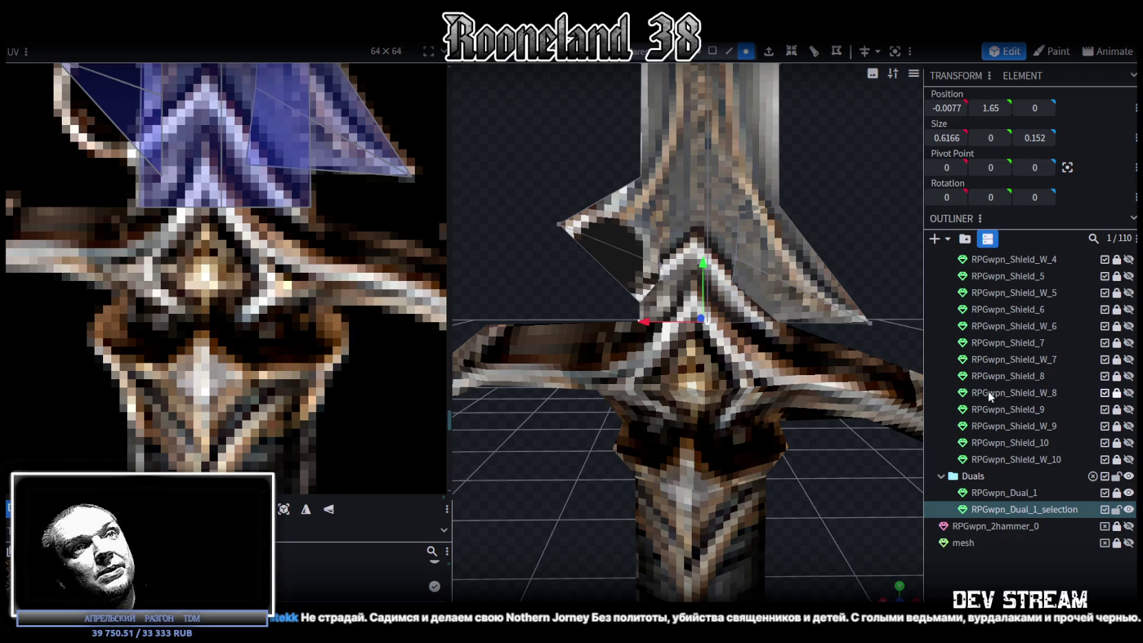
scroll(756, 399, down, 5)
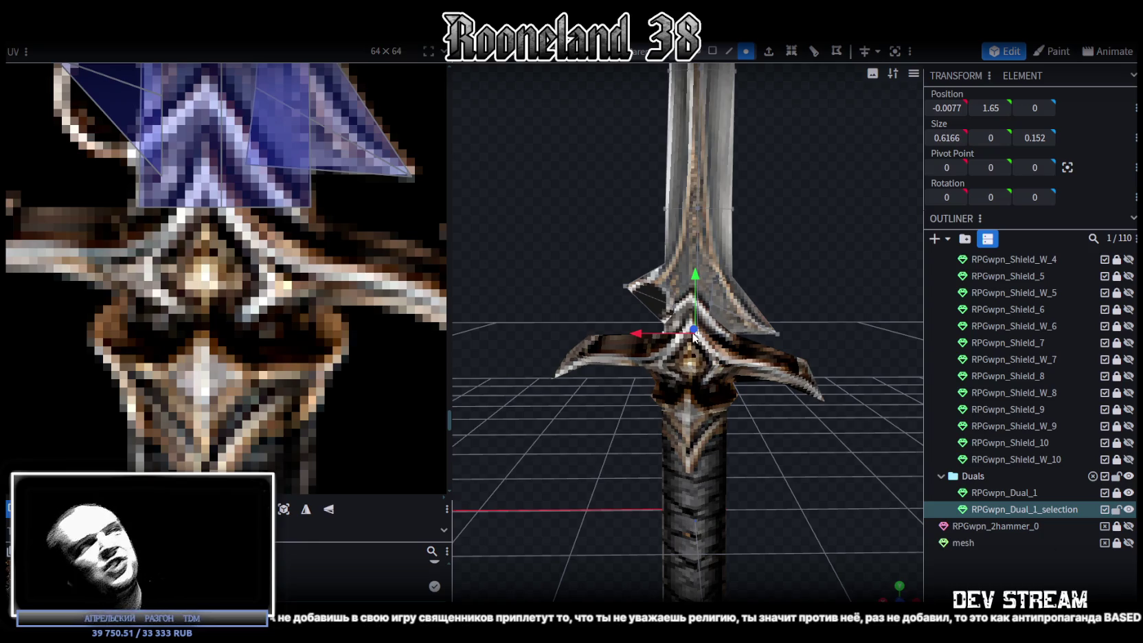
- Move the left spike's tip vertex 0.1 outward and 0.1 down, to 0.62, 1.9767
scroll(612, 261, up, 2)
click(637, 286)
drag(584, 287, 567, 285)
drag(620, 226, 618, 242)
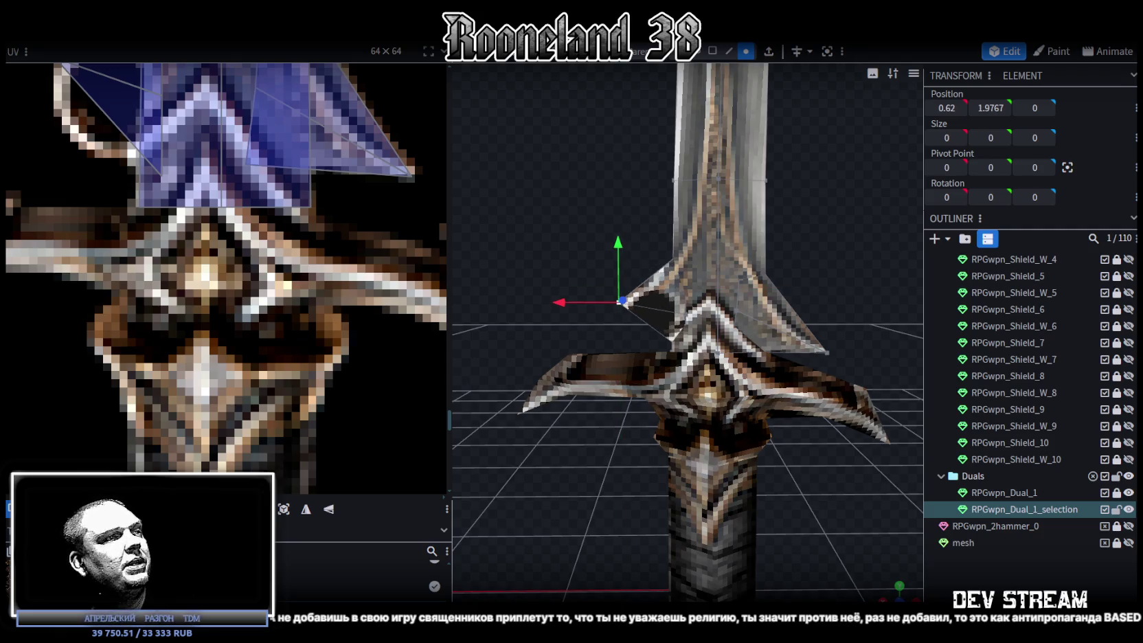
scroll(732, 222, up, 2)
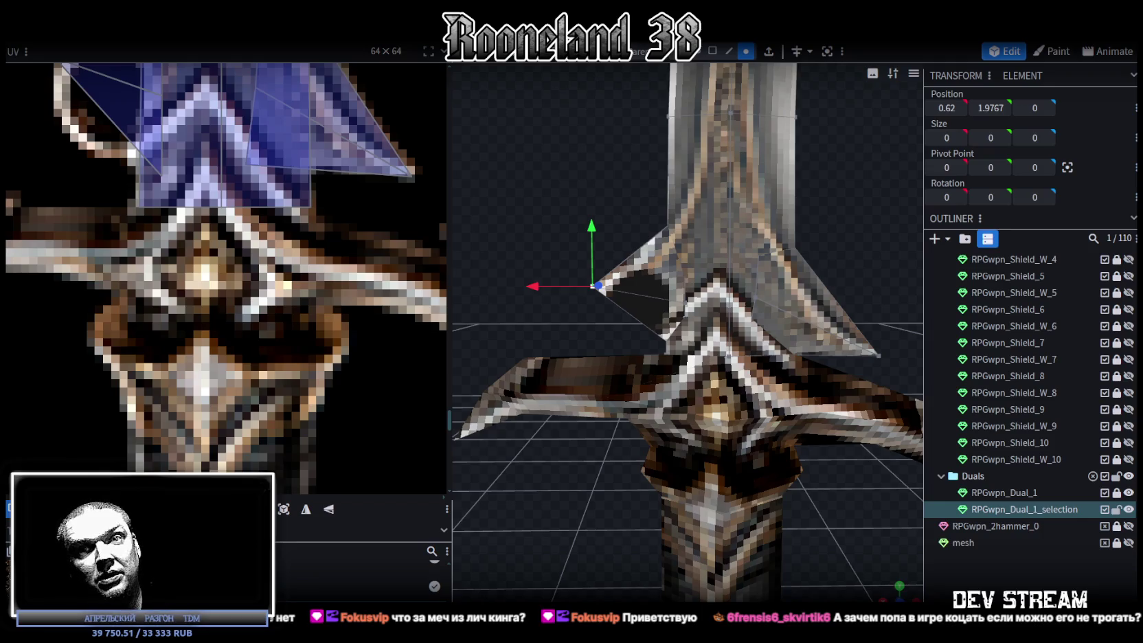
- Zoom out to view the whole sword from below, then switch to Unity
scroll(492, 292, down, 3)
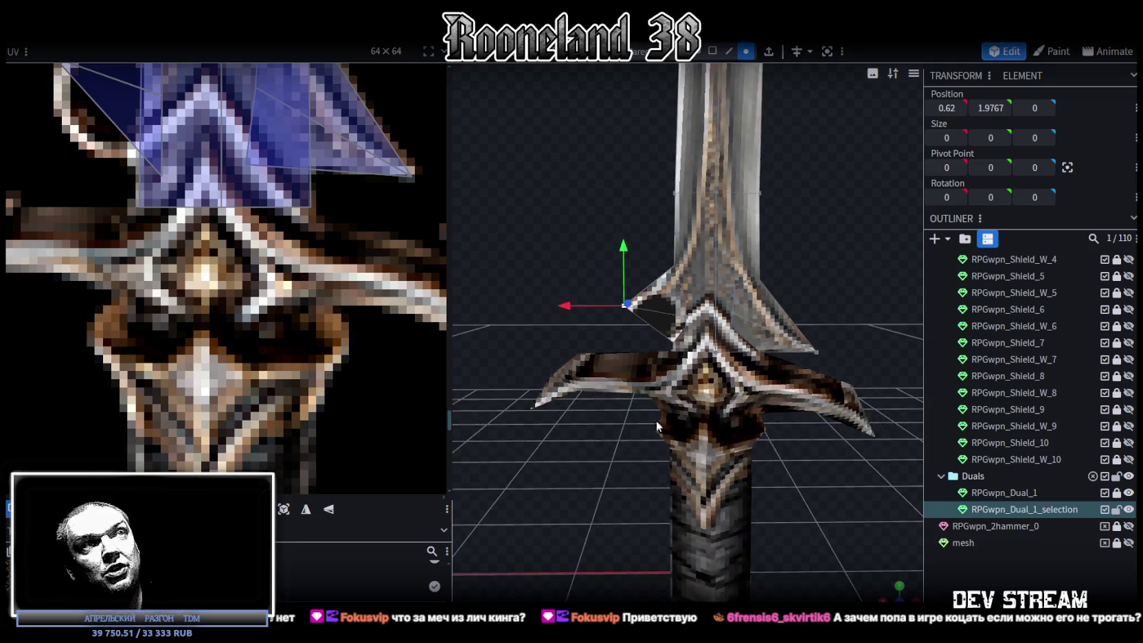
scroll(652, 487, down, 2)
scroll(652, 487, down, 1)
scroll(822, 434, down, 2)
mouse_move(822, 434)
mouse_down()
mouse_move(807, 415)
mouse_move(762, 479)
mouse_move(778, 441)
mouse_move(758, 433)
mouse_up()
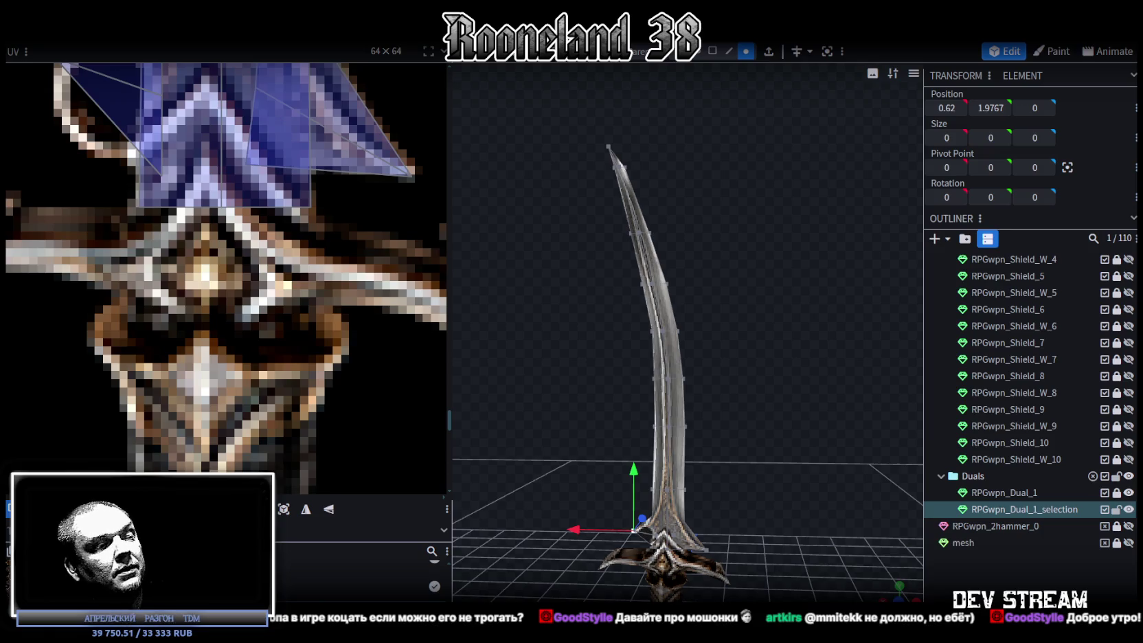
key(alt+Tab)
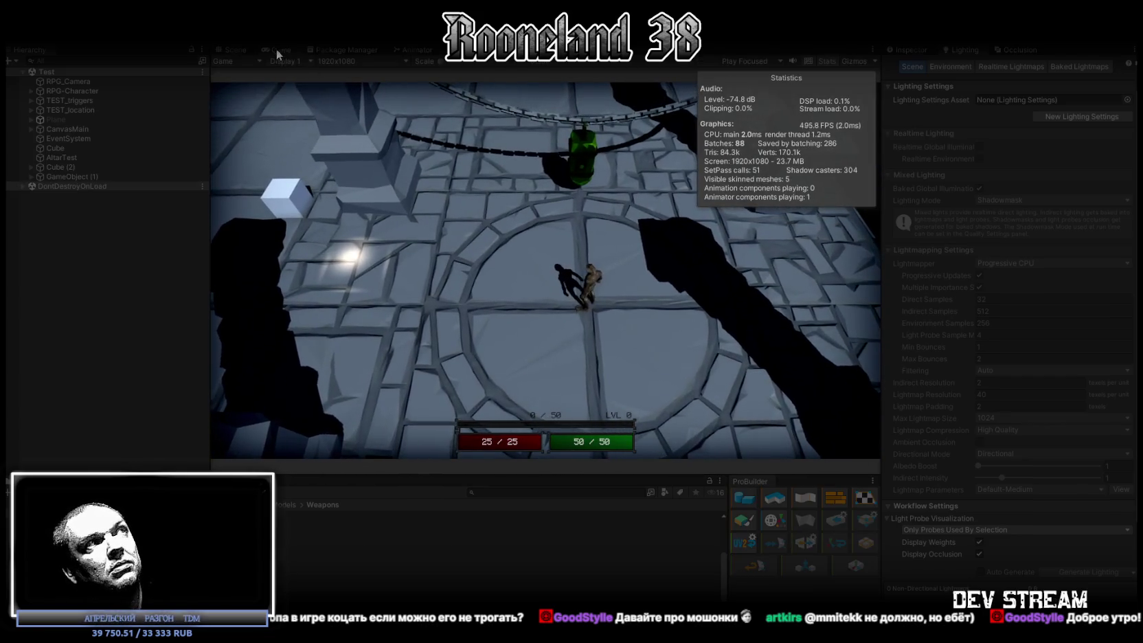
- Maximize the Game view so the dungeon scene plays full-size
double_click(276, 50)
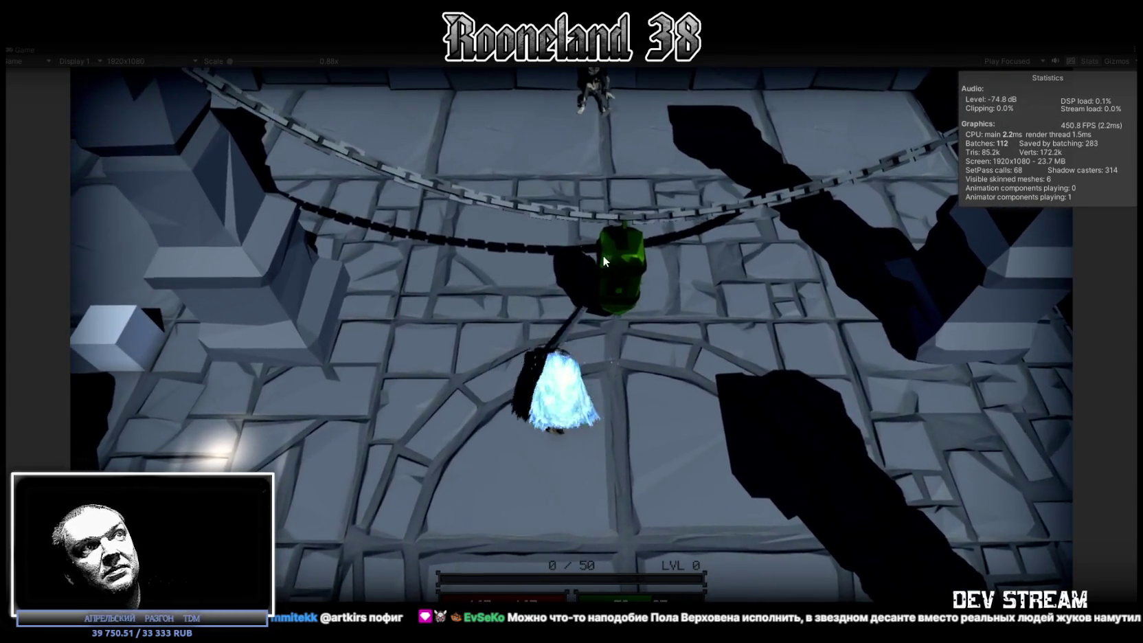
- Walk the hero around with WASD and dash-swing the sword, then switch to the DTF article
key(s)
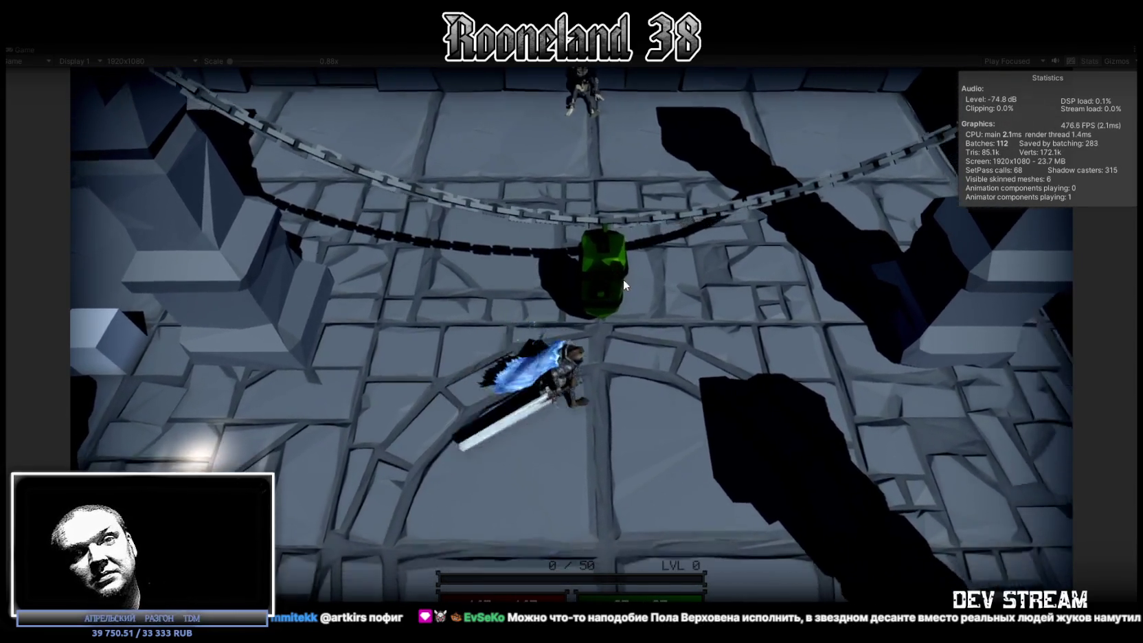
key(w)
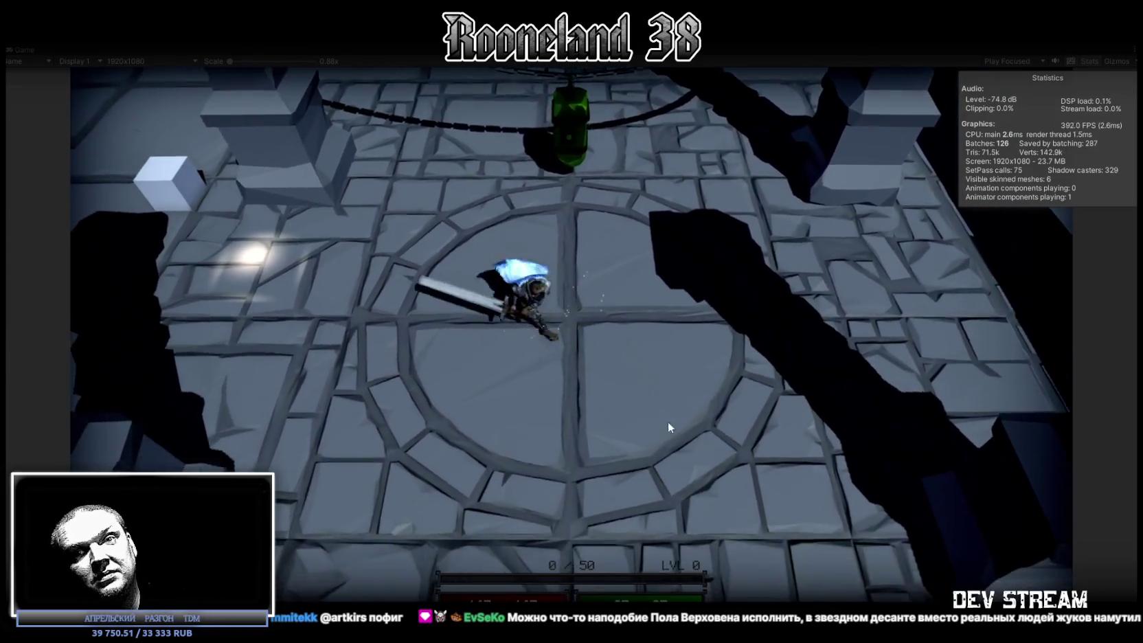
key(d)
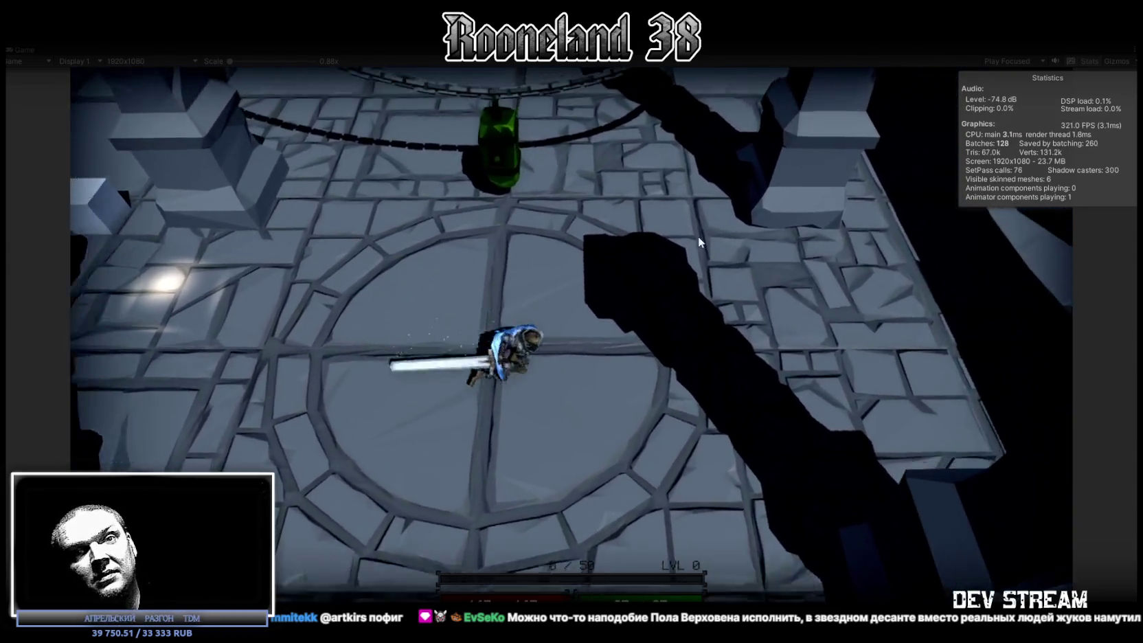
key(d)
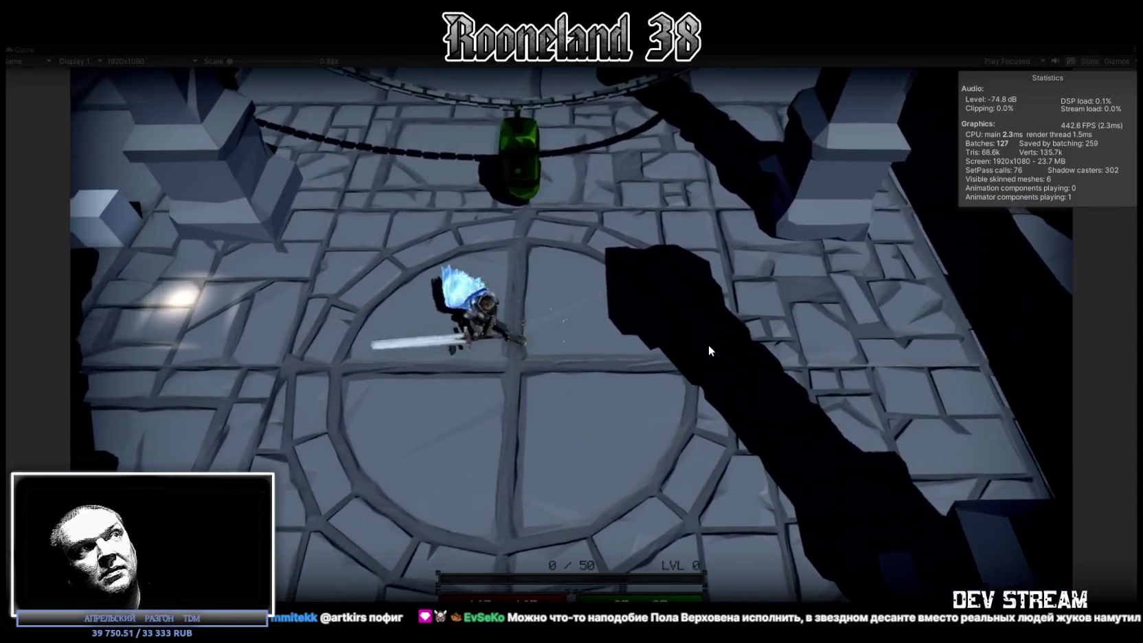
key(w)
key(w)
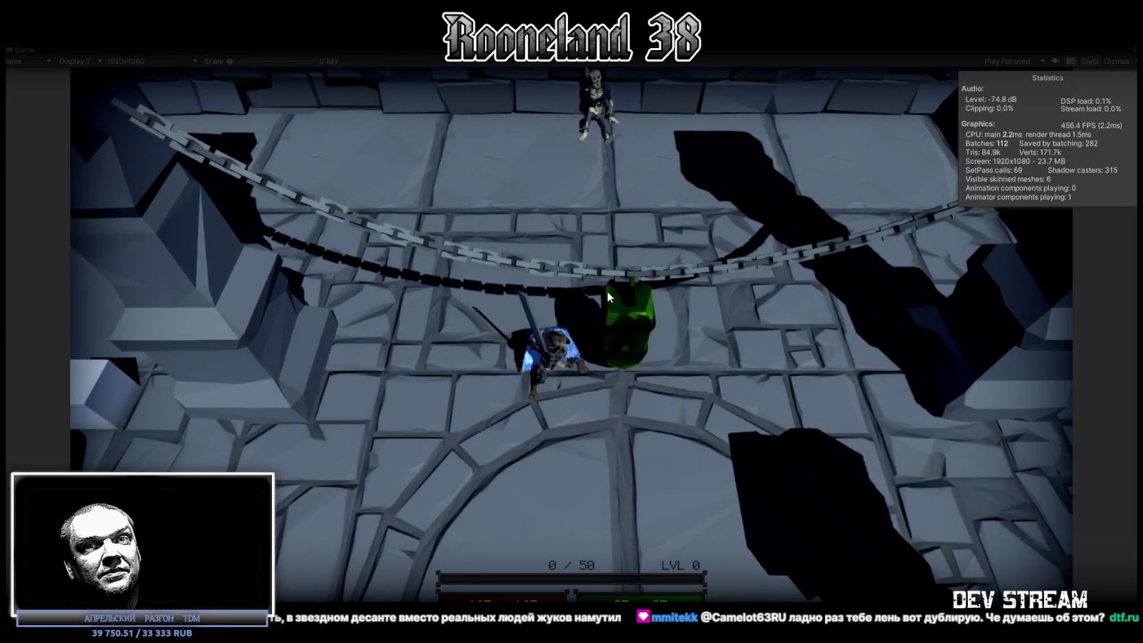
key(space)
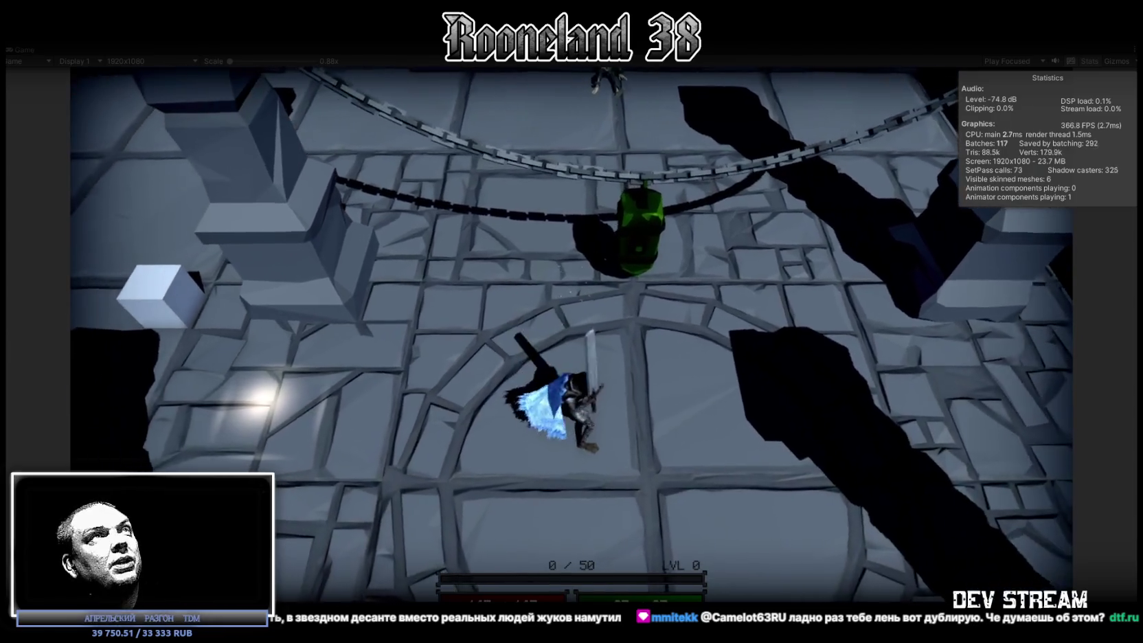
key(ctrl+p)
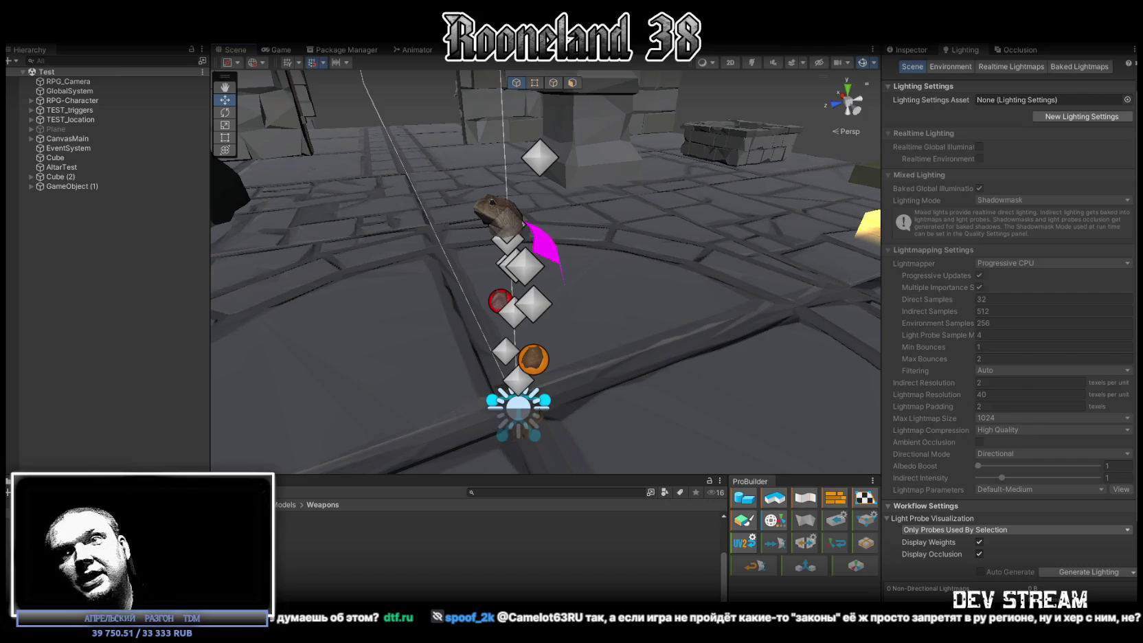
key(alt+Tab)
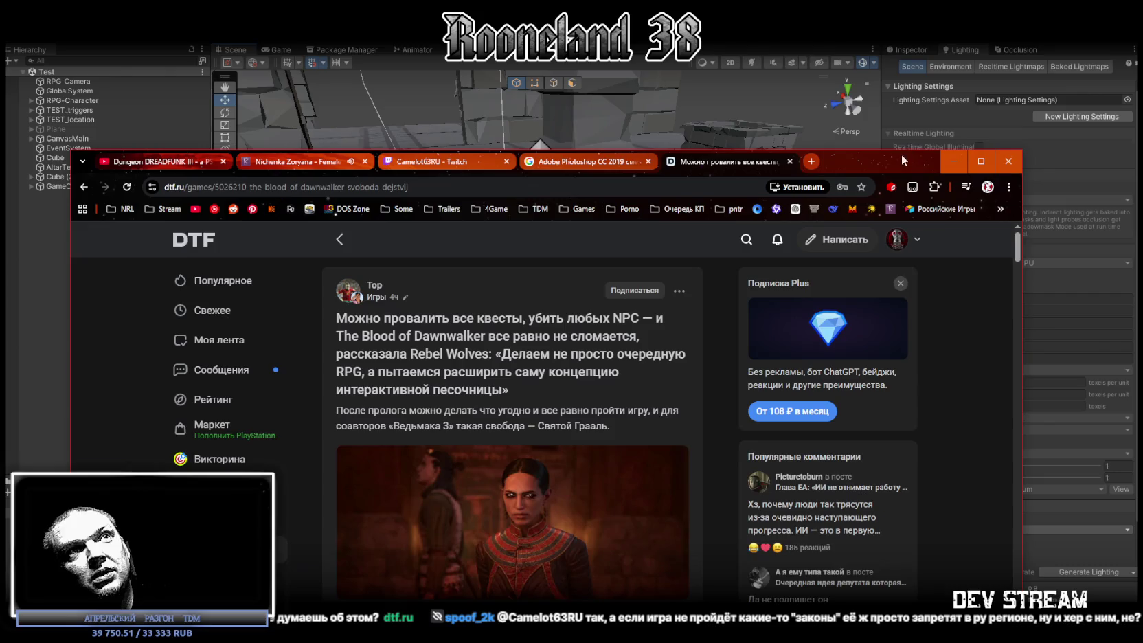
- Move the DTF article window aside and bring up the Steamworks sales stats instead
drag(901, 153, 866, 107)
key(alt+Tab)
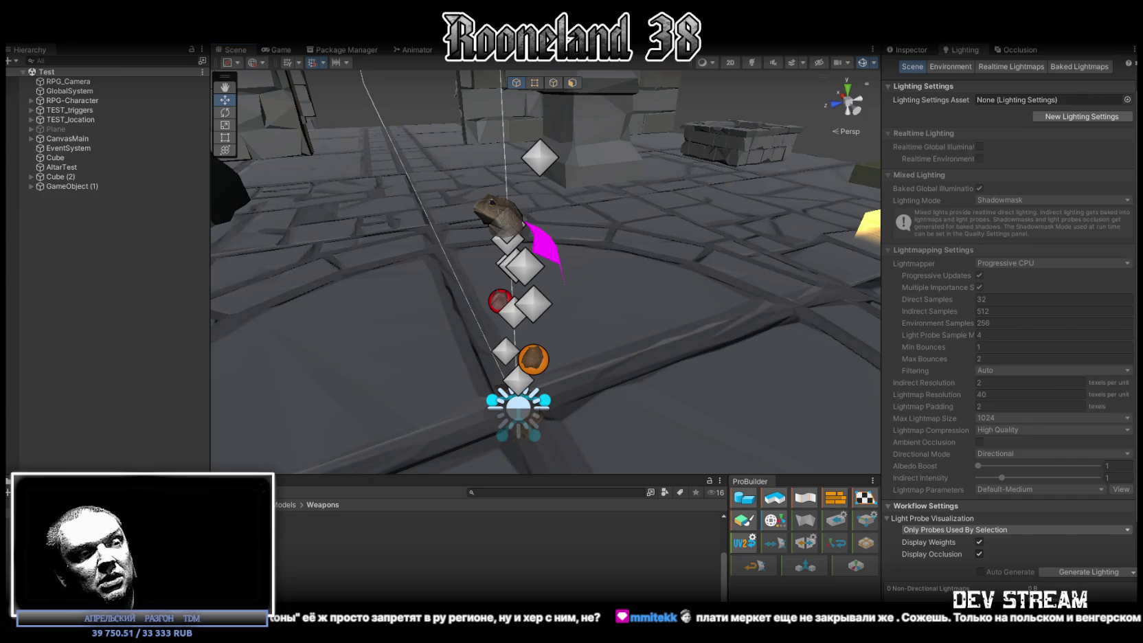
key(alt+Tab)
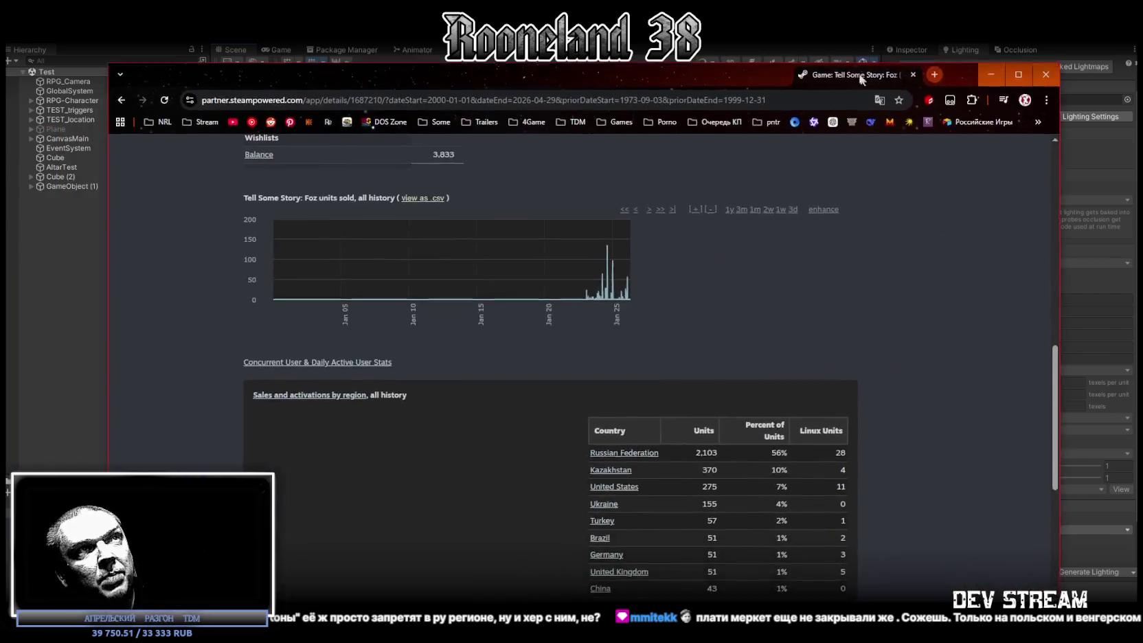
- Maximize the sales page, mark Kazakhstan 370, Ukraine 155 and Turkey 57 units, then return to Unity
double_click(846, 65)
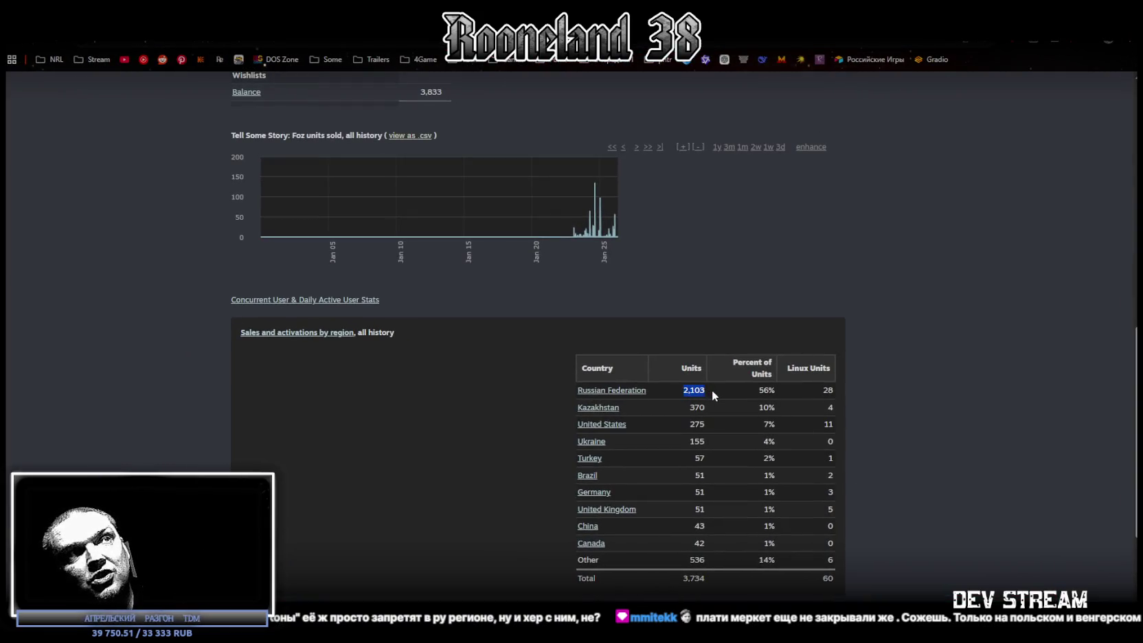
click(694, 406)
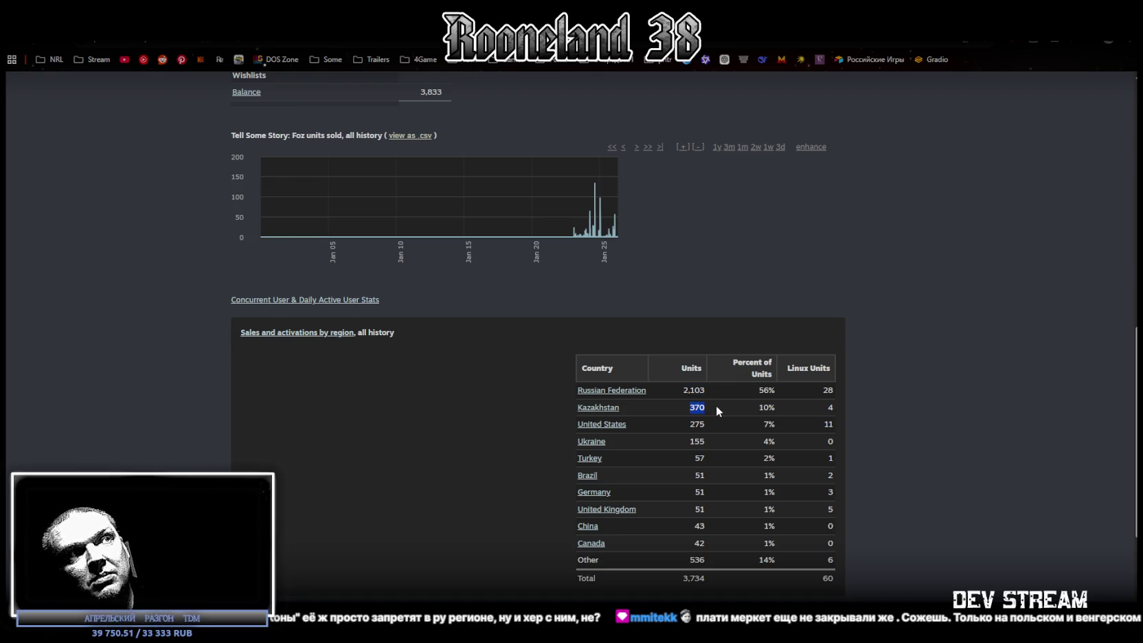
click(714, 422)
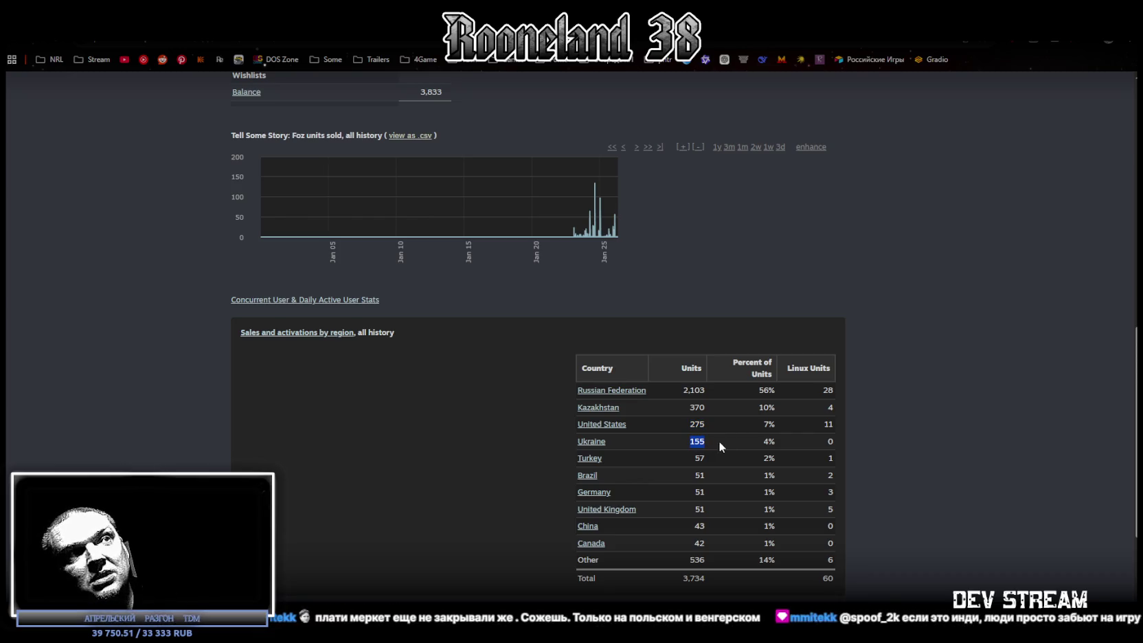
double_click(709, 457)
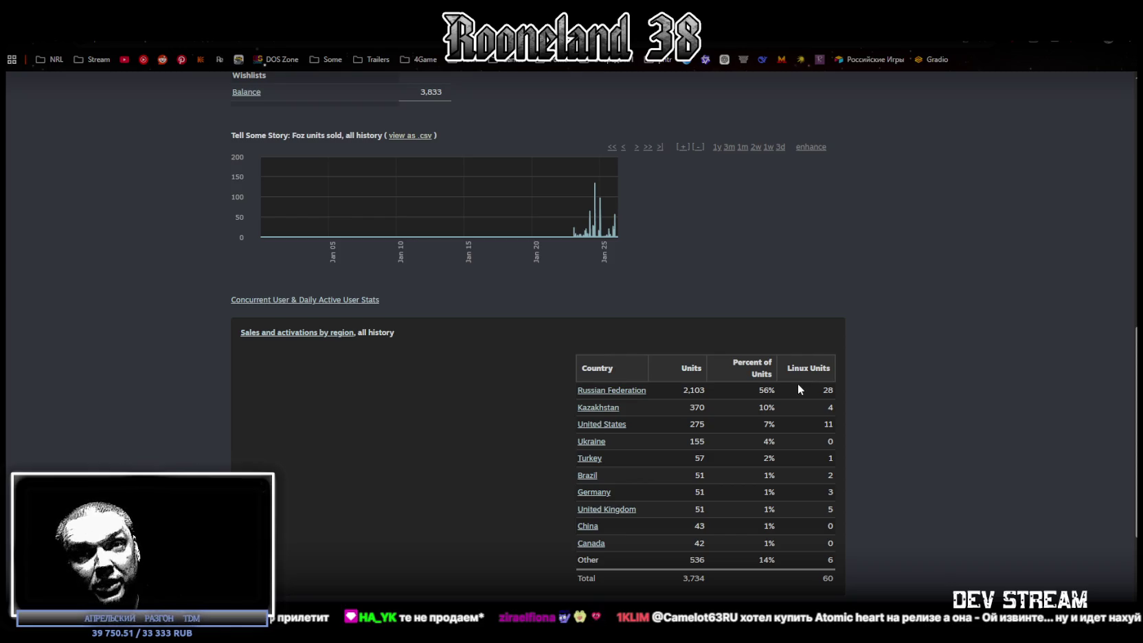
key(alt+Tab)
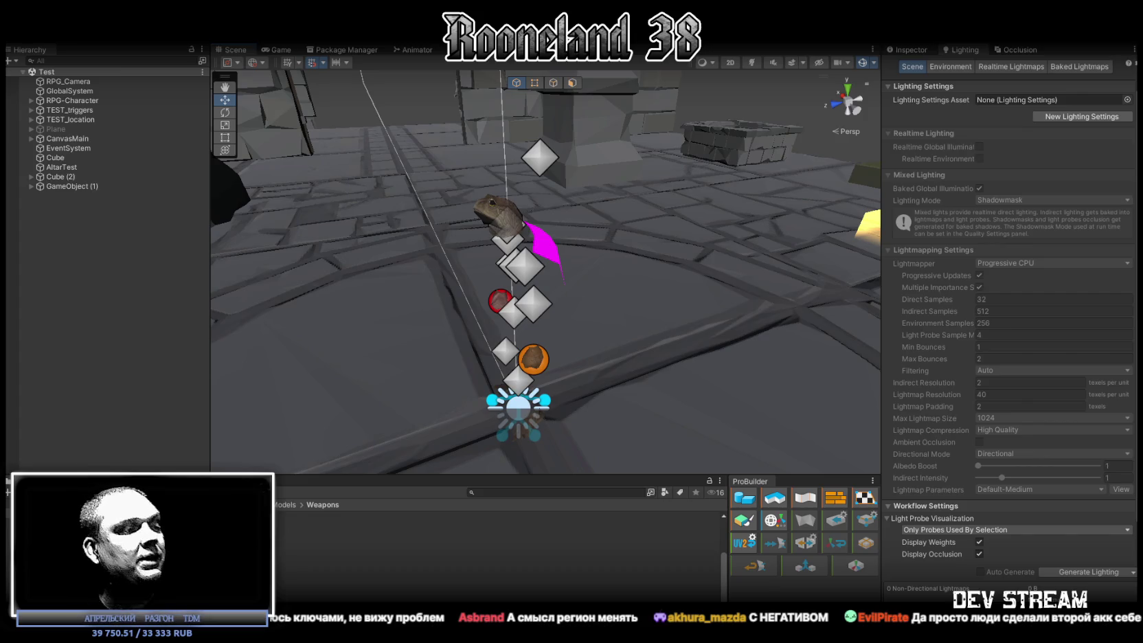
- Return to Blockbench and orbit around the curved Dual sword to inspect its crossguard
key(alt+Tab)
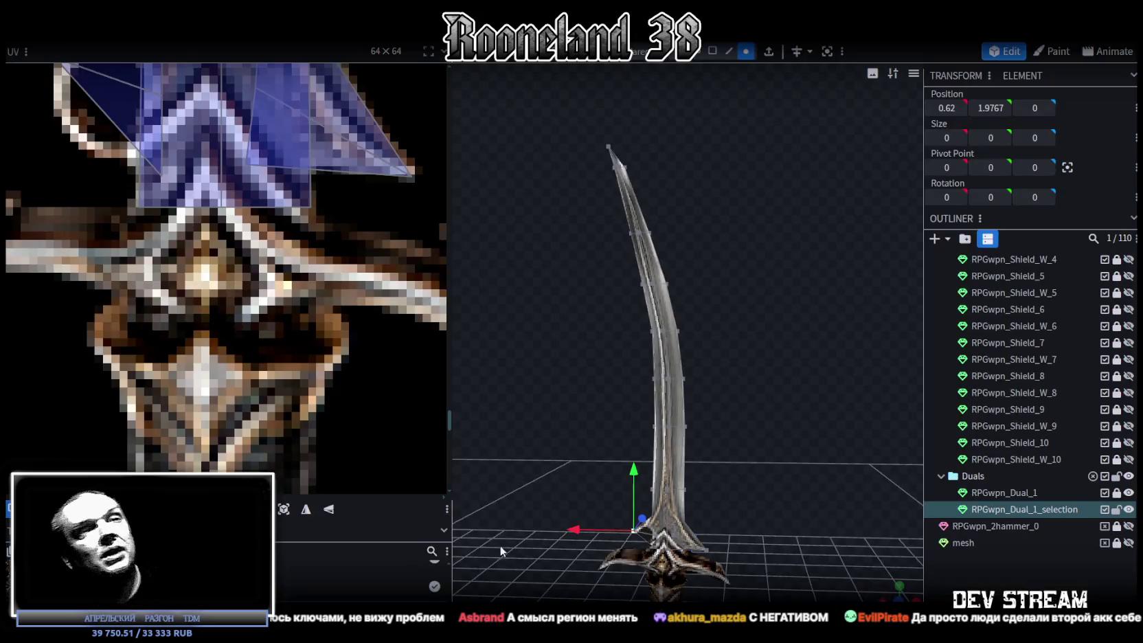
mouse_move(499, 545)
mouse_down()
mouse_move(747, 434)
mouse_move(710, 424)
mouse_move(764, 352)
mouse_move(753, 344)
mouse_up()
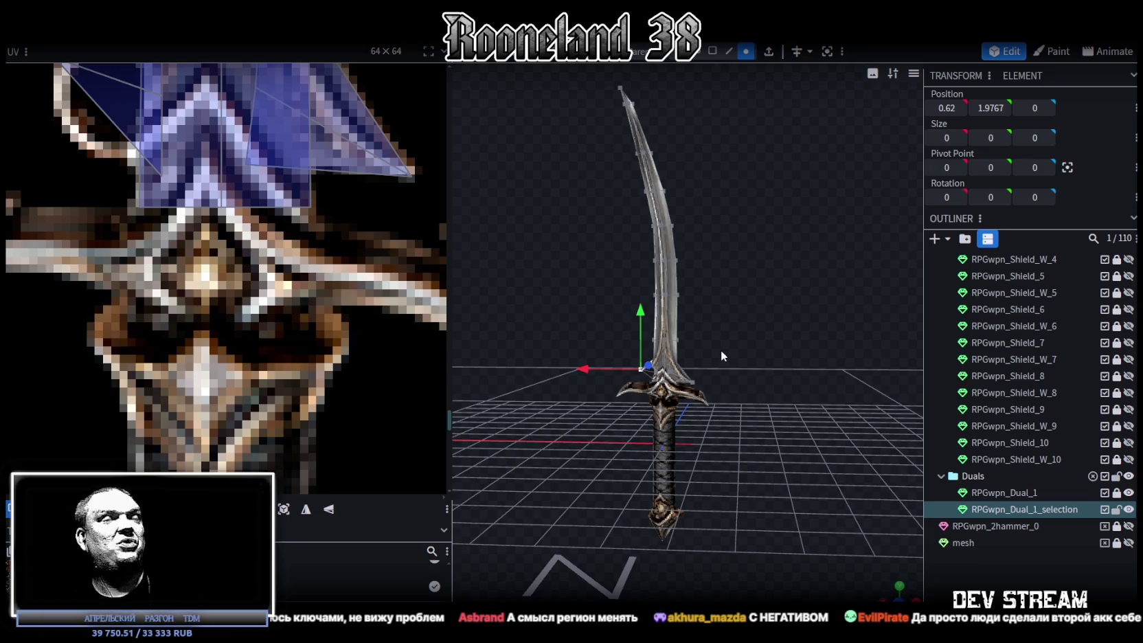
scroll(732, 349, up, 3)
mouse_move(797, 421)
mouse_down()
mouse_move(797, 379)
mouse_move(822, 376)
mouse_move(665, 427)
mouse_move(817, 366)
mouse_move(776, 375)
mouse_up()
click(666, 400)
drag(666, 402, 673, 346)
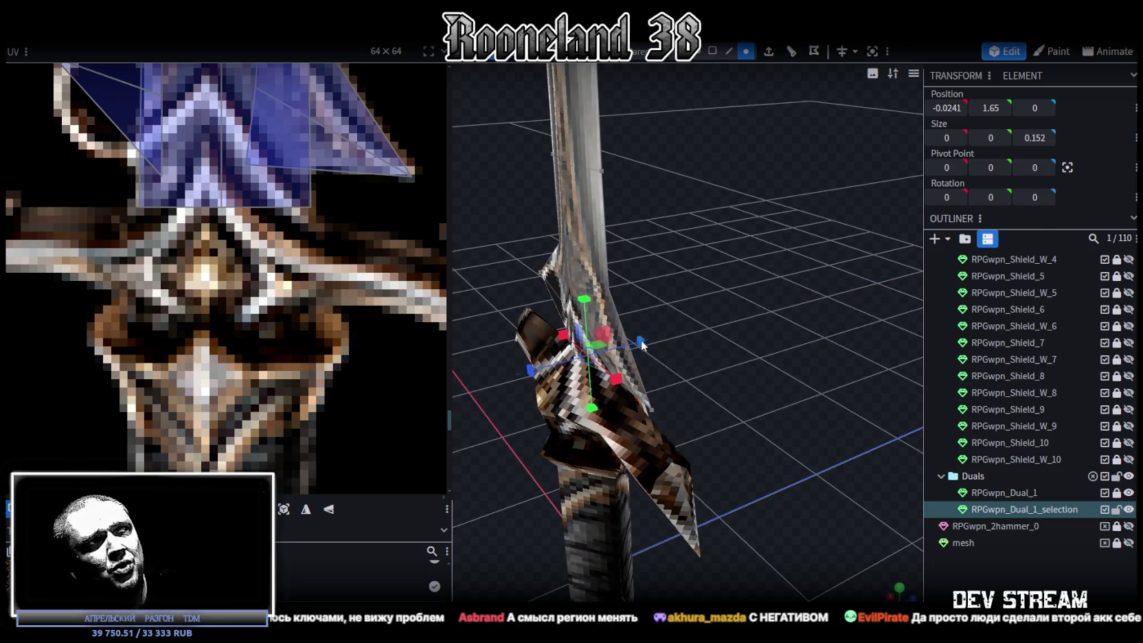
drag(642, 345, 815, 511)
- Save the project as RPGweapon.bbmodel
key(ctrl+s)
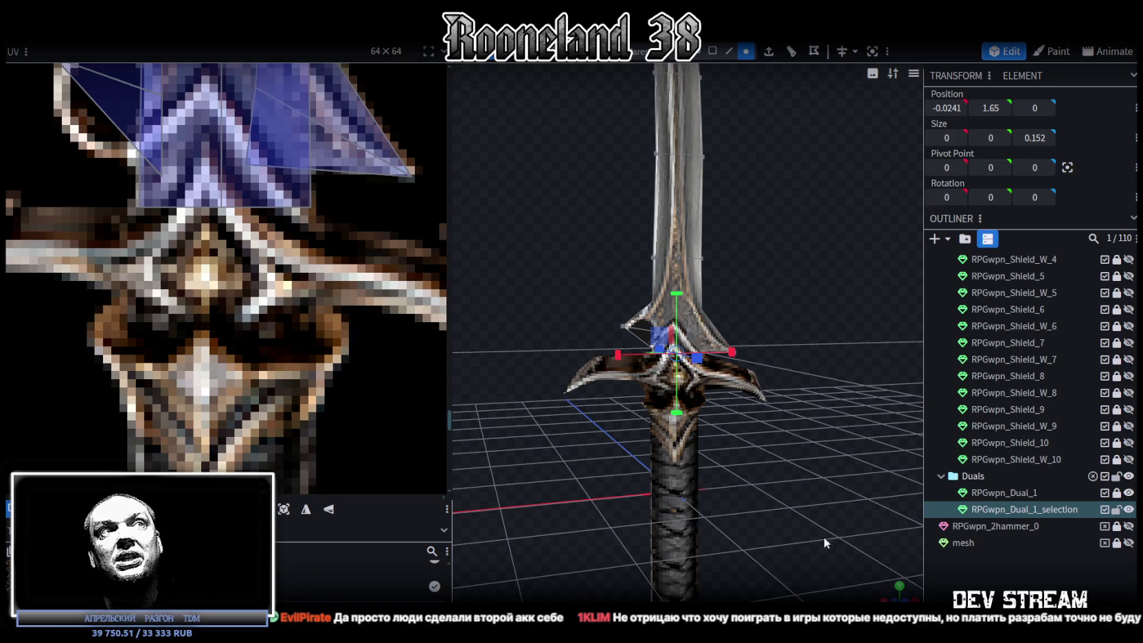
scroll(797, 515, up, 2)
scroll(783, 501, up, 2)
scroll(773, 491, up, 2)
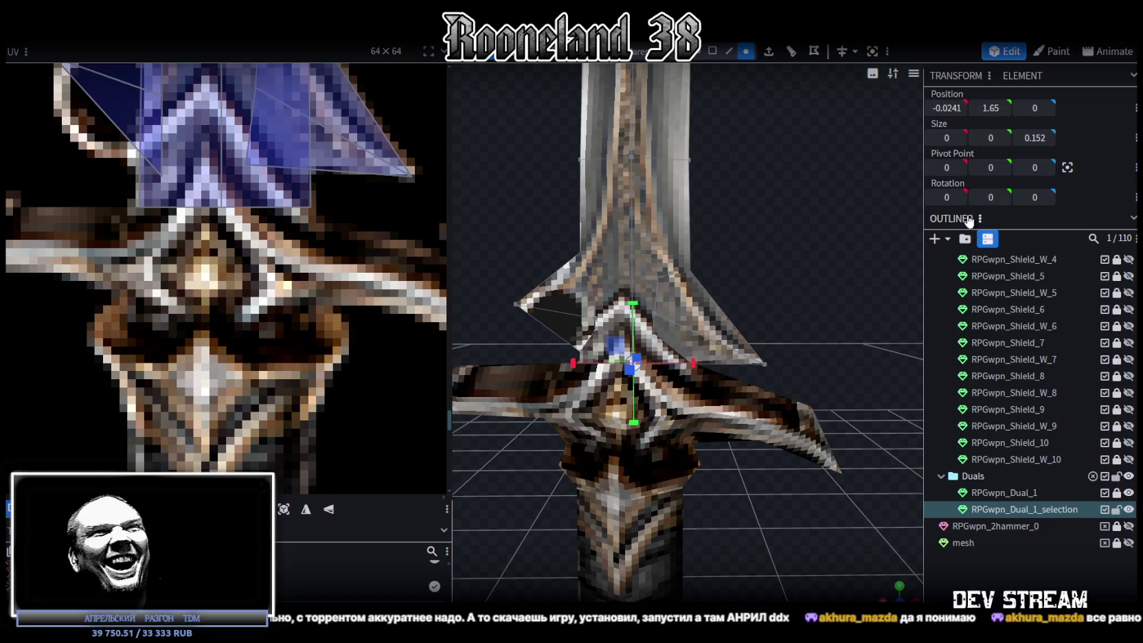
scroll(687, 288, down, 5)
- Box-select the blade vertices and shift them along X, then slide them back
mouse_move(726, 261)
mouse_down()
mouse_move(734, 317)
mouse_move(739, 253)
mouse_move(752, 263)
mouse_move(782, 407)
mouse_move(783, 327)
mouse_up()
scroll(783, 319, up, 3)
ctrl+drag(598, 181, 769, 455)
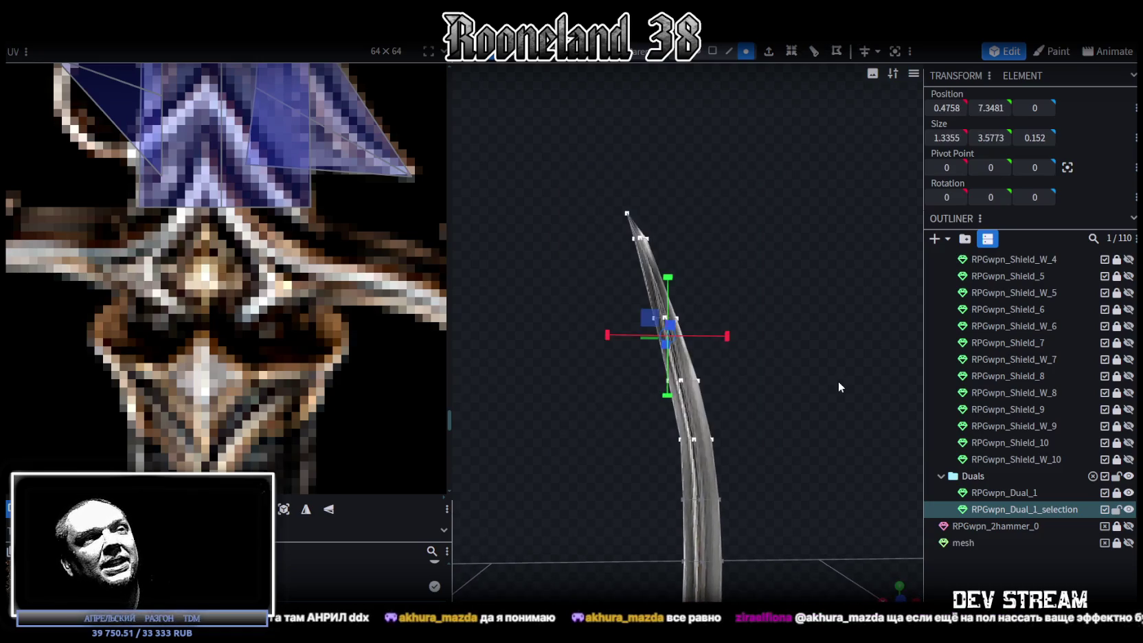
scroll(835, 389, up, 1)
key(v)
scroll(669, 265, up, 1)
mouse_move(585, 267)
mouse_down()
mouse_move(610, 264)
mouse_move(587, 267)
mouse_up()
scroll(772, 307, down, 1)
scroll(775, 275, down, 1)
scroll(768, 272, down, 2)
scroll(769, 272, up, 2)
drag(625, 272, 585, 276)
- Add the top blade tip vertices and shift them sideways along X, then clear the selection
drag(539, 113, 743, 385)
mouse_move(575, 277)
mouse_down()
mouse_move(589, 274)
mouse_move(580, 275)
mouse_up()
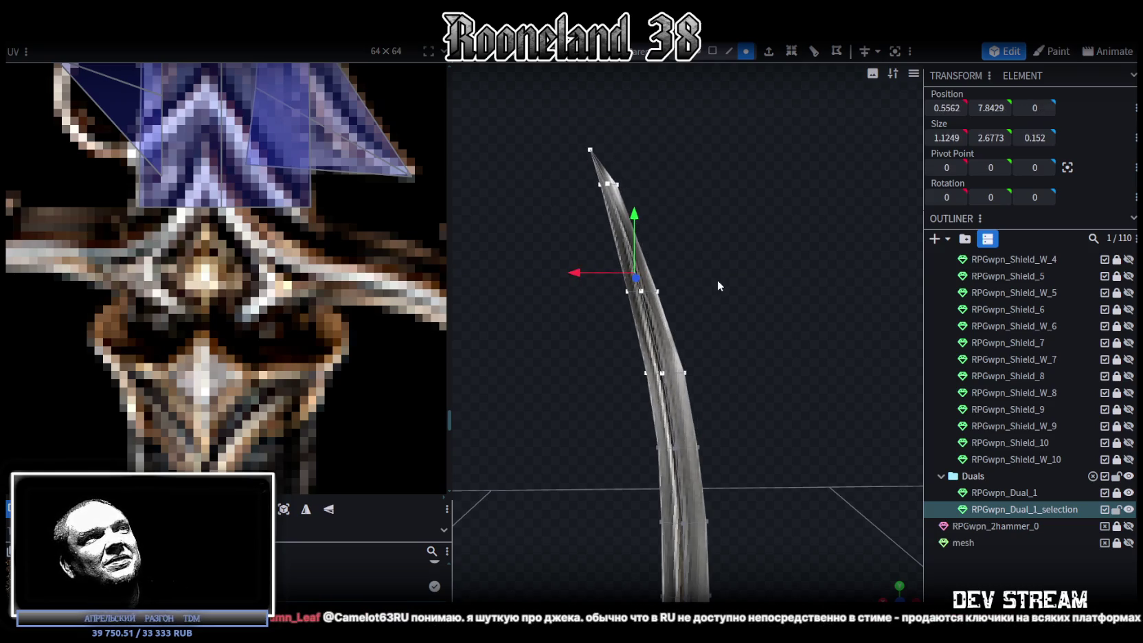
scroll(719, 314, down, 3)
scroll(720, 315, down, 3)
click(917, 543)
drag(830, 515, 774, 339)
scroll(774, 340, up, 2)
scroll(750, 362, up, 2)
scroll(765, 361, up, 2)
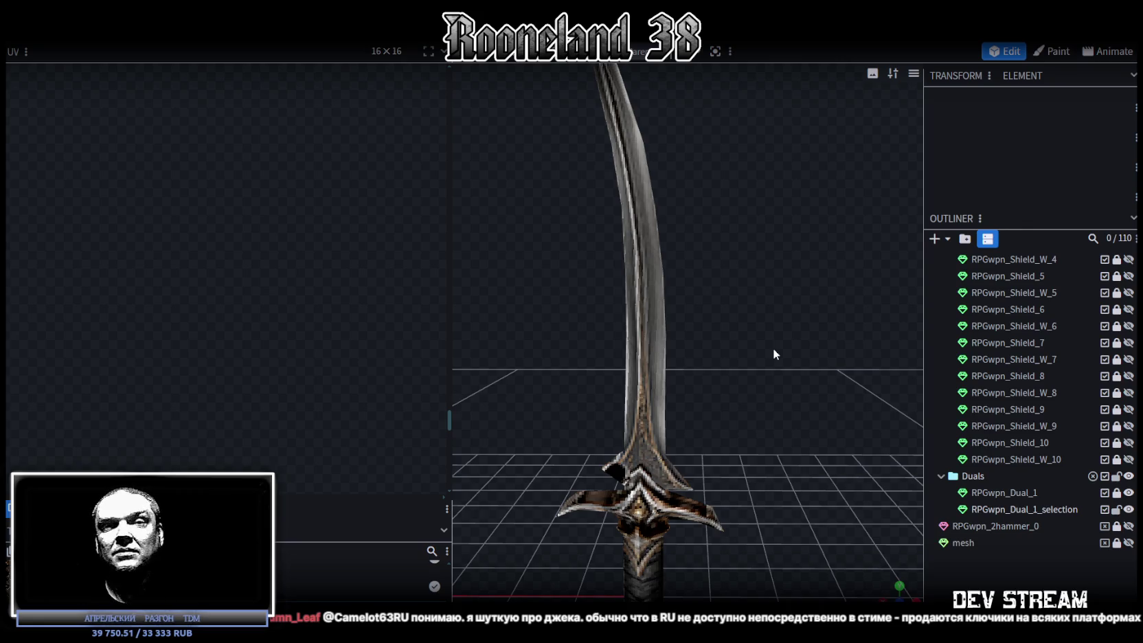
- Save the model, then select both RPGwpn_Dual_1 and RPGwpn_Dual_1_selection
click(652, 179)
mouse_move(705, 165)
mouse_down()
mouse_move(783, 413)
mouse_move(769, 301)
mouse_move(595, 335)
mouse_move(799, 313)
mouse_move(772, 346)
mouse_move(652, 390)
mouse_move(756, 340)
mouse_move(922, 434)
mouse_up()
key(ctrl+s)
click(1030, 493)
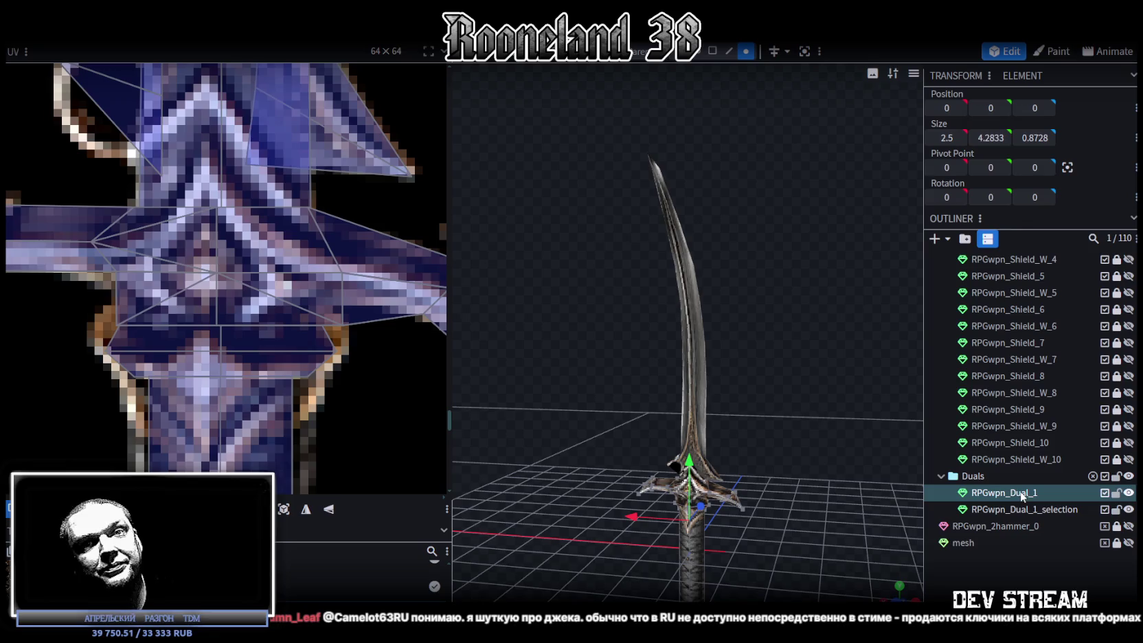
ctrl+click(1006, 512)
- Merge RPGwpn_Dual_1_selection into RPGwpn_Dual_1 with Merge Meshes and check the single sword mesh
right_click(1007, 512)
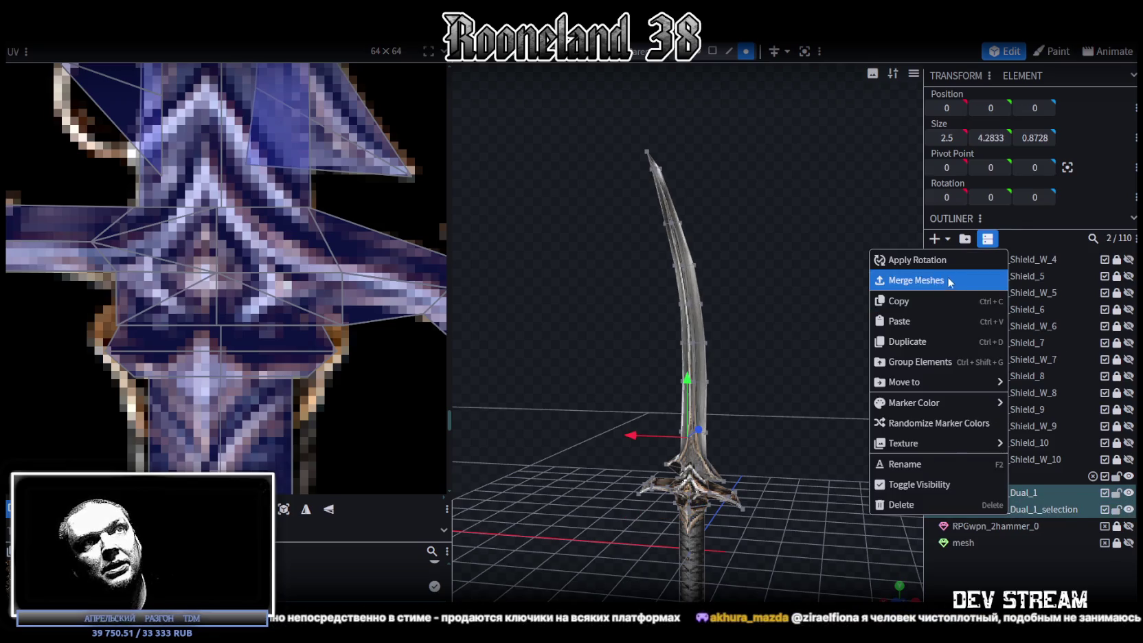
click(952, 283)
scroll(709, 395, down, 3)
scroll(718, 371, up, 3)
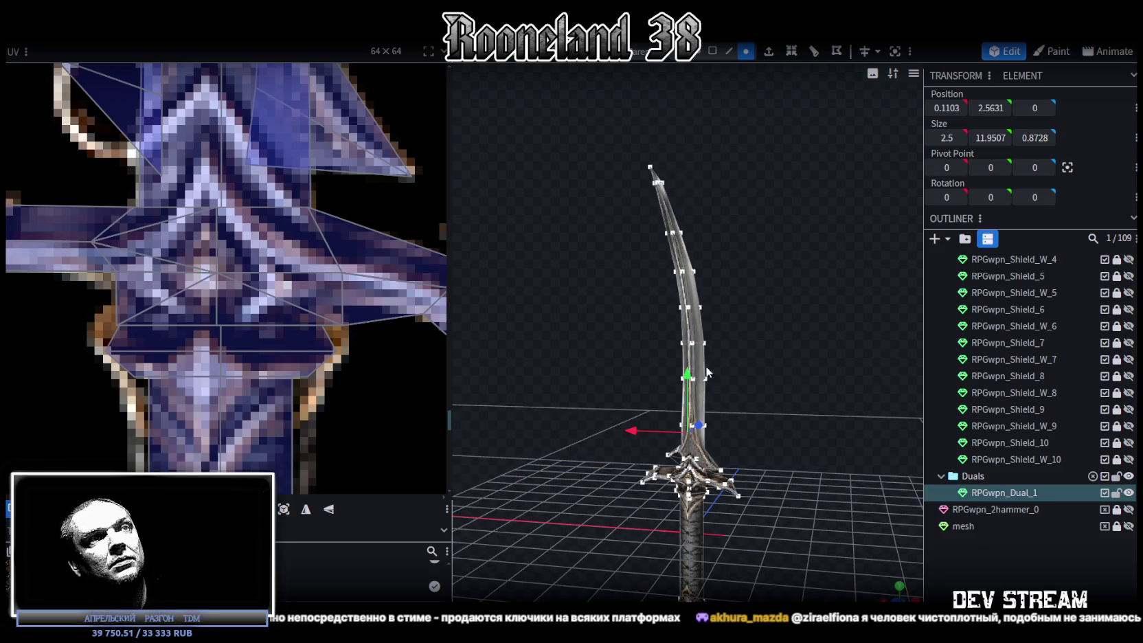
drag(699, 368, 776, 415)
scroll(257, 358, down, 2)
scroll(257, 358, down, 2)
scroll(256, 358, down, 1)
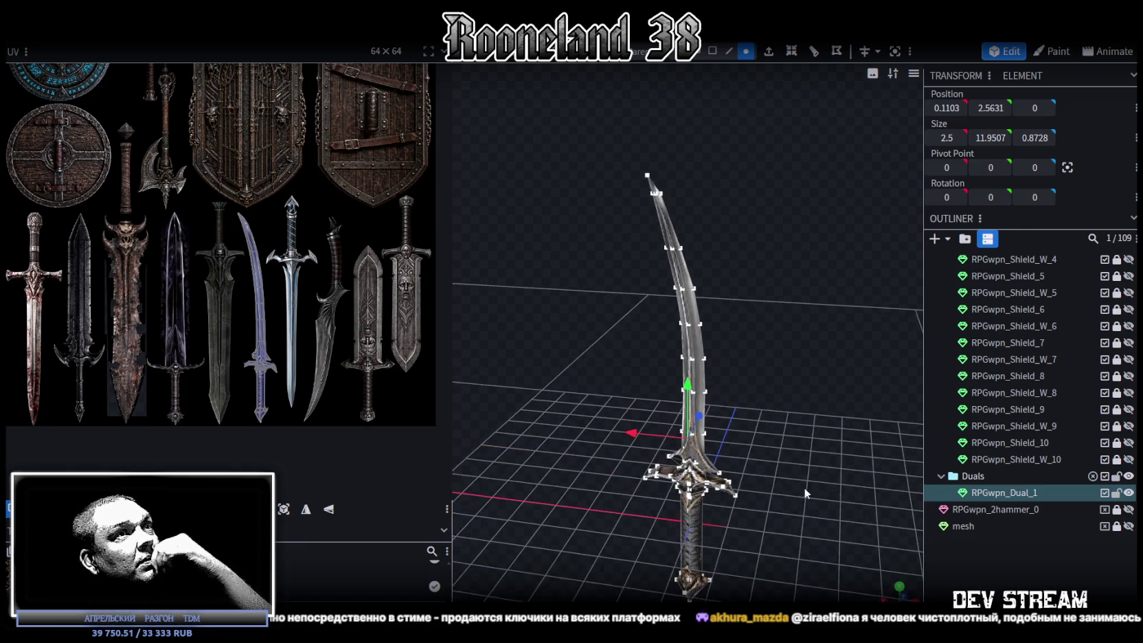
- Inspect the merged curved sword and crossguard from the front, then save RPGweapon.bbmodel
key(KP_1)
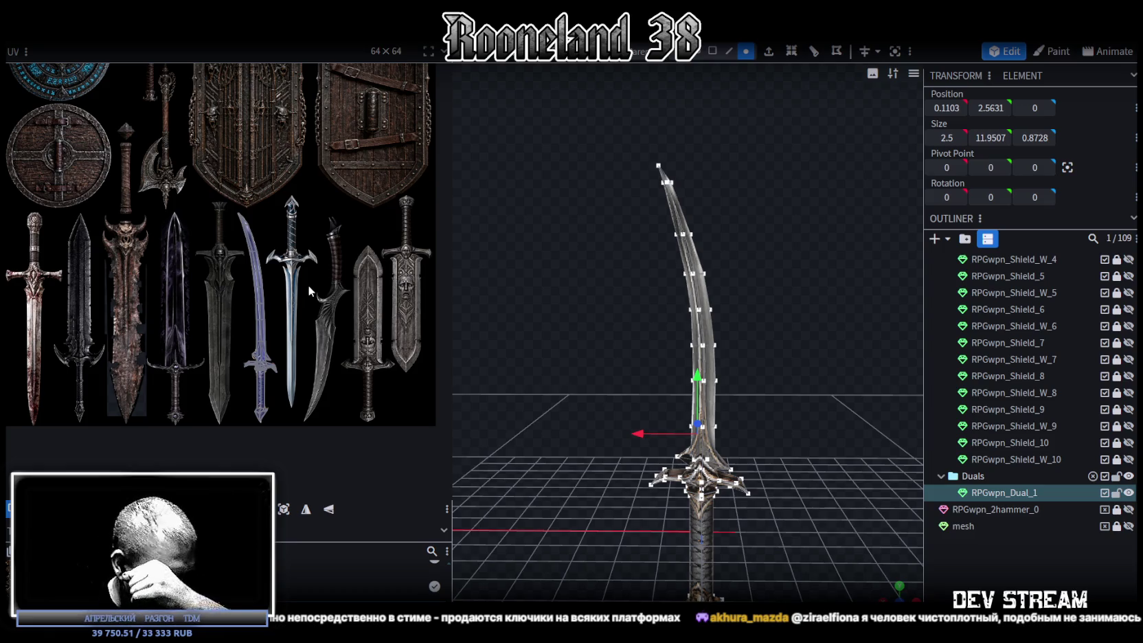
scroll(761, 359, up, 2)
mouse_move(761, 359)
mouse_down()
mouse_move(779, 236)
mouse_move(775, 283)
mouse_move(799, 266)
mouse_up()
scroll(799, 268, up, 1)
scroll(794, 275, up, 2)
scroll(787, 279, up, 2)
scroll(769, 288, up, 2)
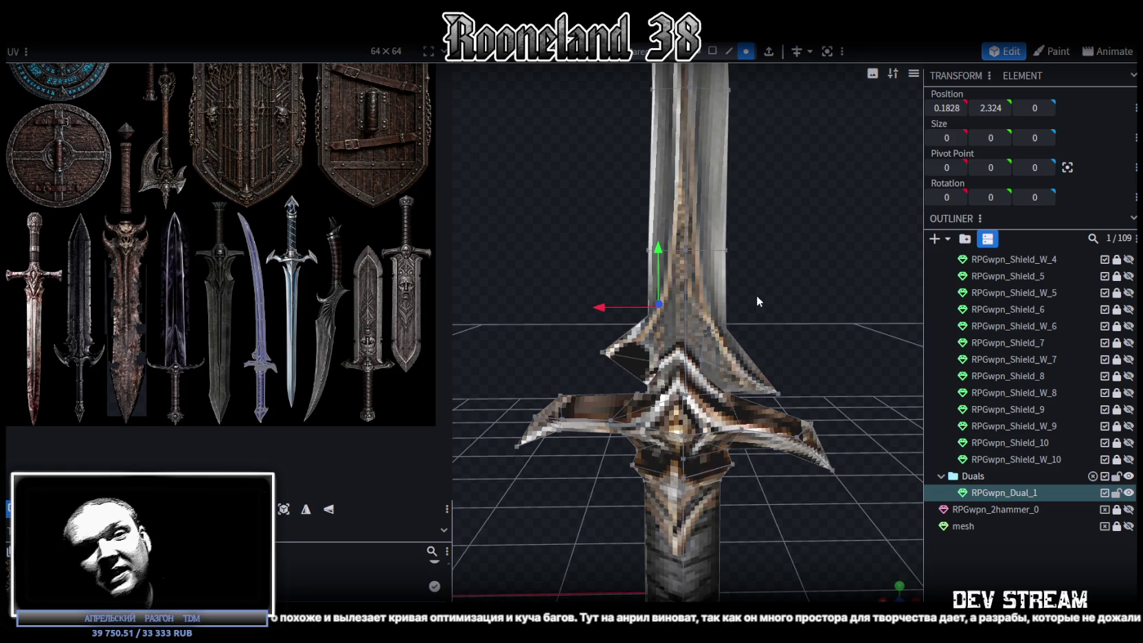
mouse_move(756, 294)
mouse_down()
mouse_move(843, 279)
mouse_move(815, 265)
mouse_up()
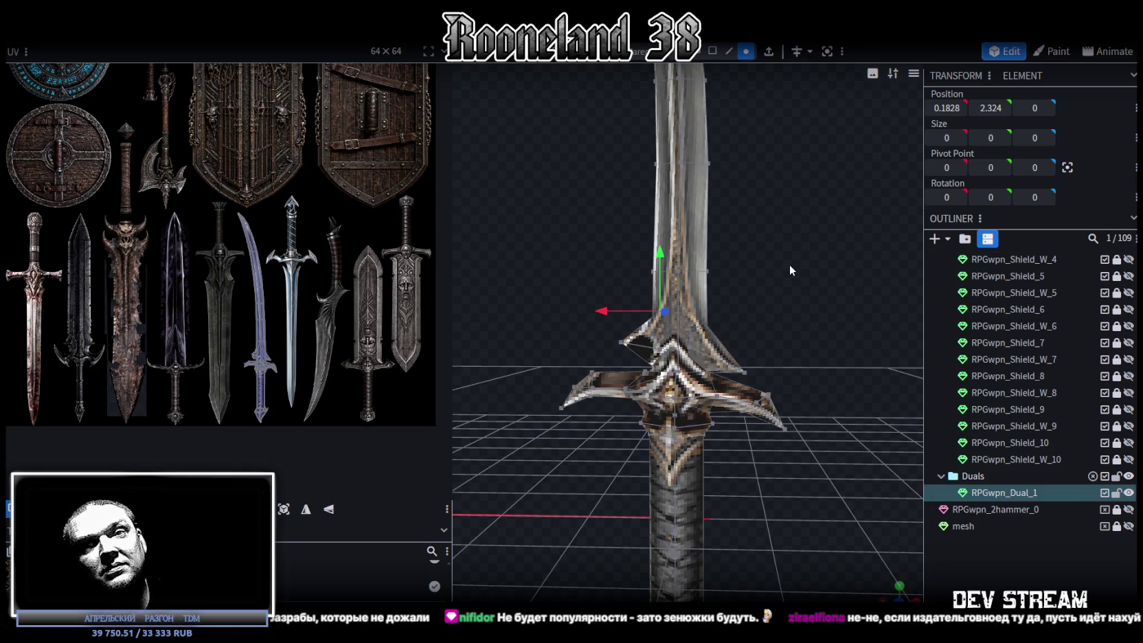
mouse_move(789, 265)
mouse_down()
mouse_move(603, 281)
mouse_move(721, 302)
mouse_up()
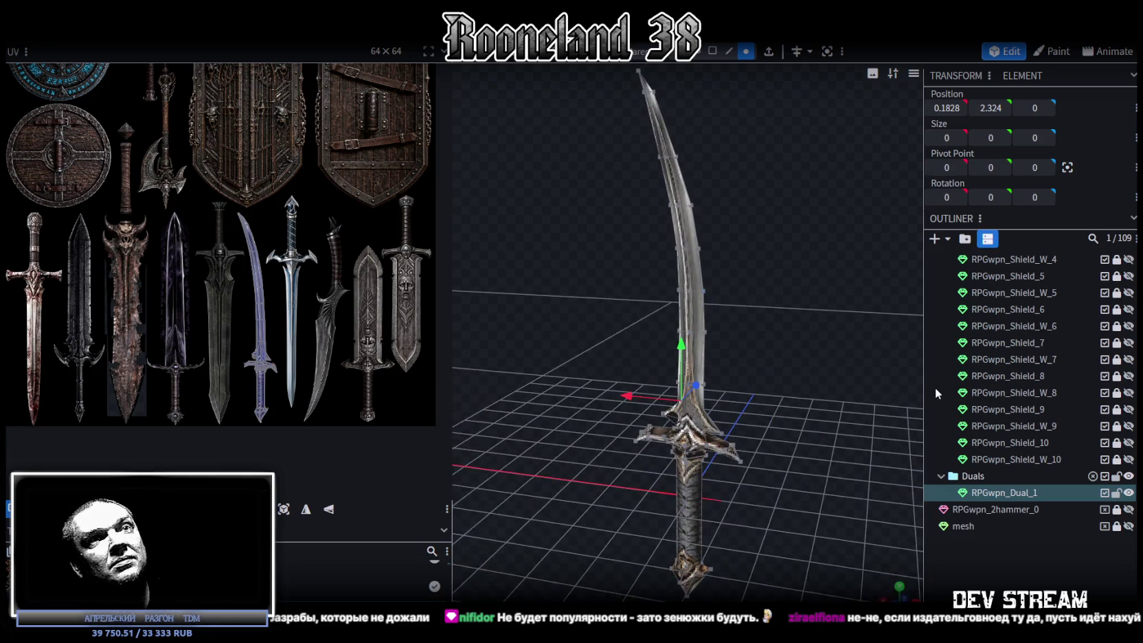
key(ctrl+s)
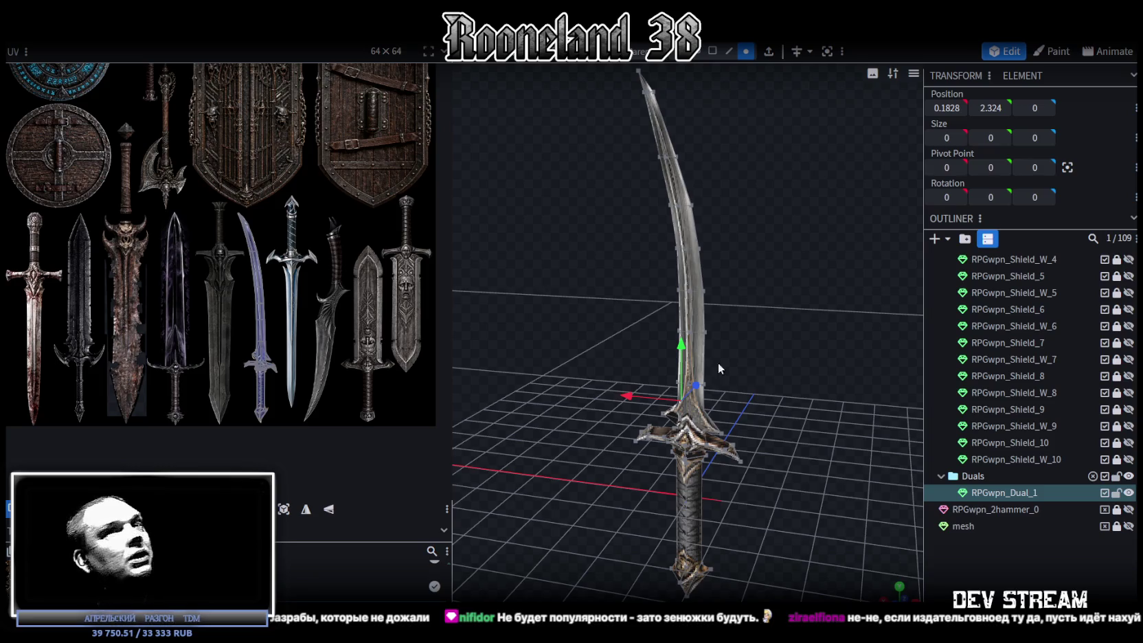
- Expand the Swords group, briefly show swords 8–10 for comparison, and select RPGwpn_2sword_10
scroll(1051, 377, up, 2)
scroll(1071, 357, up, 3)
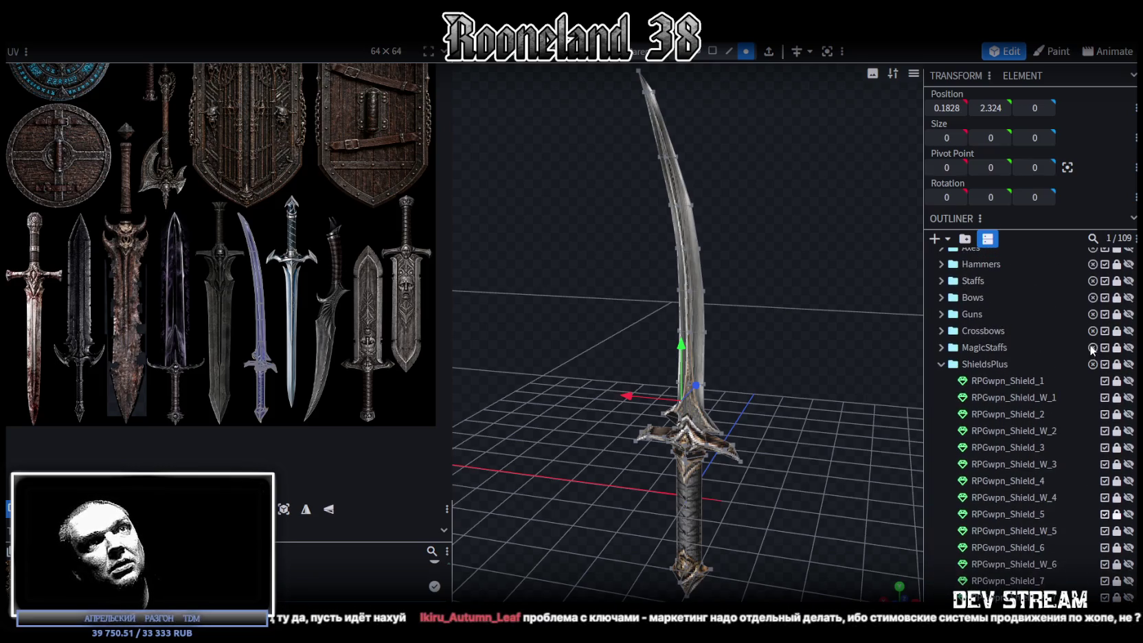
scroll(1080, 353, up, 1)
click(941, 273)
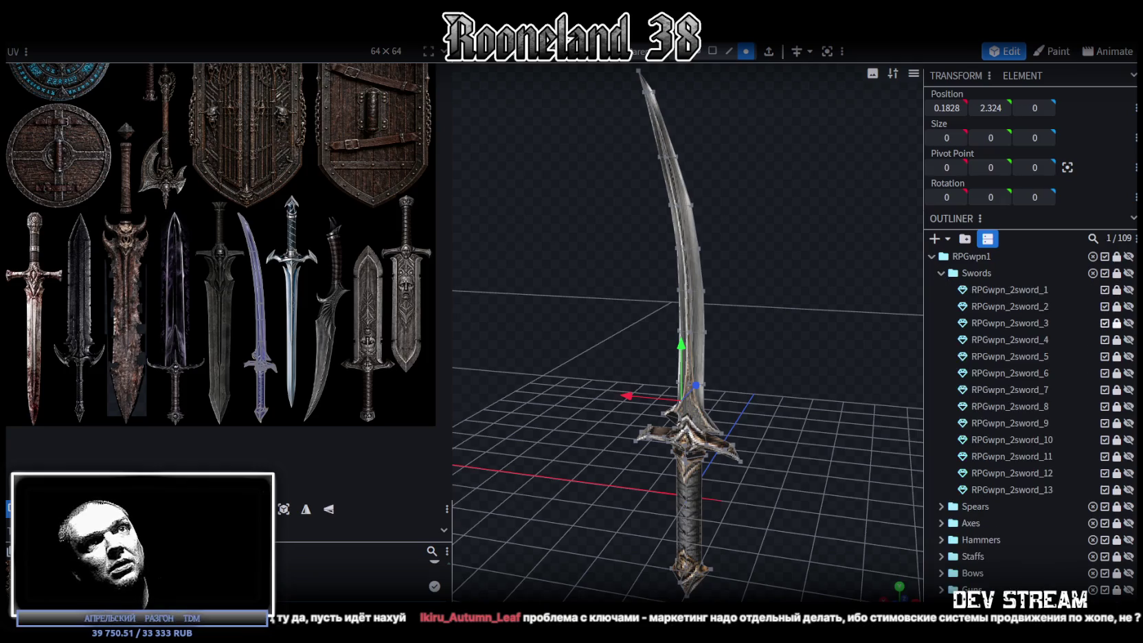
click(1128, 406)
click(1128, 406)
click(1129, 423)
click(1128, 423)
click(1128, 439)
click(1129, 440)
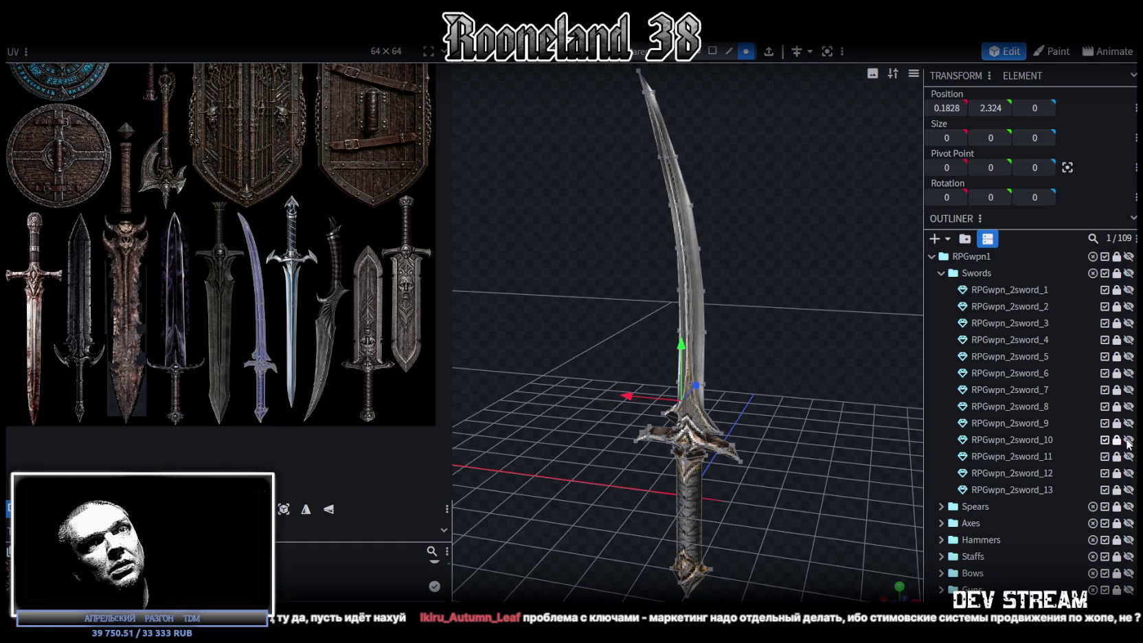
click(1028, 440)
- Duplicate the curved sword and move the copy into the Duals group
key(ctrl+d)
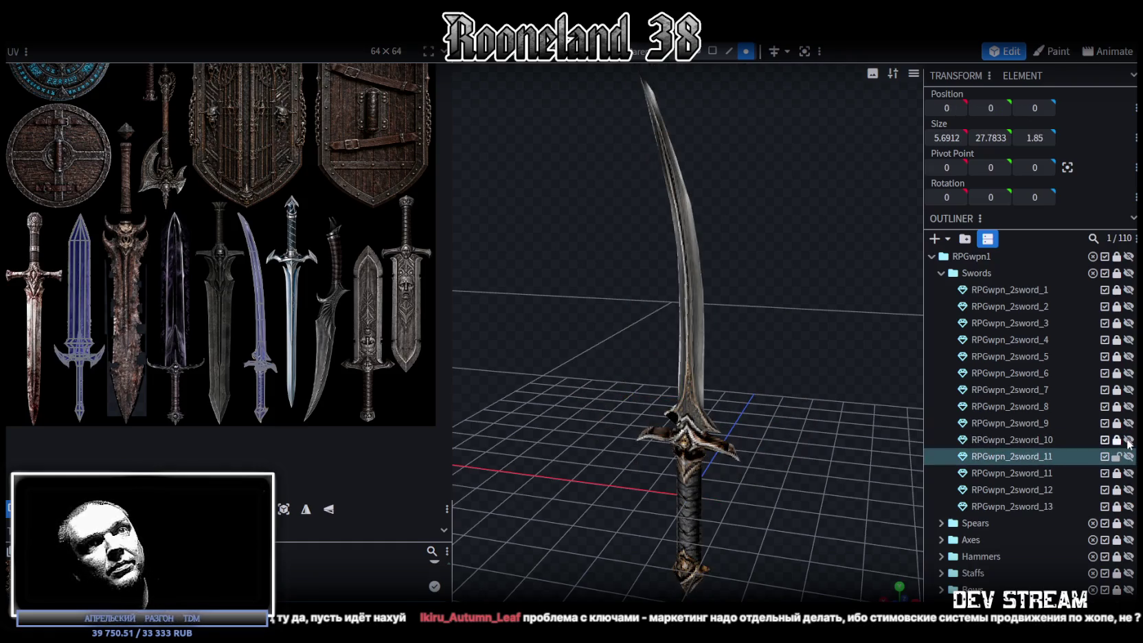
scroll(1063, 412, down, 3)
drag(1032, 341, 1002, 527)
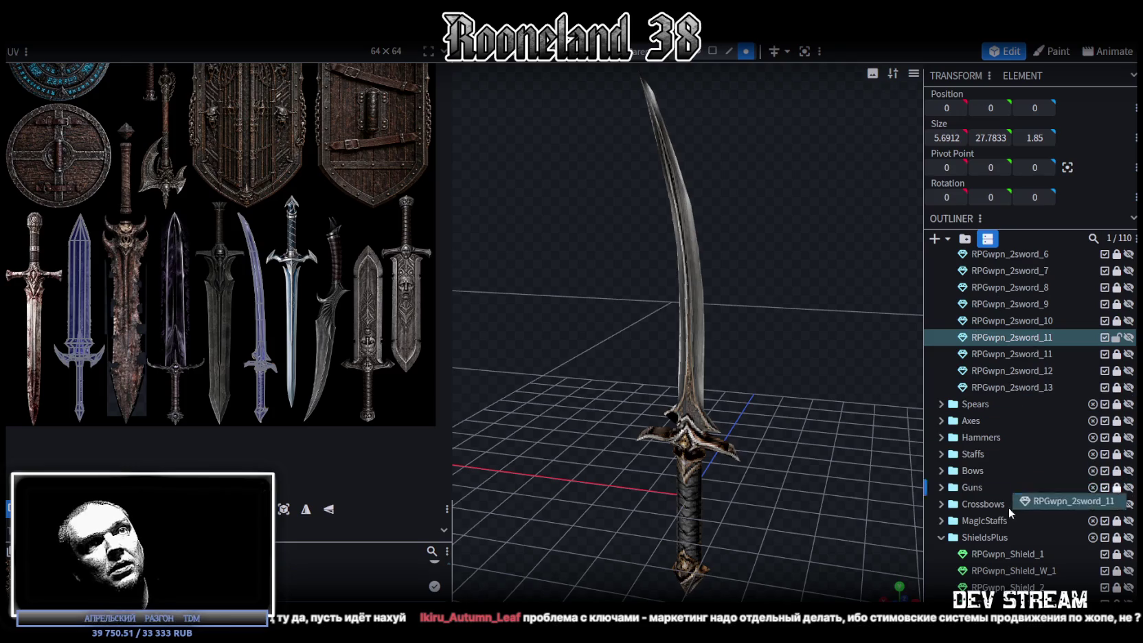
click(941, 537)
drag(975, 521, 995, 555)
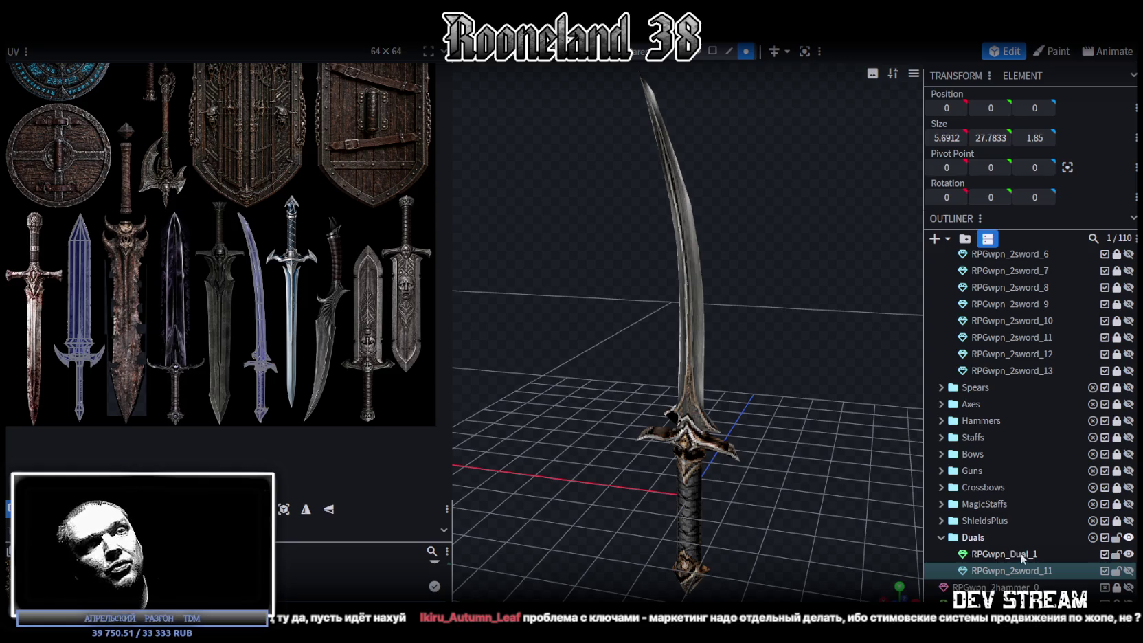
- Rename the copy to RPGwpn_Dual_2 and clear the selection
double_click(1024, 555)
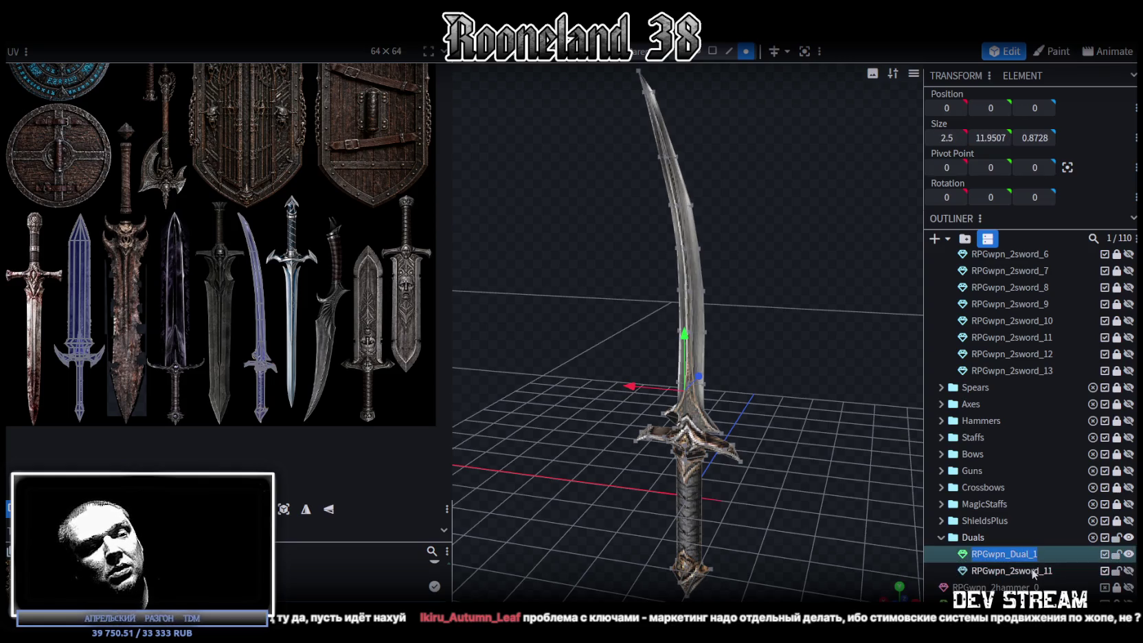
double_click(1034, 571)
double_click(1027, 554)
double_click(1038, 570)
text(RPGwpn_Dual_2)
key(Return)
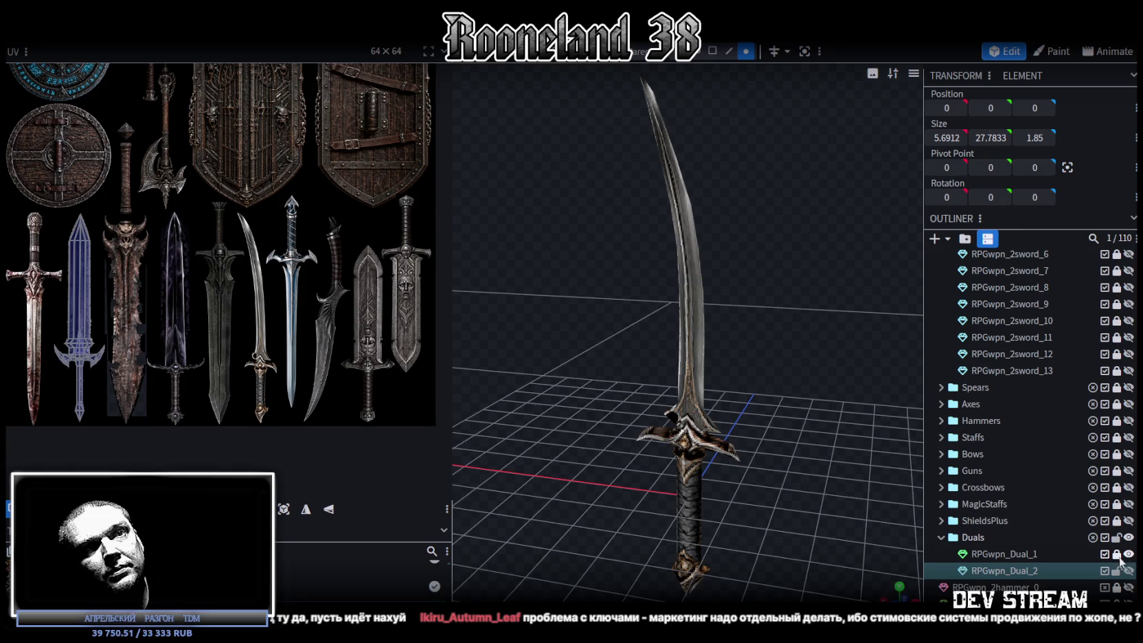
scroll(1098, 481, up, 3)
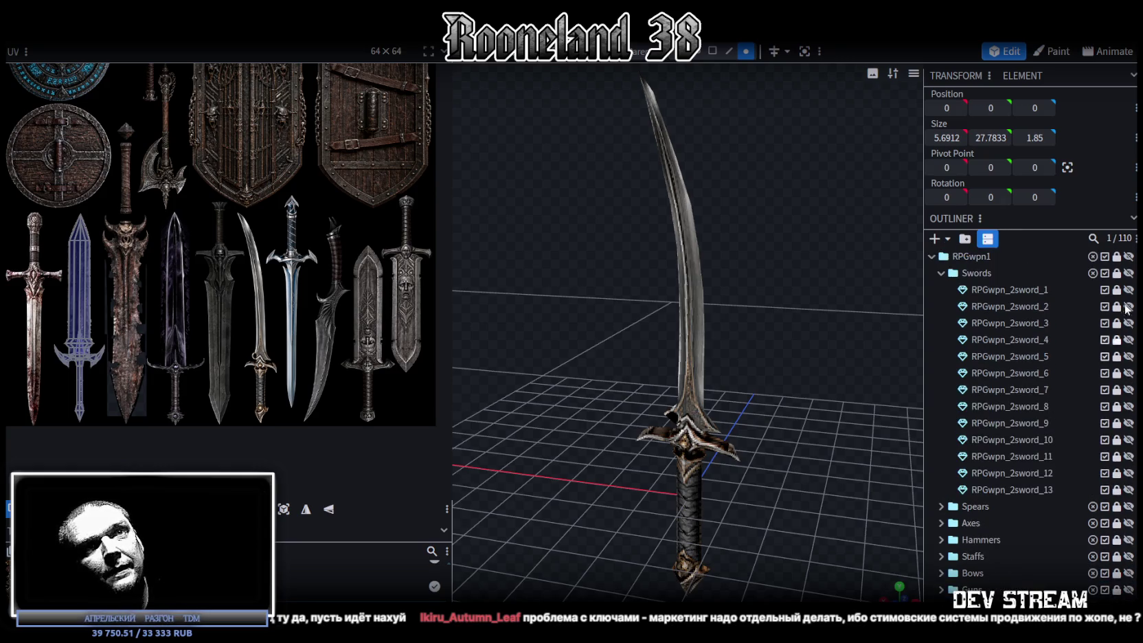
key(Escape)
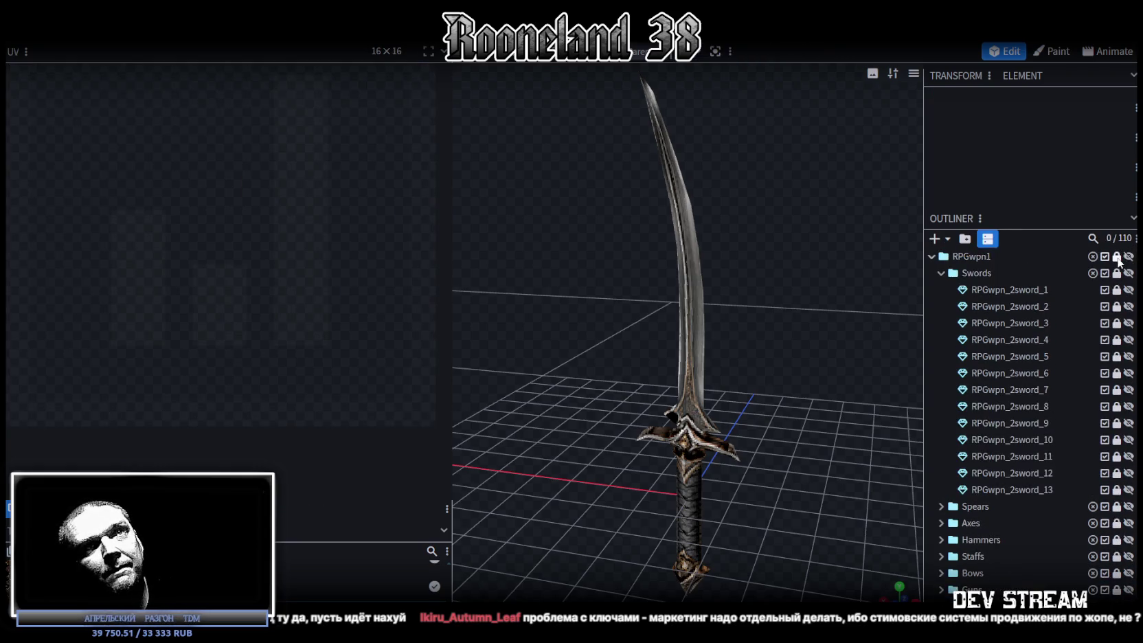
- Hide all weapons, show only RPGwpn_Dual_2, select it and snap to front view
click(1127, 258)
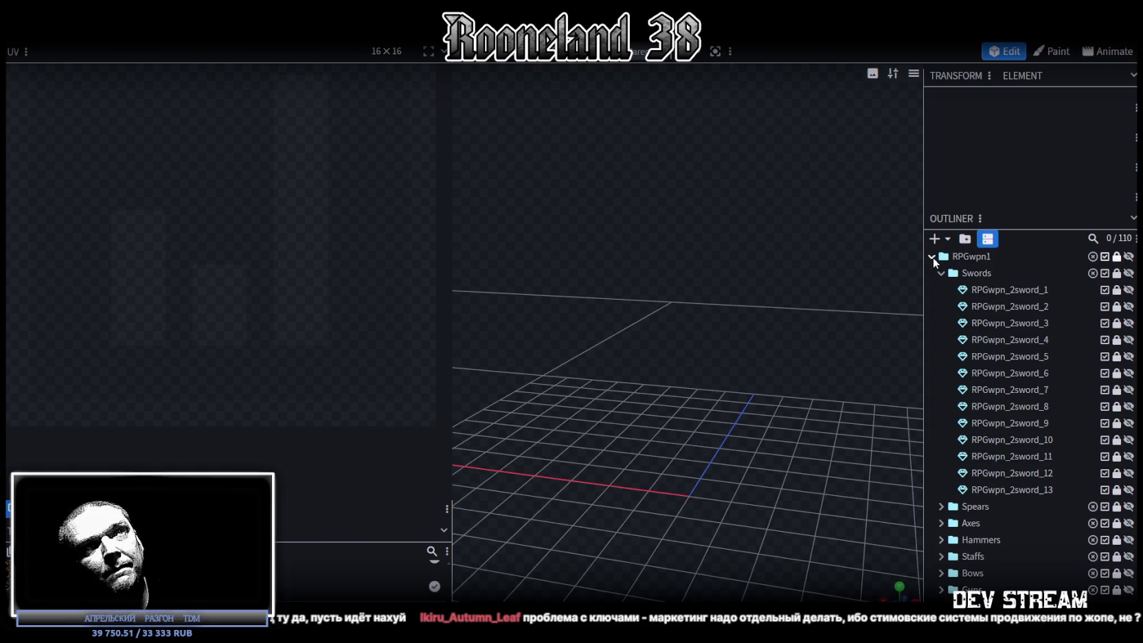
click(942, 273)
click(1127, 473)
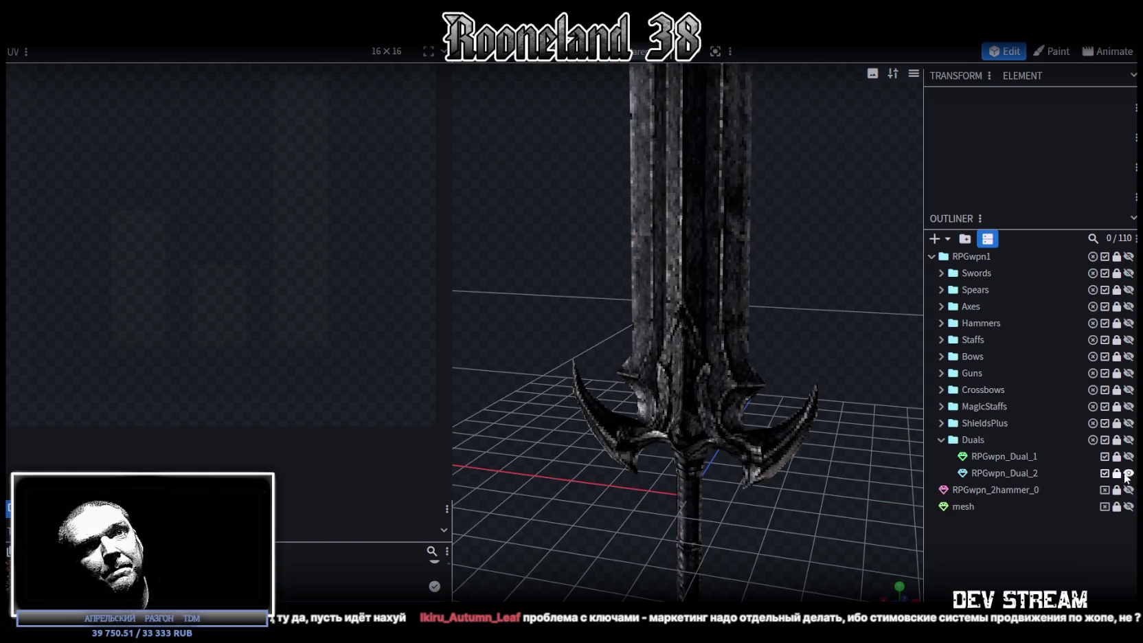
click(1030, 474)
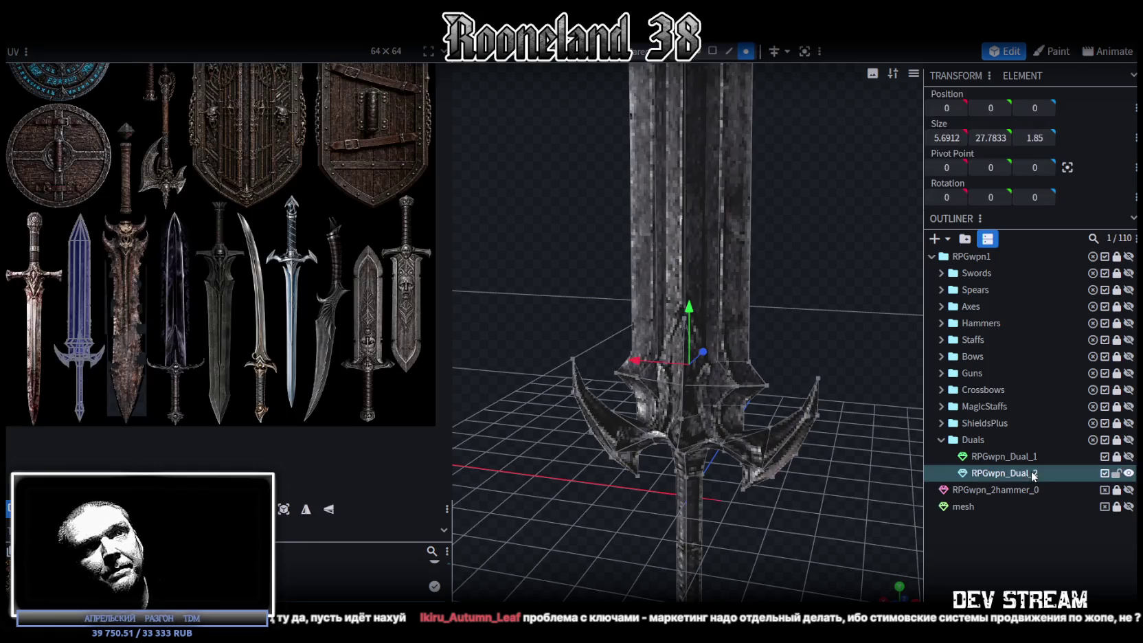
mouse_move(804, 392)
mouse_down()
mouse_move(815, 400)
mouse_move(853, 329)
mouse_up()
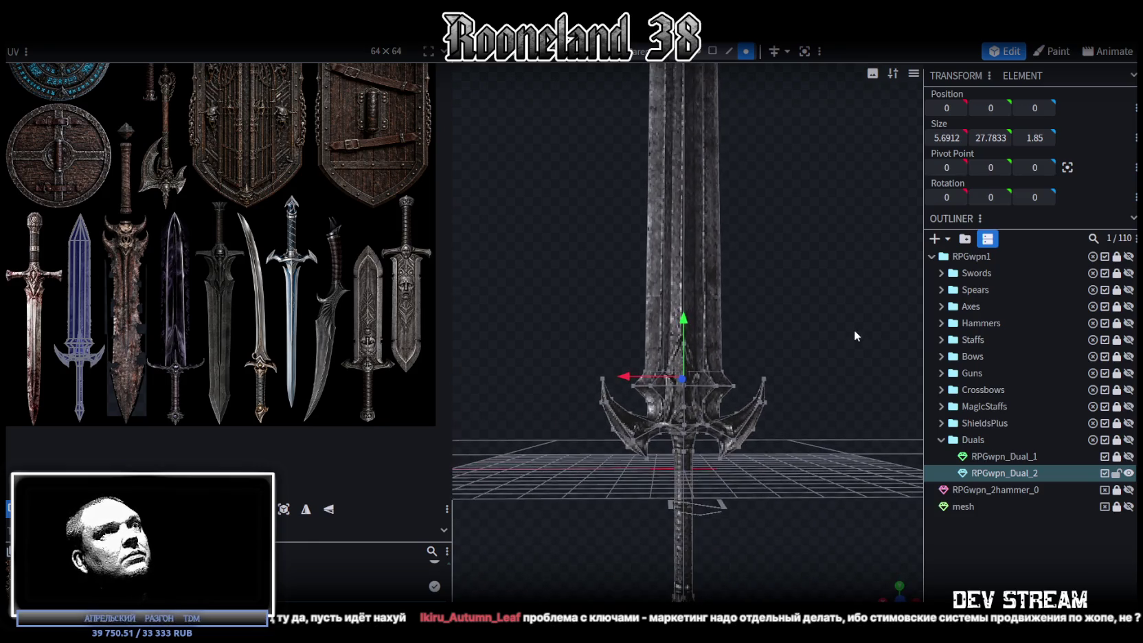
scroll(267, 258, up, 4)
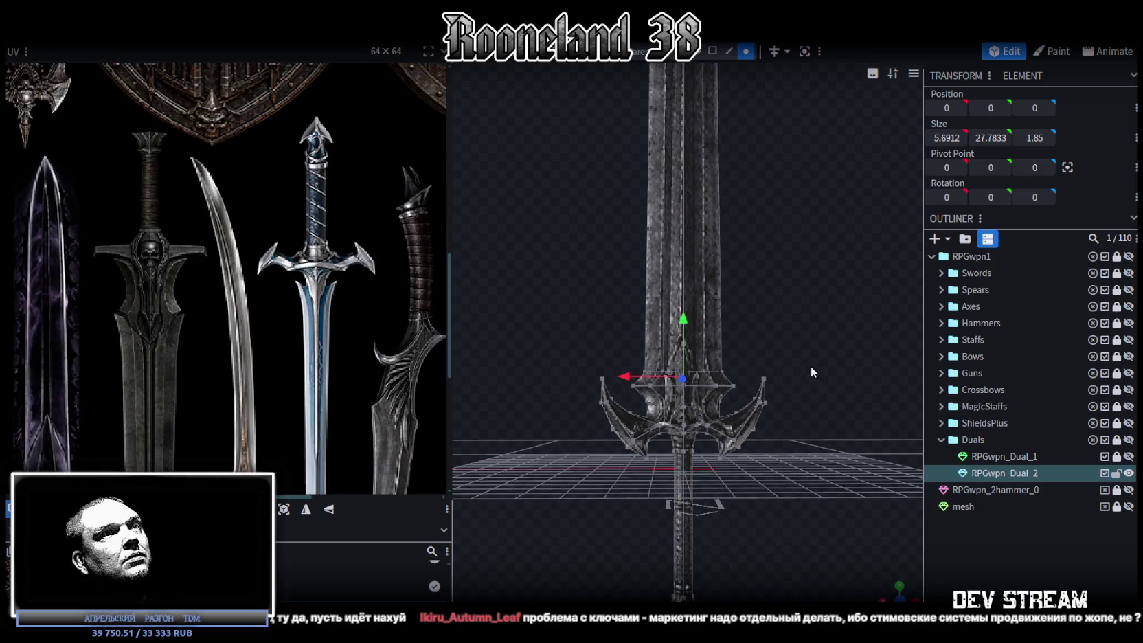
key(KP_1)
- Select the blade vertices and raise them along Y to 12.7461, clear of the guard
click(694, 51)
click(694, 270)
key(KP_5)
drag(684, 255, 688, 157)
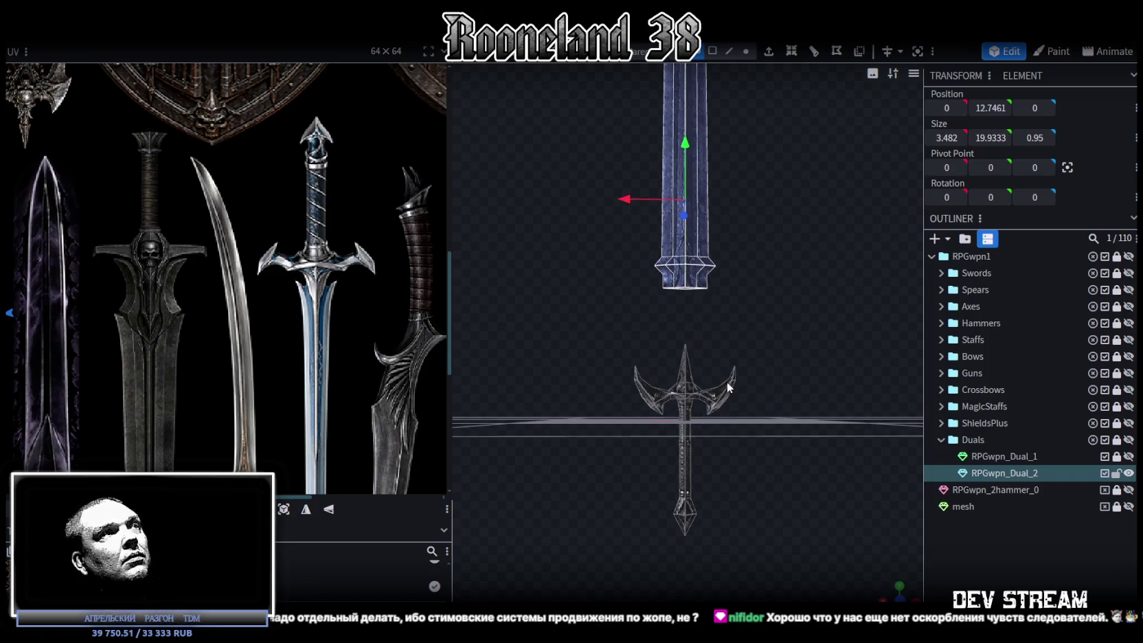
mouse_move(769, 440)
mouse_down()
mouse_move(807, 472)
mouse_move(794, 384)
mouse_move(770, 361)
mouse_move(777, 400)
mouse_move(747, 400)
mouse_move(761, 396)
mouse_move(739, 372)
mouse_move(570, 372)
mouse_up()
drag(574, 102, 595, 155)
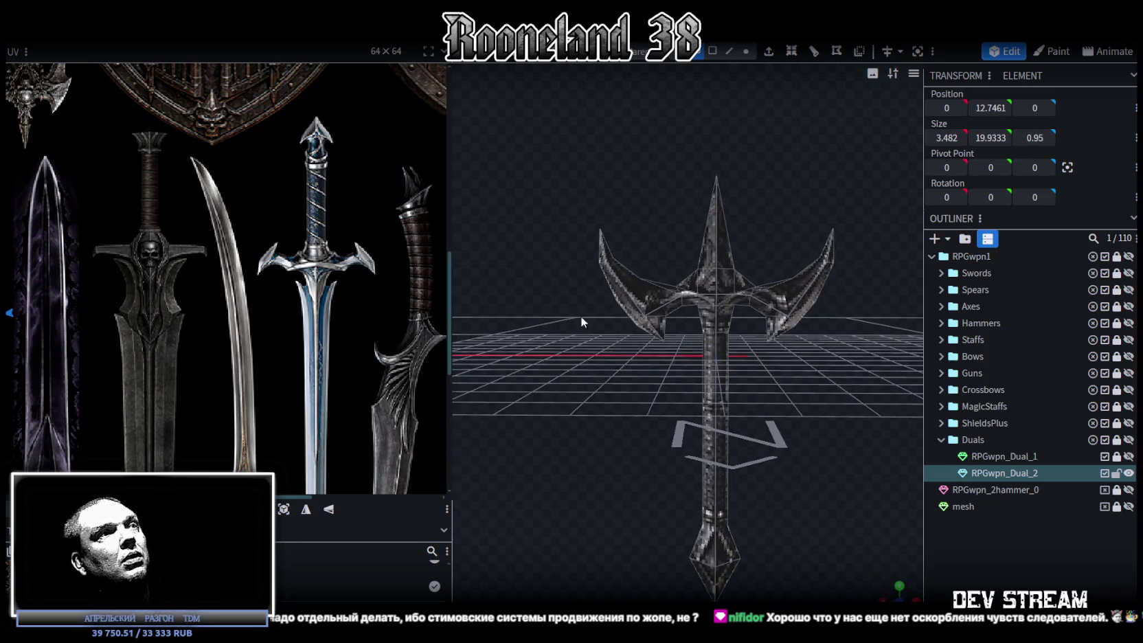
drag(764, 532, 792, 431)
scroll(790, 432, up, 2)
scroll(790, 432, up, 2)
scroll(790, 432, up, 2)
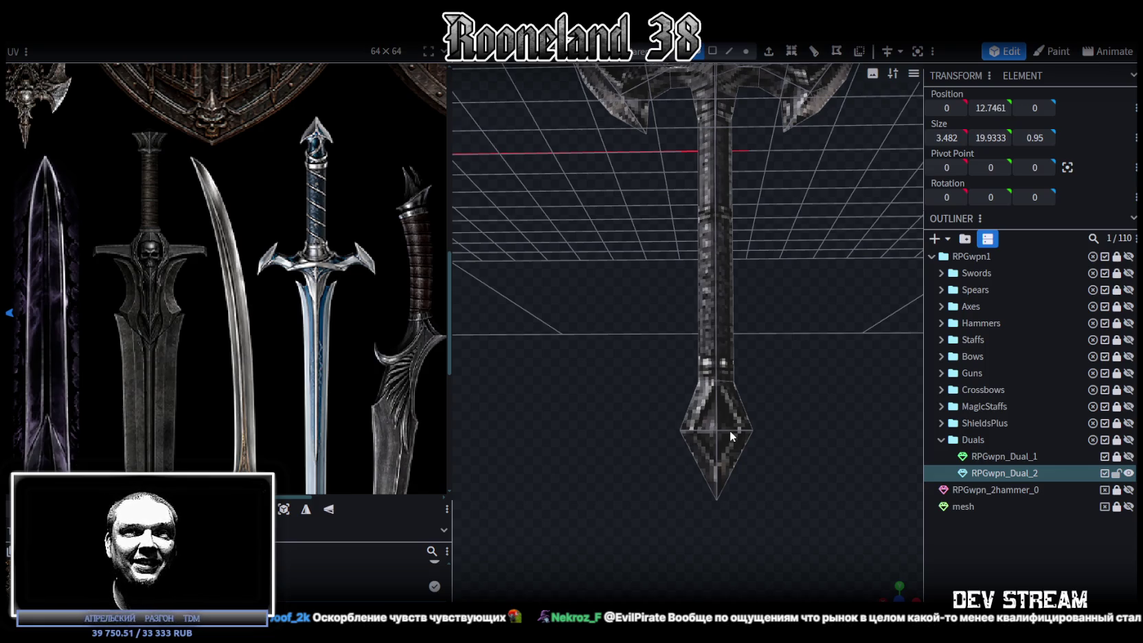
- Select three edges at the pommel tip in edge mode
scroll(741, 440, up, 3)
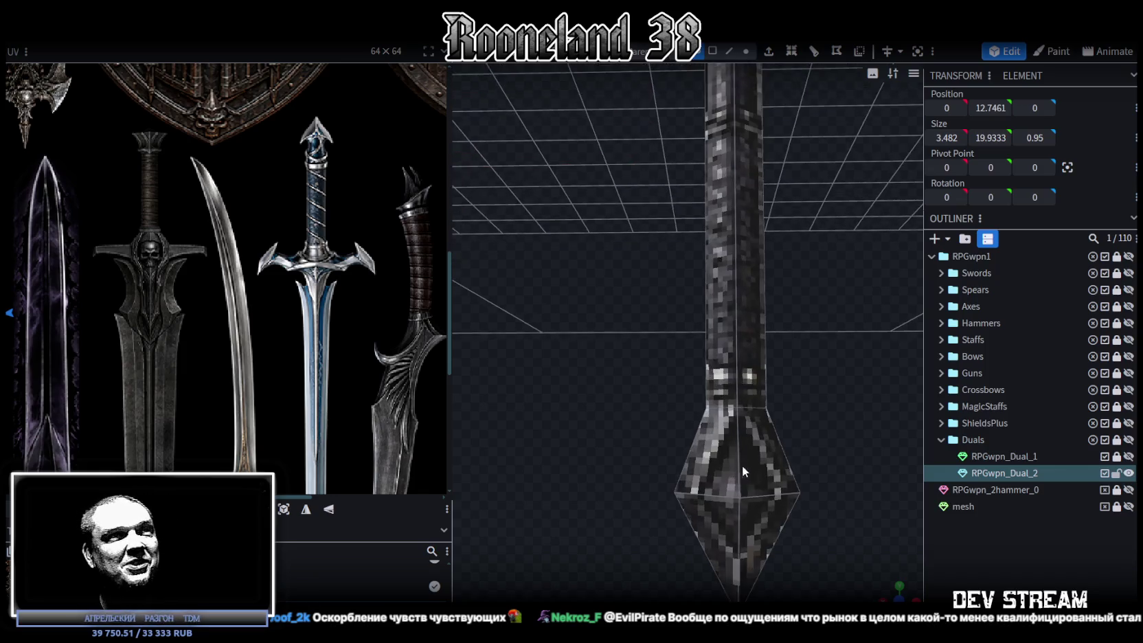
scroll(807, 428, down, 5)
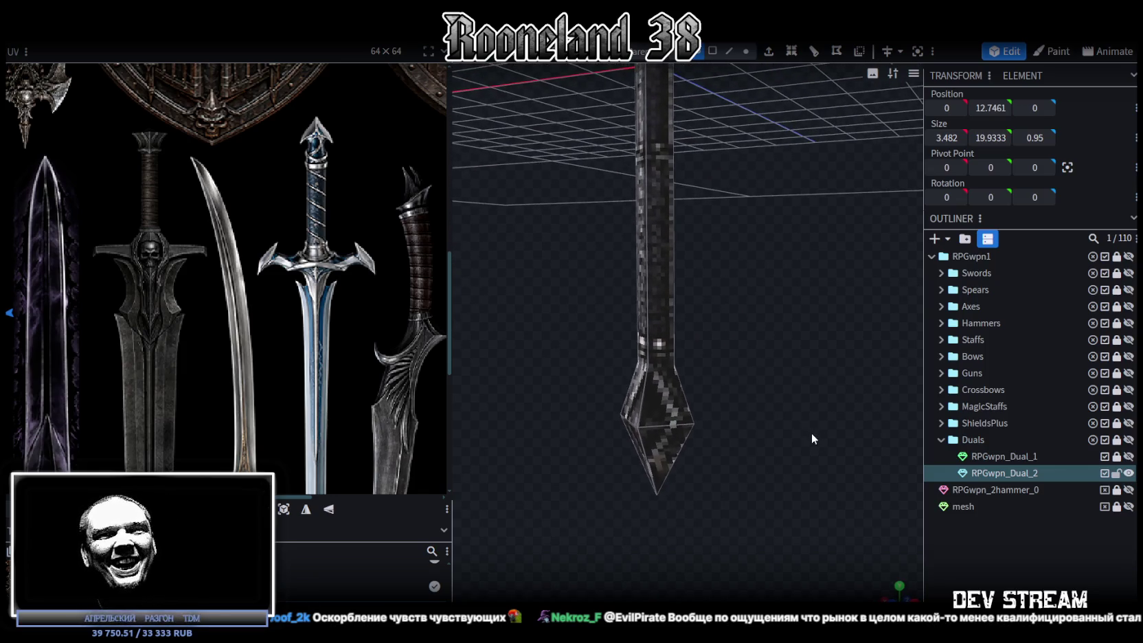
scroll(811, 412, up, 3)
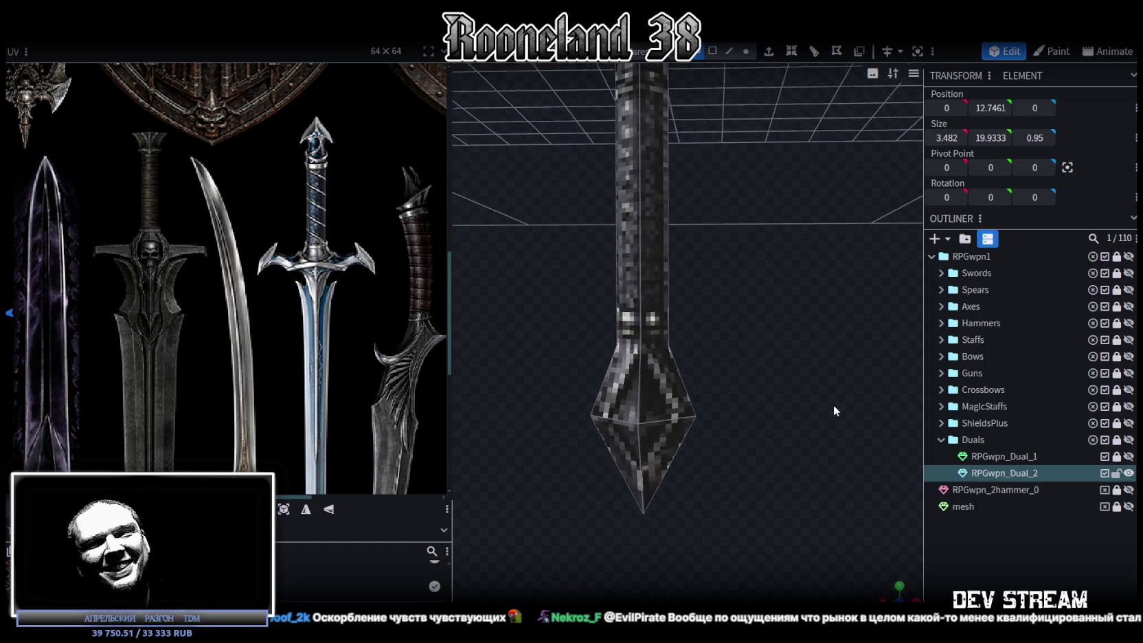
drag(839, 394, 853, 376)
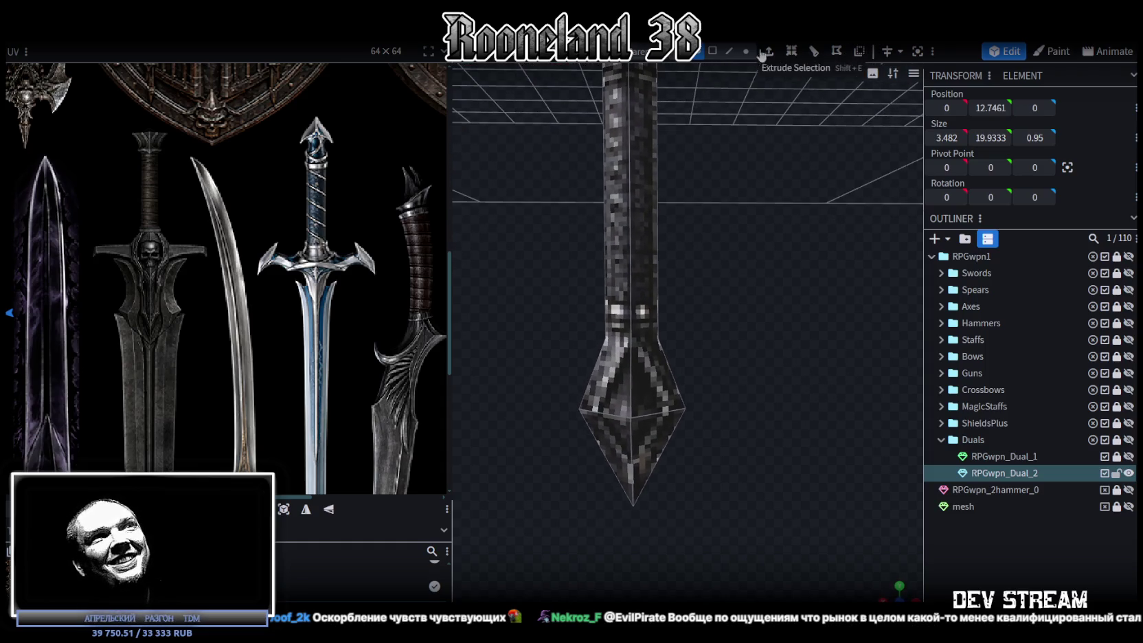
click(730, 51)
click(640, 413)
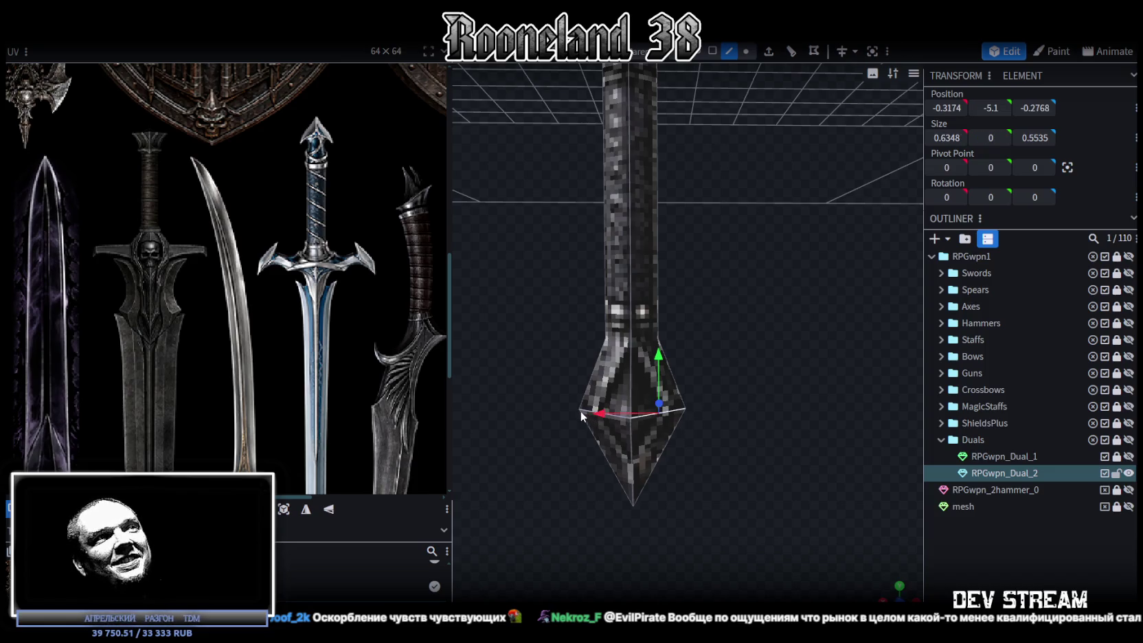
shift+click(671, 411)
mouse_move(750, 351)
mouse_down()
mouse_move(651, 407)
mouse_move(687, 389)
mouse_move(736, 305)
mouse_up()
shift+click(684, 383)
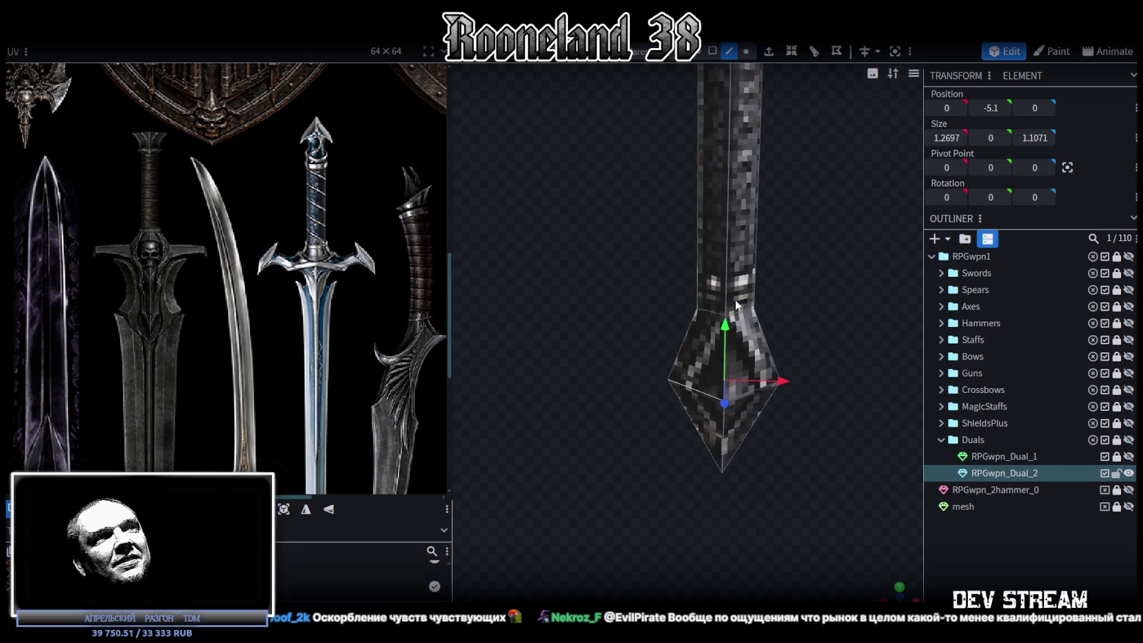
- Extrude the pommel edges upward along Y into a box and widen it slightly
key(e)
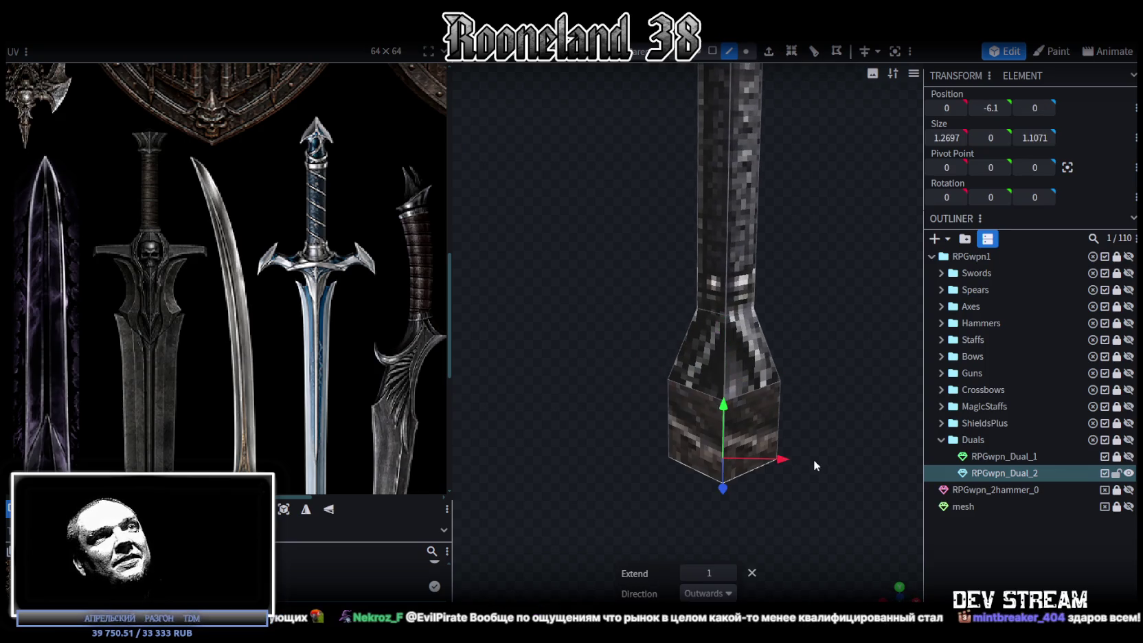
click(707, 593)
click(686, 503)
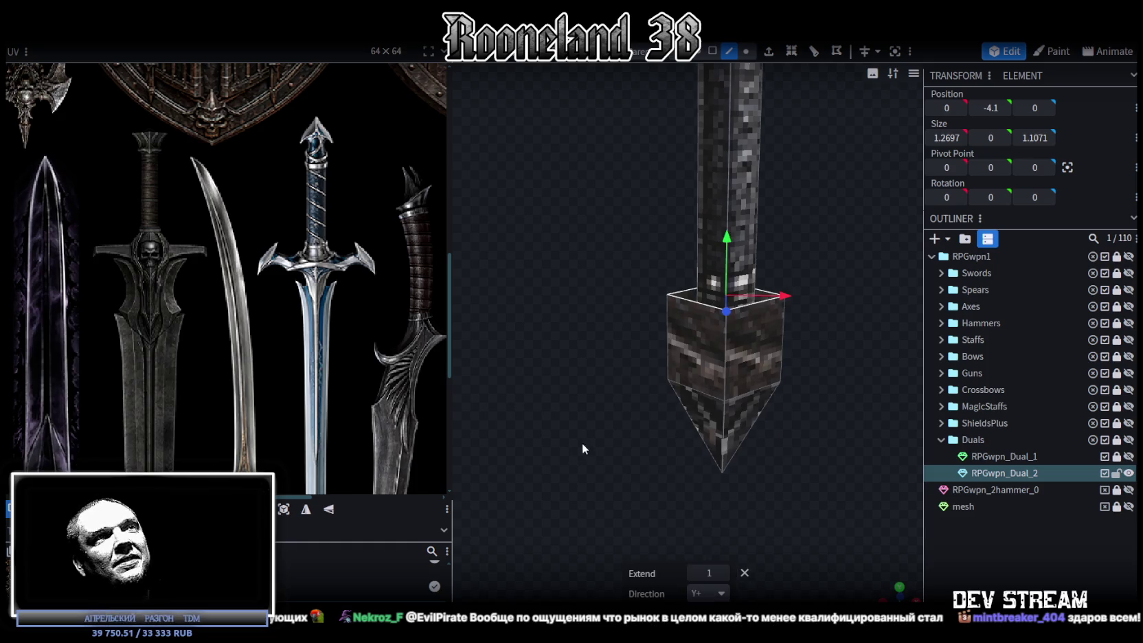
mouse_move(903, 458)
mouse_down()
mouse_move(741, 460)
mouse_move(788, 449)
mouse_move(730, 515)
mouse_move(719, 480)
mouse_up()
scroll(784, 447, up, 2)
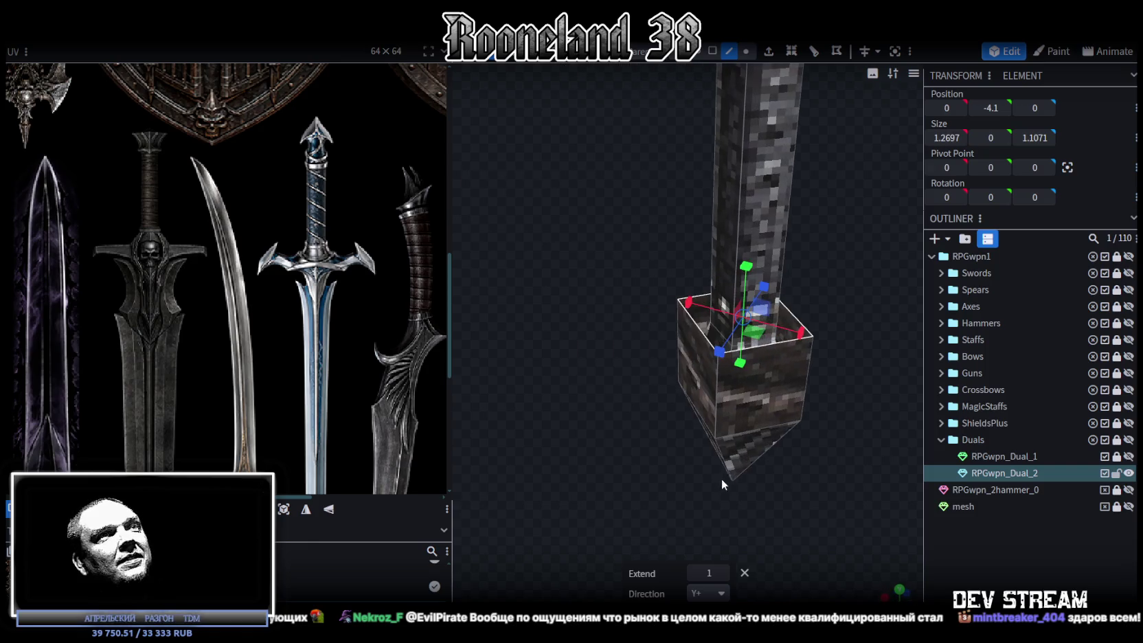
drag(758, 335, 781, 352)
mouse_move(779, 491)
mouse_down()
mouse_move(817, 461)
mouse_move(818, 486)
mouse_move(782, 500)
mouse_move(824, 211)
mouse_up()
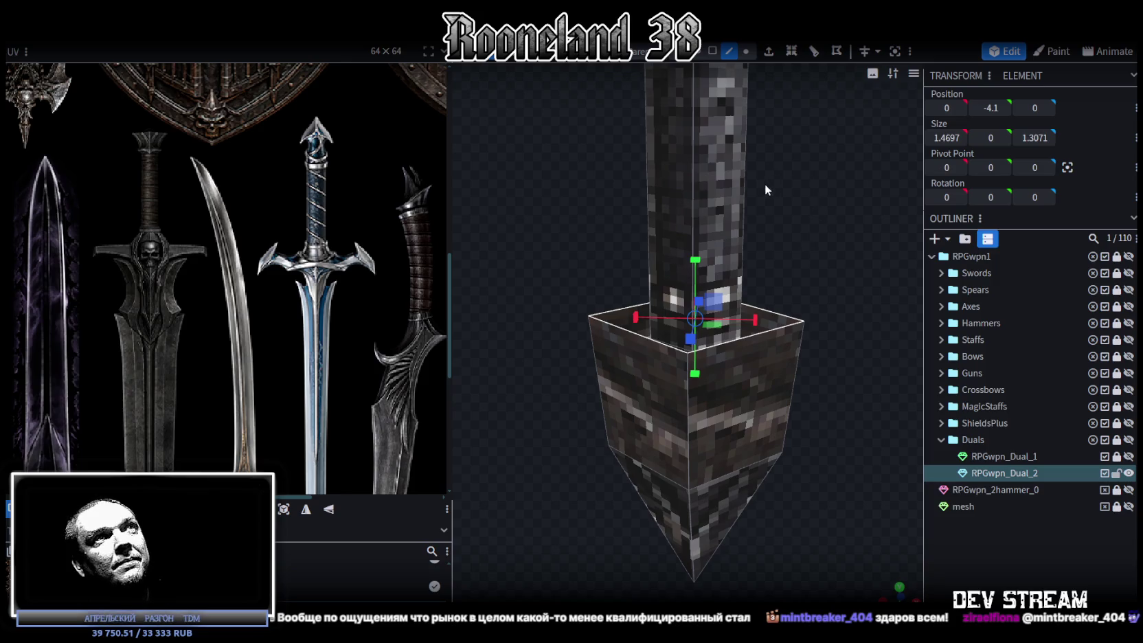
drag(766, 190, 786, 191)
- Merge the top and bottom vertex pairs on each side of the box into single points
click(746, 51)
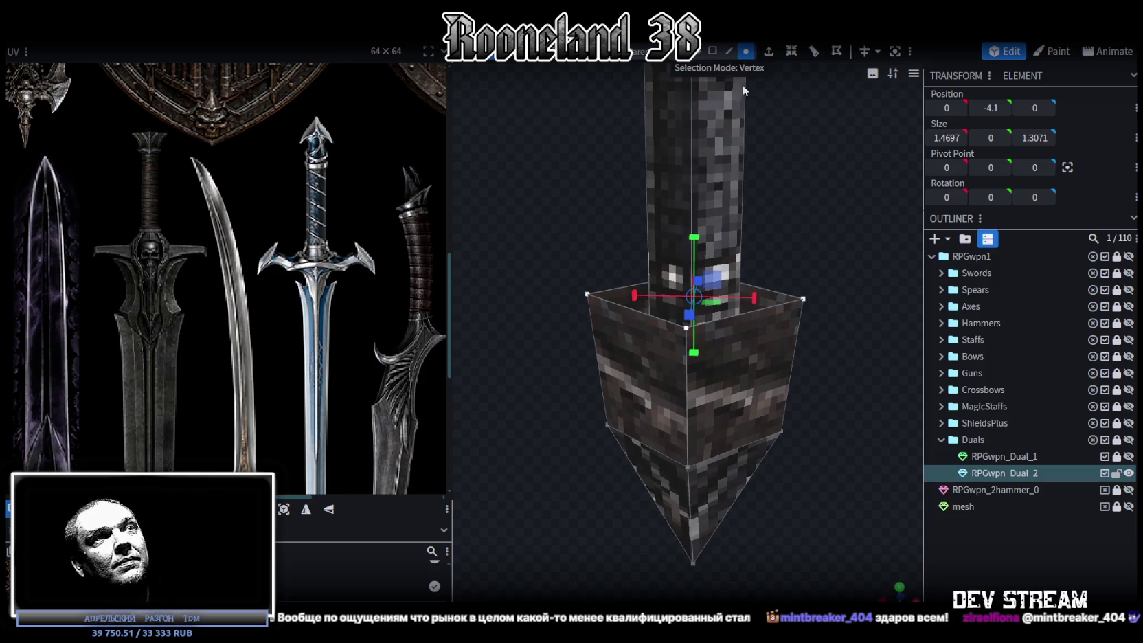
click(687, 466)
shift+click(686, 328)
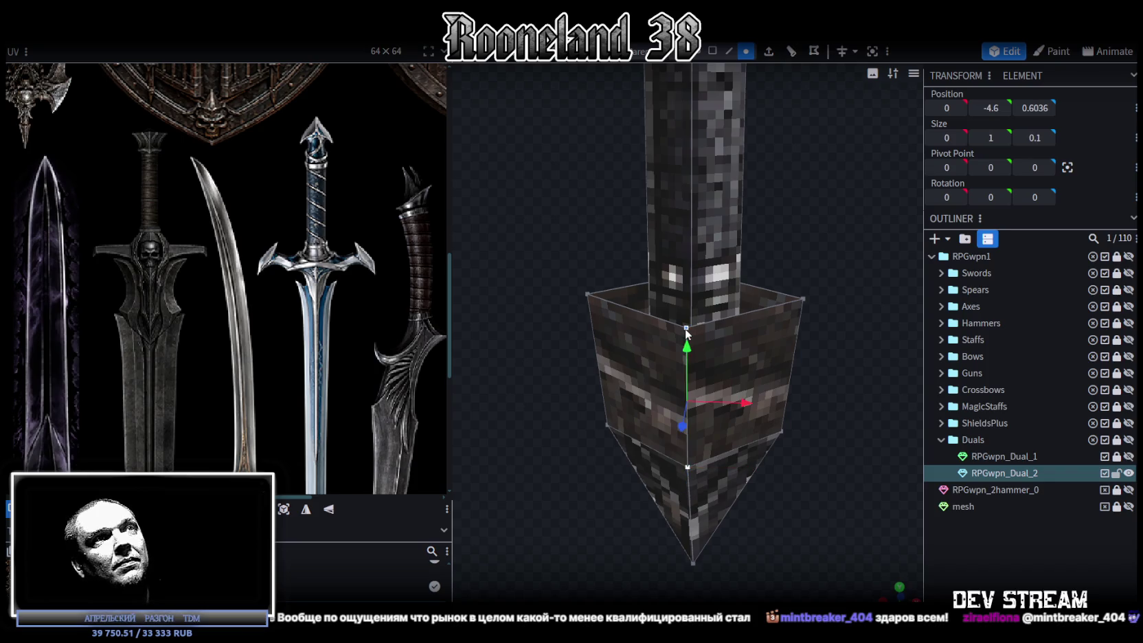
right_click(686, 329)
click(845, 335)
drag(829, 268, 541, 263)
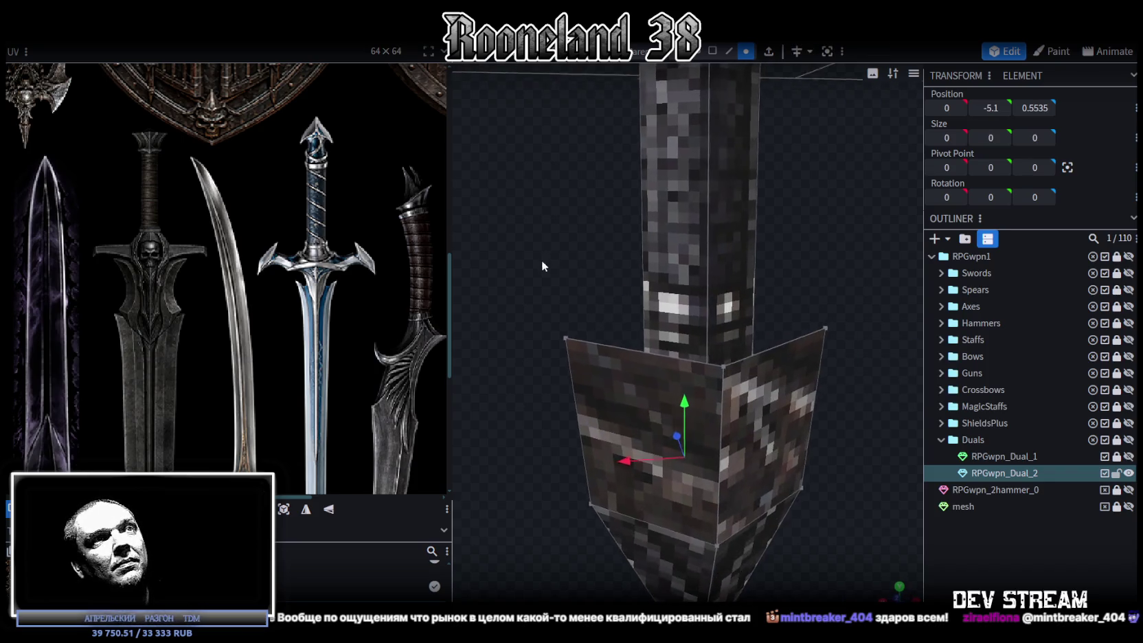
click(719, 541)
shift+click(722, 374)
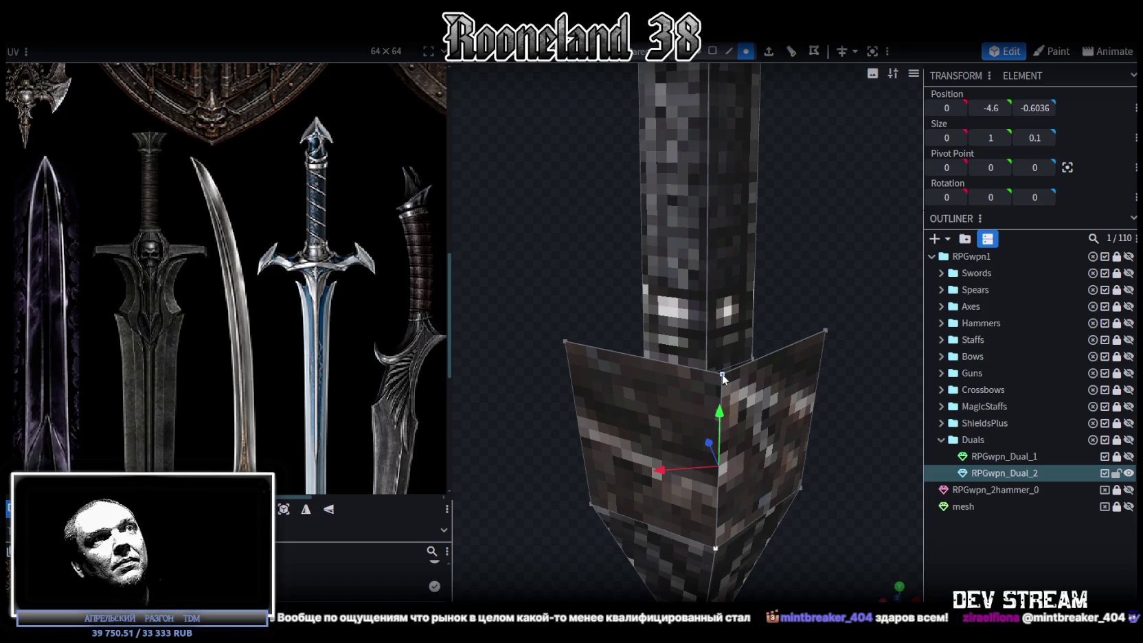
right_click(721, 373)
click(876, 336)
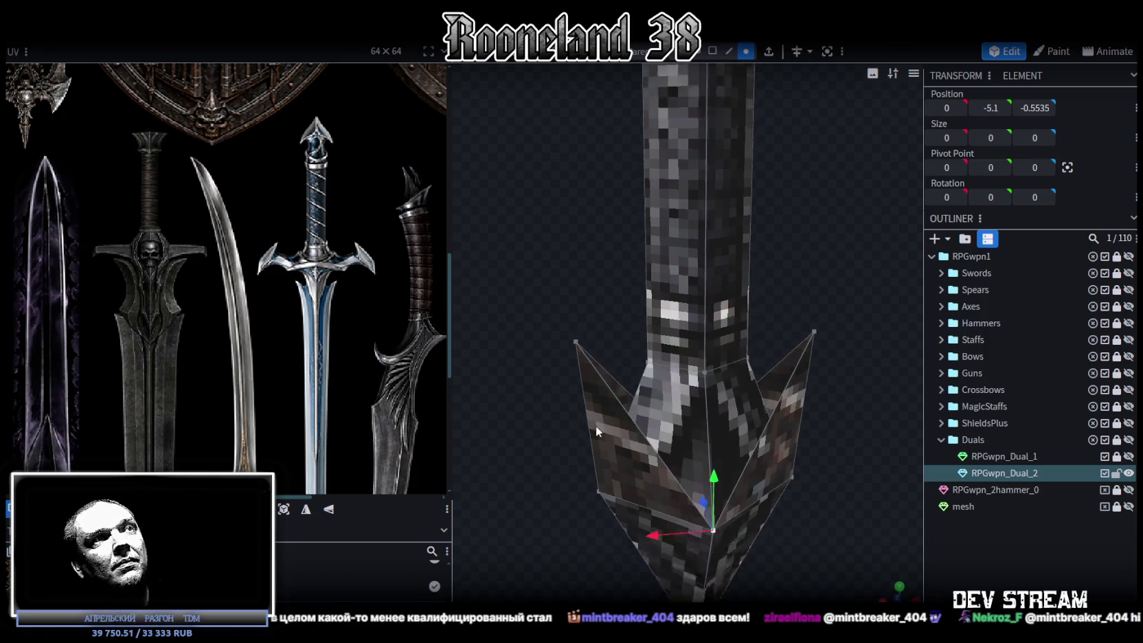
drag(595, 425, 678, 468)
- Switch to solid view and lower the pommel's two upper corner points by 0.5 on Y
key(z)
key(KP_1)
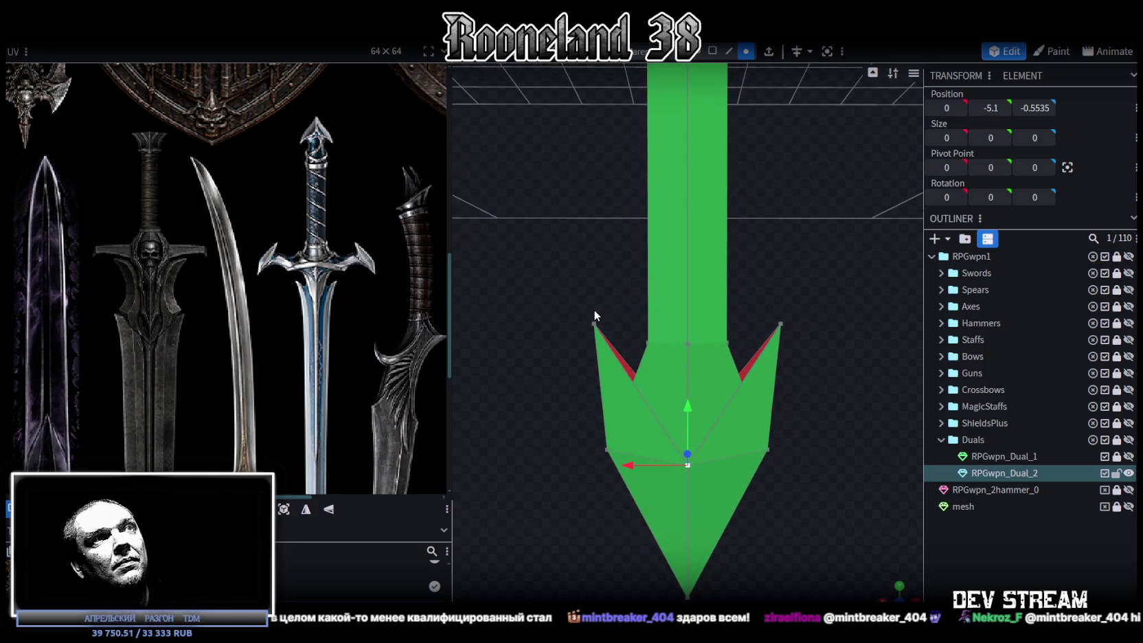
drag(555, 289, 861, 331)
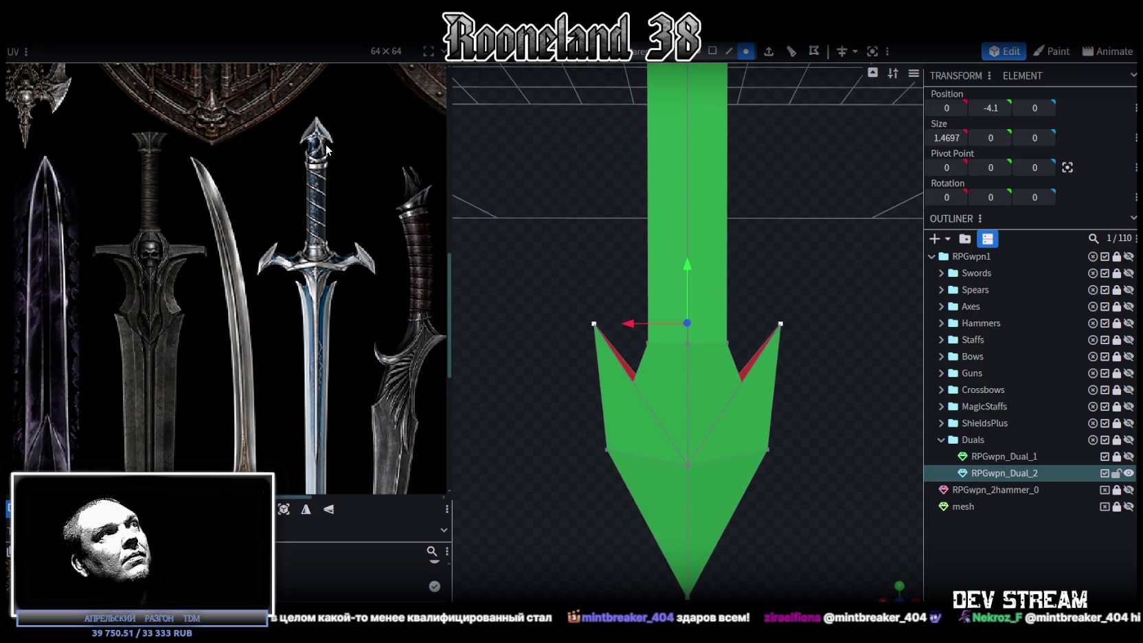
scroll(771, 304, down, 3)
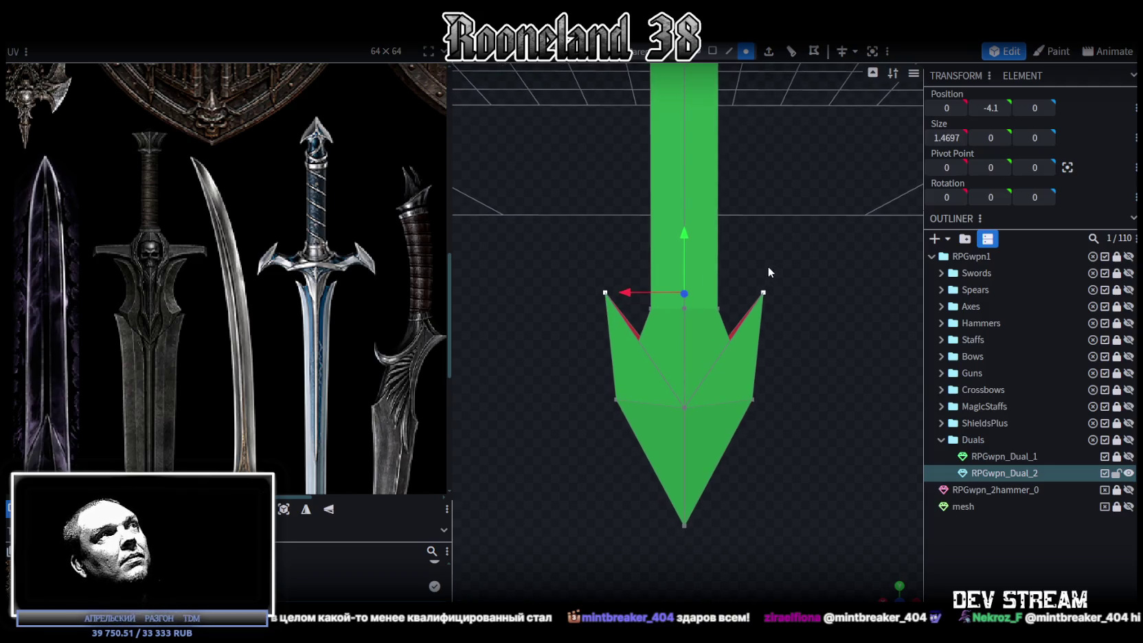
drag(684, 234, 689, 294)
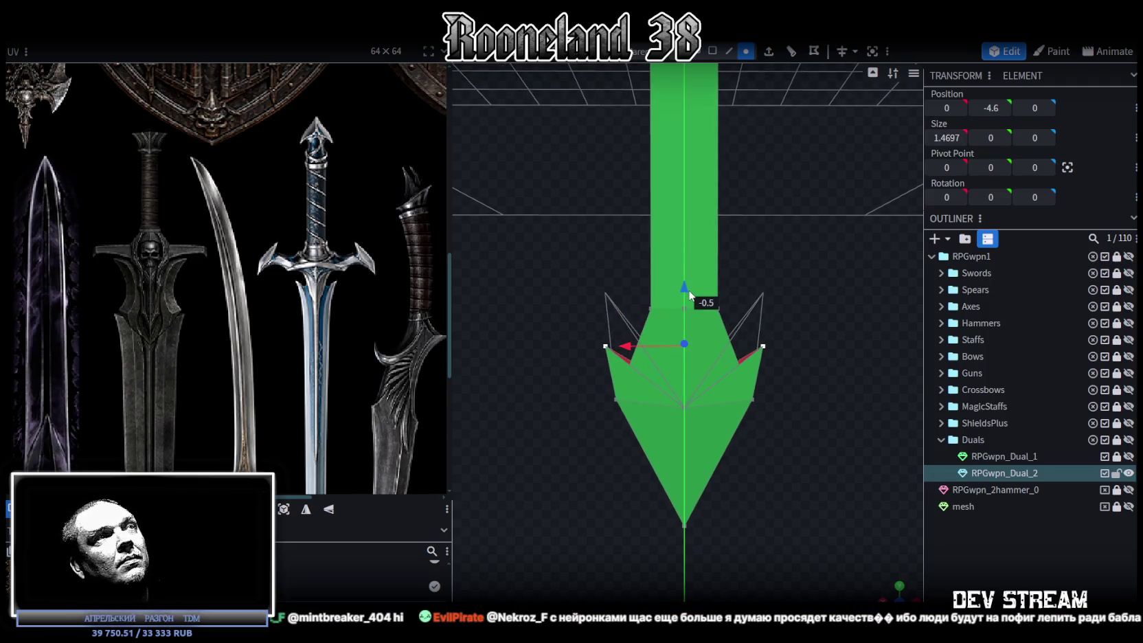
drag(831, 307, 846, 333)
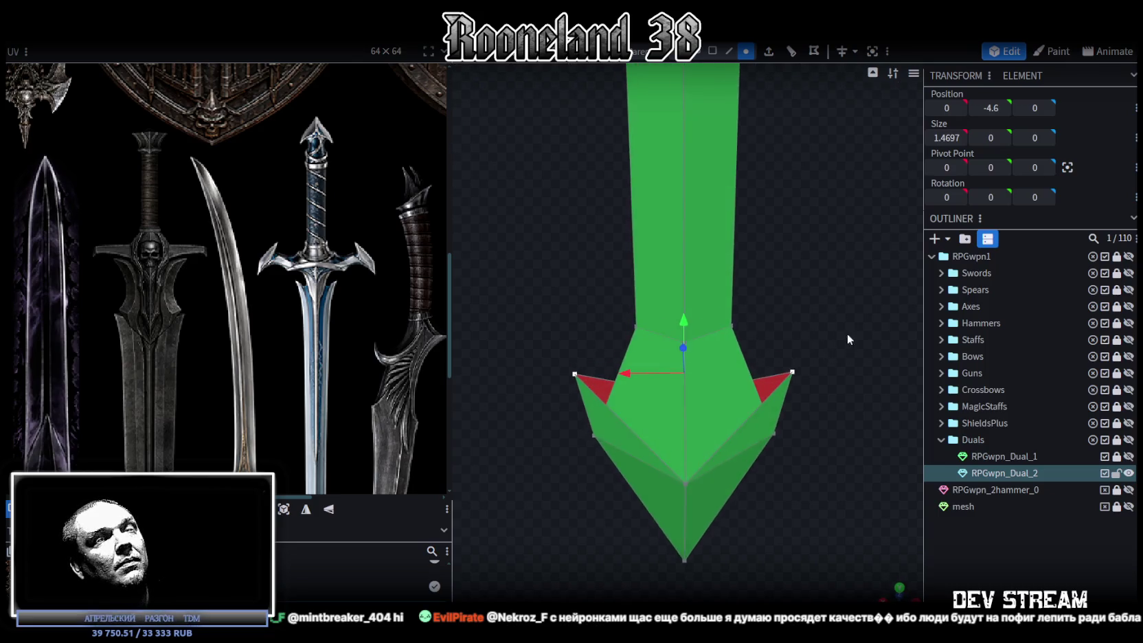
- Select the pommel's short left edge and both diagonal edges in edge mode
click(728, 51)
scroll(576, 330, up, 2)
click(565, 325)
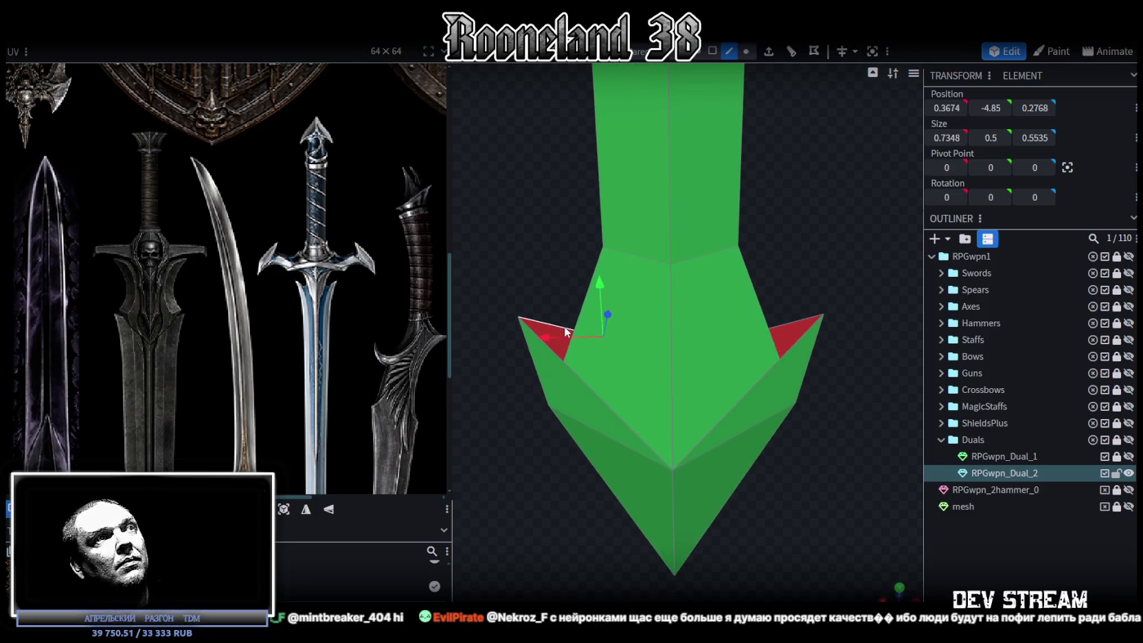
click(580, 378)
click(795, 344)
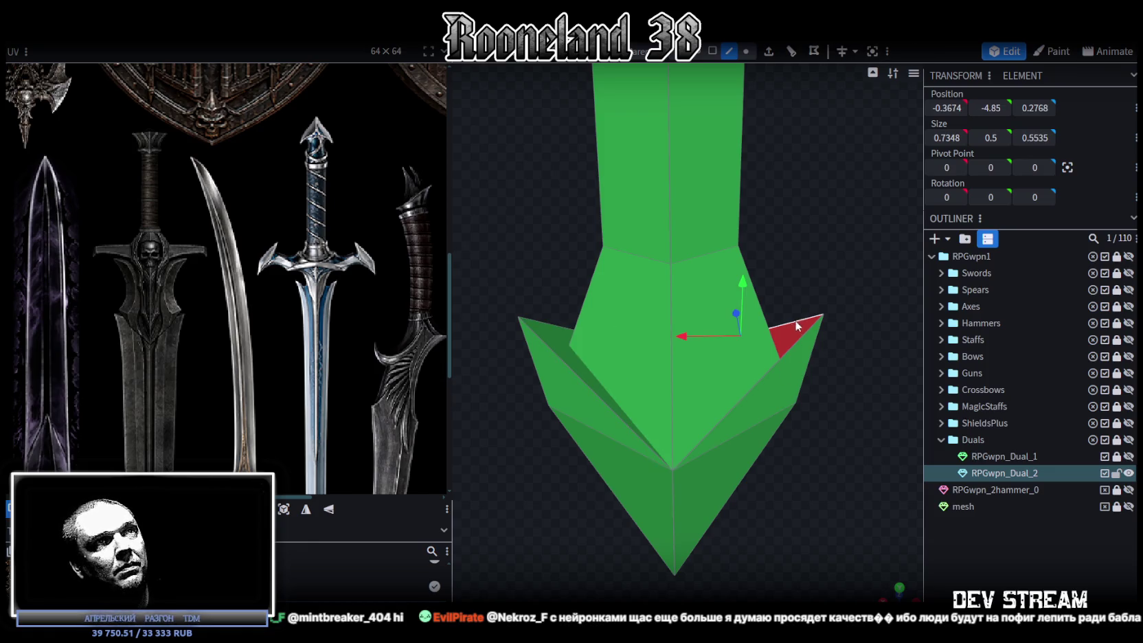
mouse_move(796, 343)
mouse_down()
mouse_move(716, 408)
mouse_move(819, 375)
mouse_up()
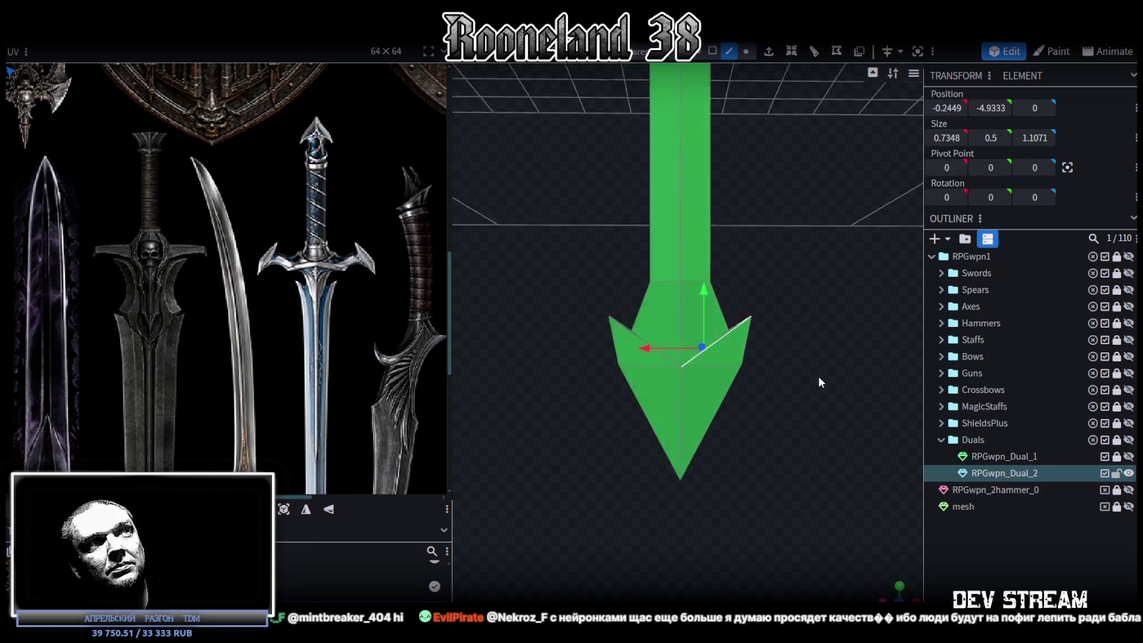
scroll(740, 482, down, 3)
drag(743, 462, 750, 397)
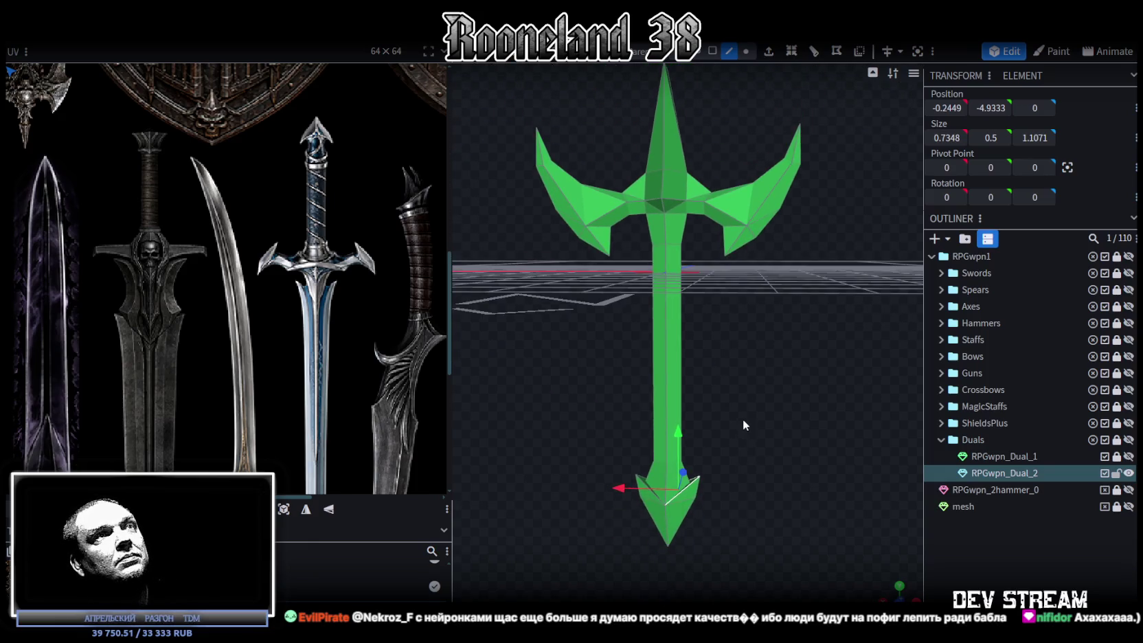
- Raise the vertices at the sword's top spike tip up by 2.1 units
click(745, 51)
drag(736, 574, 576, 406)
mouse_move(671, 434)
mouse_down()
mouse_move(682, 334)
mouse_move(768, 367)
mouse_move(736, 404)
mouse_move(765, 385)
mouse_move(763, 373)
mouse_up()
mouse_move(746, 301)
mouse_down()
mouse_move(761, 353)
mouse_move(684, 422)
mouse_move(693, 309)
mouse_up()
- Delete the left crossguard wing and select the remaining right wing
click(712, 51)
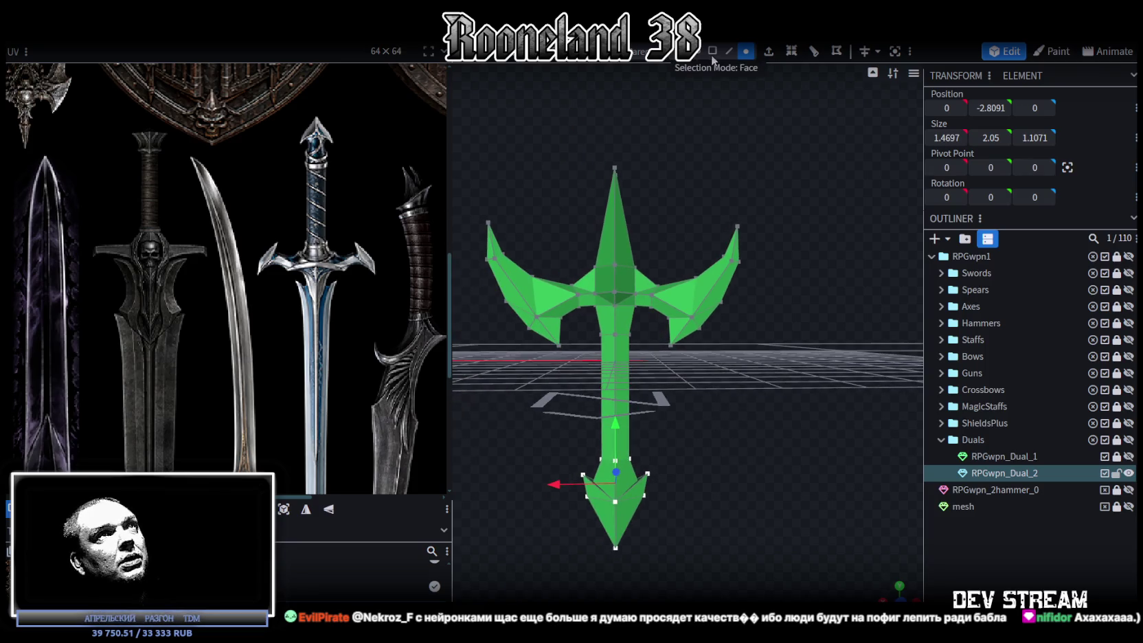
click(525, 274)
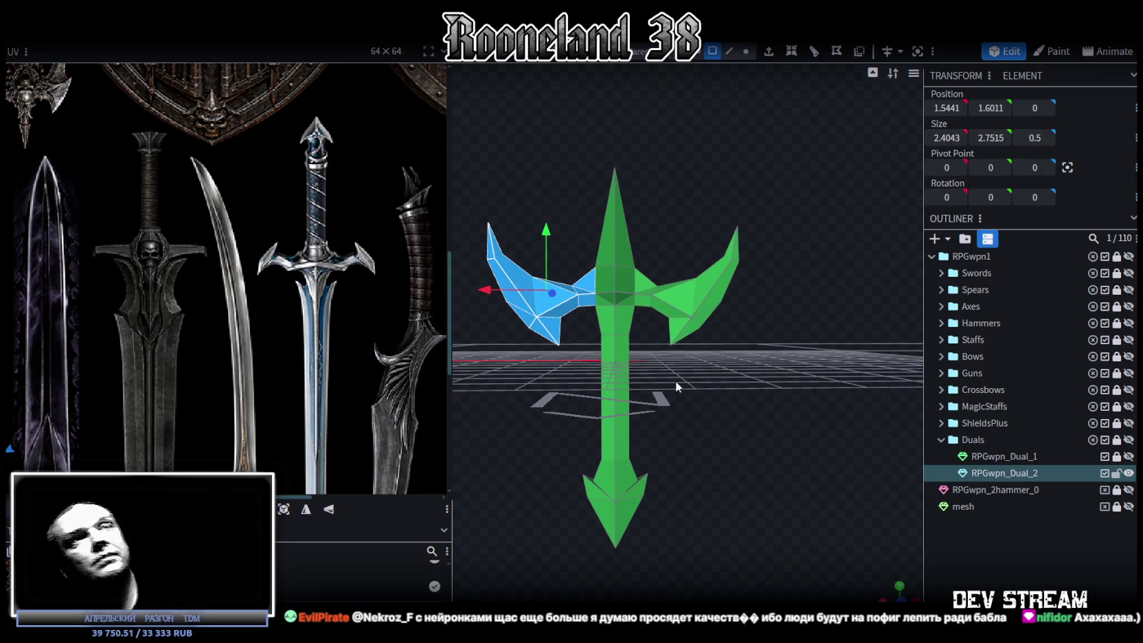
key(Delete)
mouse_move(756, 355)
mouse_down()
mouse_move(752, 339)
mouse_move(762, 353)
mouse_up()
drag(802, 395, 600, 169)
mouse_move(821, 307)
mouse_down()
mouse_move(558, 419)
mouse_move(813, 350)
mouse_move(814, 307)
mouse_up()
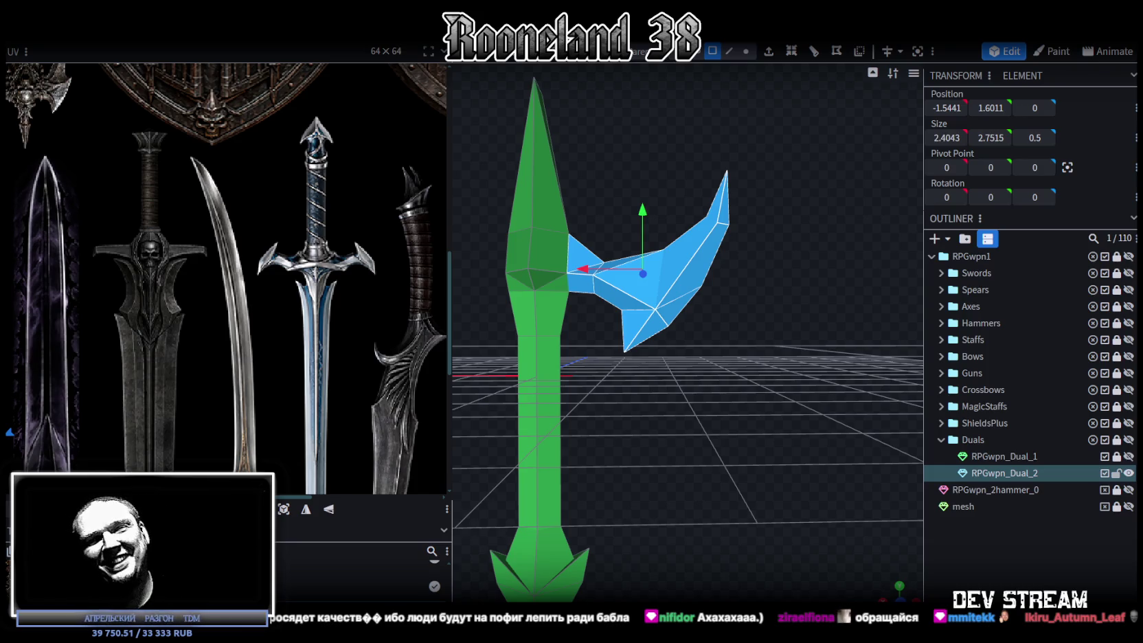
mouse_move(612, 529)
mouse_down()
mouse_move(728, 413)
mouse_move(721, 381)
mouse_move(734, 414)
mouse_move(779, 409)
mouse_move(771, 417)
mouse_up()
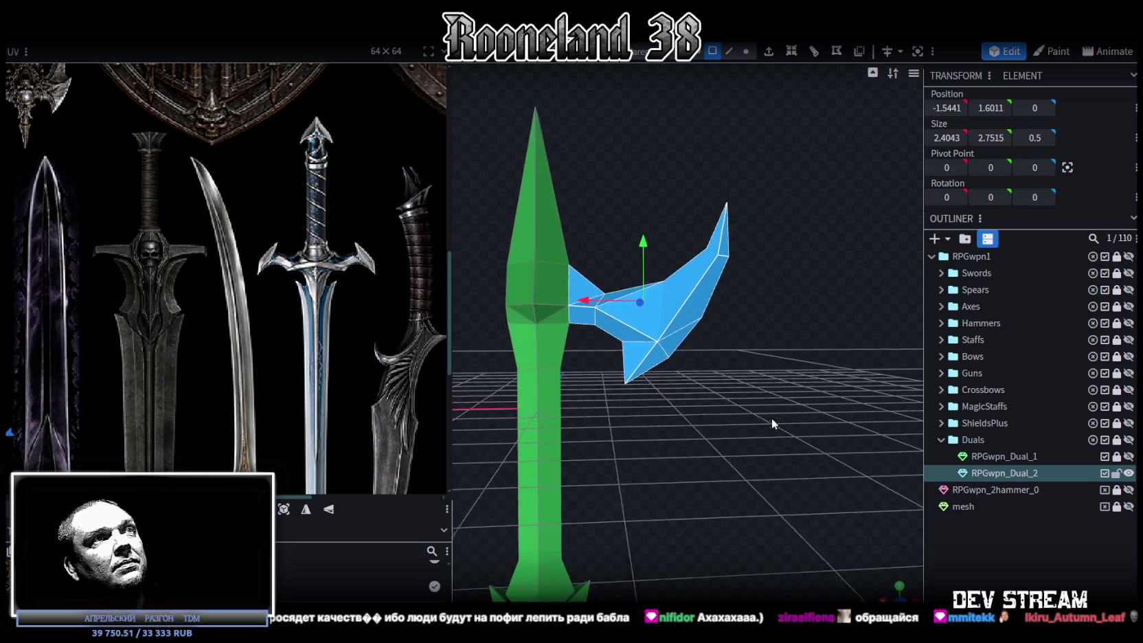
right_click(650, 328)
- Copy the right wing and paste it as a new separate mesh
click(712, 414)
key(ctrl+v)
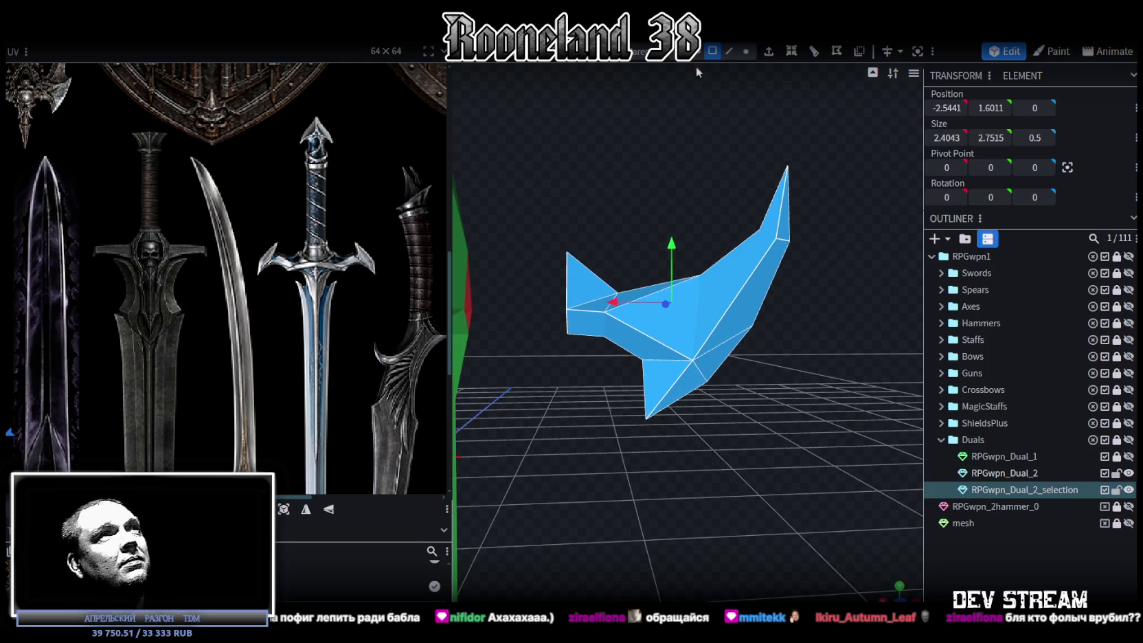
click(746, 51)
click(572, 252)
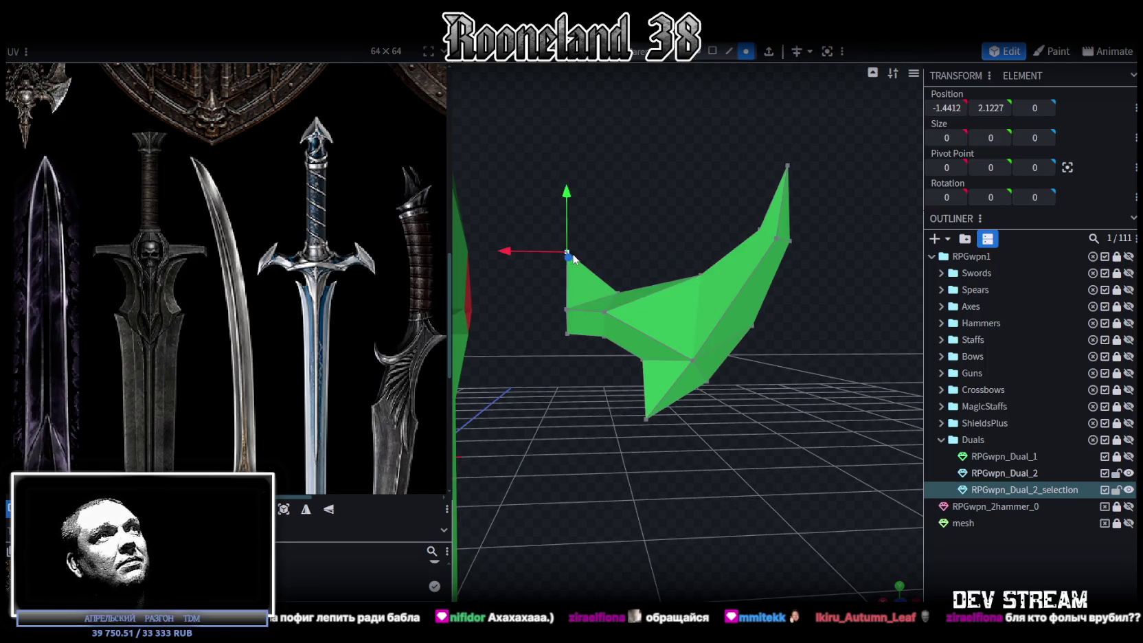
mouse_move(613, 277)
mouse_down()
mouse_move(681, 305)
mouse_move(688, 276)
mouse_move(665, 232)
mouse_move(696, 269)
mouse_up()
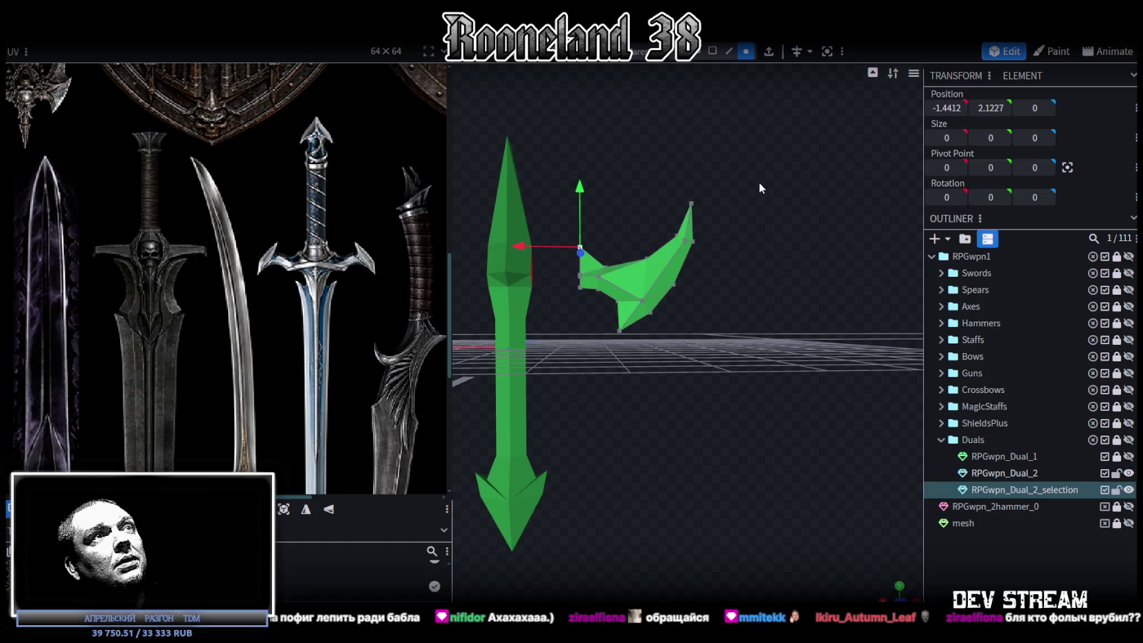
- Make the copied wing shorter, wider and 0.3 deep, then slide it 0.6 toward the grip
key(ctrl+a)
key(s)
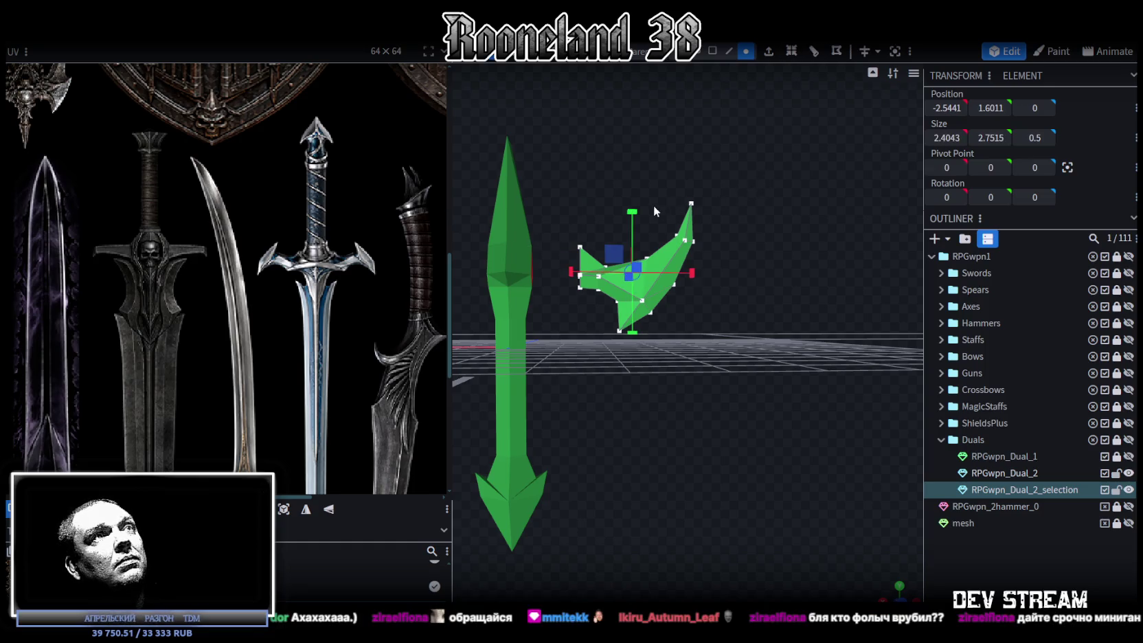
drag(632, 213, 628, 235)
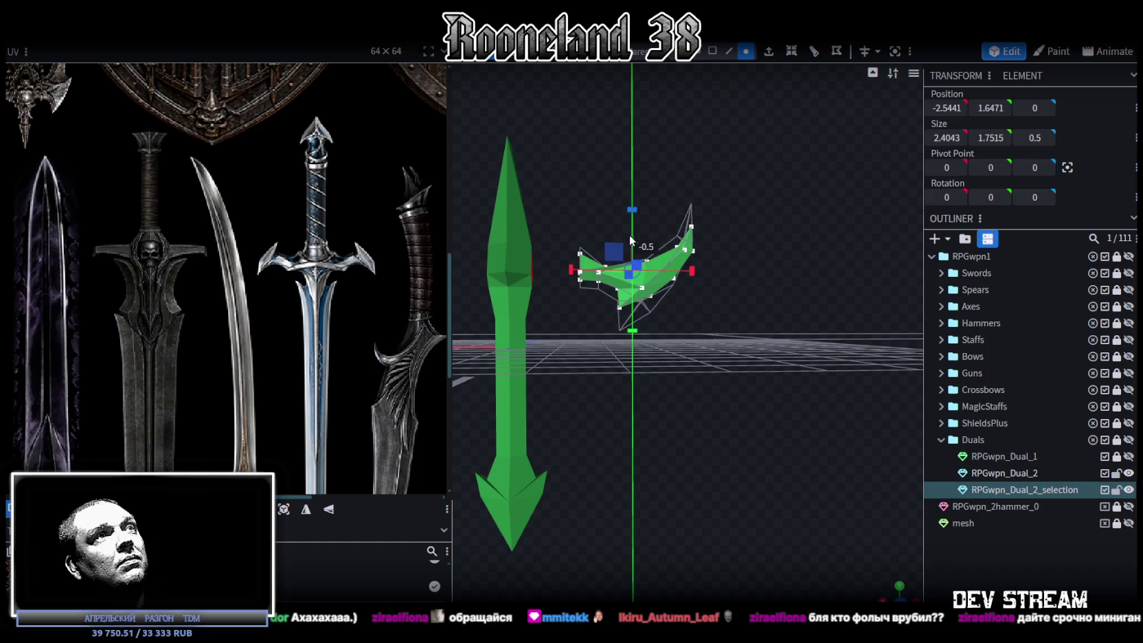
mouse_move(691, 271)
mouse_down()
mouse_move(719, 278)
mouse_move(745, 333)
mouse_move(709, 410)
mouse_move(629, 435)
mouse_move(610, 456)
mouse_move(627, 464)
mouse_move(630, 453)
mouse_up()
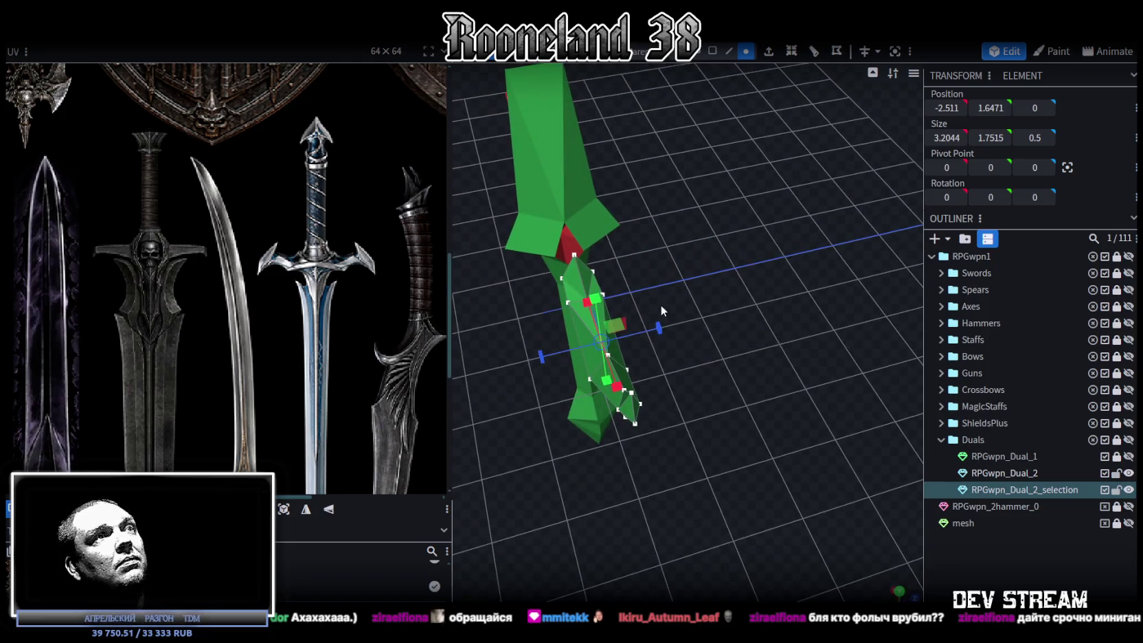
mouse_move(655, 325)
mouse_down()
mouse_move(675, 272)
mouse_move(818, 218)
mouse_move(687, 220)
mouse_move(699, 219)
mouse_move(692, 197)
mouse_move(748, 224)
mouse_move(700, 238)
mouse_up()
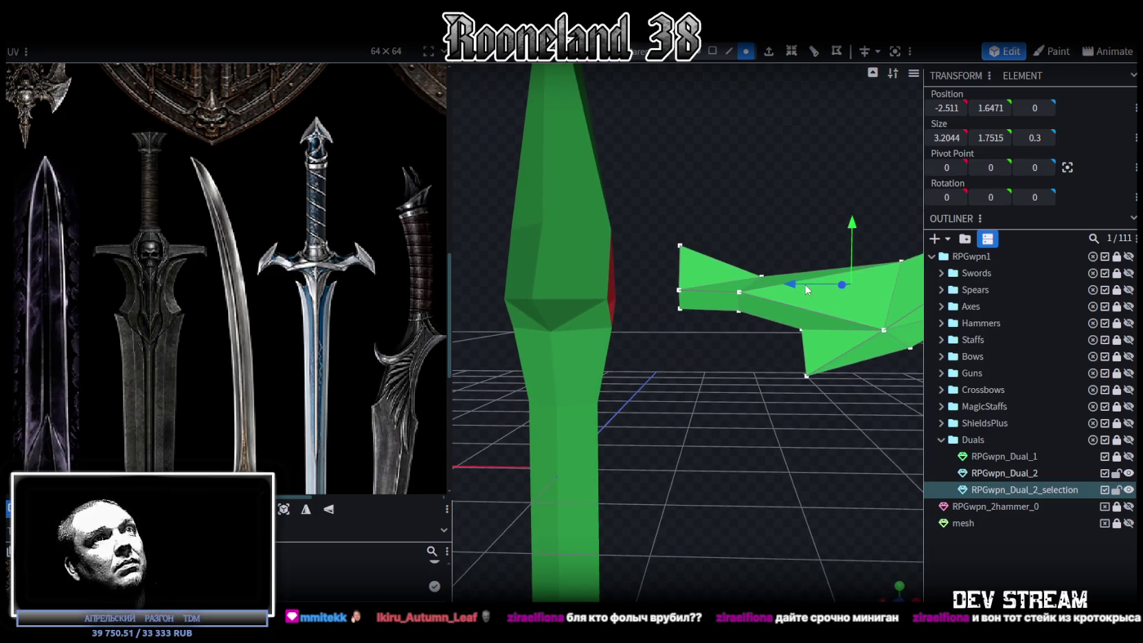
drag(845, 283, 755, 285)
mouse_move(748, 213)
mouse_down()
mouse_move(725, 203)
mouse_move(717, 216)
mouse_up()
click(627, 300)
scroll(651, 275, up, 3)
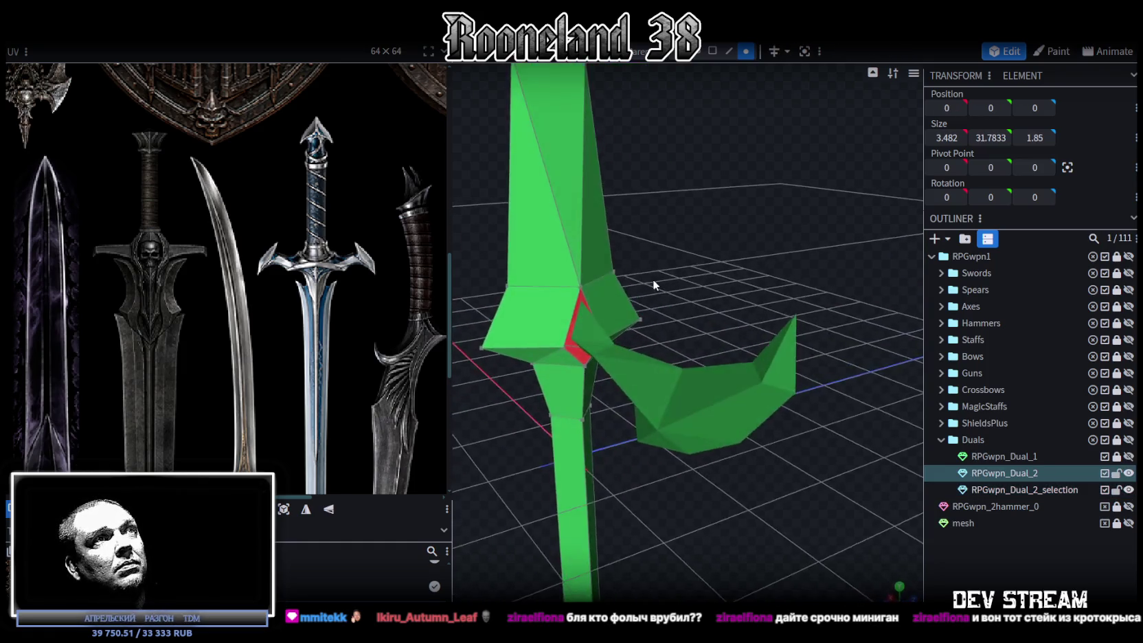
- Merge the copied wing mesh into RPGwpn_Dual_2
right_drag(651, 279, 805, 265)
drag(801, 246, 925, 459)
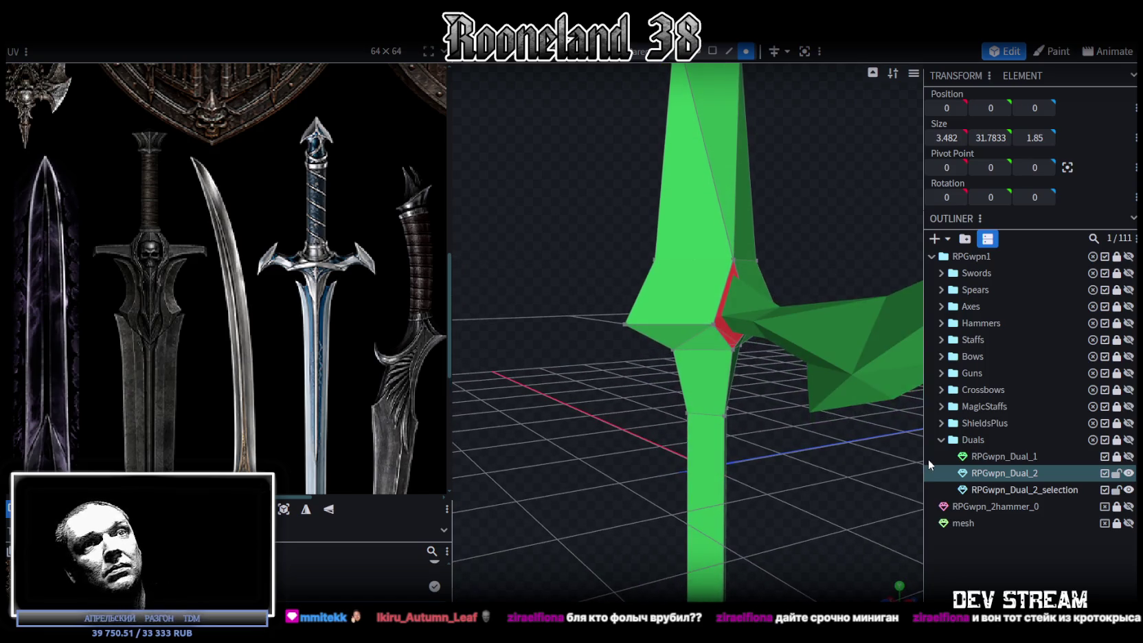
right_click(1018, 491)
click(913, 261)
- Merge the vertices around the red faces to close the gap at the wing joint
mouse_move(848, 250)
mouse_down()
mouse_move(761, 244)
mouse_move(735, 270)
mouse_up()
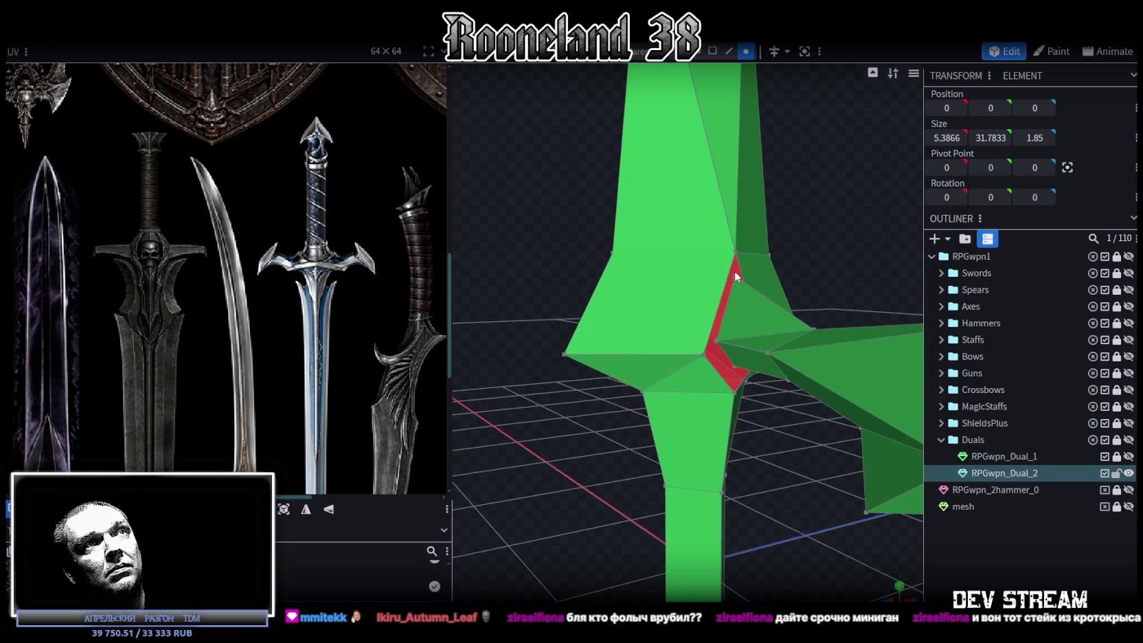
click(735, 258)
right_click(732, 252)
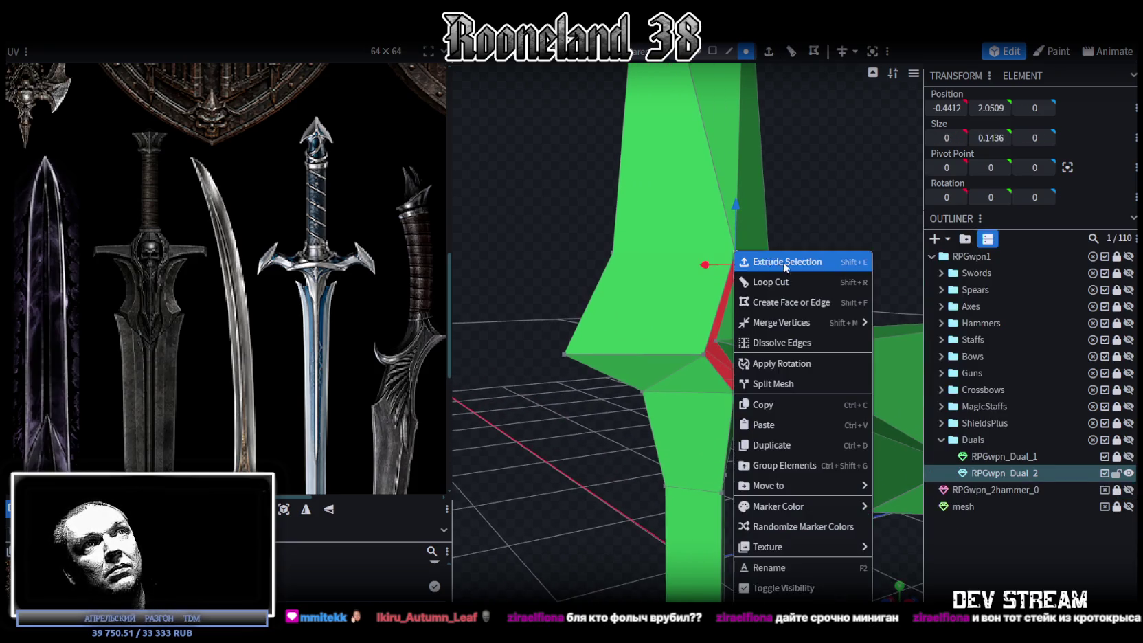
click(913, 324)
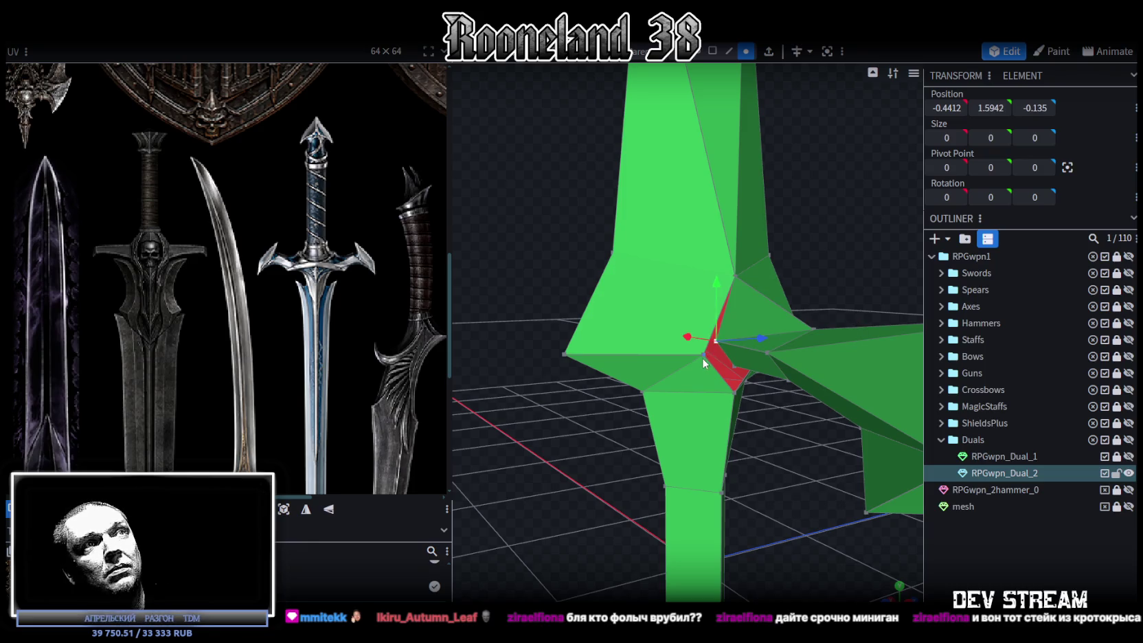
right_click(702, 357)
click(872, 334)
mouse_move(833, 456)
mouse_down()
mouse_move(797, 471)
mouse_move(786, 446)
mouse_up()
right_click(735, 348)
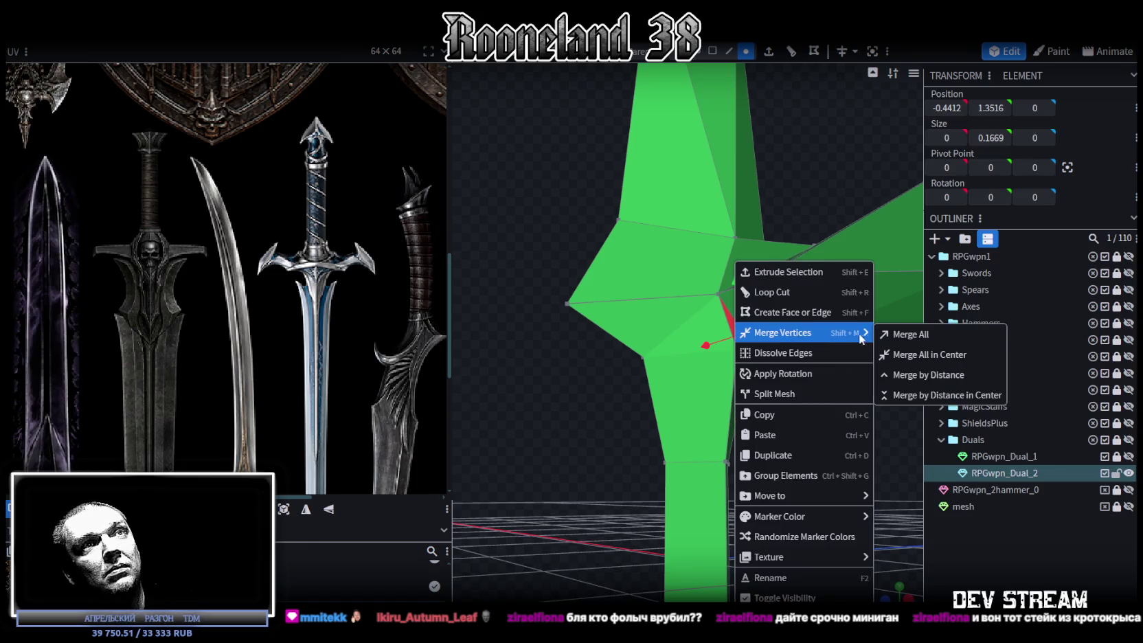
click(906, 336)
mouse_move(837, 408)
mouse_down()
mouse_move(674, 462)
mouse_move(721, 471)
mouse_move(635, 363)
mouse_up()
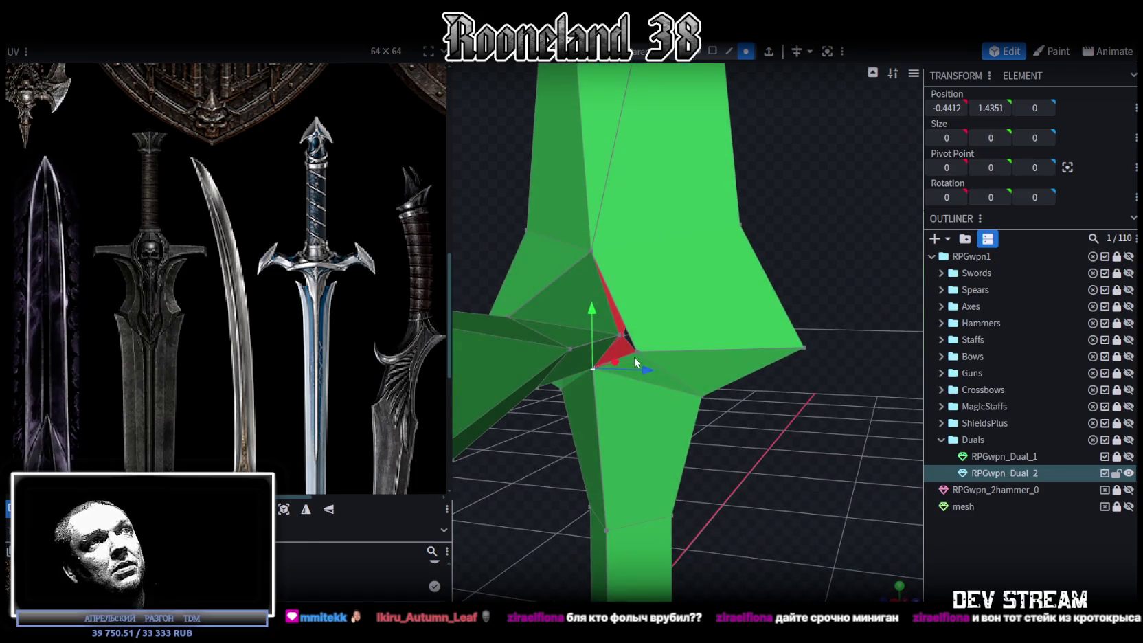
right_click(633, 348)
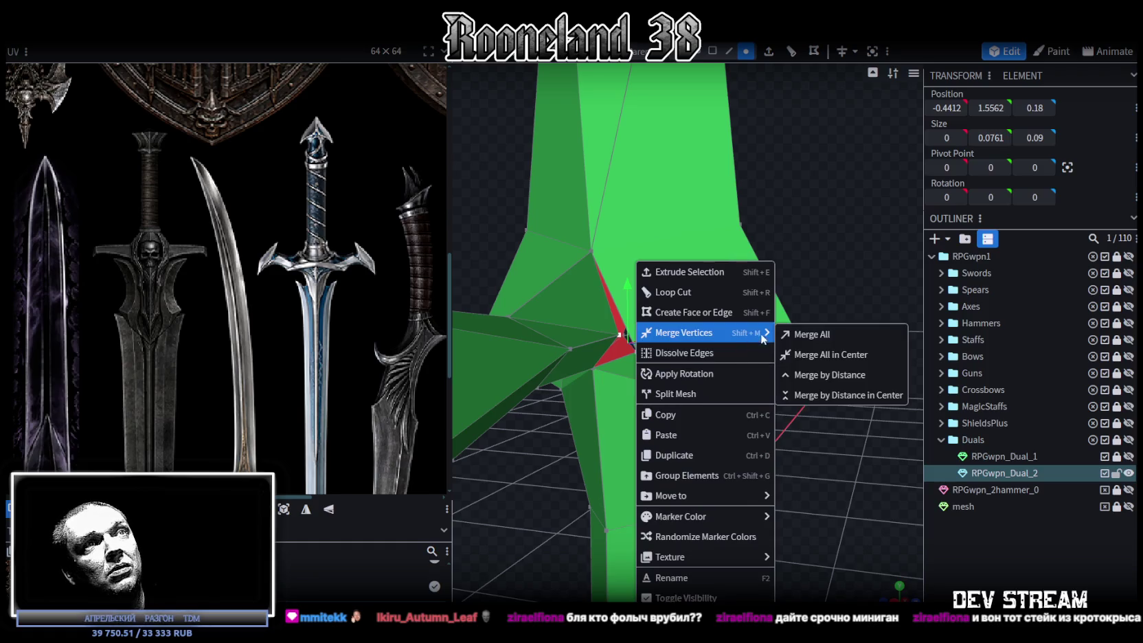
click(824, 335)
mouse_move(825, 346)
mouse_down()
mouse_move(655, 389)
mouse_move(861, 388)
mouse_move(839, 378)
mouse_move(551, 470)
mouse_move(800, 460)
mouse_move(758, 448)
mouse_move(803, 437)
mouse_move(792, 434)
mouse_move(846, 309)
mouse_up()
- Slim and lower the crossguard tip by moving its vertices sideways and down
scroll(793, 434, up, 3)
ctrl+drag(855, 217, 777, 369)
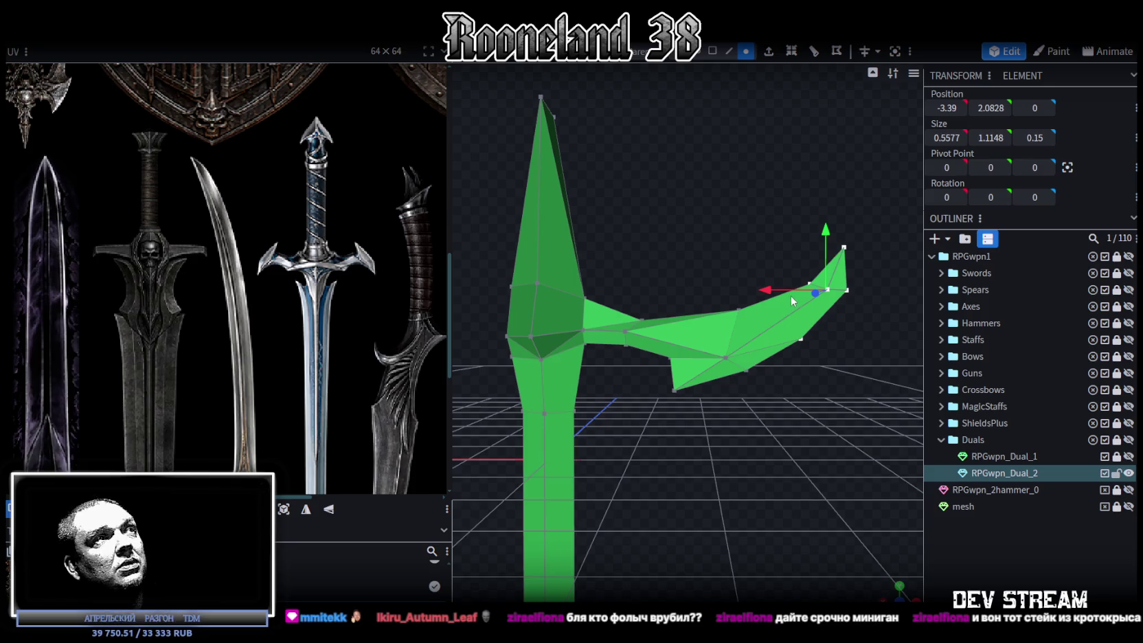
drag(764, 291, 739, 296)
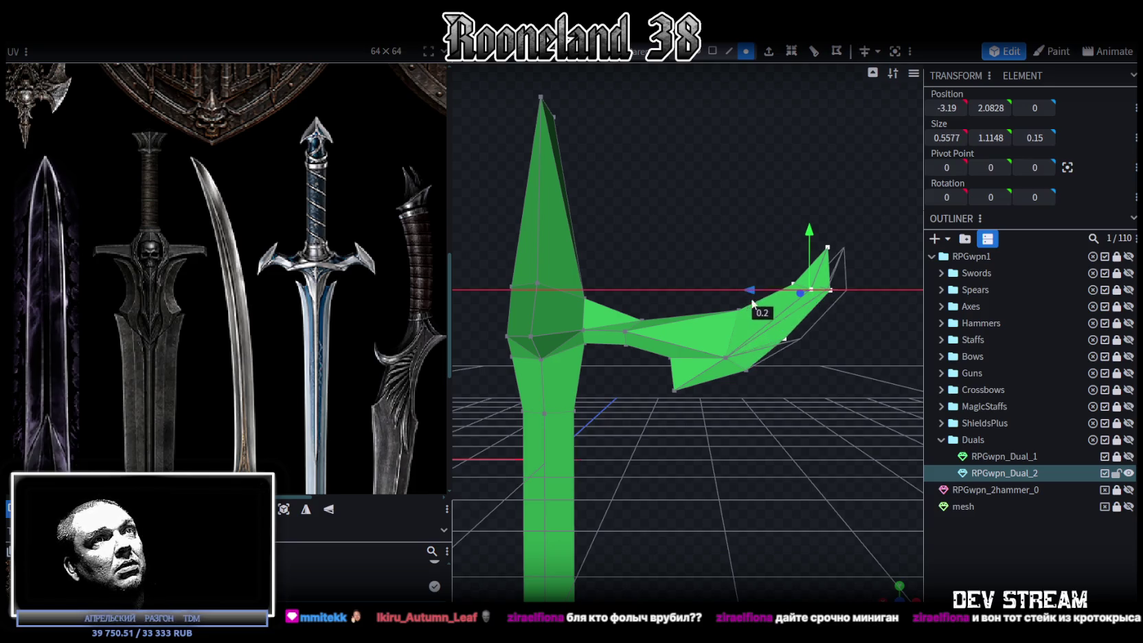
mouse_move(891, 214)
ctrl+mouse_down()
mouse_move(768, 314)
mouse_move(722, 282)
ctrl+mouse_up()
drag(797, 225, 721, 298)
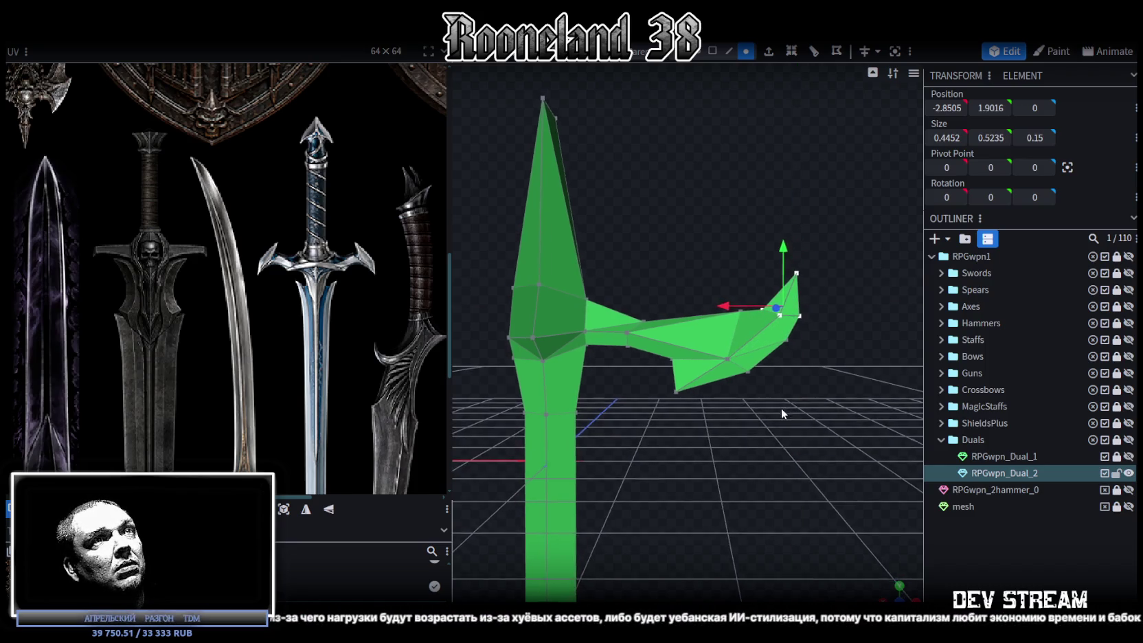
scroll(782, 407, up, 2)
click(760, 299)
drag(761, 299, 750, 266)
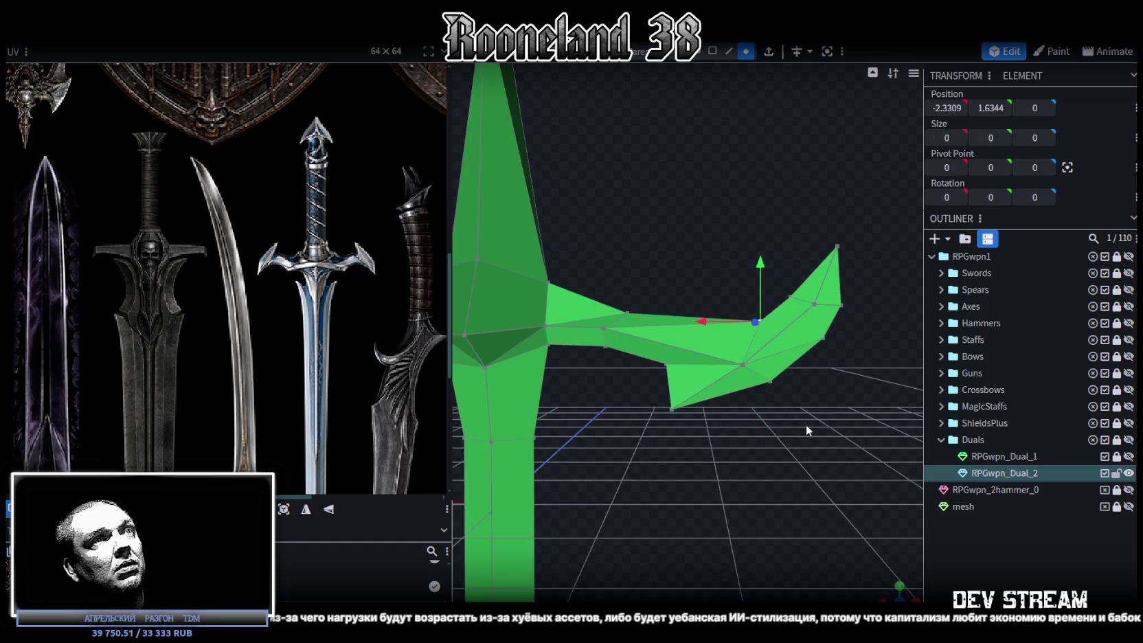
drag(704, 322, 696, 323)
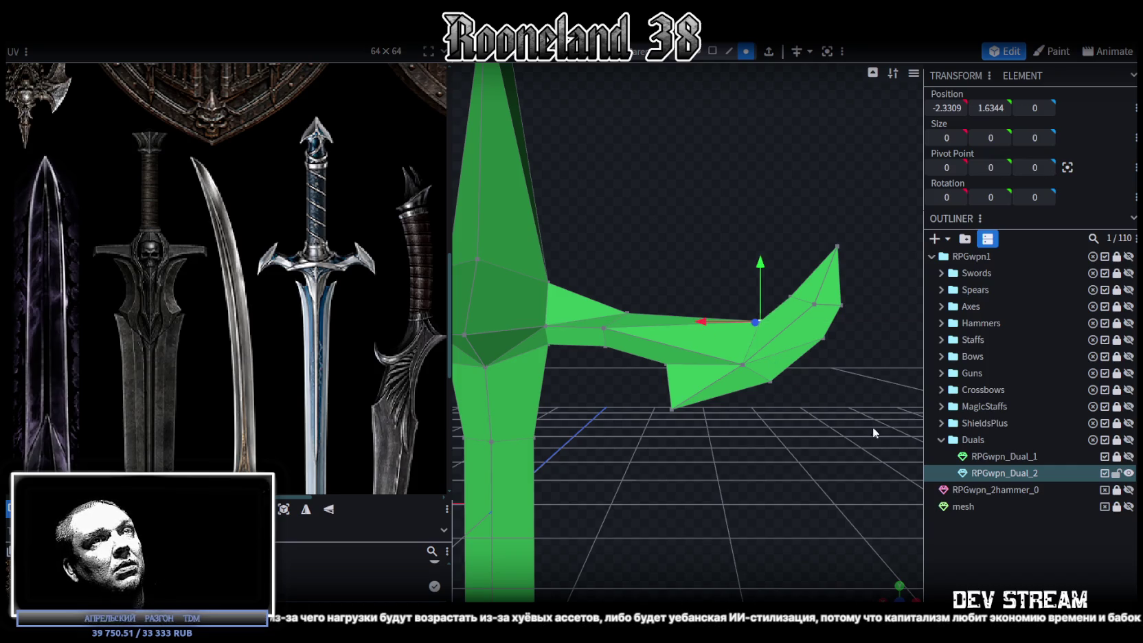
- Shift a group of crossguard vertices 0.2 sideways and fine-tune a single arm vertex
drag(875, 416, 728, 212)
drag(735, 322, 718, 321)
mouse_move(797, 364)
mouse_down()
mouse_move(610, 453)
mouse_move(768, 387)
mouse_move(790, 390)
mouse_move(684, 406)
mouse_up()
click(675, 410)
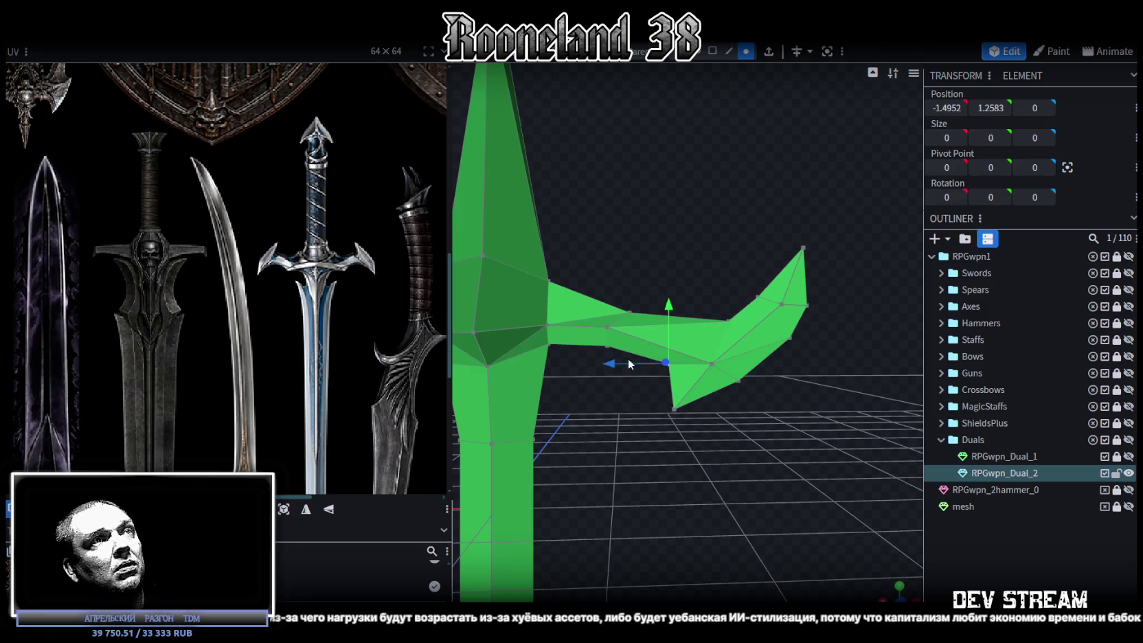
drag(629, 361, 630, 362)
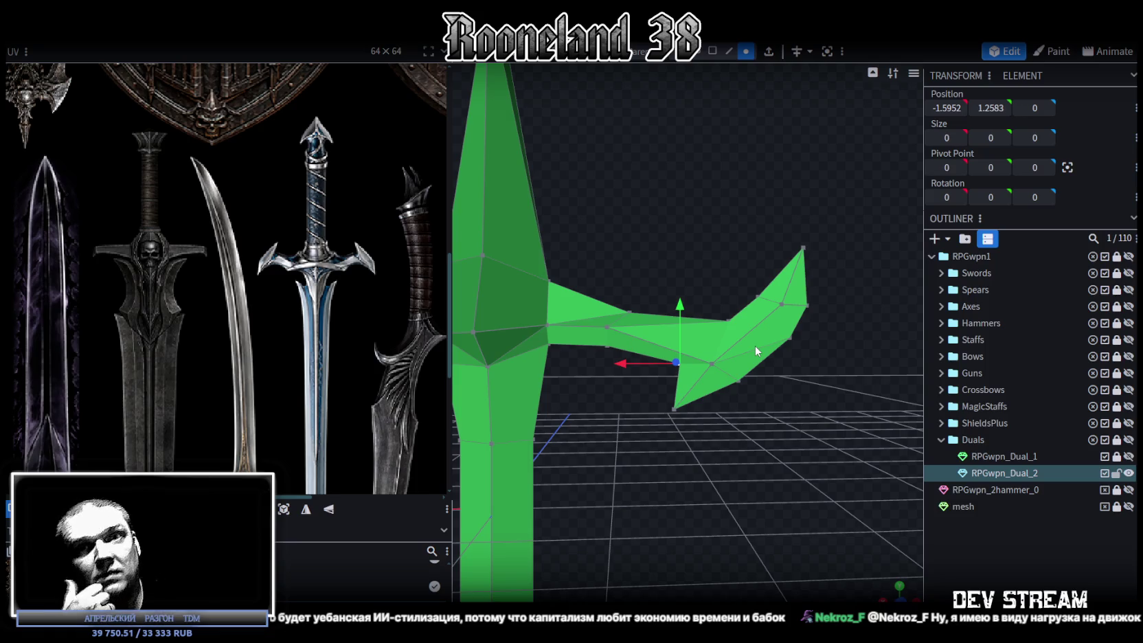
mouse_move(754, 345)
right_down()
mouse_move(649, 414)
mouse_move(659, 522)
mouse_move(589, 578)
mouse_move(550, 584)
mouse_move(723, 498)
mouse_move(656, 329)
right_up()
click(626, 318)
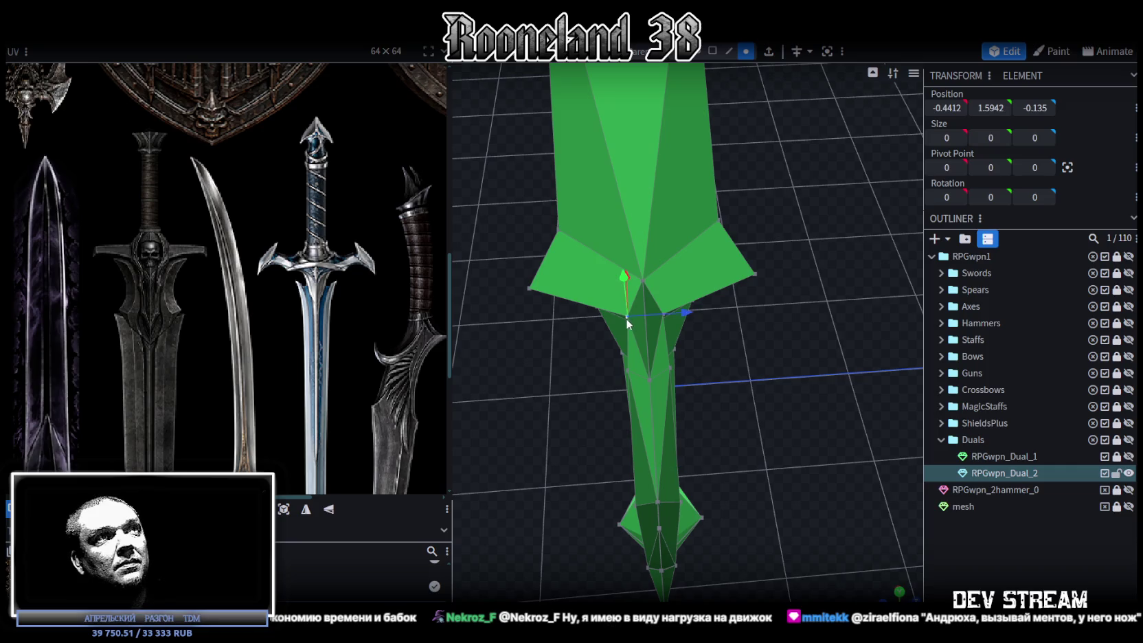
- Scale the blade-base vertices at the guard junction along Z from 1.85 to about 1.05
scroll(667, 328, up, 3)
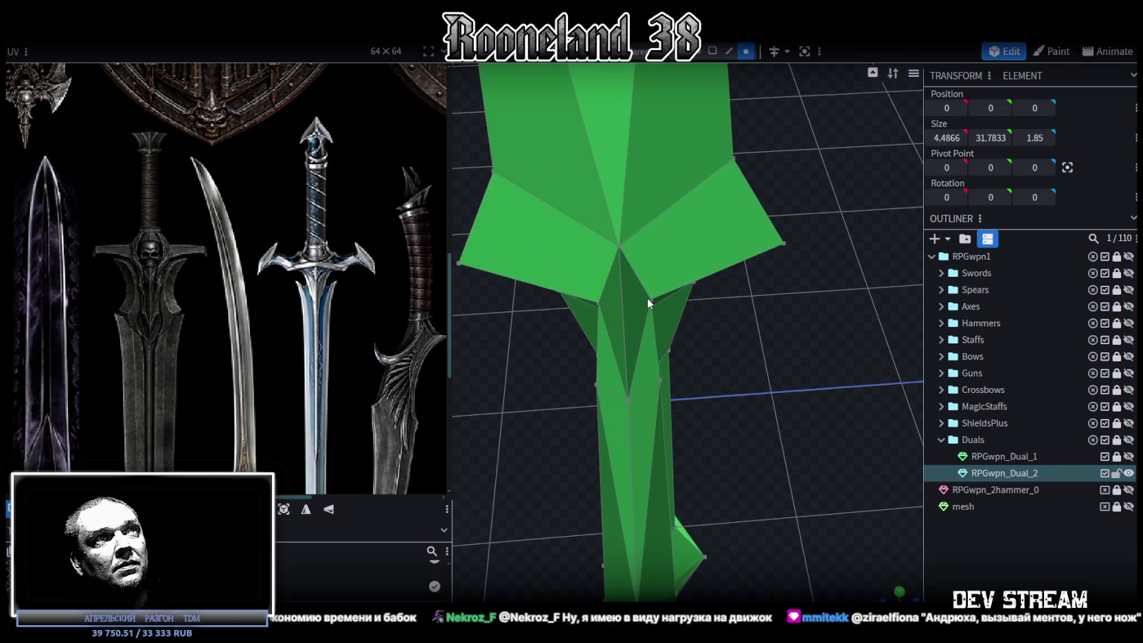
click(648, 298)
shift+click(601, 304)
shift+click(691, 294)
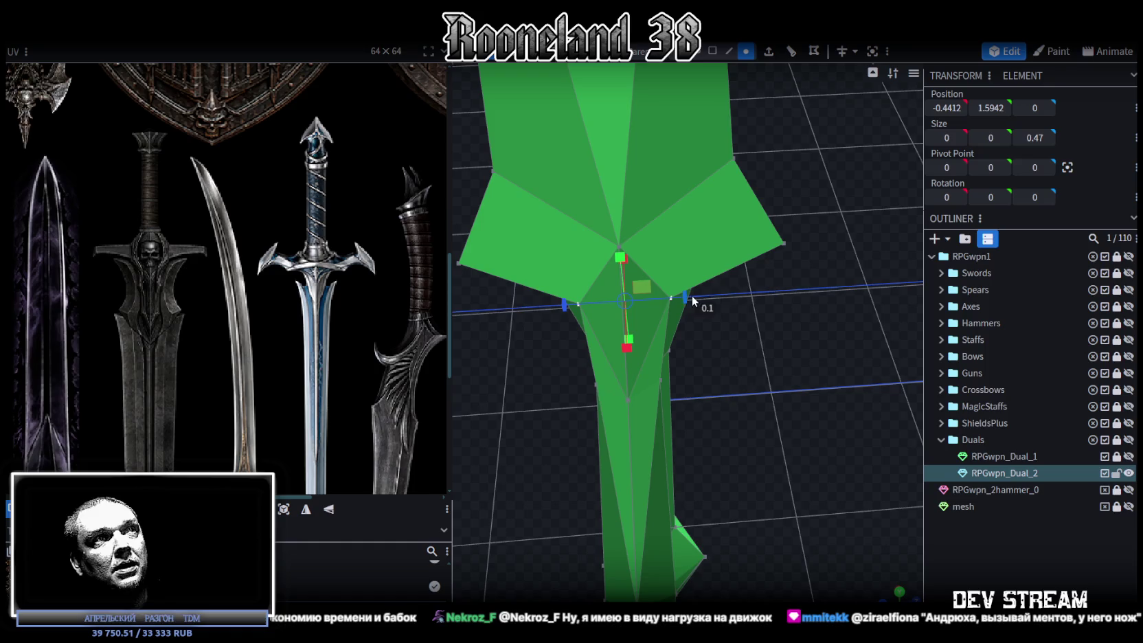
right_drag(692, 295, 555, 390)
shift+click(556, 390)
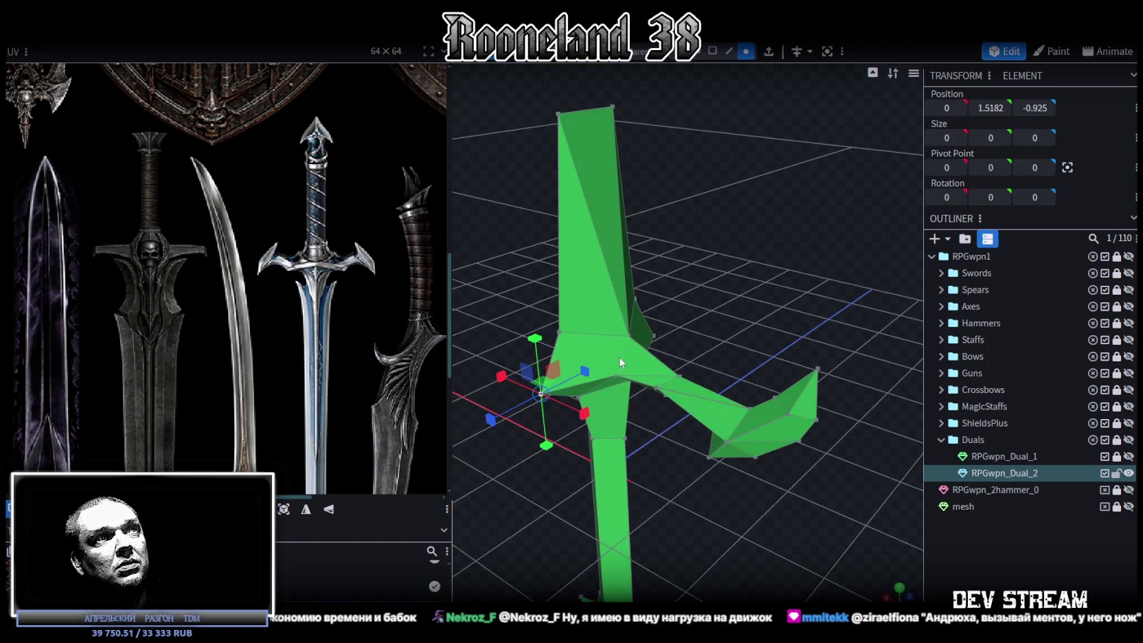
right_drag(618, 356, 758, 319)
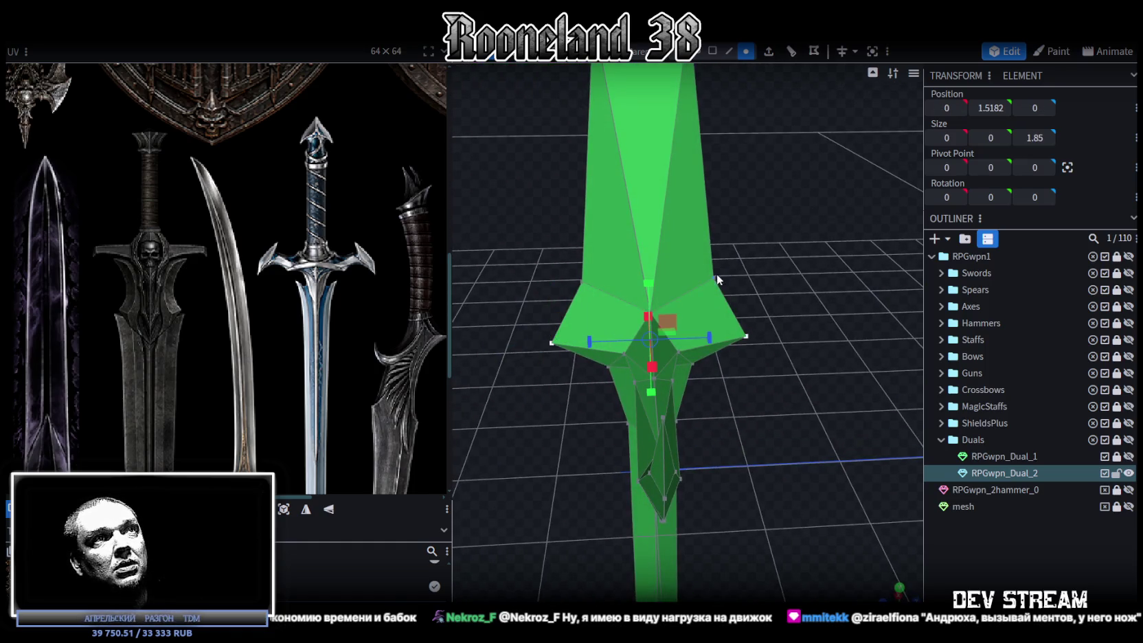
shift+click(714, 278)
shift+click(582, 281)
drag(692, 310, 663, 306)
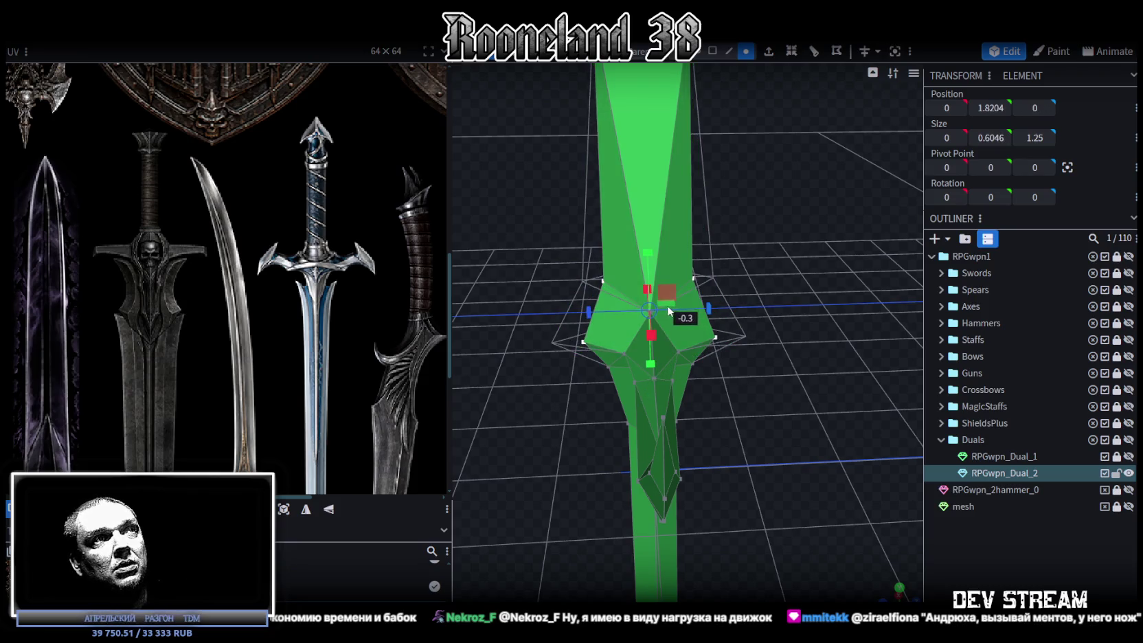
mouse_move(664, 305)
right_down()
mouse_move(530, 327)
mouse_move(769, 326)
mouse_move(798, 351)
mouse_move(773, 401)
mouse_move(662, 413)
mouse_move(676, 222)
right_up()
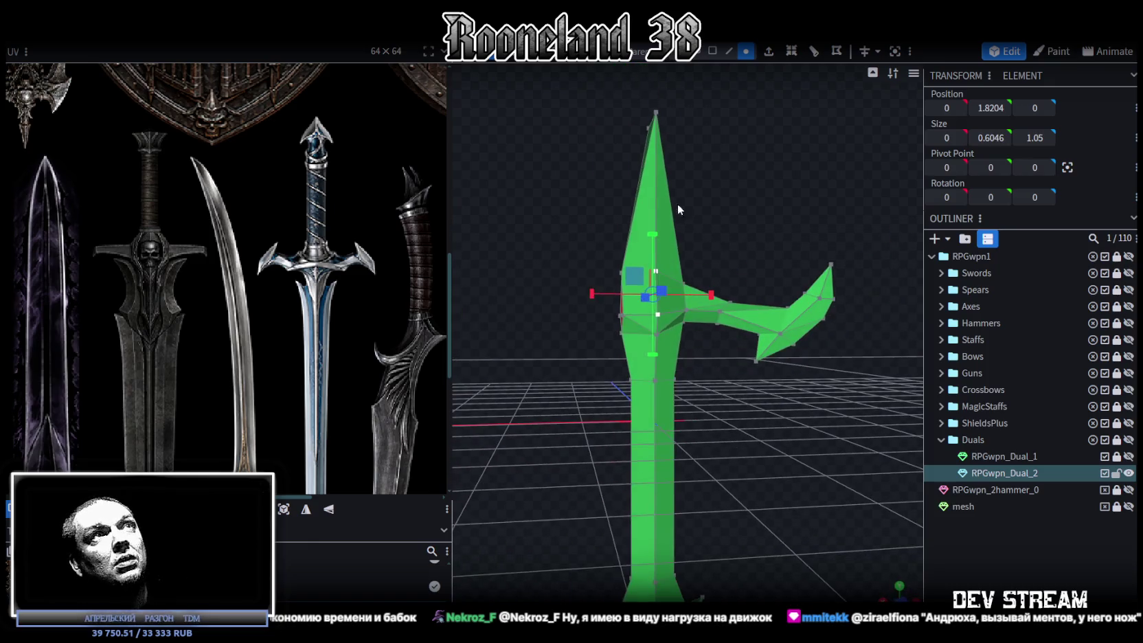
- Select all faces of the crossguard arm in face mode
click(706, 250)
click(696, 250)
right_drag(797, 440, 752, 386)
- Mirror the crossguard arm across the sword with Flip X
right_click(751, 383)
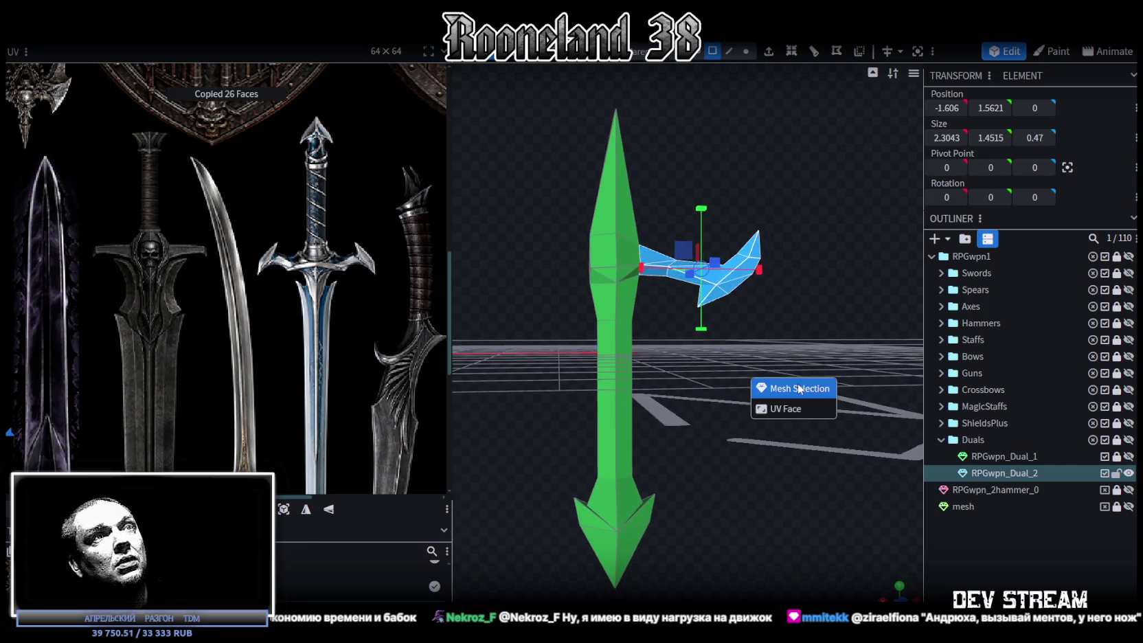
click(155, 33)
mouse_move(183, 68)
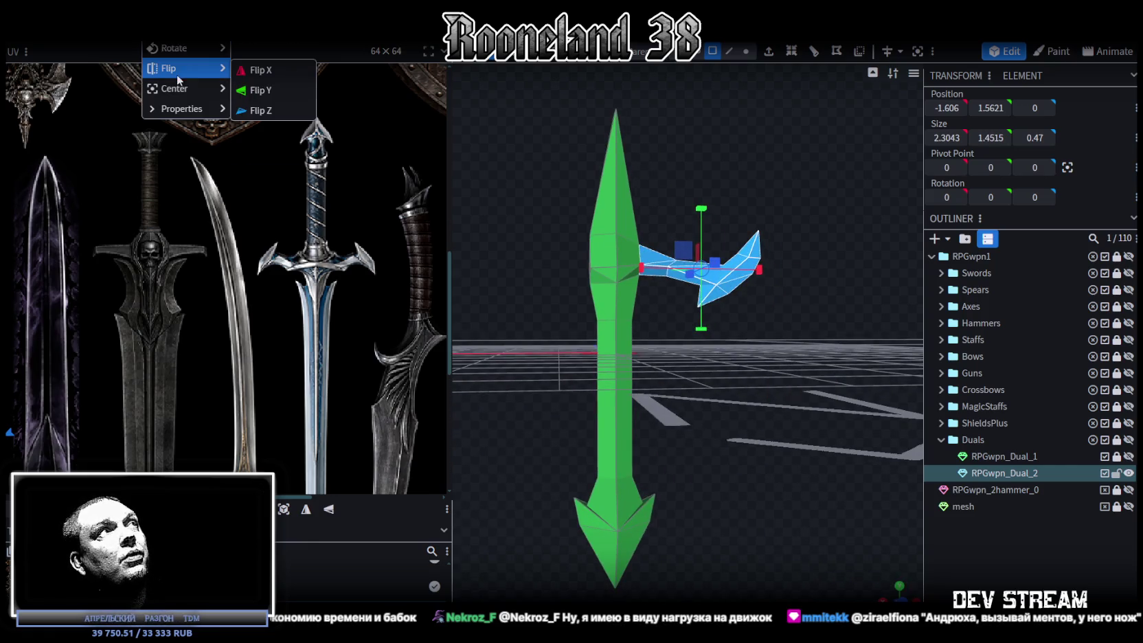
click(268, 72)
drag(581, 358, 725, 454)
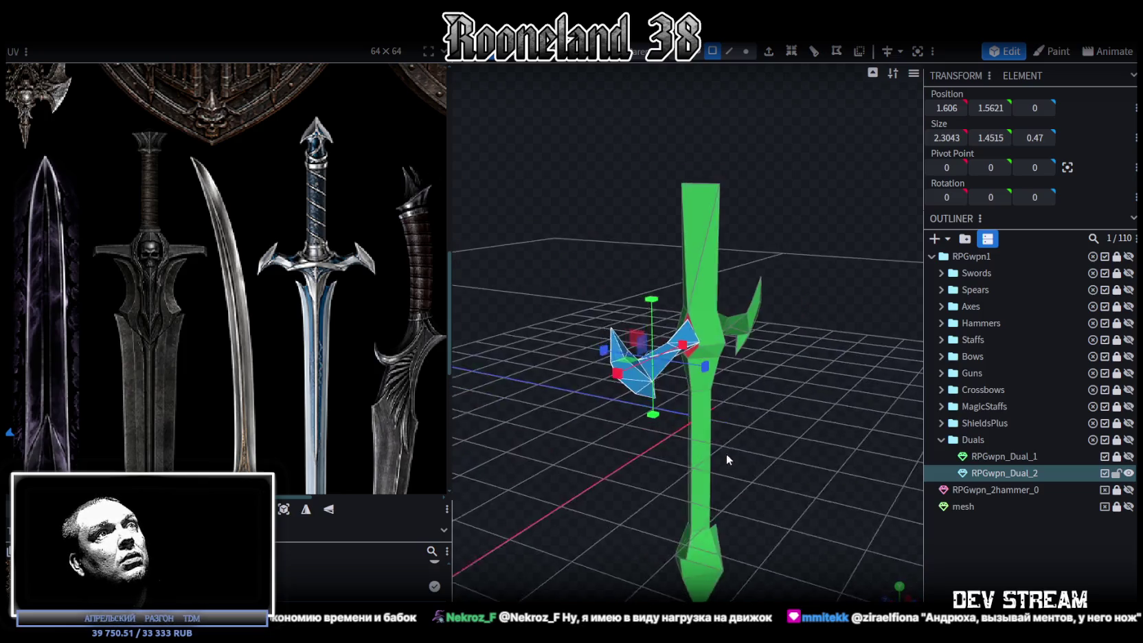
scroll(710, 467, up, 5)
- Merge the paired seam vertices at the crossguard joint
click(748, 51)
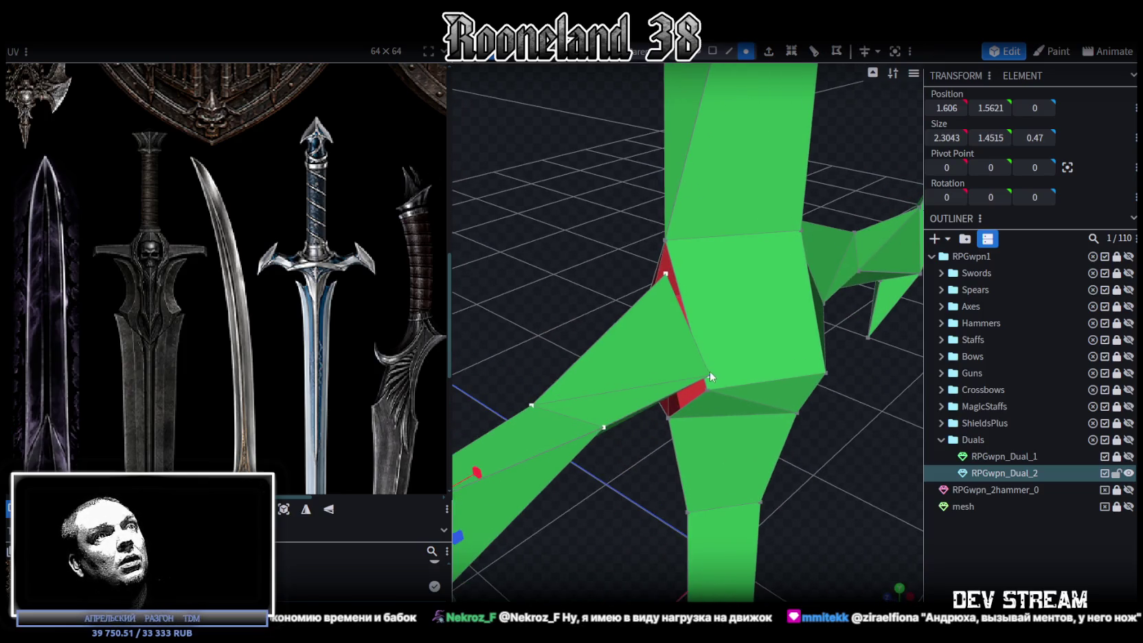
click(709, 375)
shift+click(707, 390)
right_click(708, 391)
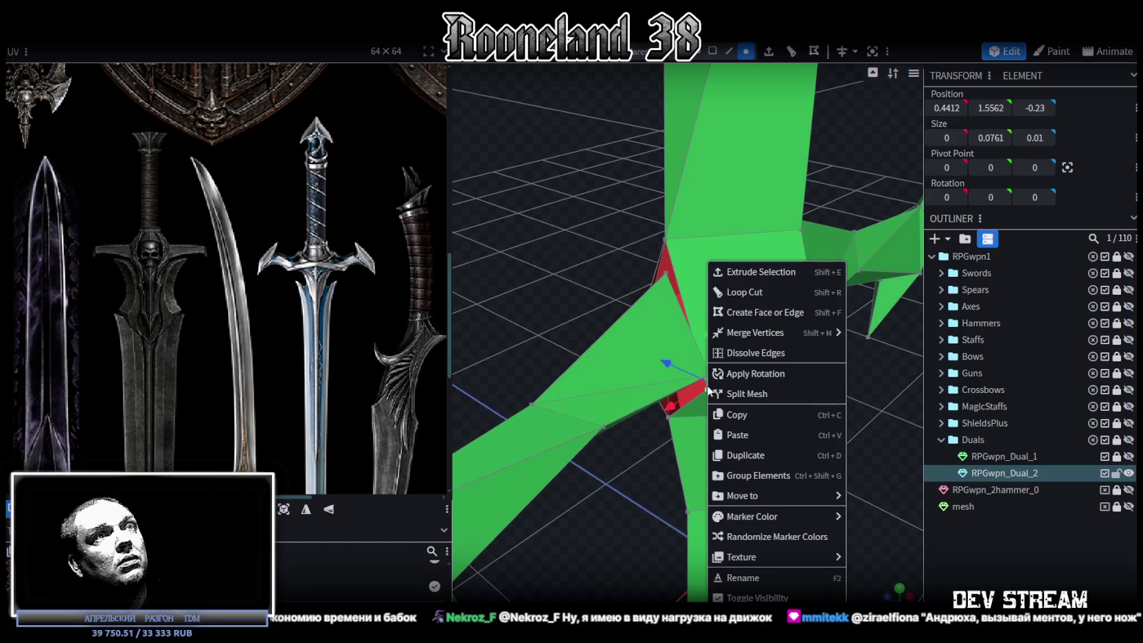
click(814, 331)
mouse_move(676, 264)
mouse_down()
mouse_move(691, 242)
mouse_move(759, 274)
mouse_up()
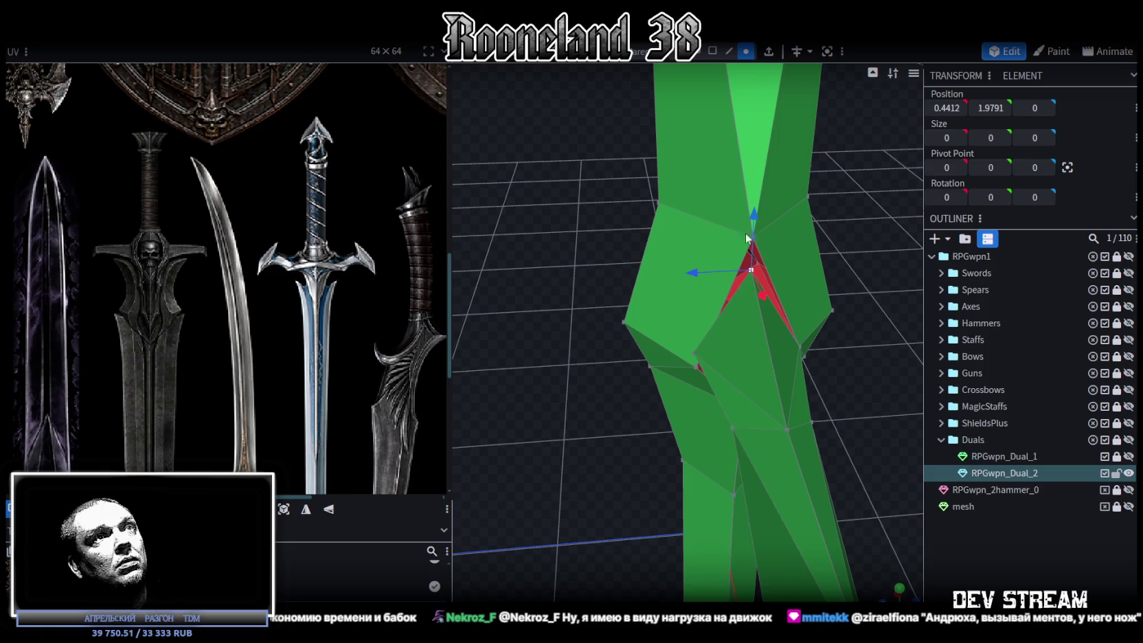
drag(751, 239, 634, 199)
scroll(623, 221, up, 2)
scroll(583, 356, up, 2)
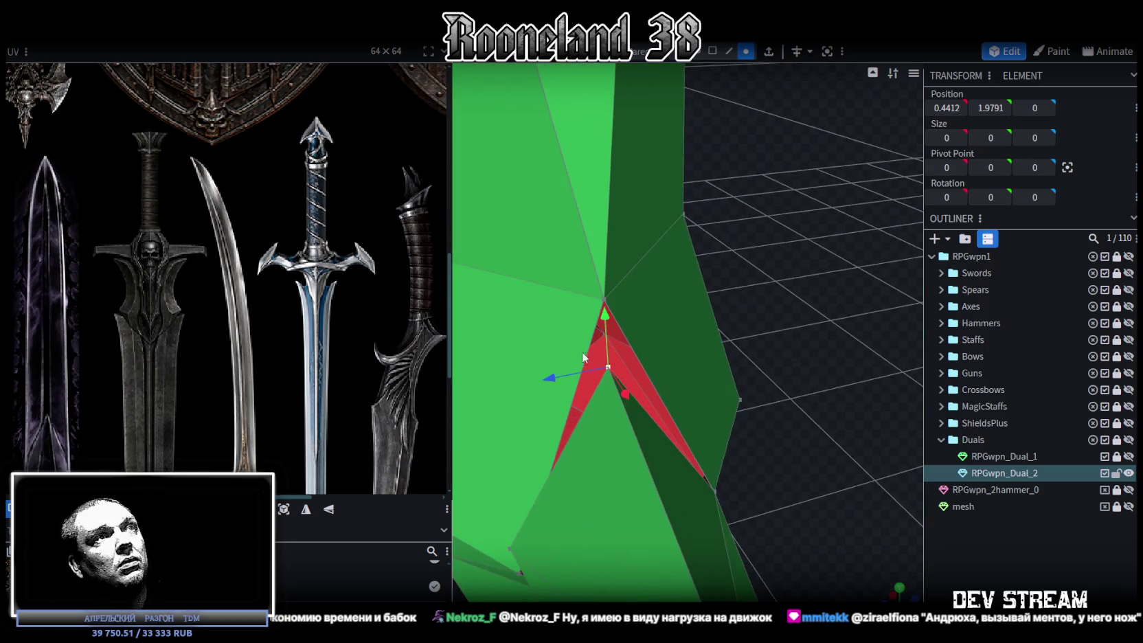
right_click(609, 298)
click(800, 333)
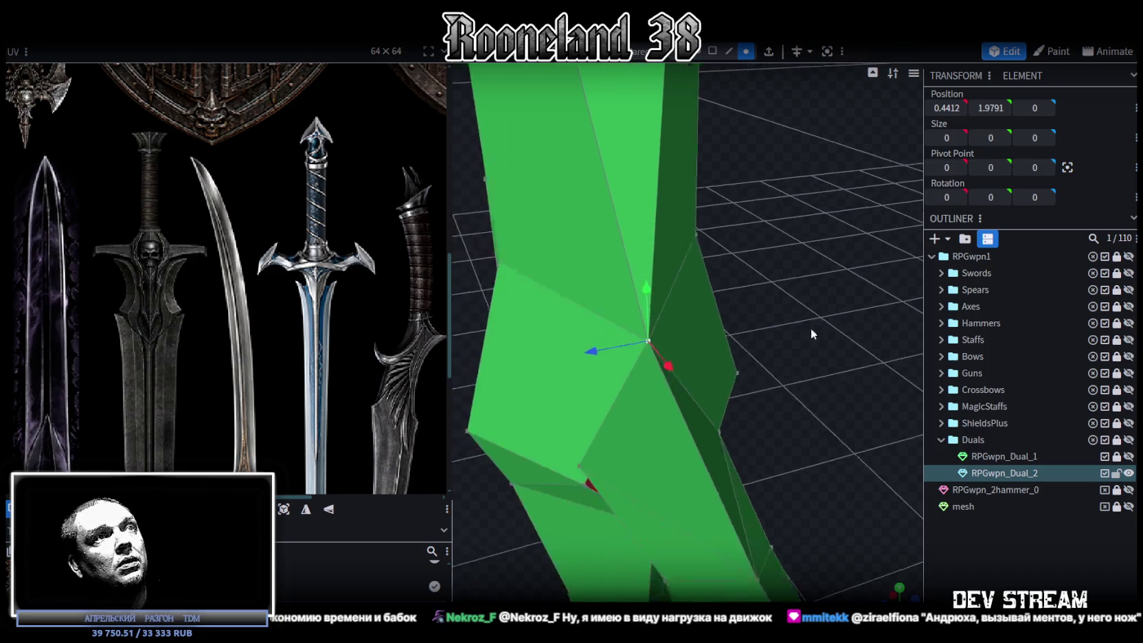
- Merge the remaining seam vertices until no red unjoined faces remain
drag(810, 327, 873, 256)
right_click(708, 335)
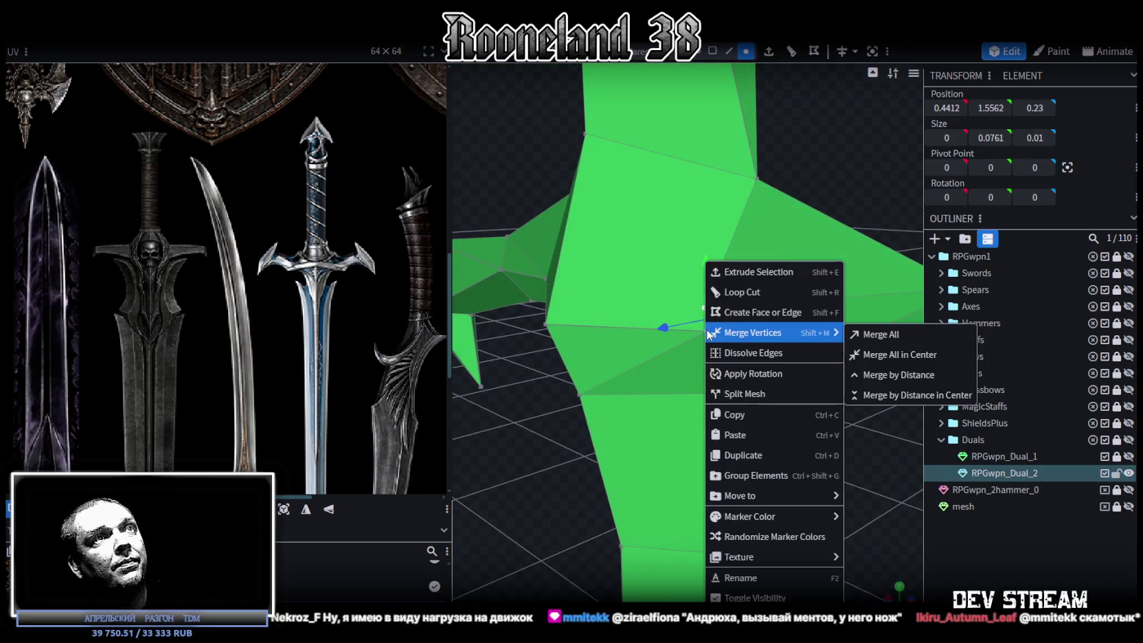
click(859, 334)
mouse_move(858, 334)
mouse_down()
mouse_move(778, 406)
mouse_move(718, 365)
mouse_move(585, 383)
mouse_up()
click(637, 234)
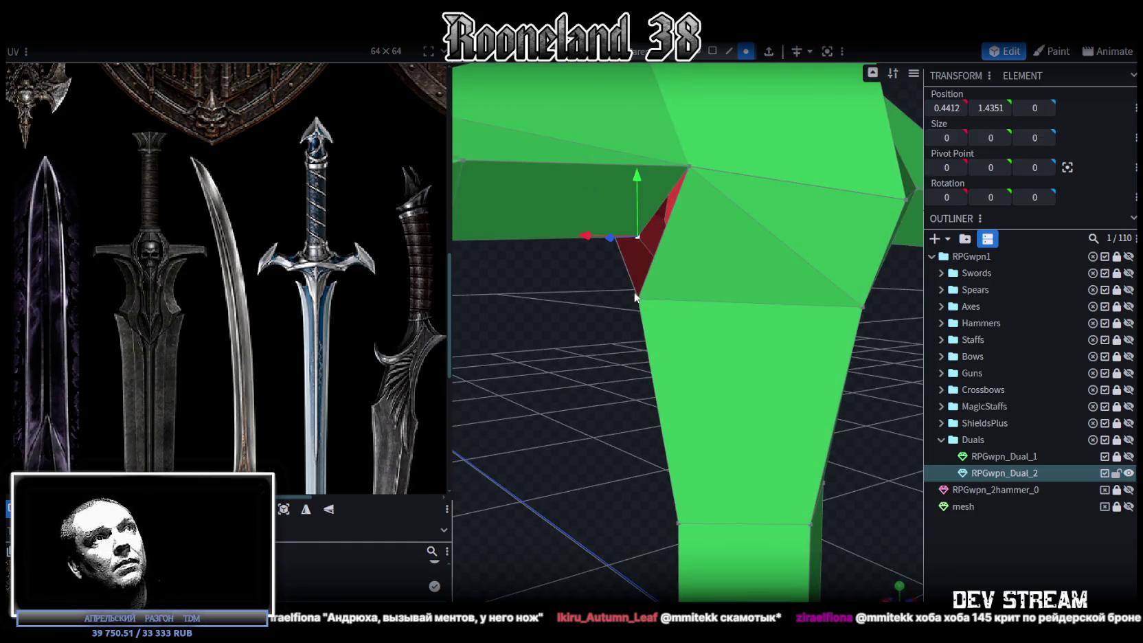
right_click(637, 262)
click(806, 332)
mouse_move(806, 332)
mouse_down()
mouse_move(603, 406)
mouse_move(795, 416)
mouse_move(736, 393)
mouse_move(682, 90)
mouse_up()
- Select the entire sword mesh in face mode
click(712, 51)
drag(738, 333, 685, 268)
mouse_move(874, 563)
mouse_down()
mouse_move(835, 478)
mouse_move(517, 139)
mouse_up()
scroll(917, 562, down, 3)
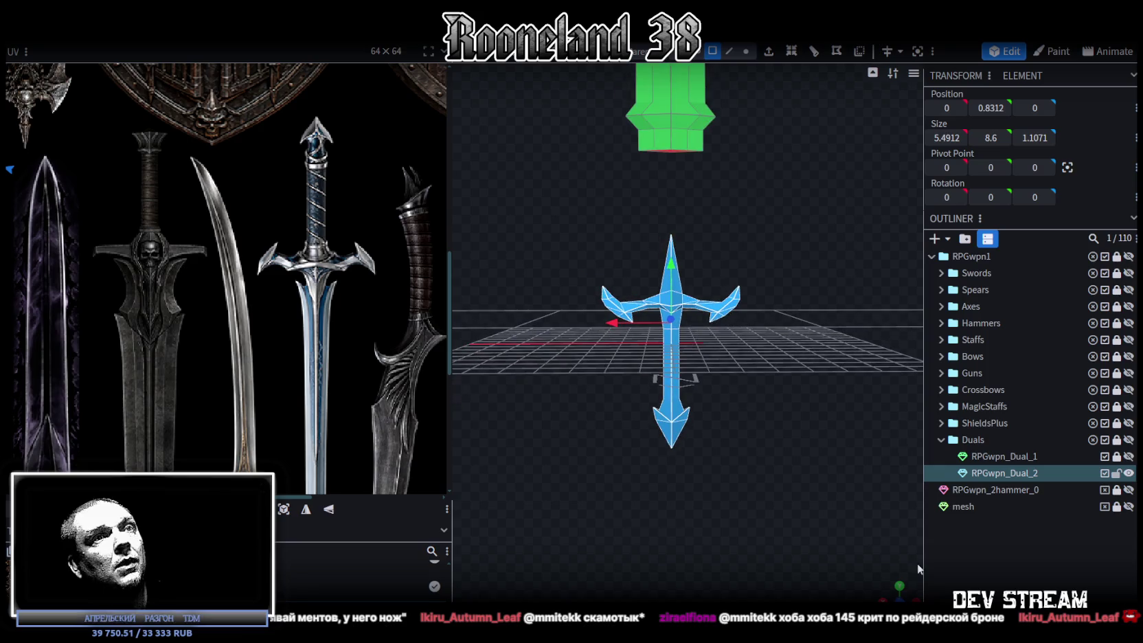
- Mirror the UV island vertically and move it onto the sword texture
scroll(852, 557, up, 5)
scroll(748, 466, down, 2)
scroll(742, 466, down, 3)
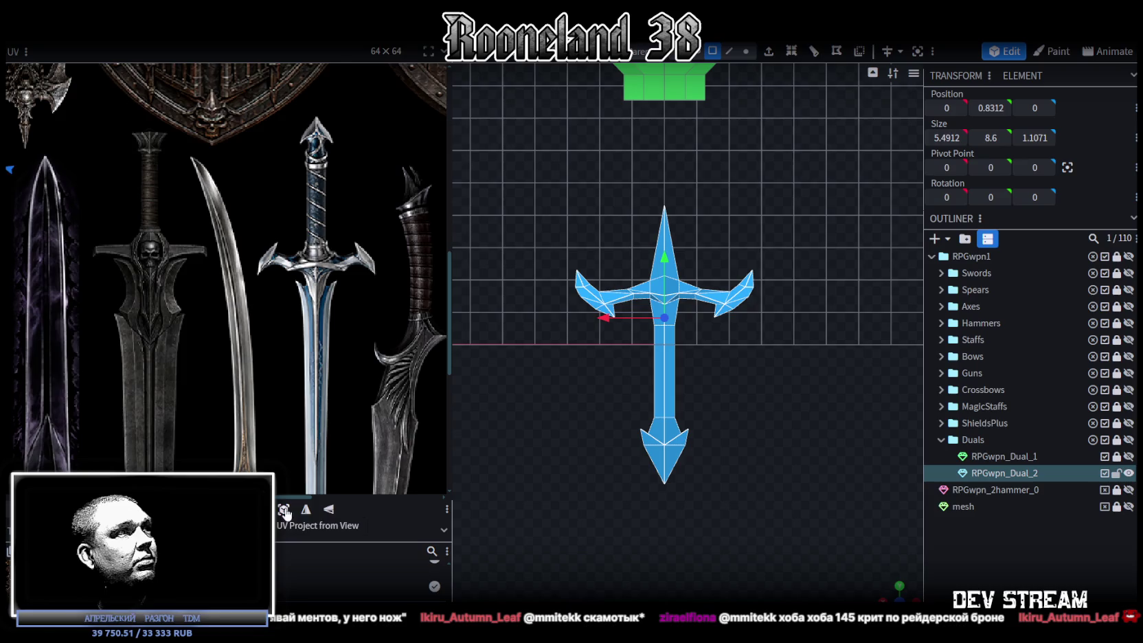
scroll(149, 263, down, 3)
scroll(149, 264, down, 2)
scroll(149, 264, up, 1)
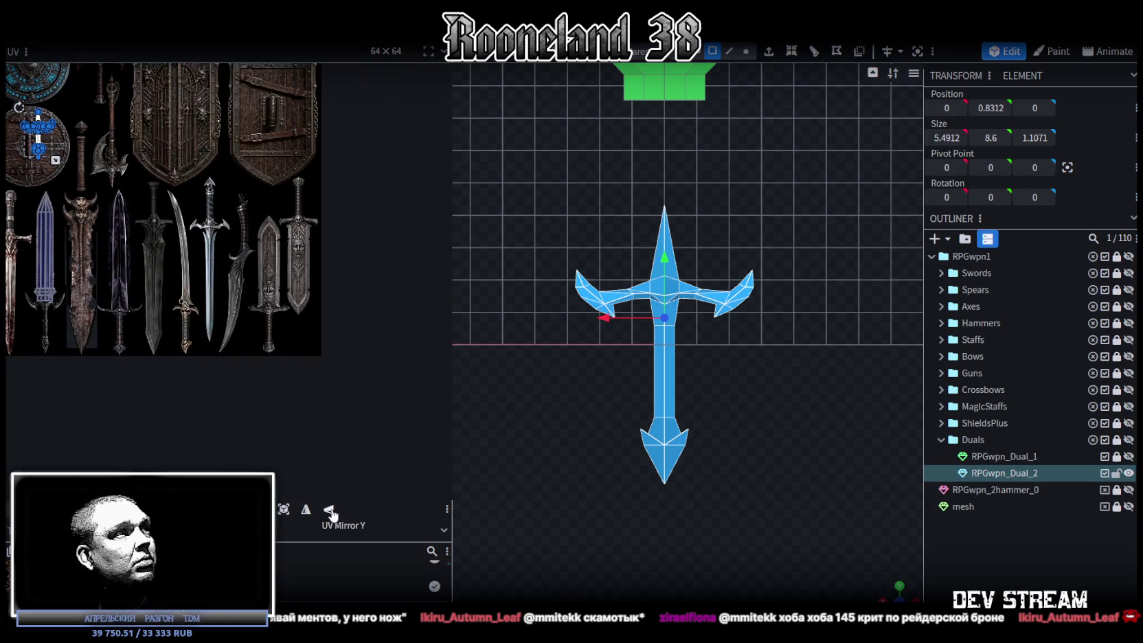
click(331, 515)
scroll(37, 124, up, 1)
mouse_move(41, 121)
mouse_down()
mouse_move(271, 199)
mouse_move(307, 264)
mouse_up()
- Enlarge the UV island to cover the painted hilt and align it there
scroll(336, 287, up, 2)
scroll(336, 287, up, 2)
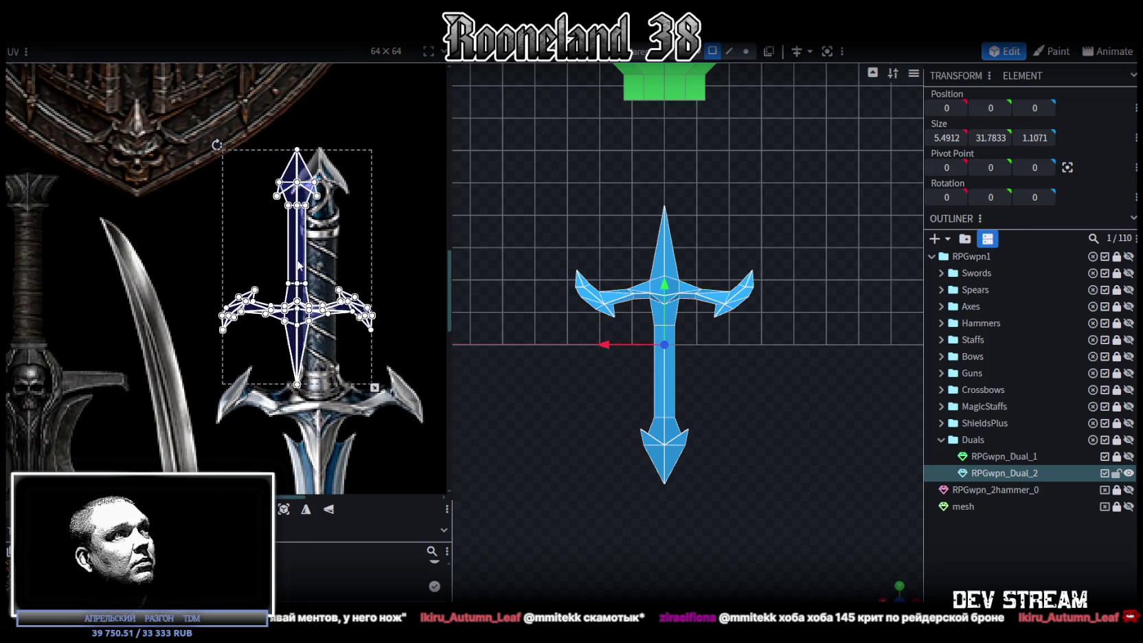
middle_drag(361, 359, 271, 294)
drag(283, 323, 354, 398)
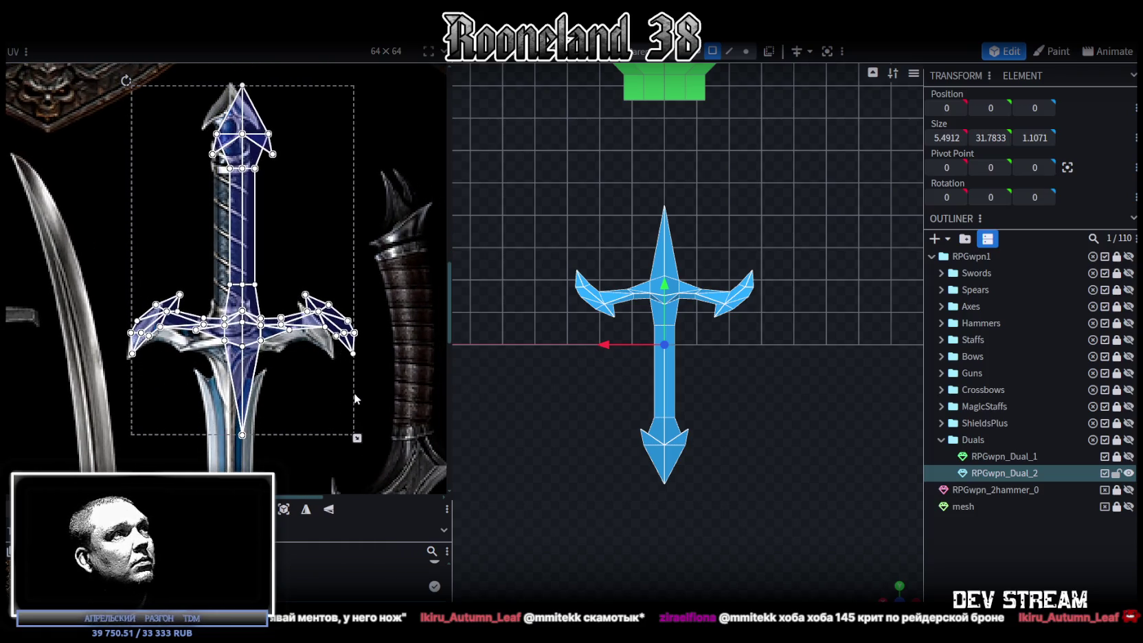
drag(238, 335, 226, 349)
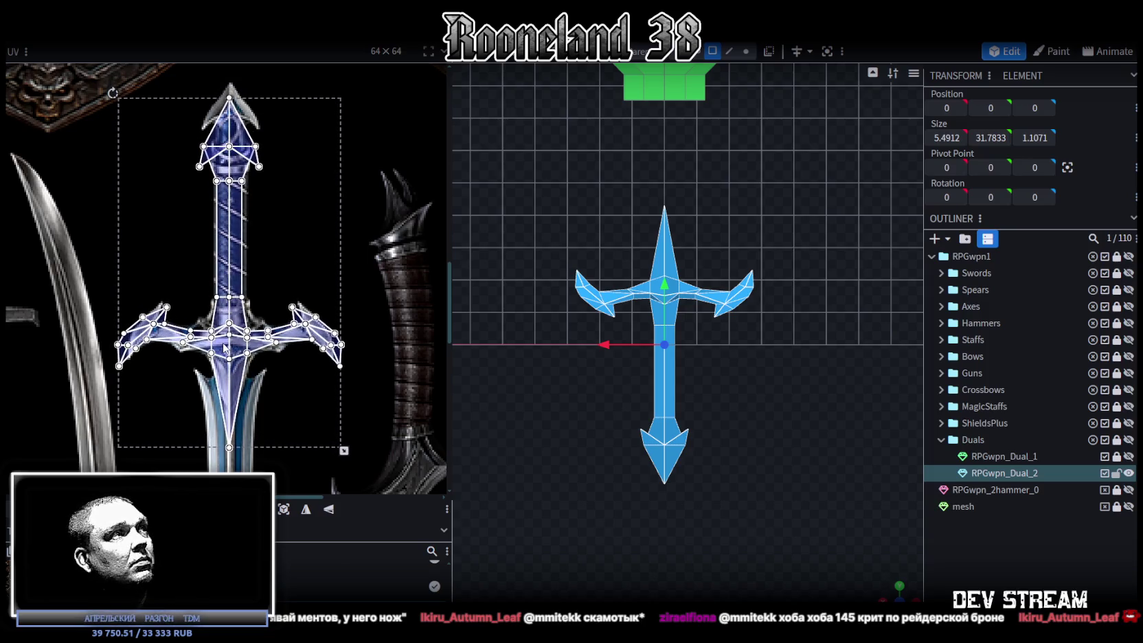
- Enlarge the UV layout slightly and shift it up and left over the hilt
scroll(500, 381, up, 3)
scroll(638, 319, up, 3)
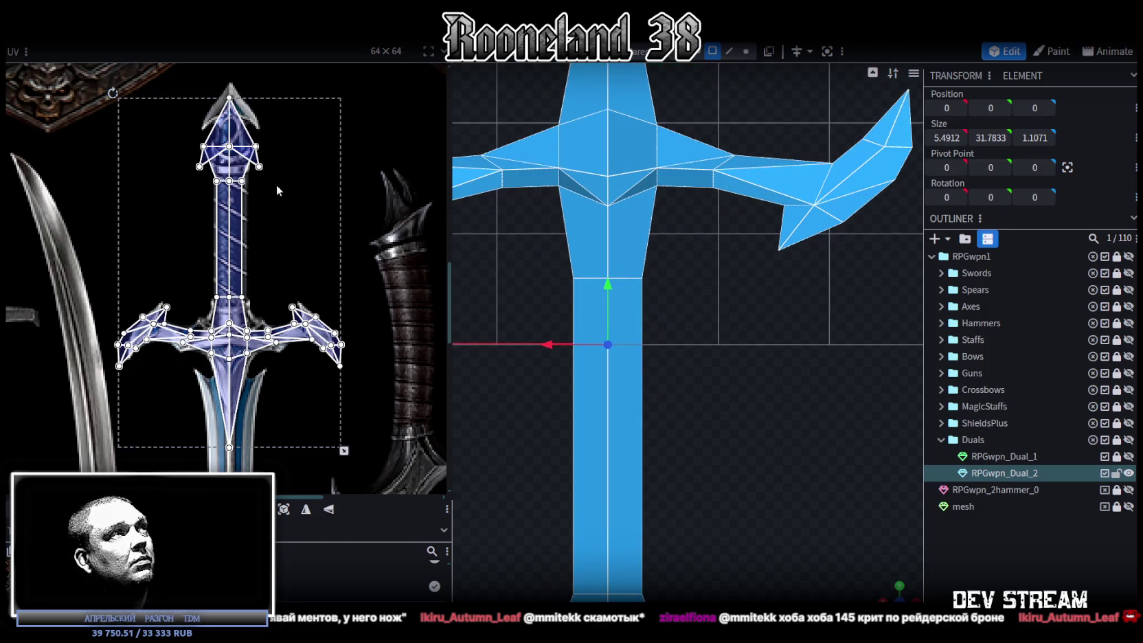
scroll(275, 192, up, 1)
middle_drag(270, 204, 276, 233)
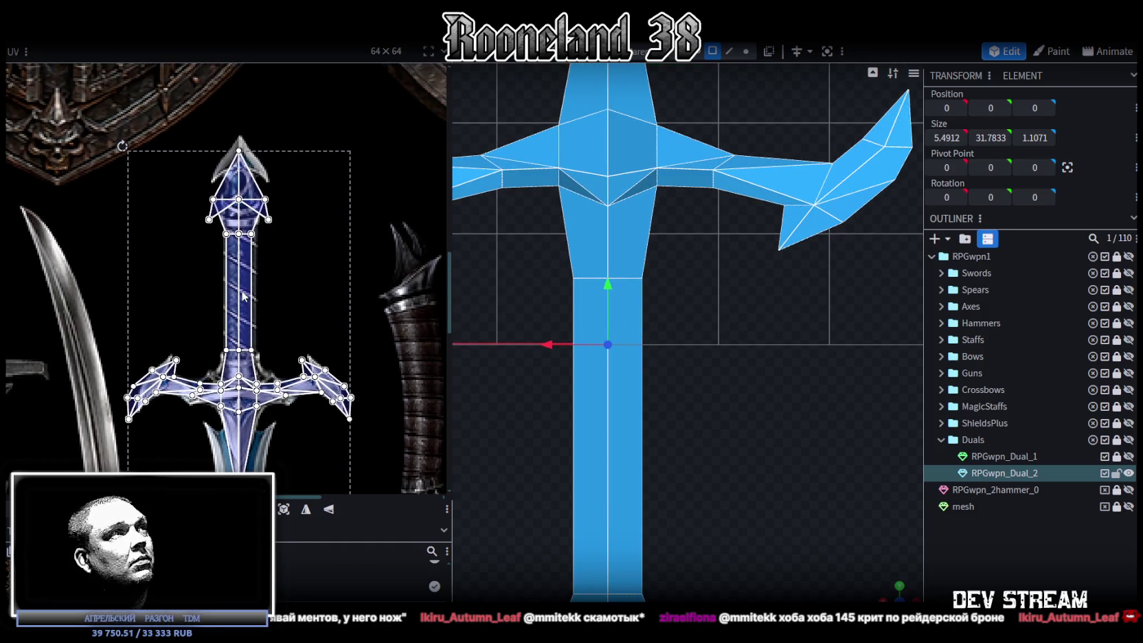
scroll(233, 297, up, 3)
scroll(228, 324, up, 1)
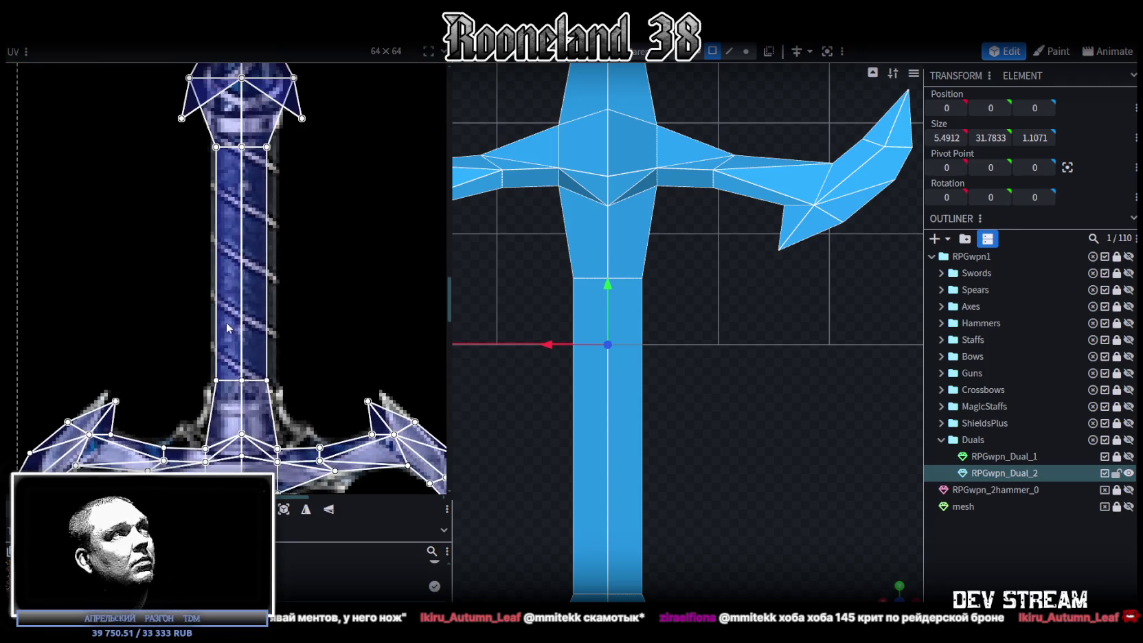
middle_drag(227, 327, 235, 315)
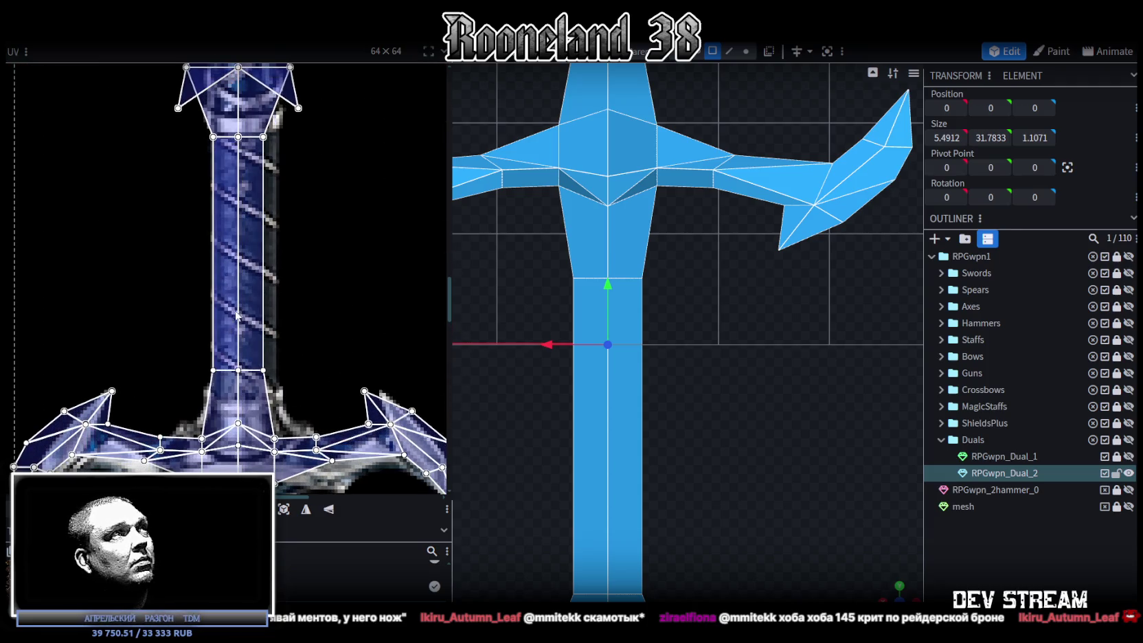
scroll(234, 315, down, 3)
drag(346, 371, 357, 390)
drag(254, 259, 253, 268)
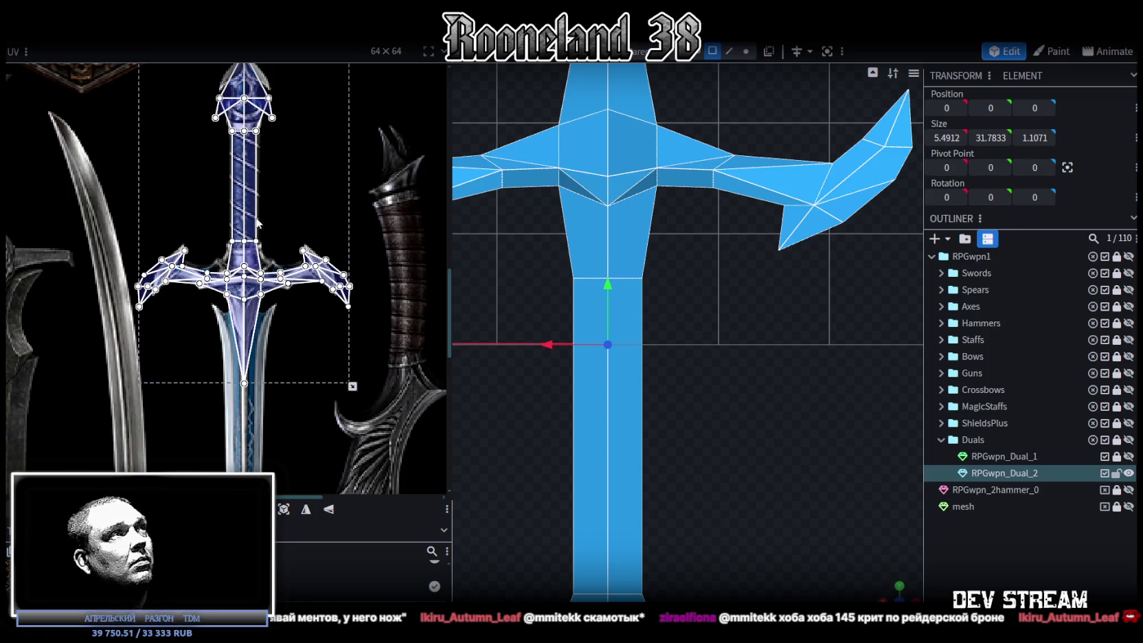
- Line the UV layout up with the grip, stretch it to the crossguard, and raise it over the handle
scroll(258, 224, up, 2)
scroll(236, 86, up, 3)
scroll(244, 206, down, 4)
scroll(251, 288, up, 3)
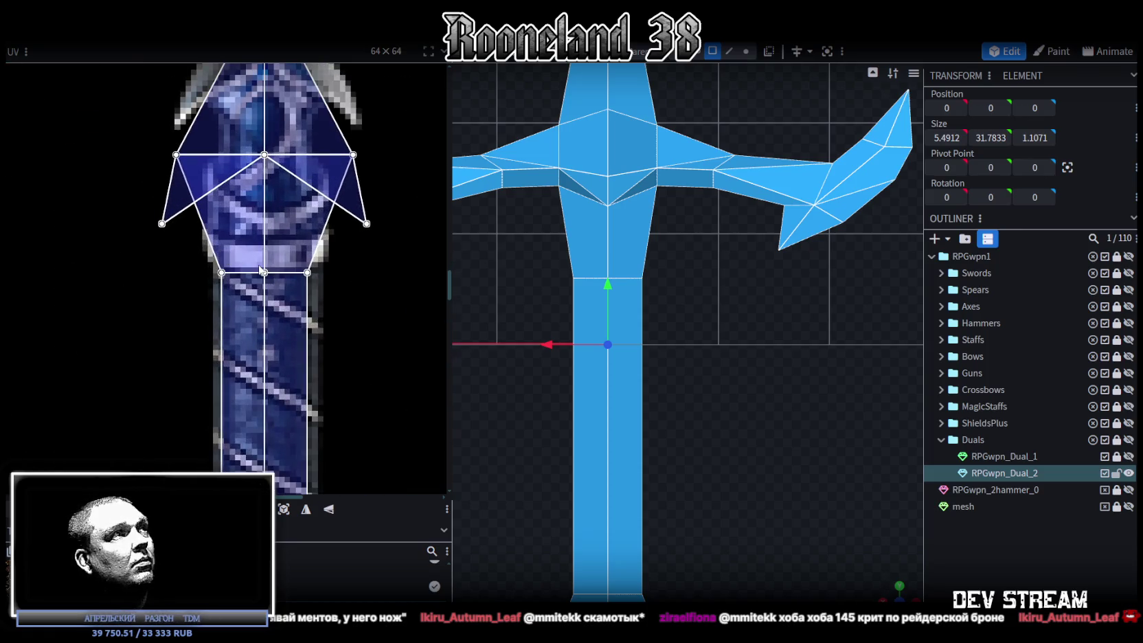
drag(250, 297, 225, 292)
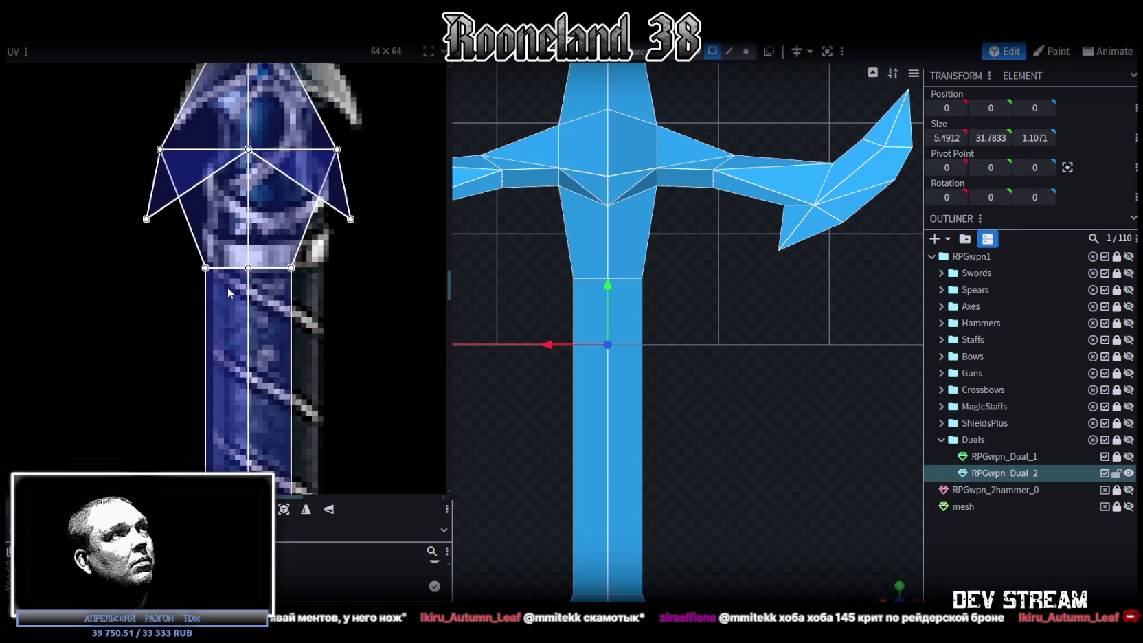
scroll(225, 289, down, 1)
scroll(225, 288, down, 2)
scroll(314, 325, up, 2)
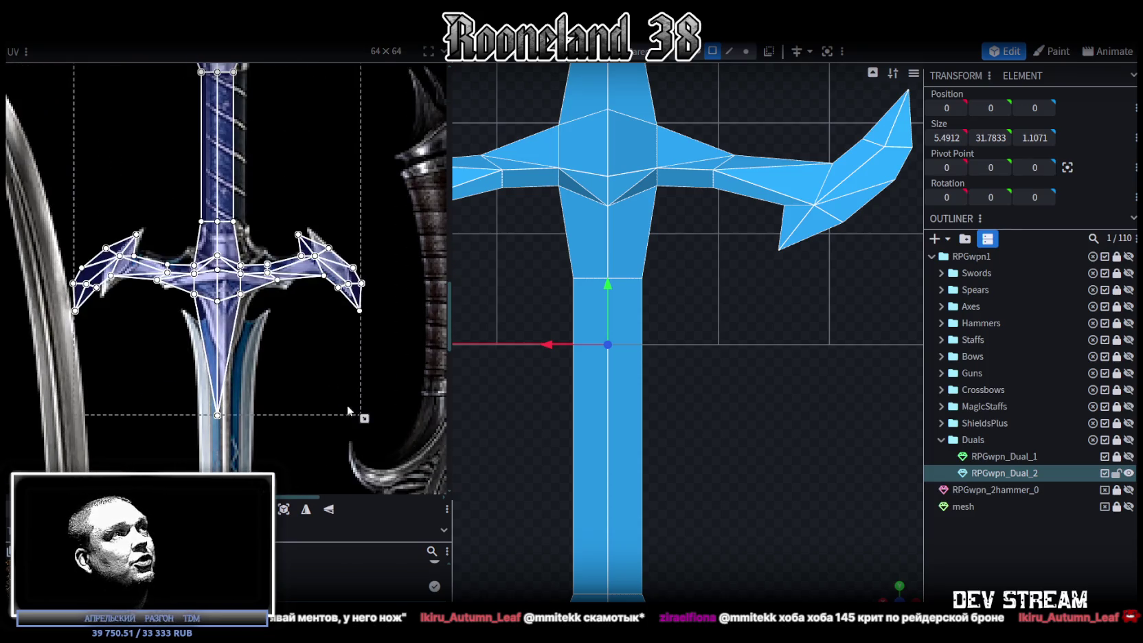
drag(363, 418, 378, 437)
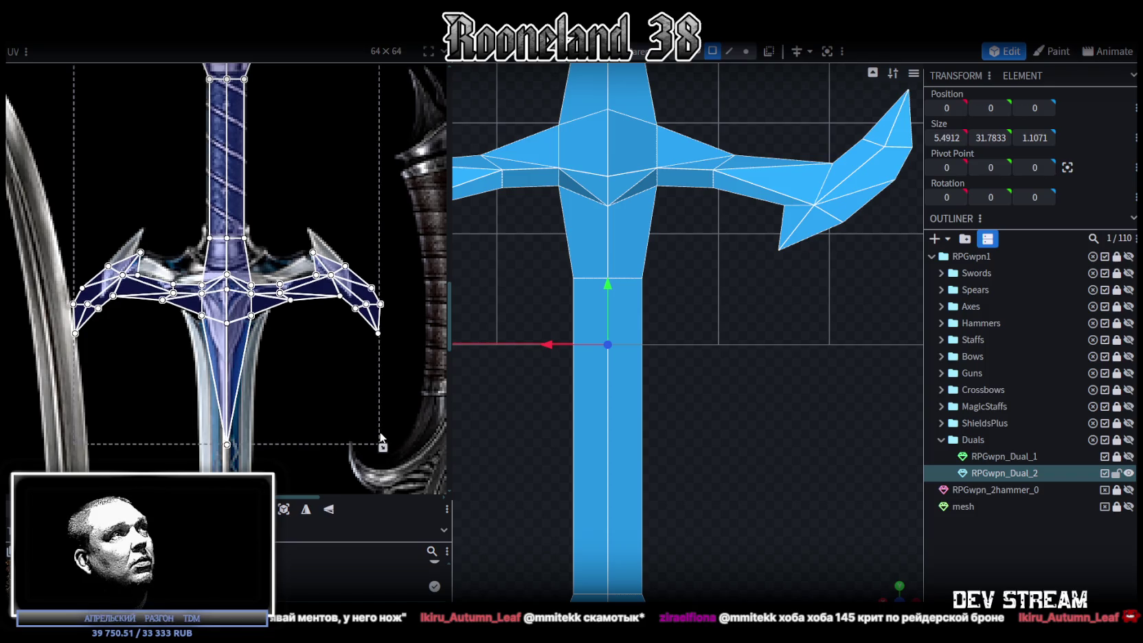
scroll(316, 343, up, 1)
scroll(275, 288, up, 1)
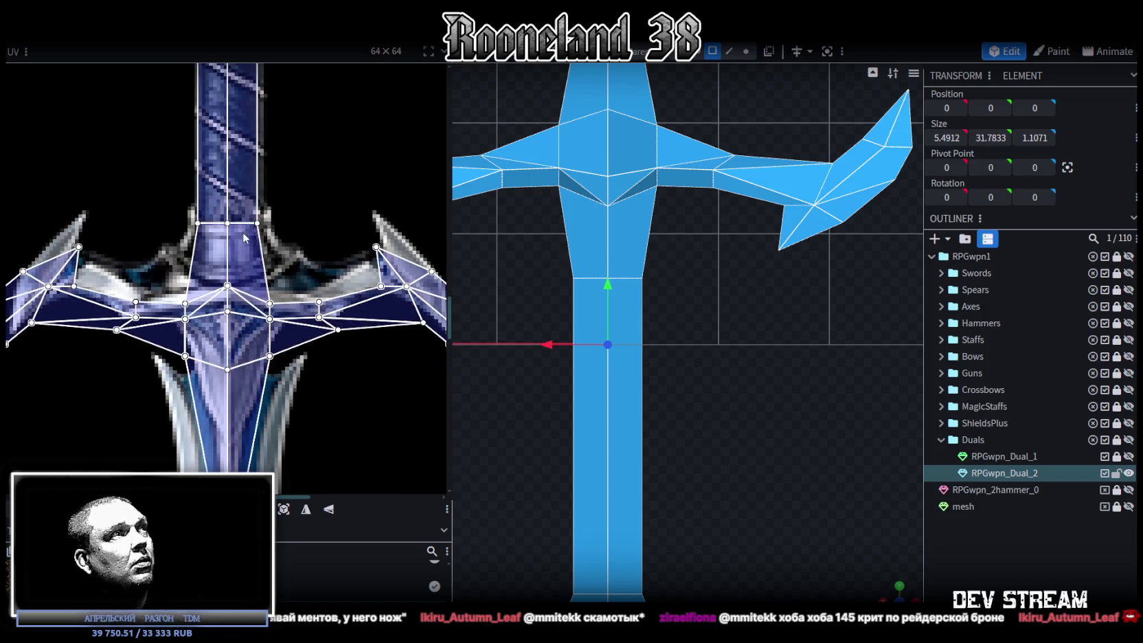
scroll(241, 206, up, 2)
scroll(218, 152, up, 1)
drag(319, 259, 318, 246)
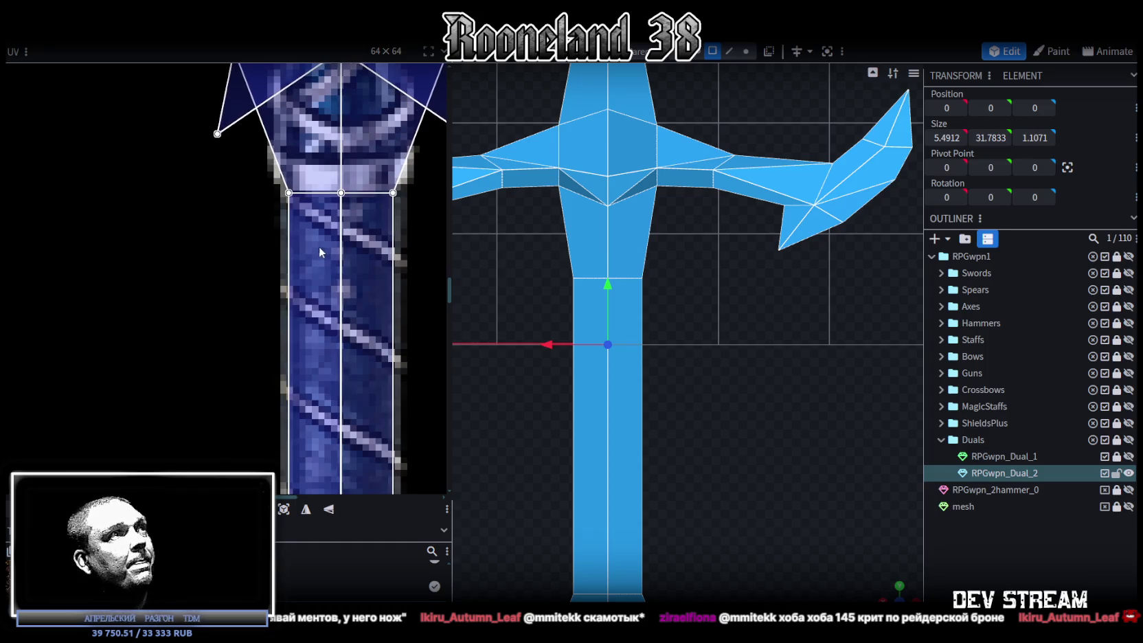
- Raise the five middle pommel UV points higher on the texture
scroll(319, 247, down, 3)
scroll(336, 283, down, 1)
scroll(316, 274, up, 3)
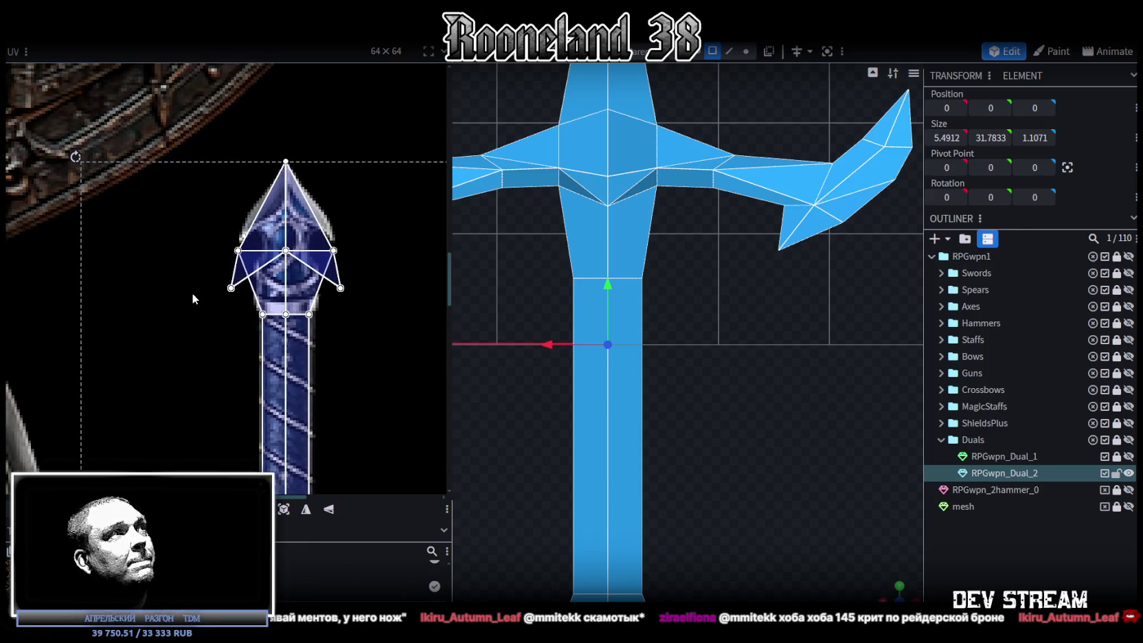
drag(193, 307, 397, 226)
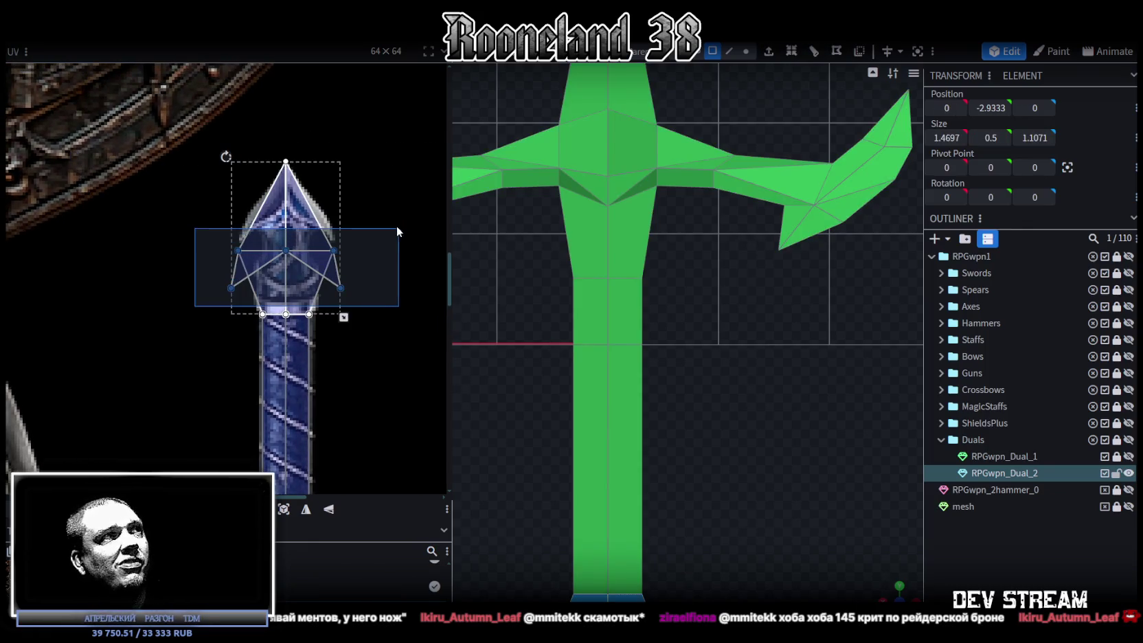
drag(285, 250, 285, 206)
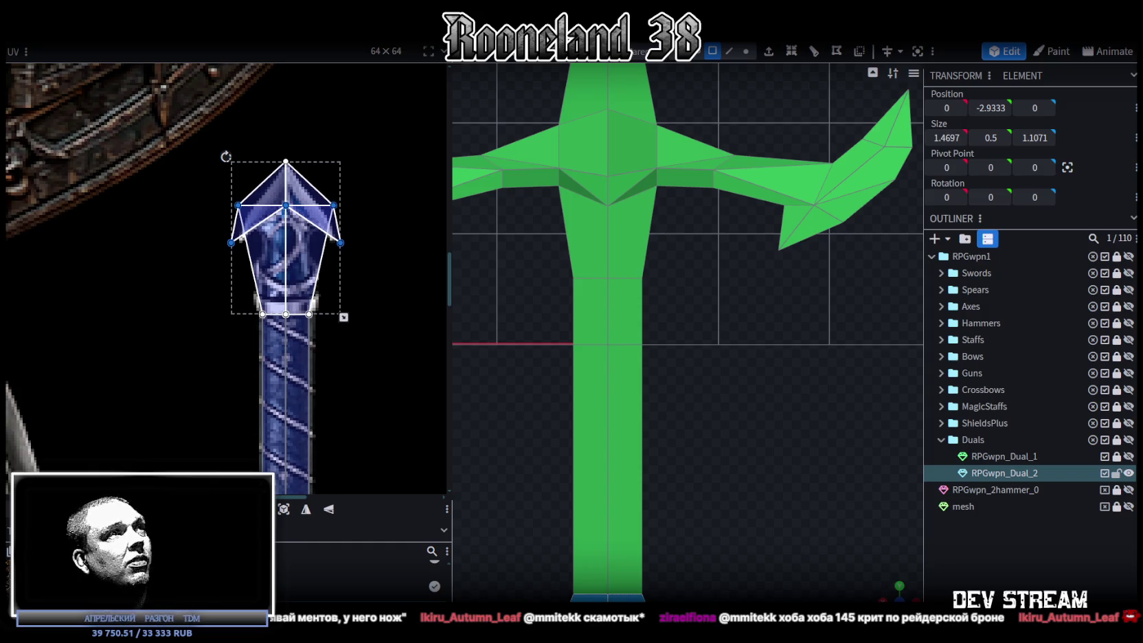
- Move the left and right pommel UV point pairs inward symmetrically
scroll(299, 221, up, 3)
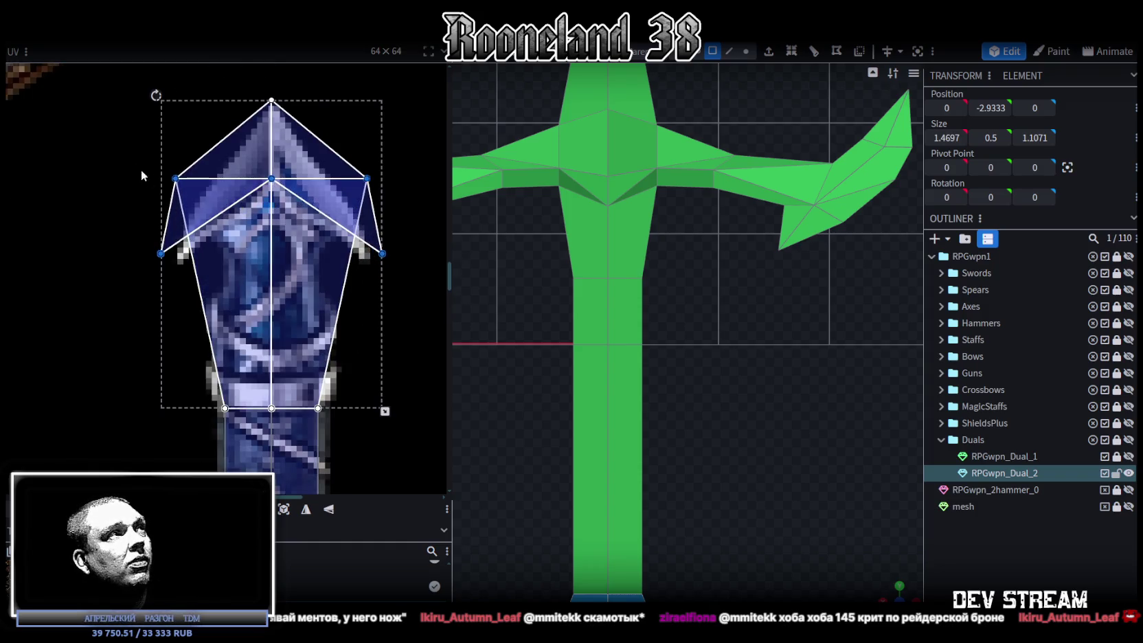
drag(141, 170, 210, 309)
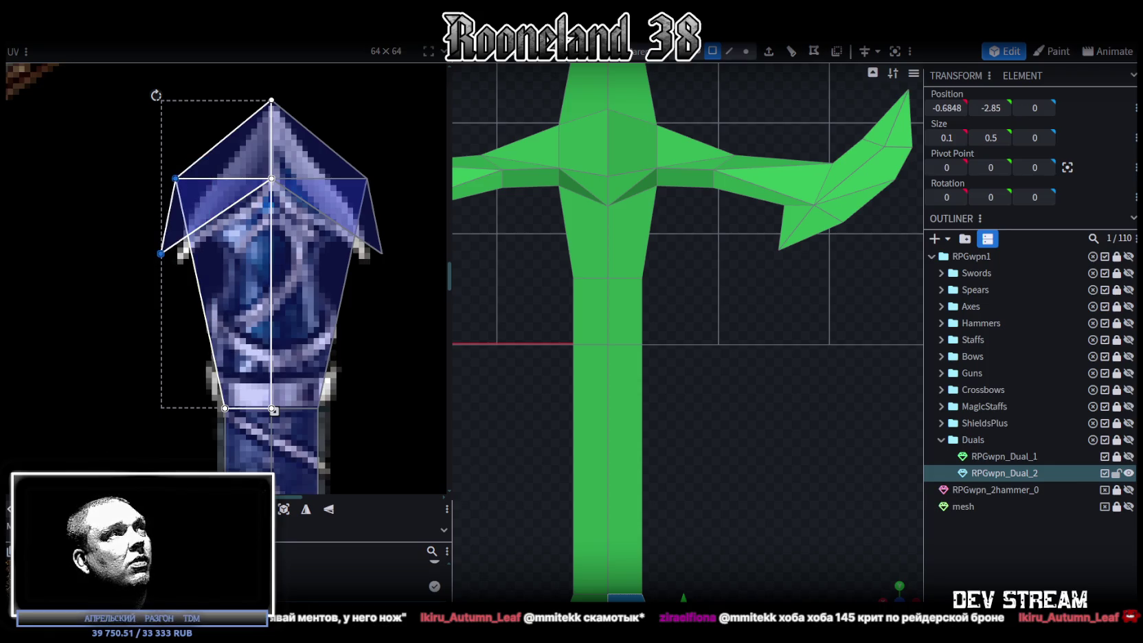
key(Right)
key(Right)
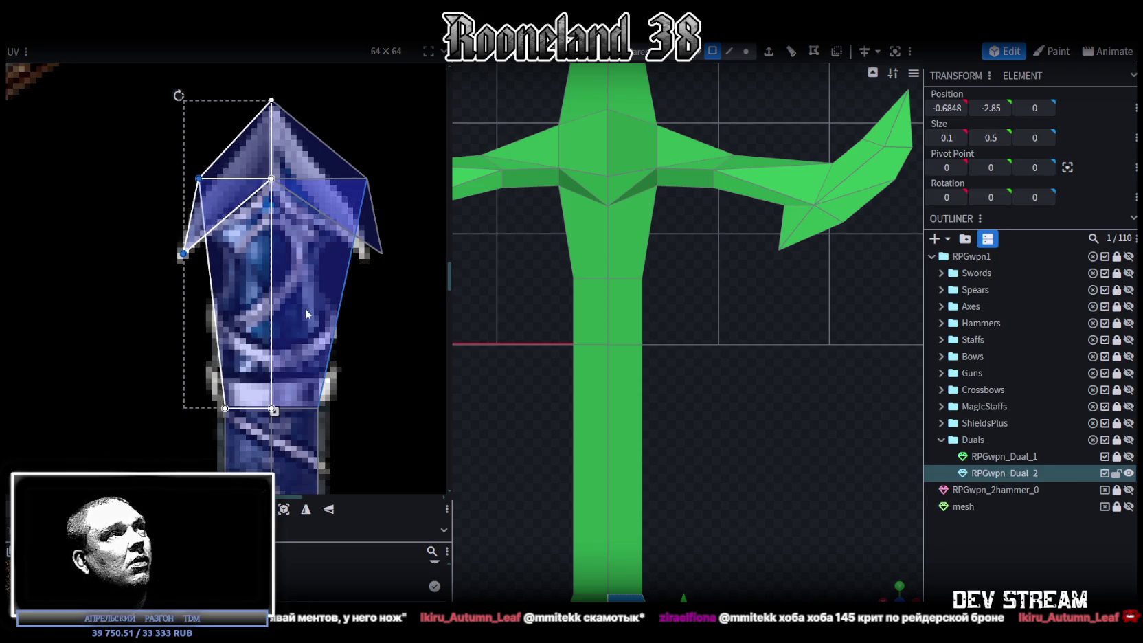
drag(417, 274, 337, 155)
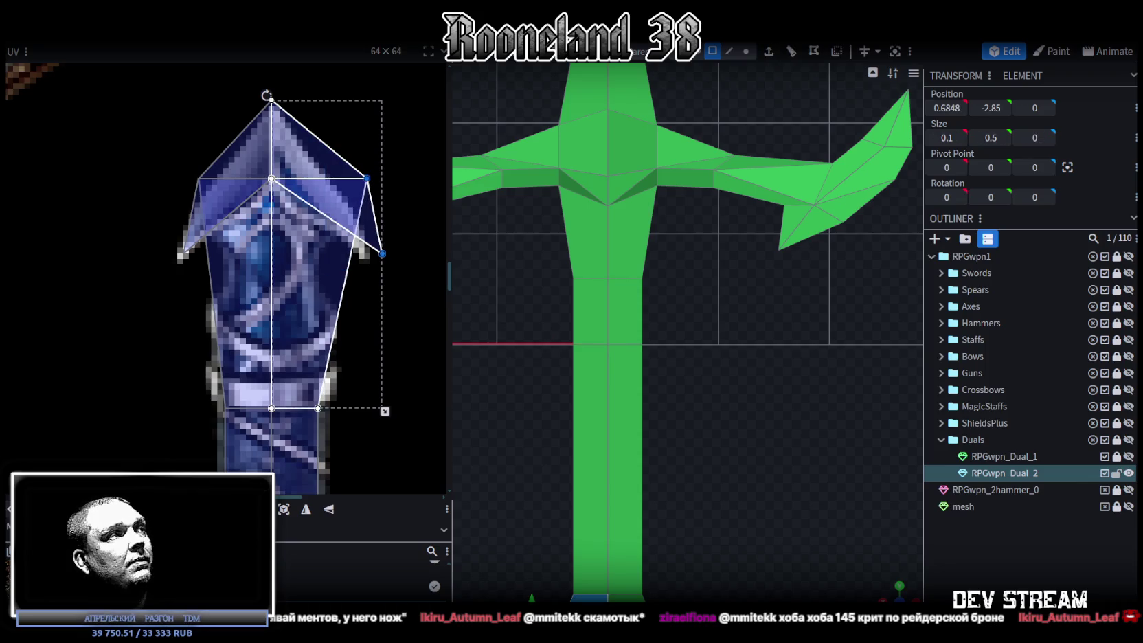
key(Left)
key(Left)
key(Left)
key(Right)
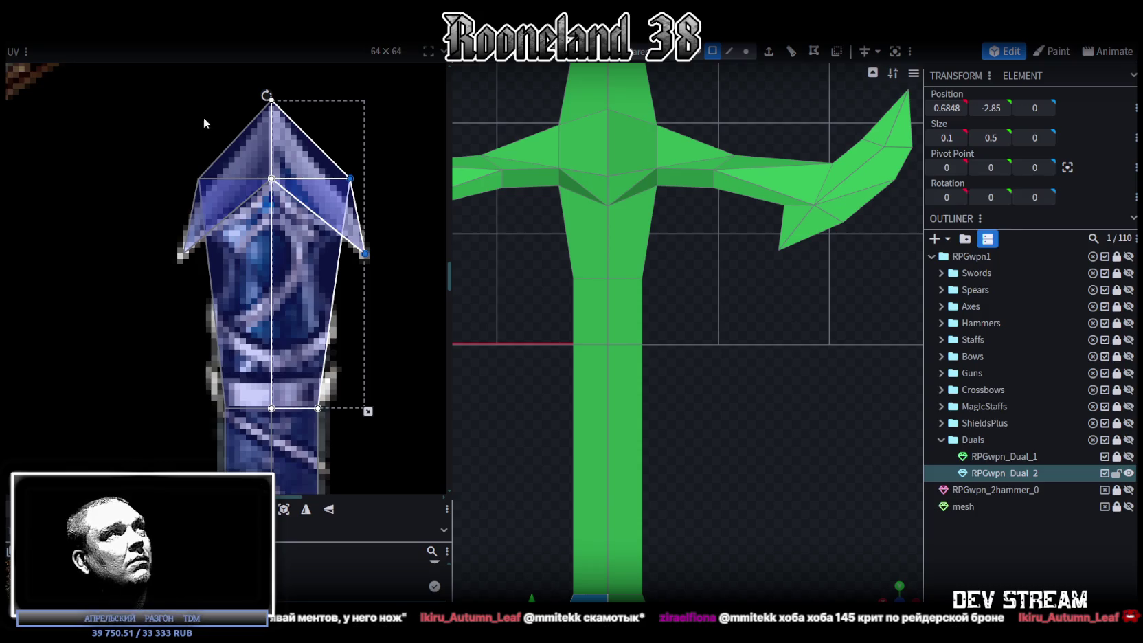
- Lower the pommel's top UV point and pull both side points inward to match
click(271, 101)
key(Down)
key(Down)
key(Down)
click(199, 180)
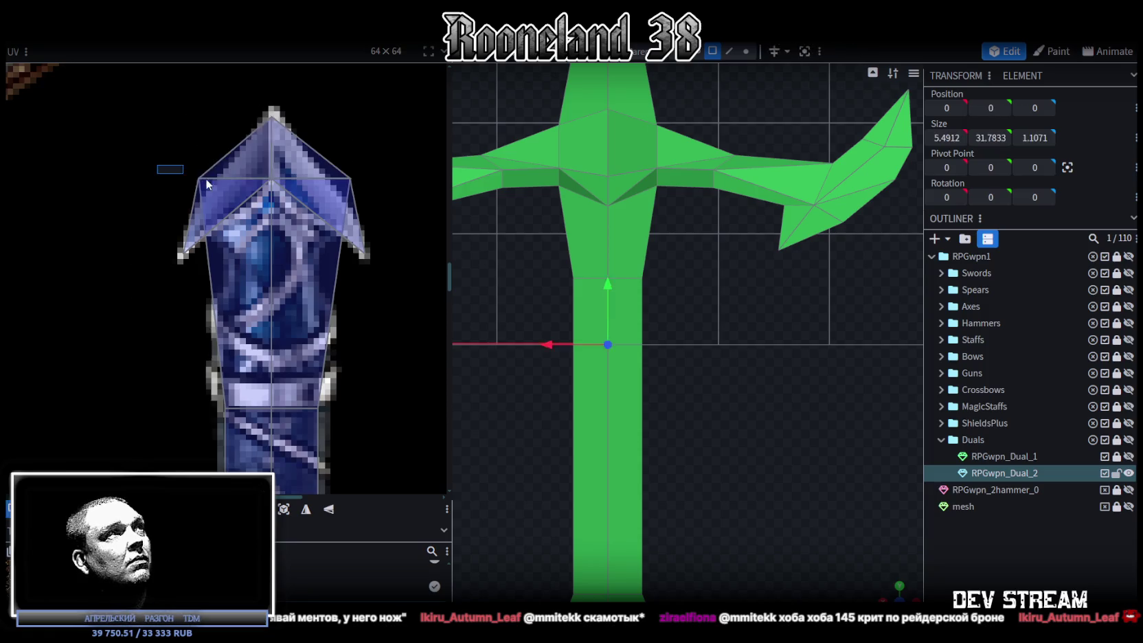
key(Right)
key(Right)
key(Right)
key(Right)
key(Right)
click(350, 179)
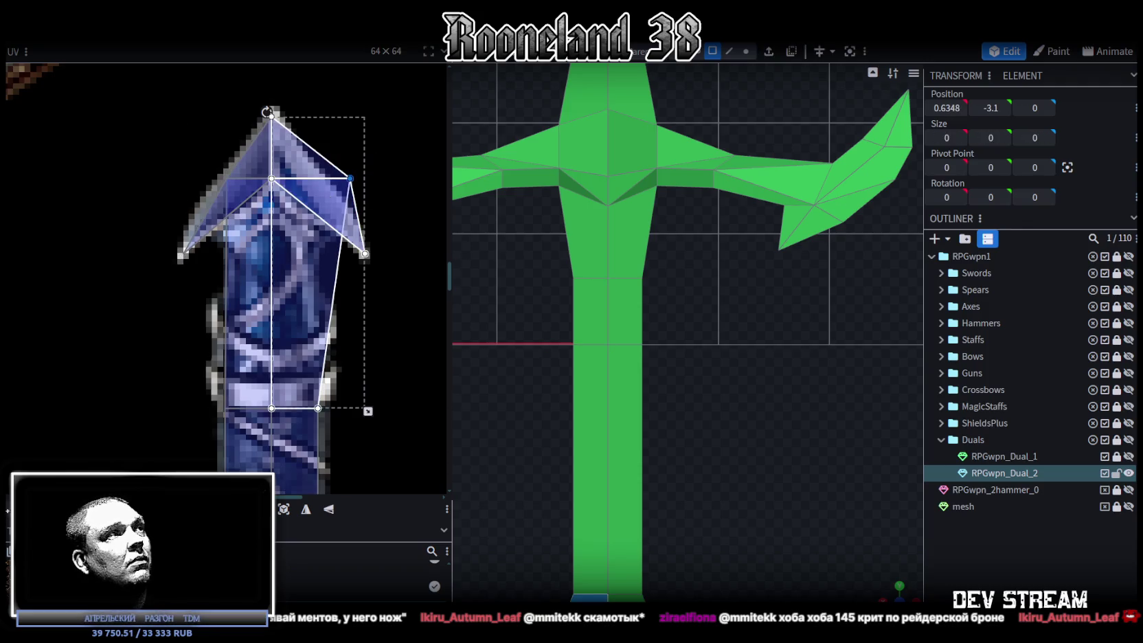
key(Left)
key(Left)
key(Left)
key(Left)
key(Left)
key(Left)
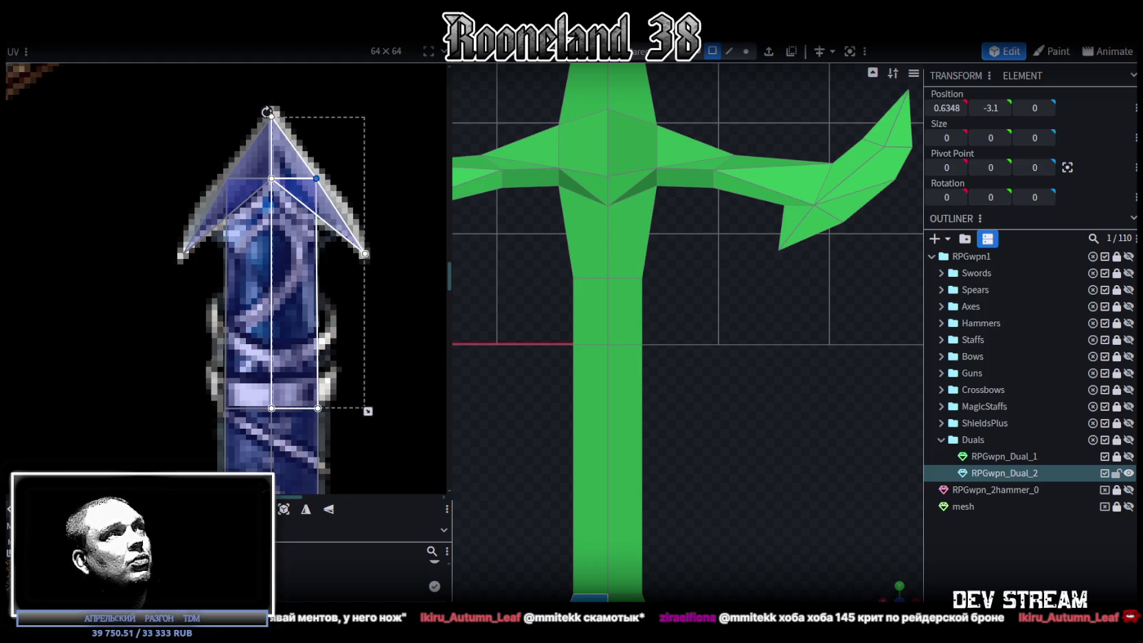
scroll(309, 289, down, 2)
scroll(342, 303, up, 3)
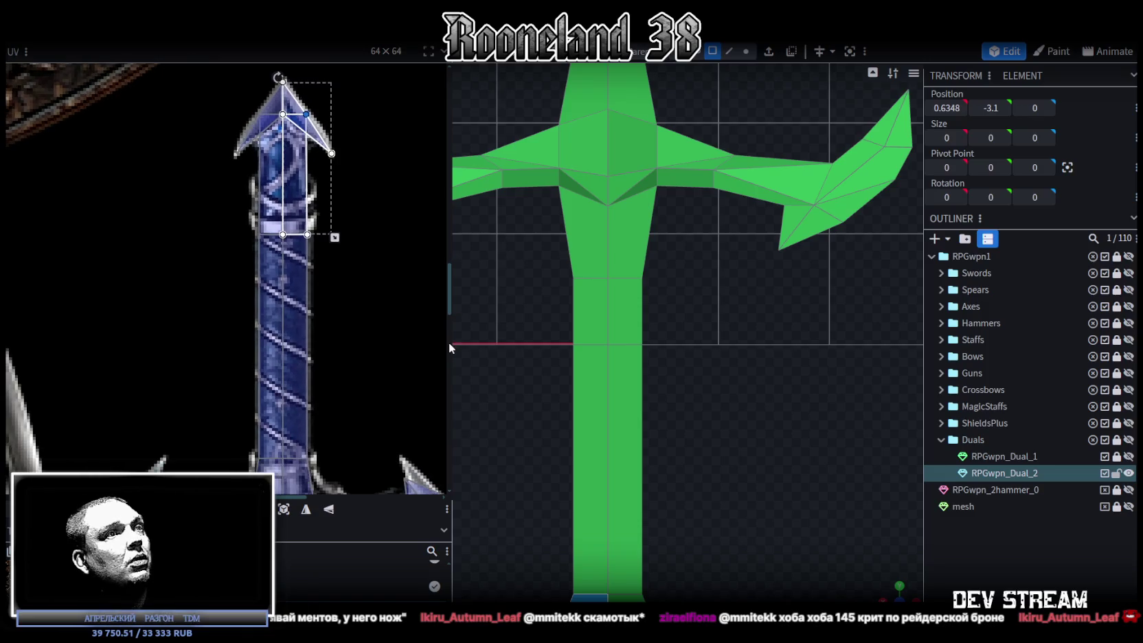
scroll(734, 300, down, 2)
scroll(734, 305, up, 2)
scroll(716, 324, up, 1)
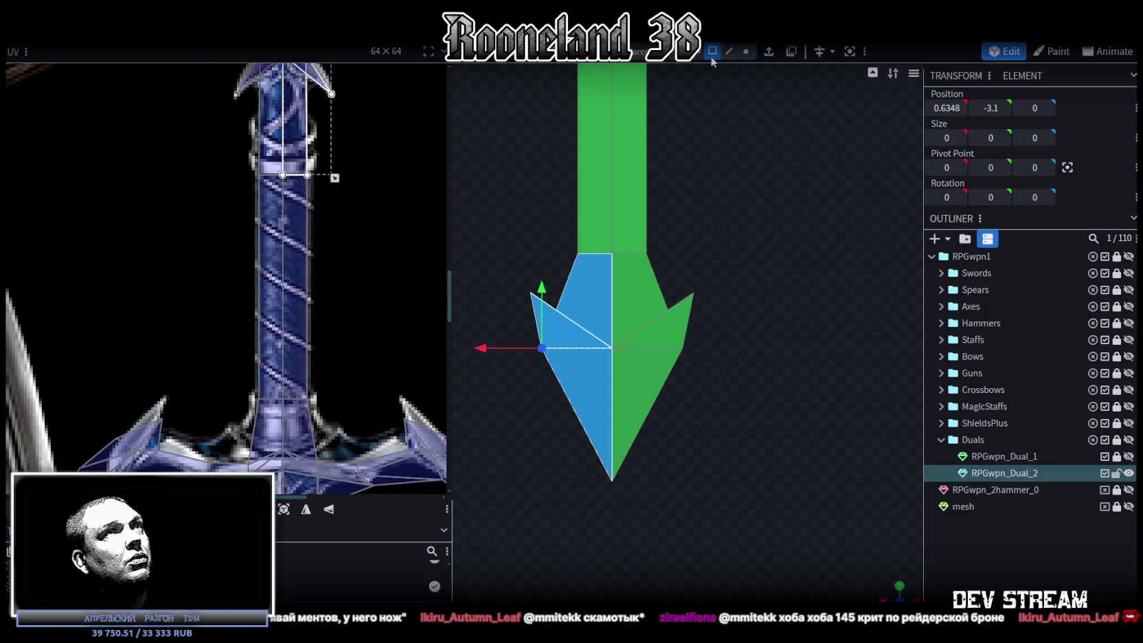
- In vertex mode, shrink the pommel's flared middle-row vertices inward
click(746, 51)
drag(530, 387, 752, 342)
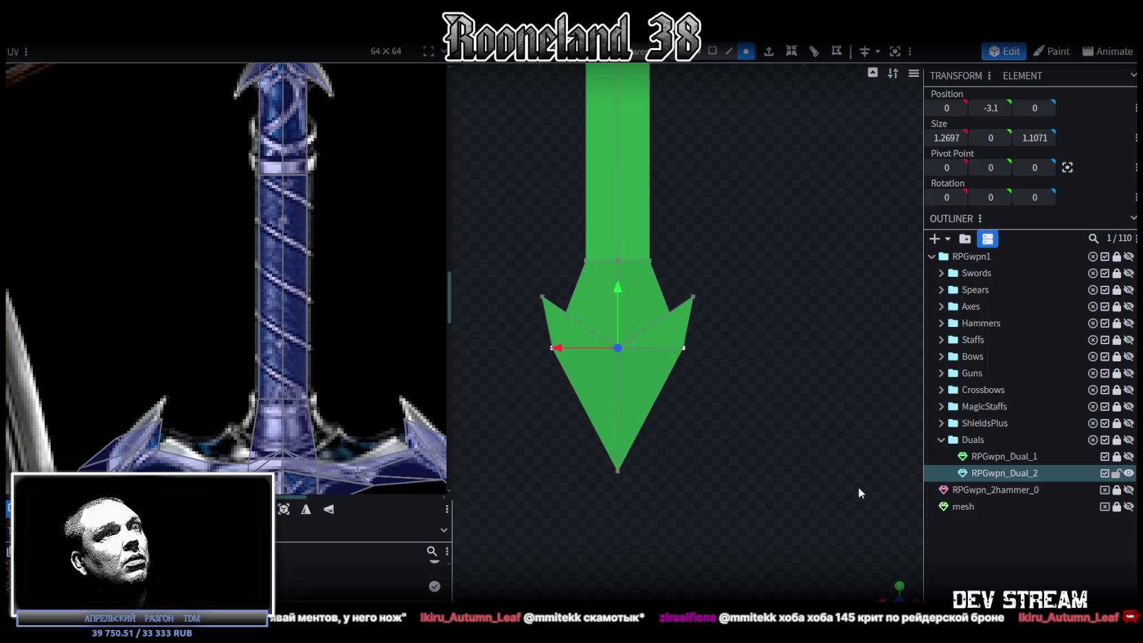
click(897, 587)
drag(896, 588, 673, 447)
scroll(806, 413, up, 3)
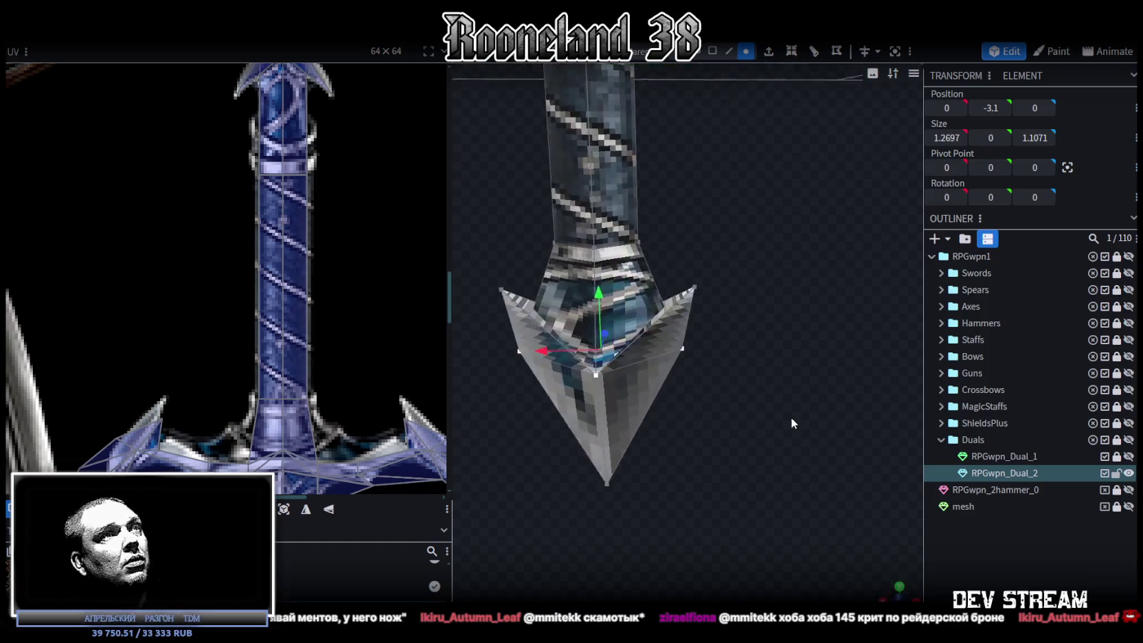
mouse_move(736, 445)
mouse_down()
mouse_move(646, 532)
mouse_move(807, 562)
mouse_up()
mouse_move(701, 386)
mouse_down()
mouse_move(621, 396)
mouse_move(705, 419)
mouse_move(548, 361)
mouse_up()
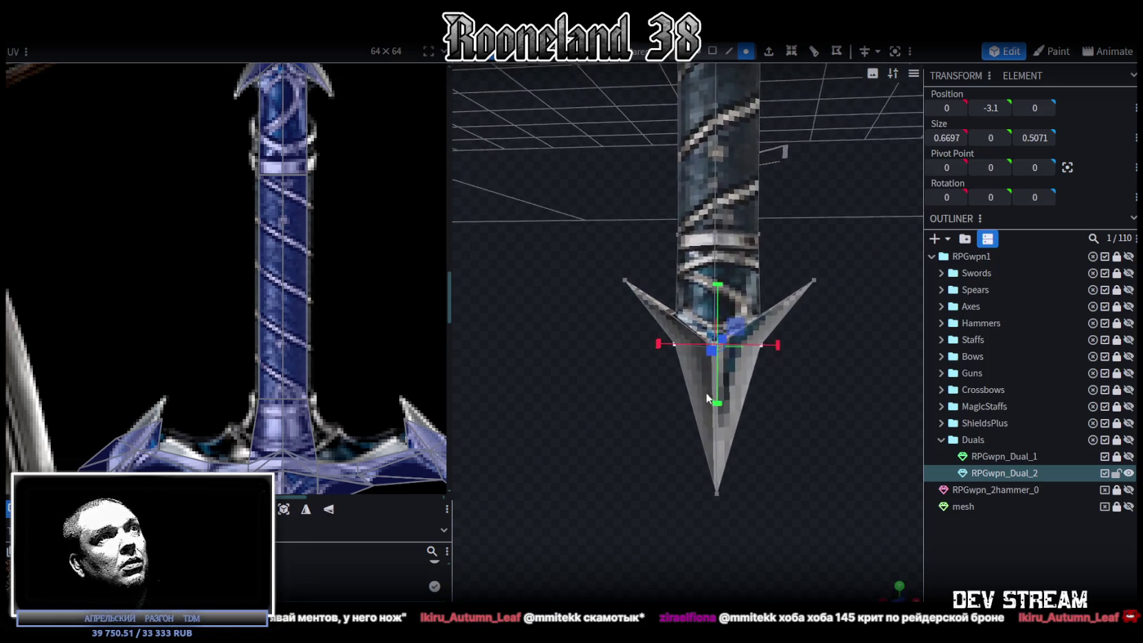
- Pull the pommel's tip vertex upward
scroll(324, 250, down, 3)
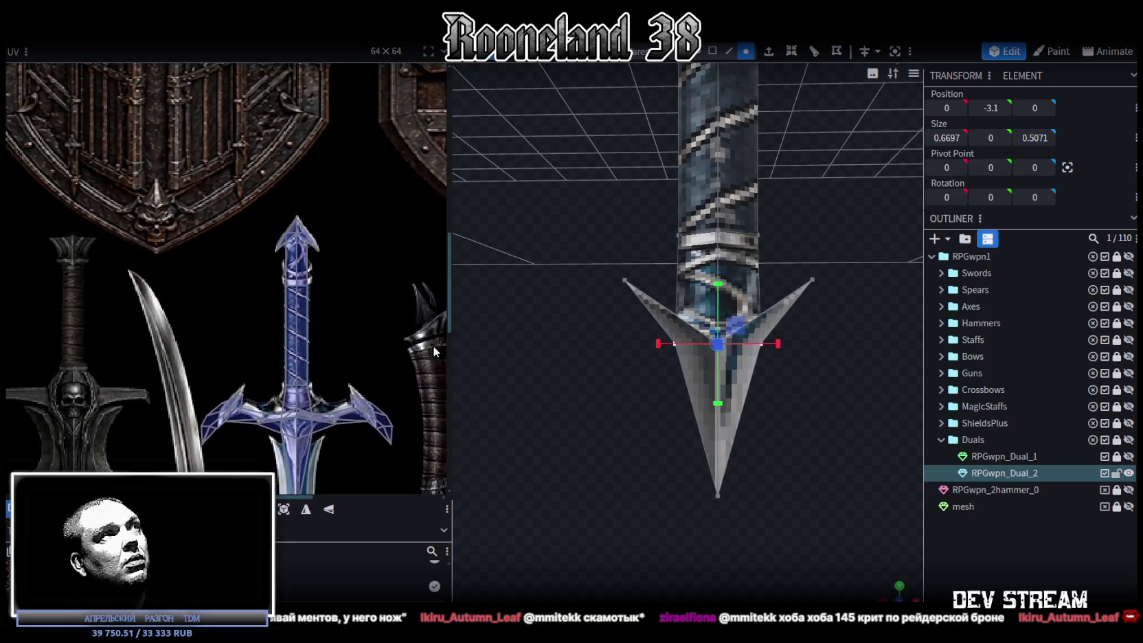
scroll(734, 286, up, 3)
click(694, 471)
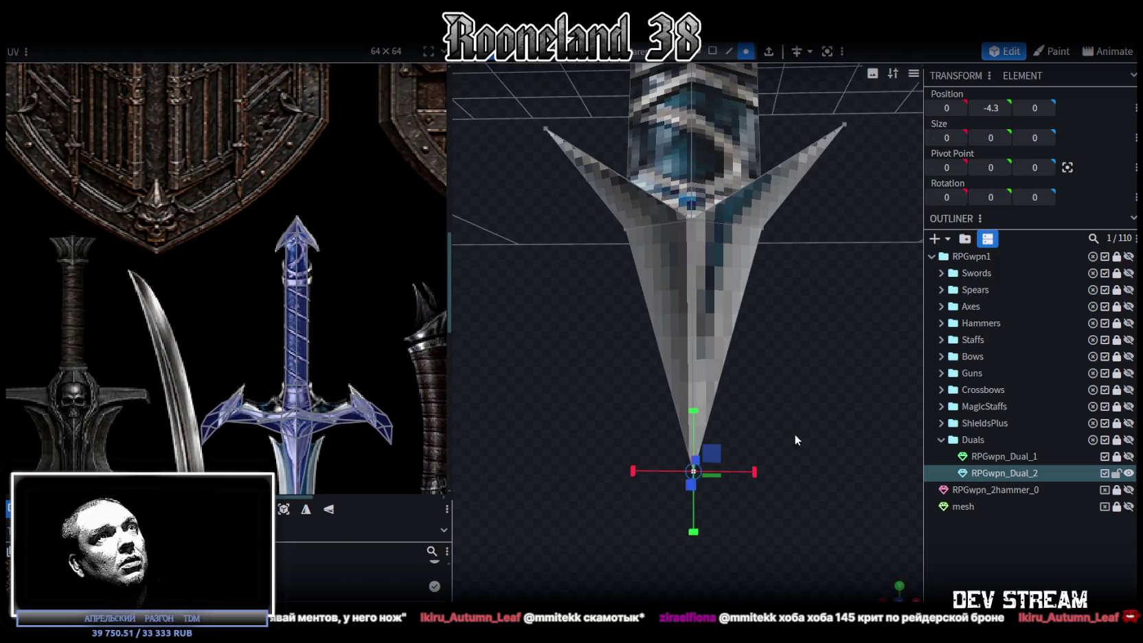
drag(797, 435, 729, 453)
mouse_move(669, 488)
mouse_down()
mouse_move(660, 346)
mouse_move(795, 325)
mouse_up()
- Lower the pommel's two top corner vertices and adjust their spacing
click(819, 274)
shift+click(521, 275)
drag(666, 217, 668, 238)
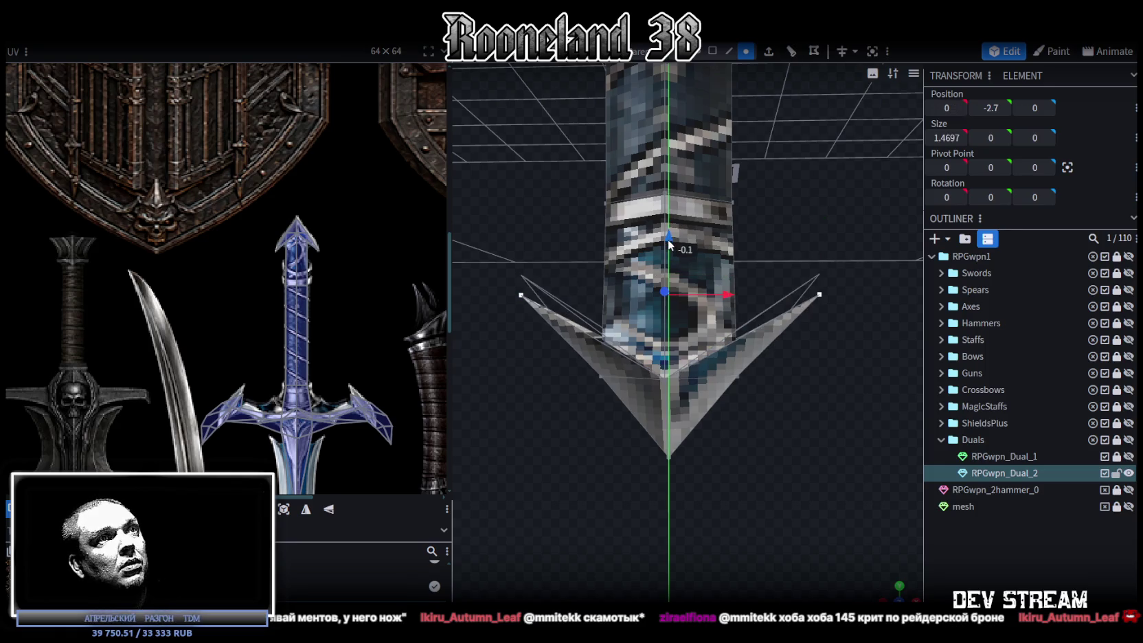
mouse_move(779, 403)
mouse_down()
mouse_move(781, 539)
mouse_move(745, 346)
mouse_move(675, 304)
mouse_up()
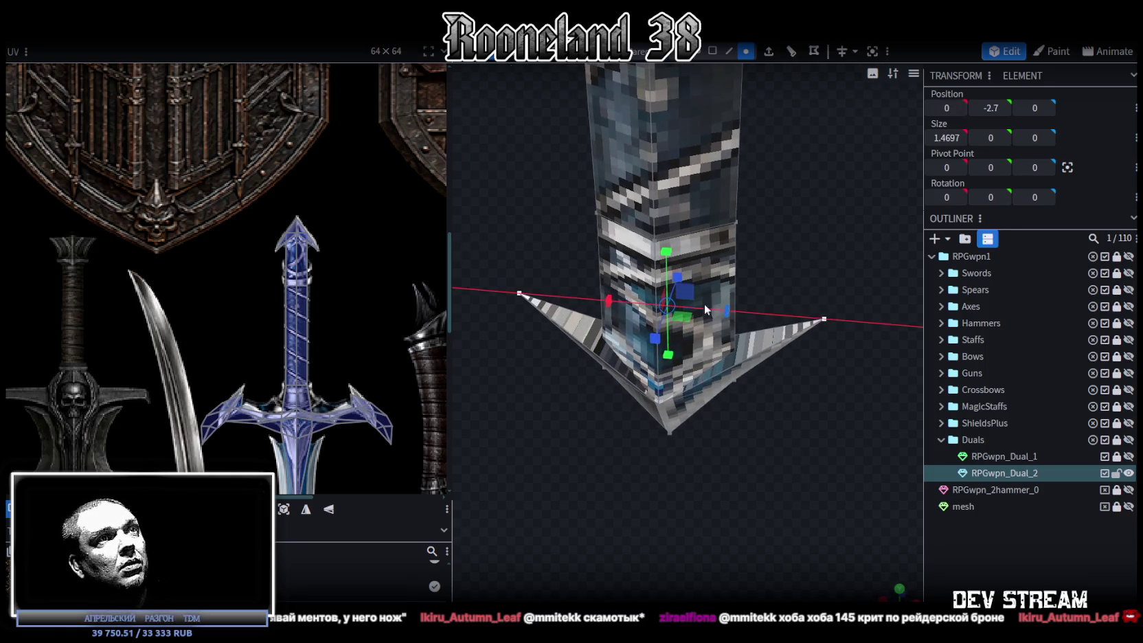
drag(748, 384, 795, 461)
mouse_move(747, 303)
mouse_down()
mouse_move(802, 348)
mouse_move(700, 434)
mouse_move(723, 425)
mouse_move(694, 430)
mouse_move(680, 402)
mouse_up()
- Stretch the pommel's two lower corner vertices outward in depth to thicken the arrowhead
click(612, 379)
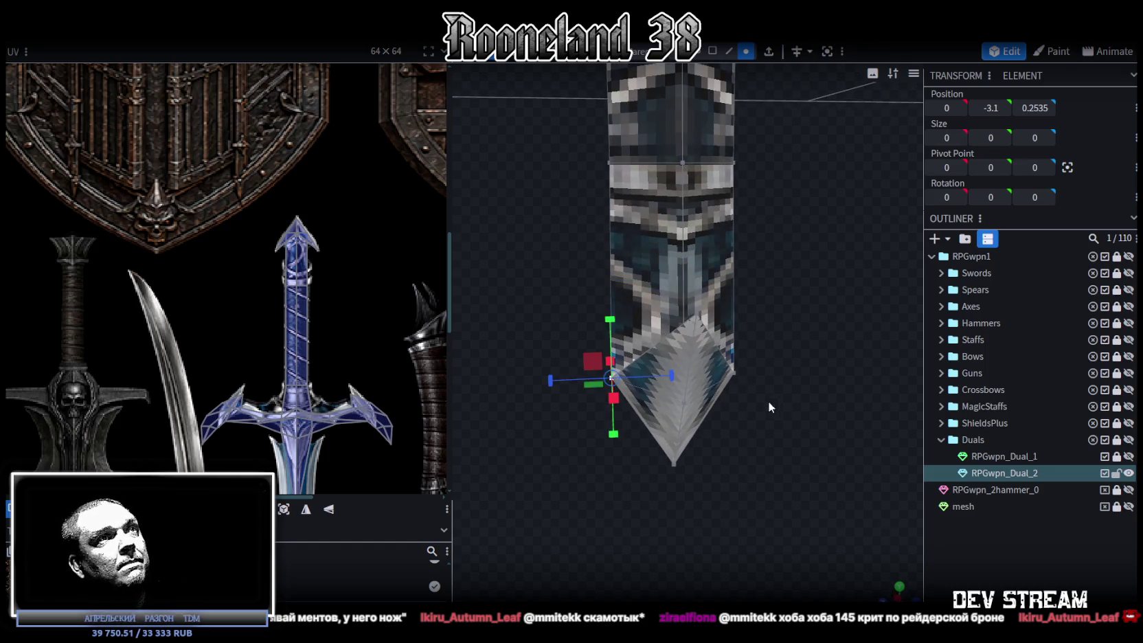
shift+click(739, 375)
mouse_move(737, 377)
mouse_down()
mouse_move(755, 379)
mouse_move(776, 430)
mouse_move(634, 438)
mouse_move(655, 414)
mouse_move(634, 415)
mouse_move(650, 417)
mouse_move(629, 395)
mouse_move(687, 507)
mouse_move(712, 480)
mouse_move(756, 354)
mouse_move(751, 443)
mouse_up()
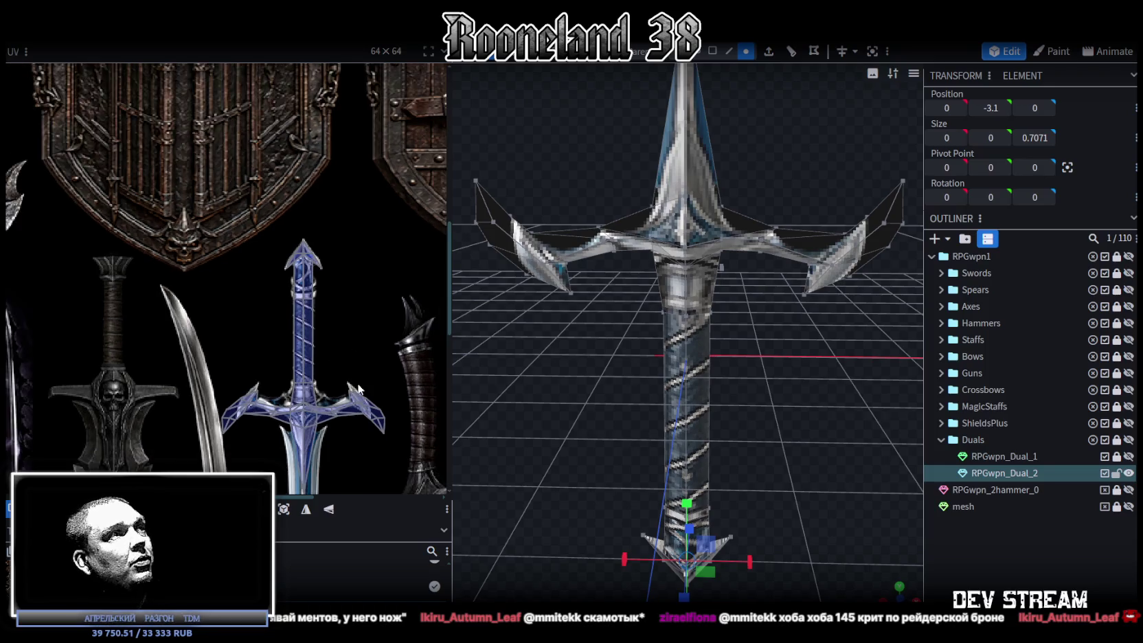
- Pan and zoom the UV editor to show the whole reference sword texture
scroll(297, 406, up, 3)
scroll(310, 315, up, 2)
scroll(241, 347, up, 2)
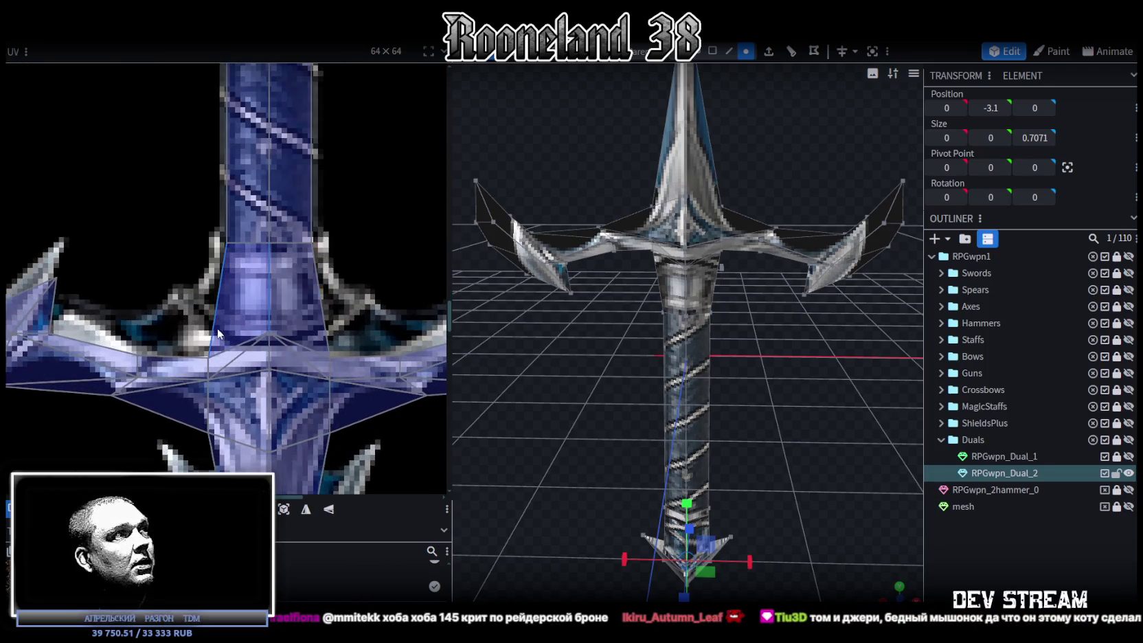
scroll(215, 324, down, 1)
mouse_move(160, 309)
middle_down()
mouse_move(203, 279)
mouse_move(176, 197)
middle_up()
scroll(190, 289, down, 1)
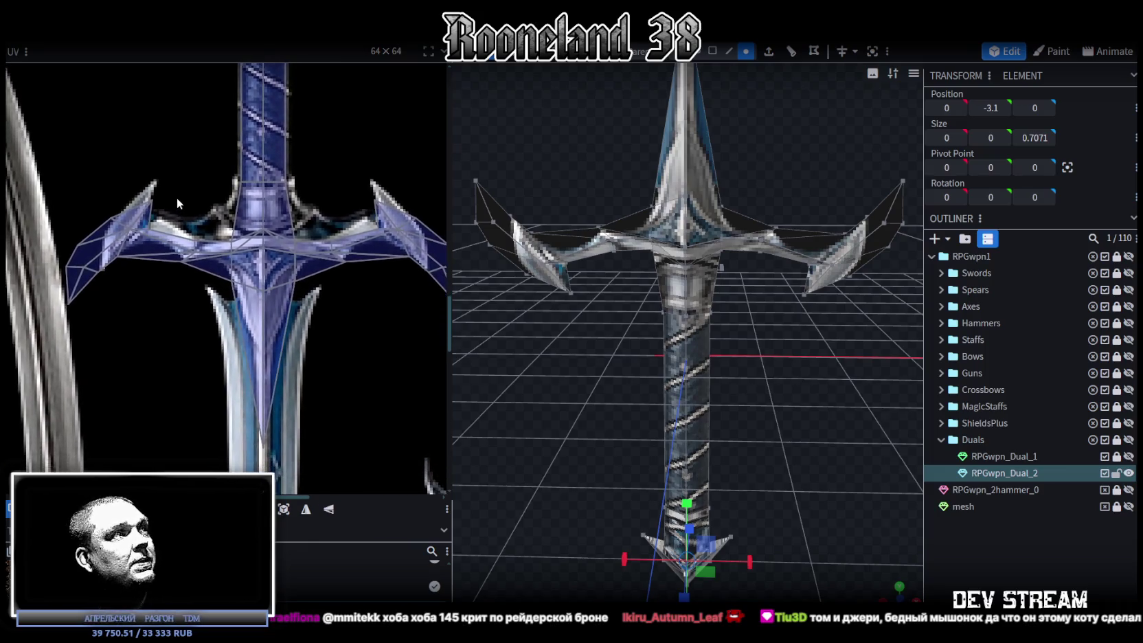
scroll(177, 197, down, 3)
middle_drag(215, 242, 222, 279)
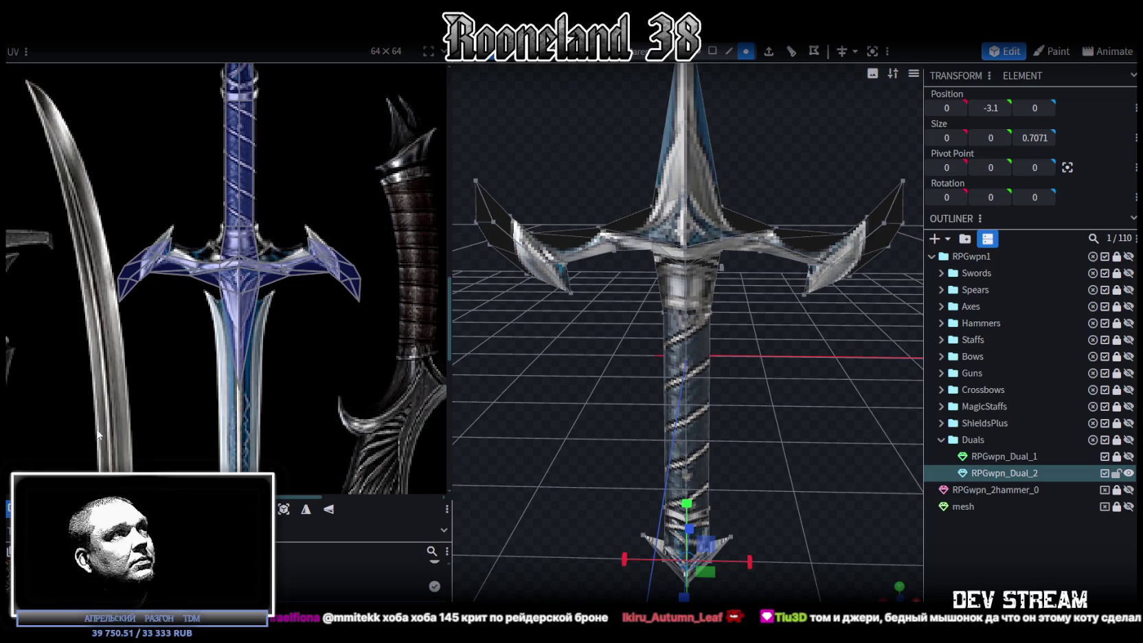
middle_drag(174, 312, 176, 356)
scroll(680, 325, down, 2)
- Select the pommel and handle faces and split them into a separate mesh
click(720, 50)
drag(721, 417, 721, 420)
drag(803, 586, 615, 430)
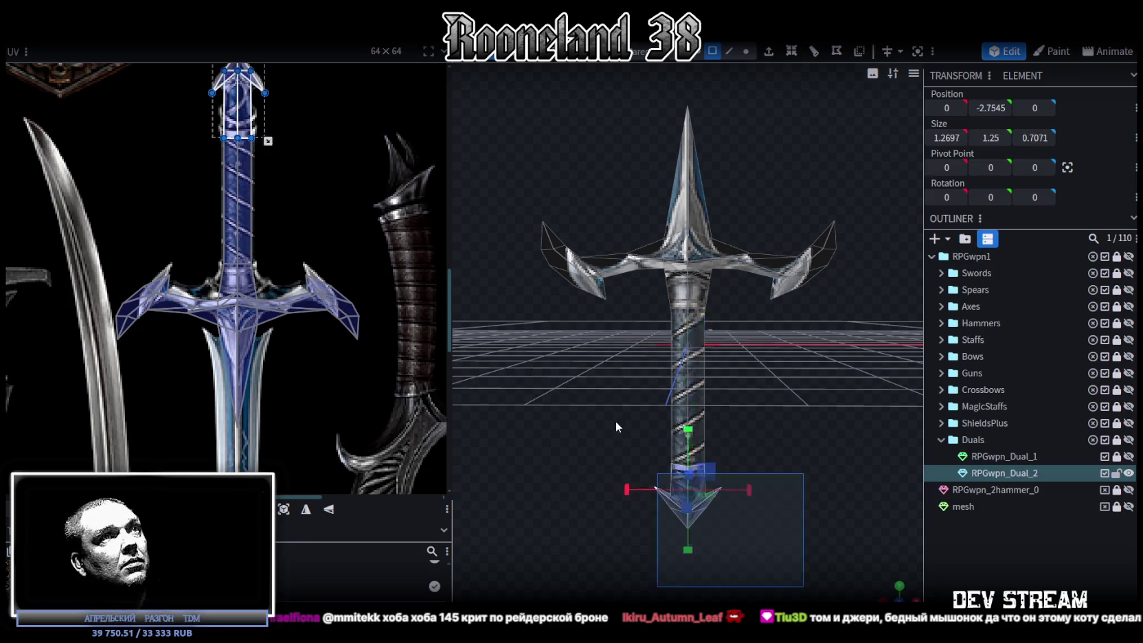
right_click(687, 386)
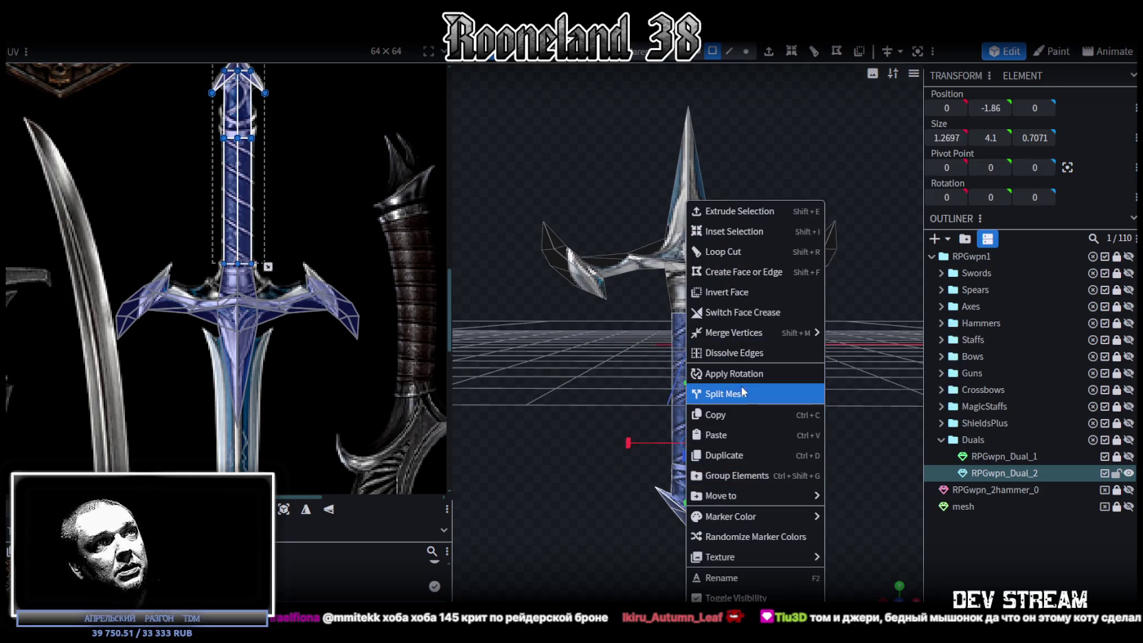
click(742, 391)
- Hide the split-off RPGwpn_Dual_2_selection mesh and reselect RPGwpn_Dual_2
click(1116, 491)
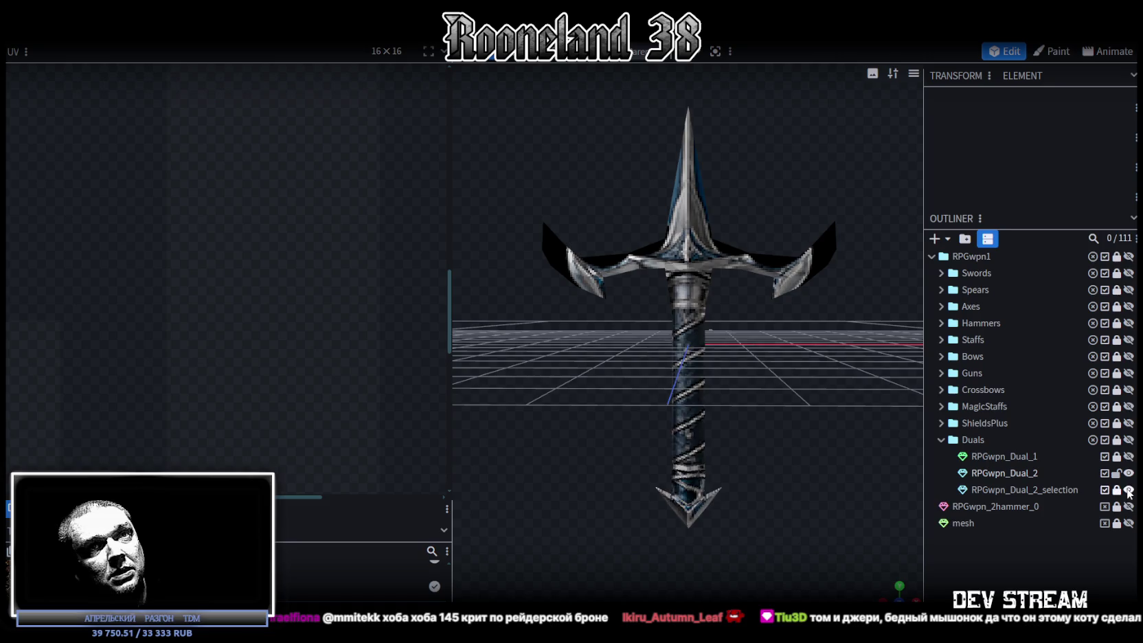
click(1128, 490)
click(729, 285)
- Select the crossguard faces on the texture layout
scroll(120, 286, up, 2)
scroll(129, 288, up, 2)
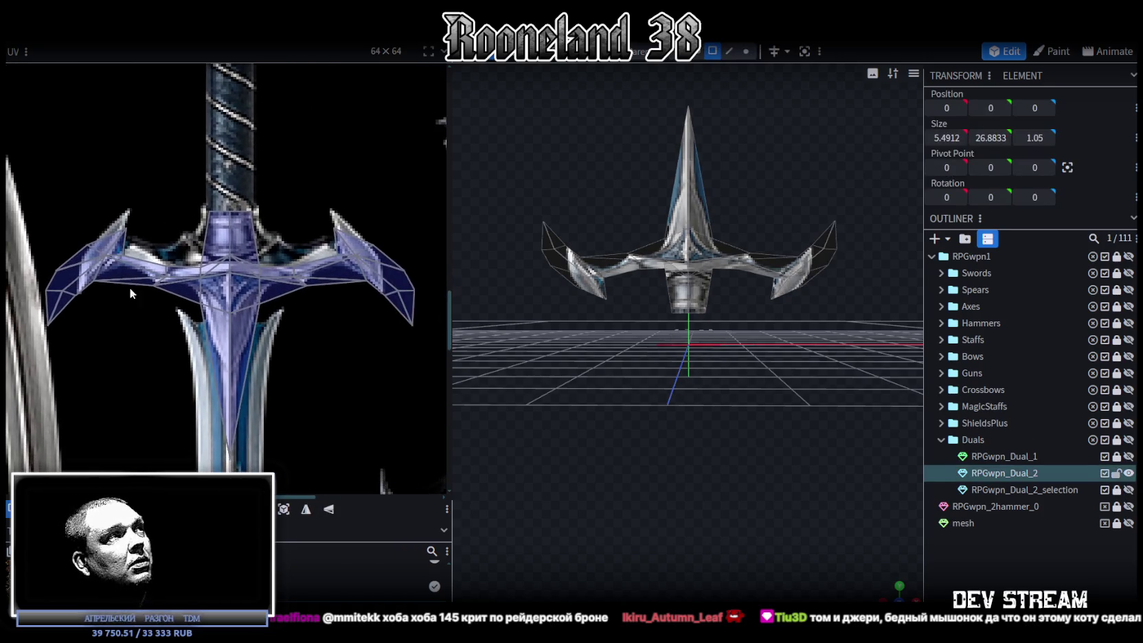
drag(23, 358, 425, 200)
scroll(425, 200, down, 3)
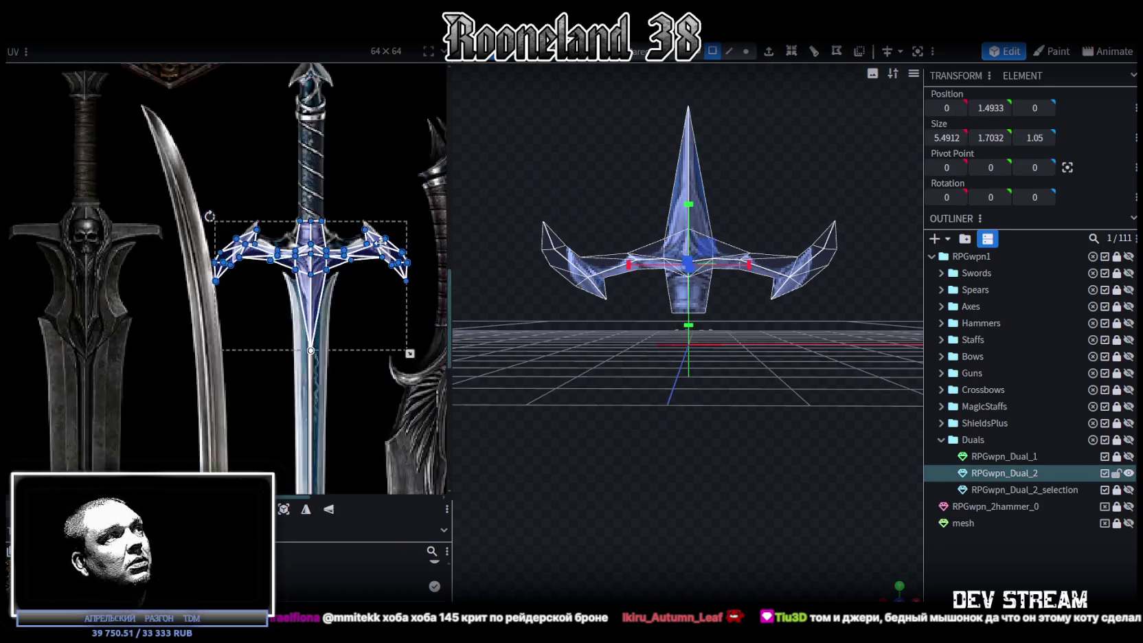
middle_drag(301, 340, 224, 344)
click(319, 303)
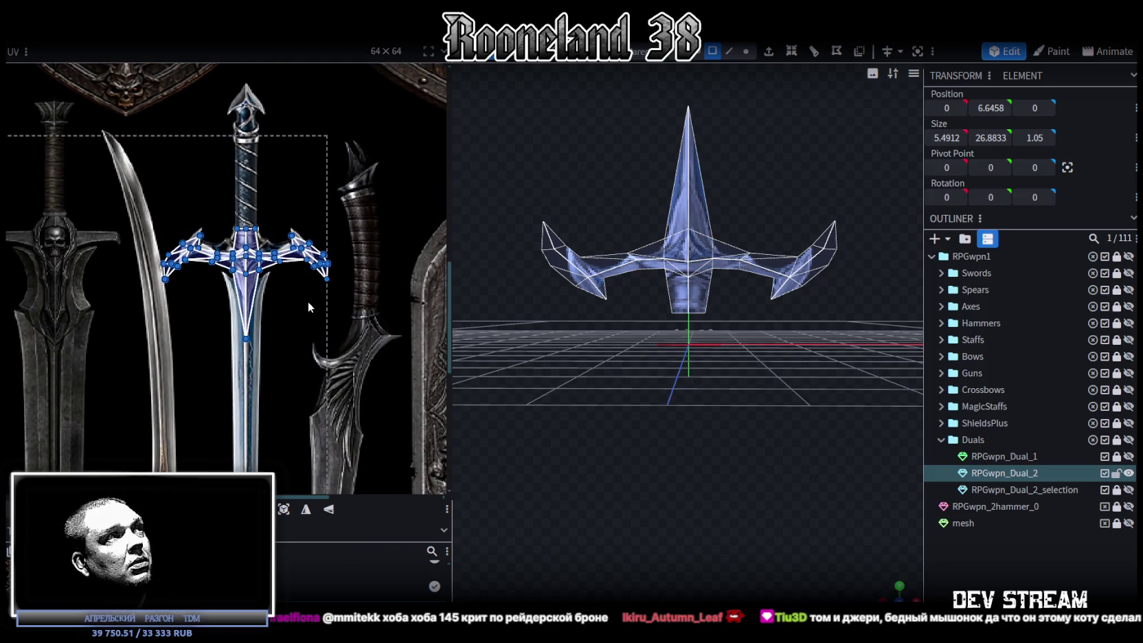
drag(359, 344, 119, 202)
scroll(320, 280, up, 3)
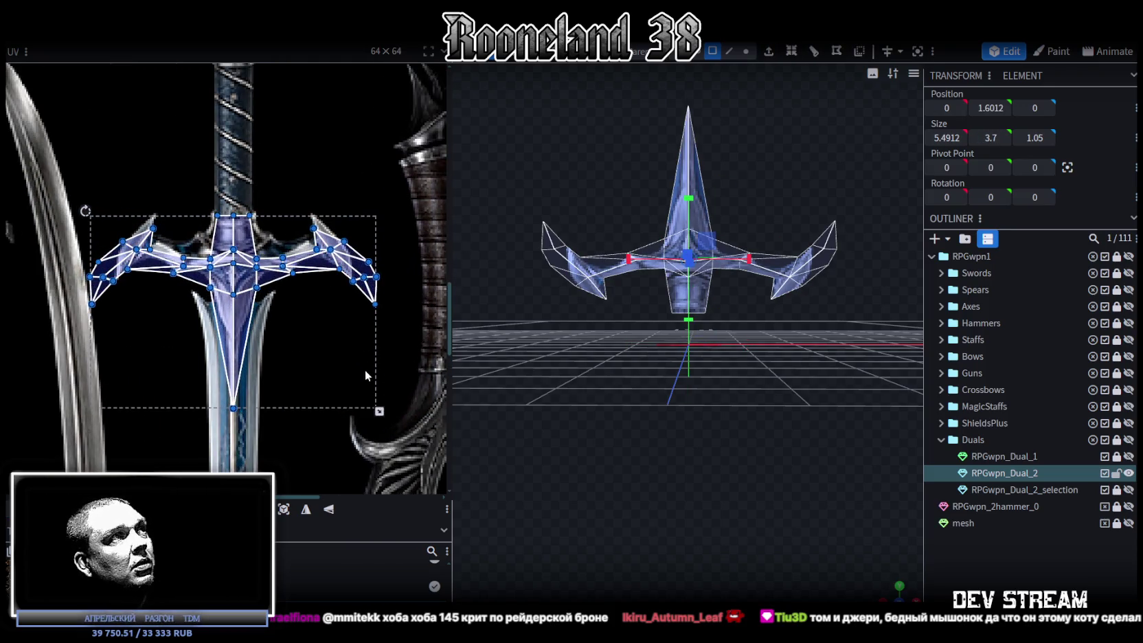
- Scale and shift the crossguard UV island to fit the painted guard
mouse_move(380, 411)
mouse_down()
mouse_move(375, 390)
mouse_move(323, 400)
mouse_up()
drag(208, 312, 235, 300)
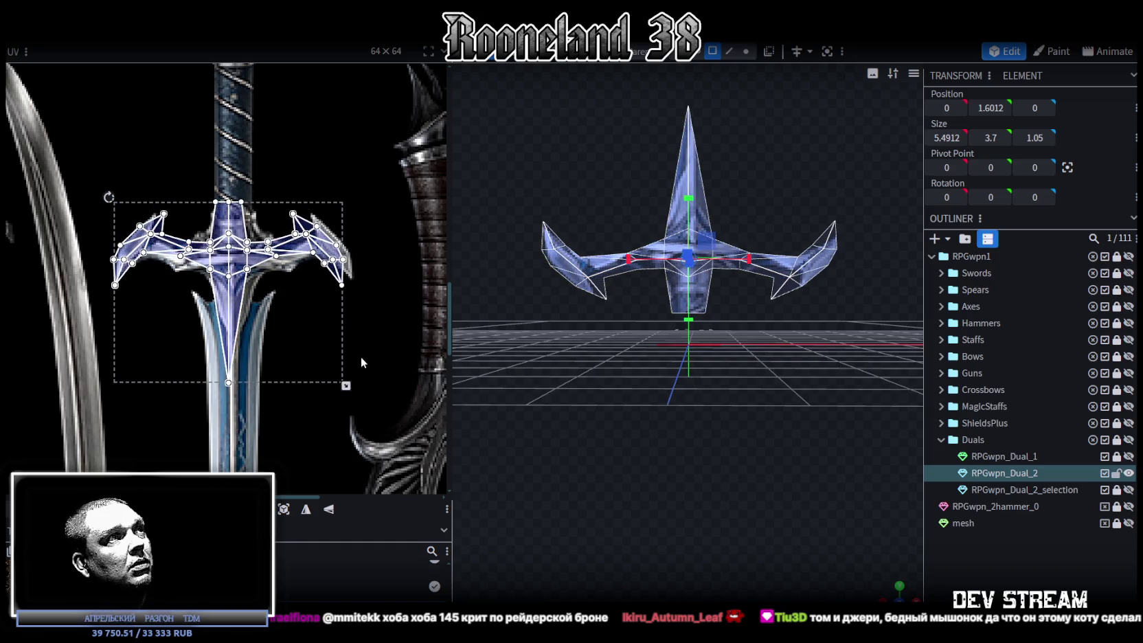
drag(348, 386, 355, 385)
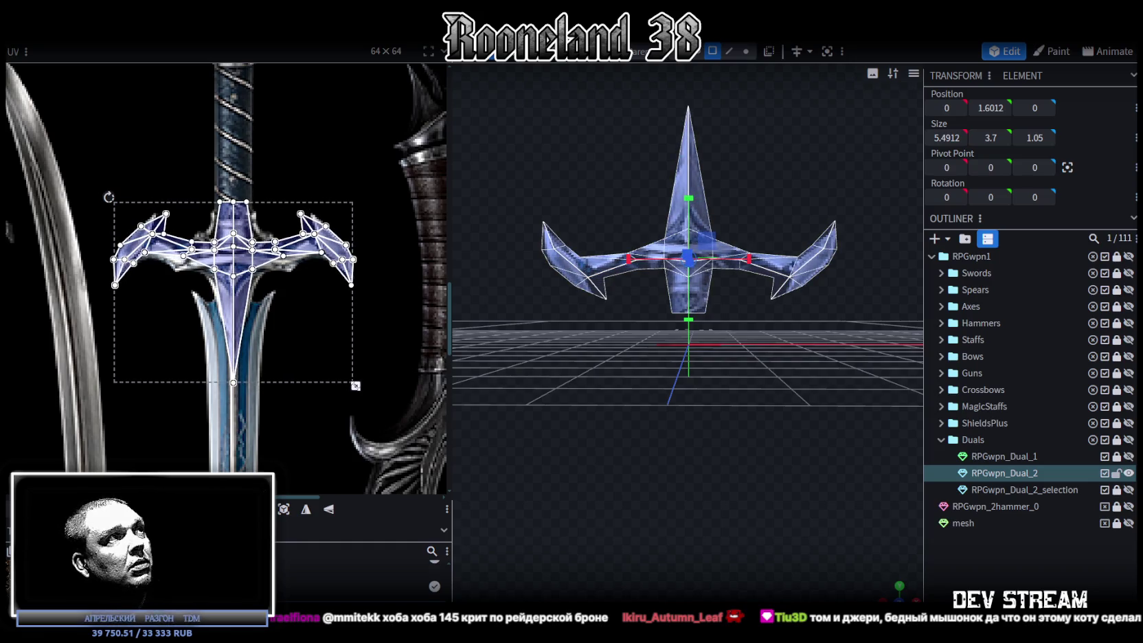
scroll(167, 210, up, 2)
scroll(143, 266, up, 2)
scroll(143, 267, up, 1)
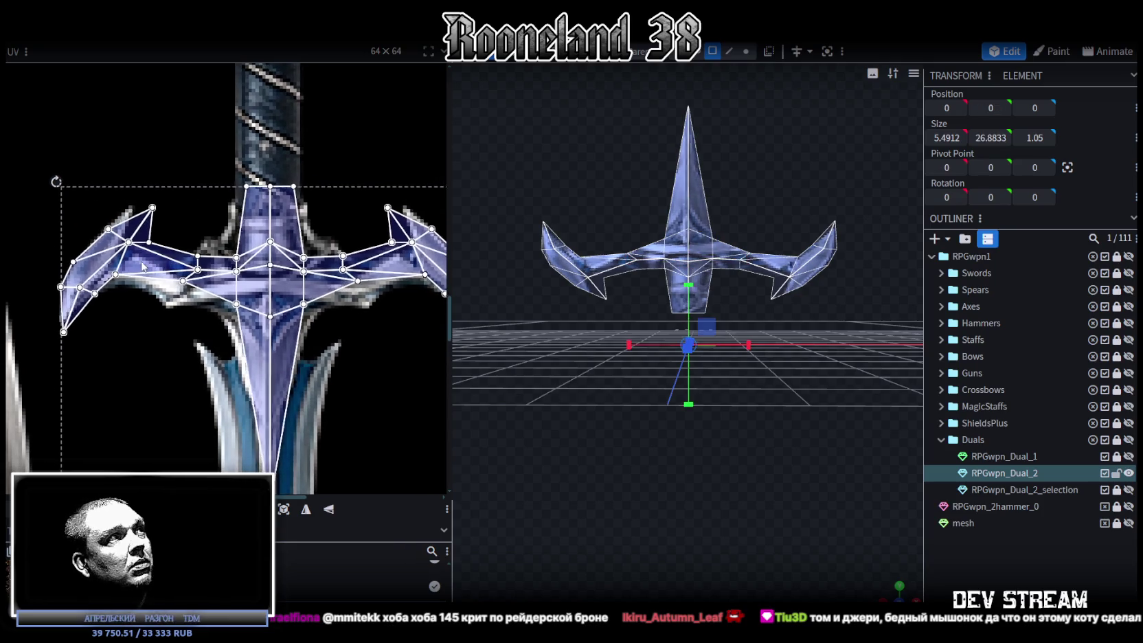
scroll(279, 280, down, 1)
scroll(279, 280, down, 2)
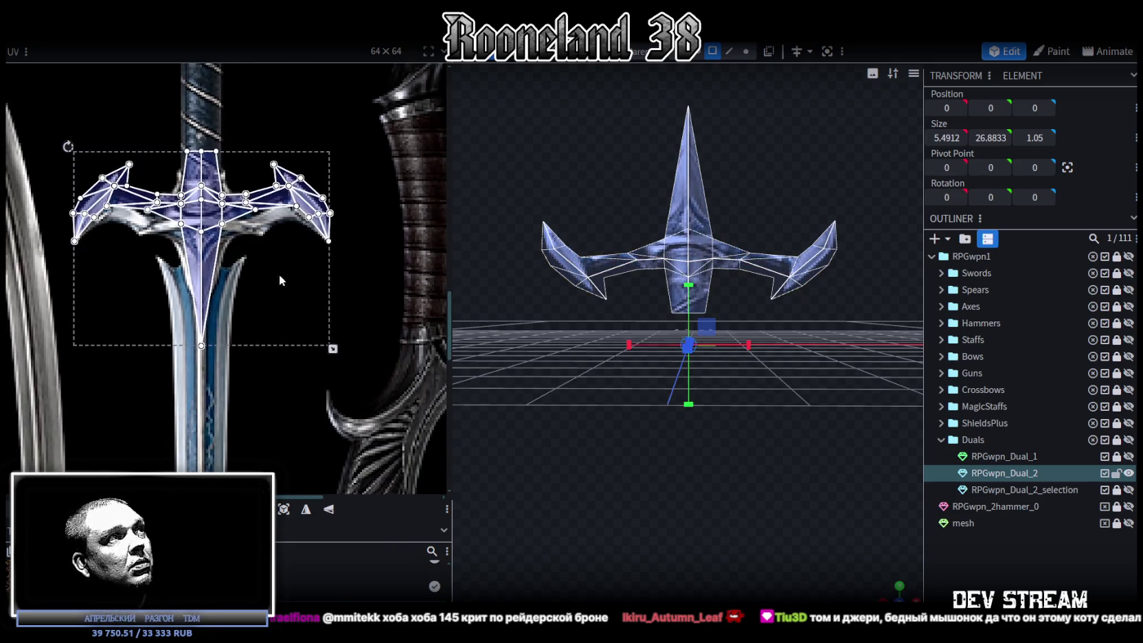
drag(333, 349, 331, 356)
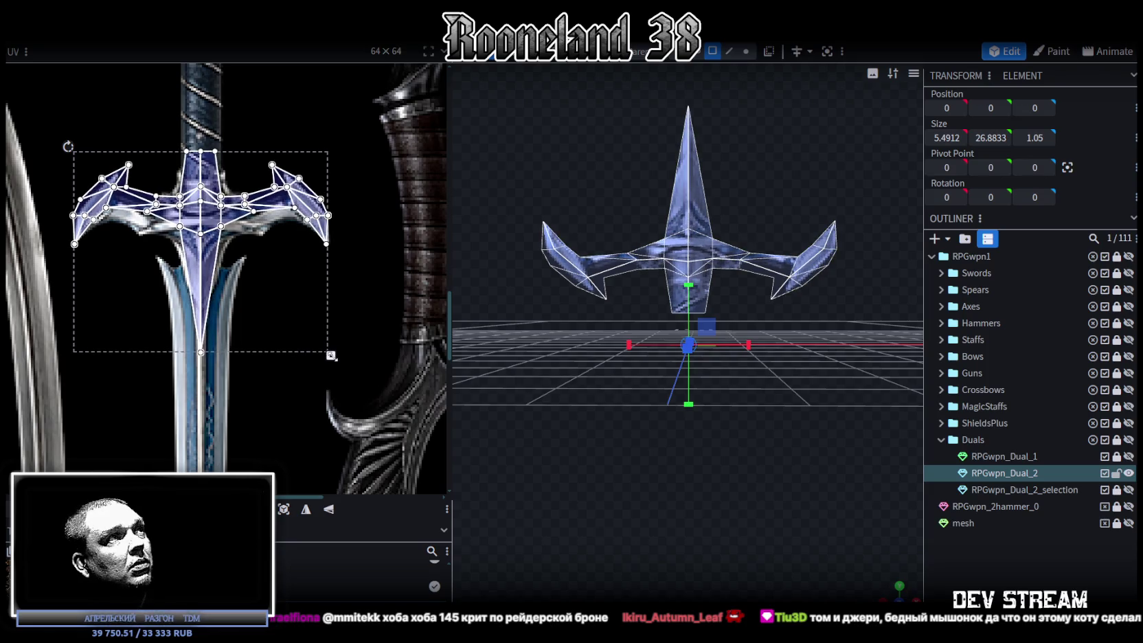
- Move the left guard UV points down onto the painted guard and shift outer ones left
scroll(219, 178, up, 2)
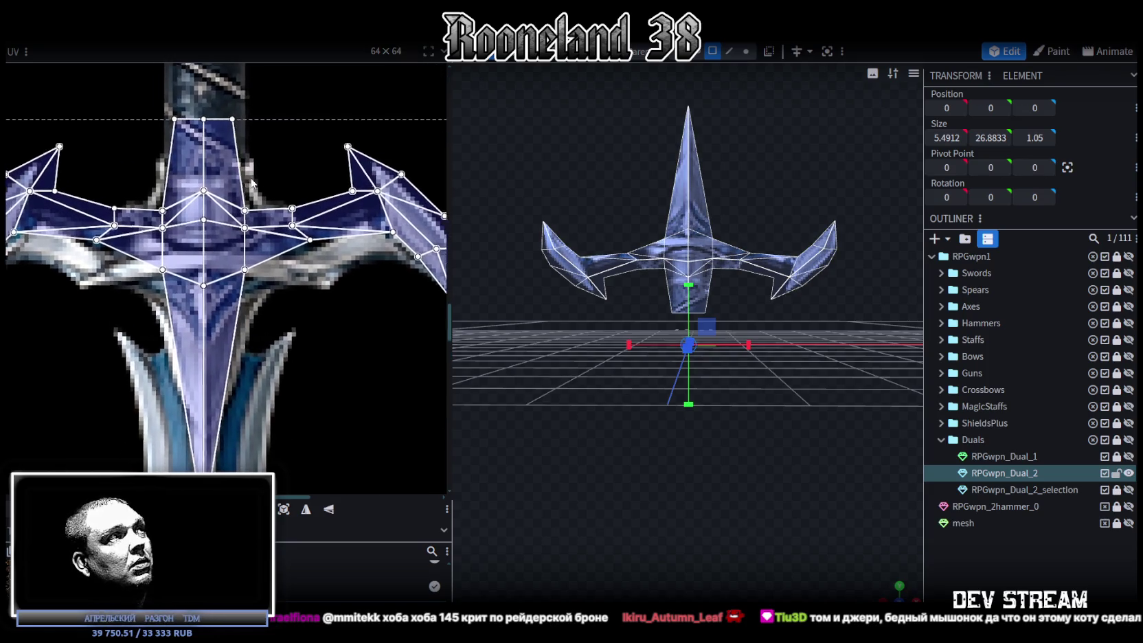
scroll(206, 199, up, 1)
scroll(195, 213, up, 1)
click(173, 182)
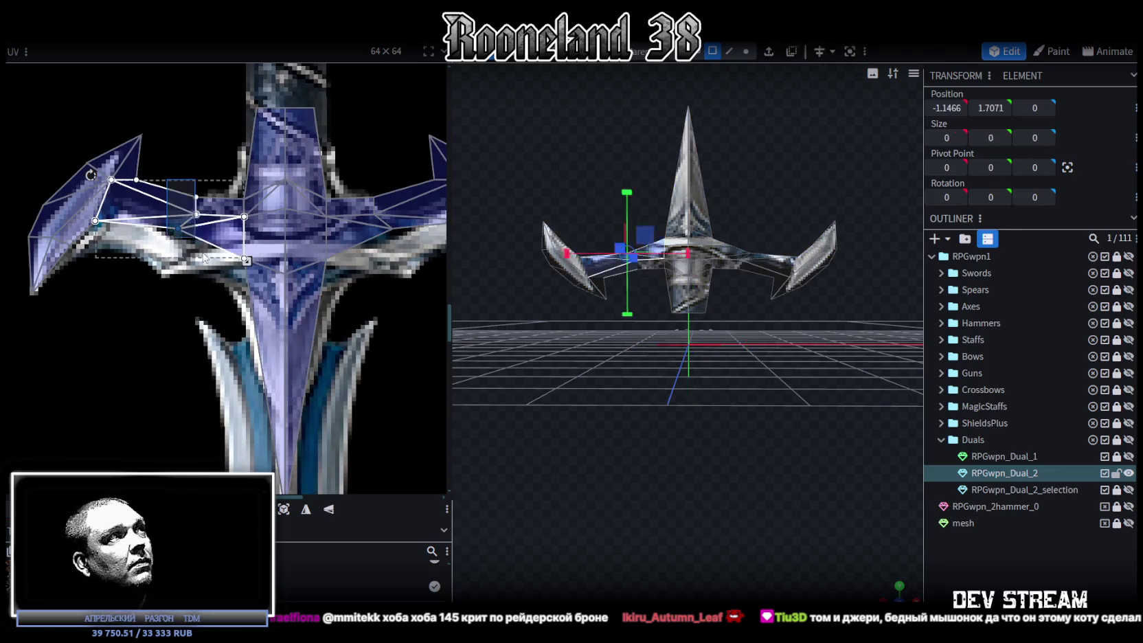
middle_drag(120, 333, 149, 381)
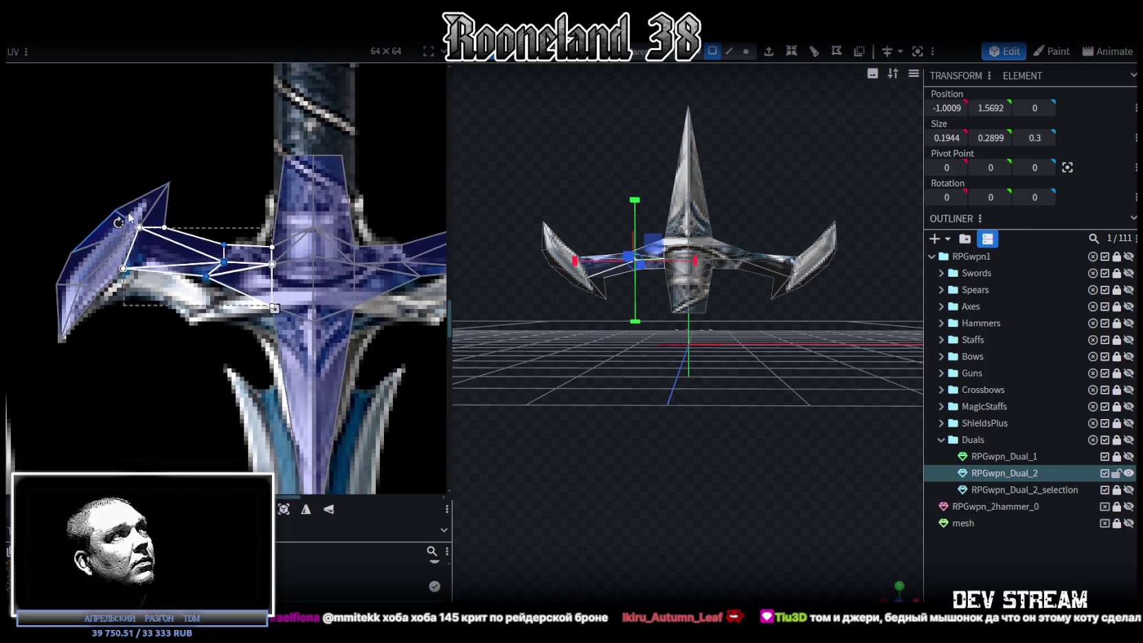
drag(98, 158, 243, 292)
drag(138, 227, 139, 252)
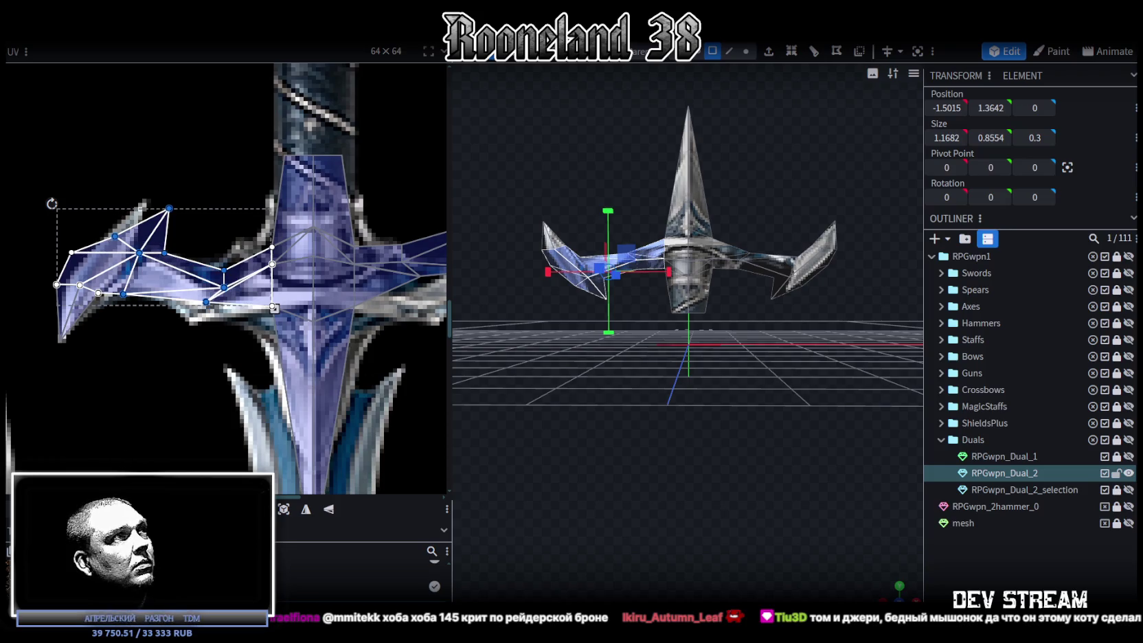
drag(139, 252, 140, 252)
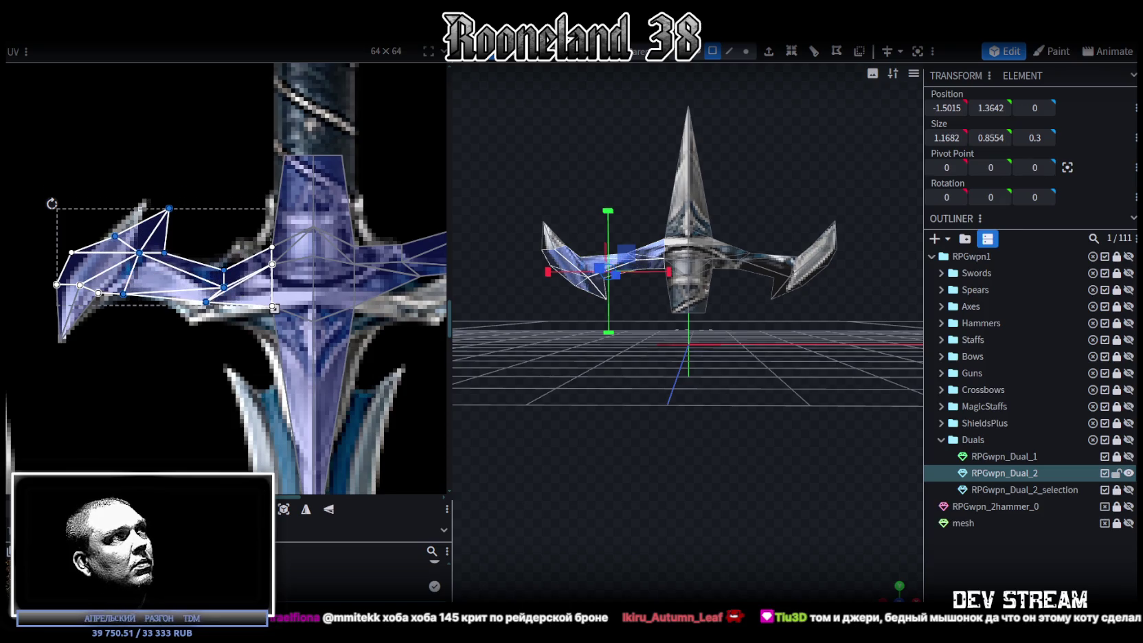
middle_drag(146, 302, 197, 339)
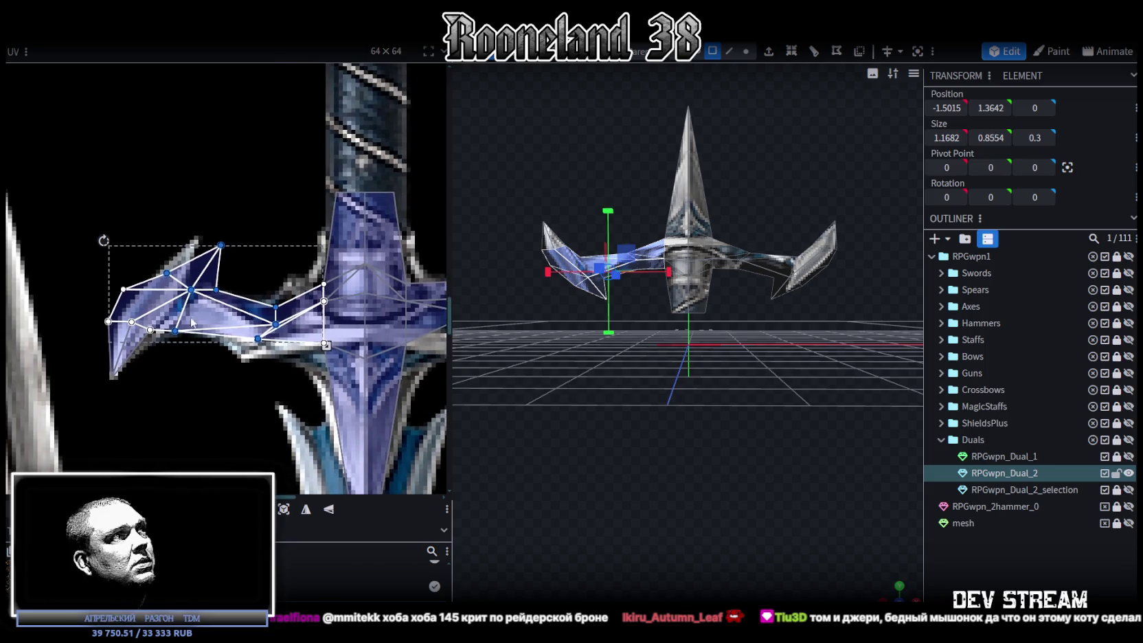
drag(155, 220, 247, 311)
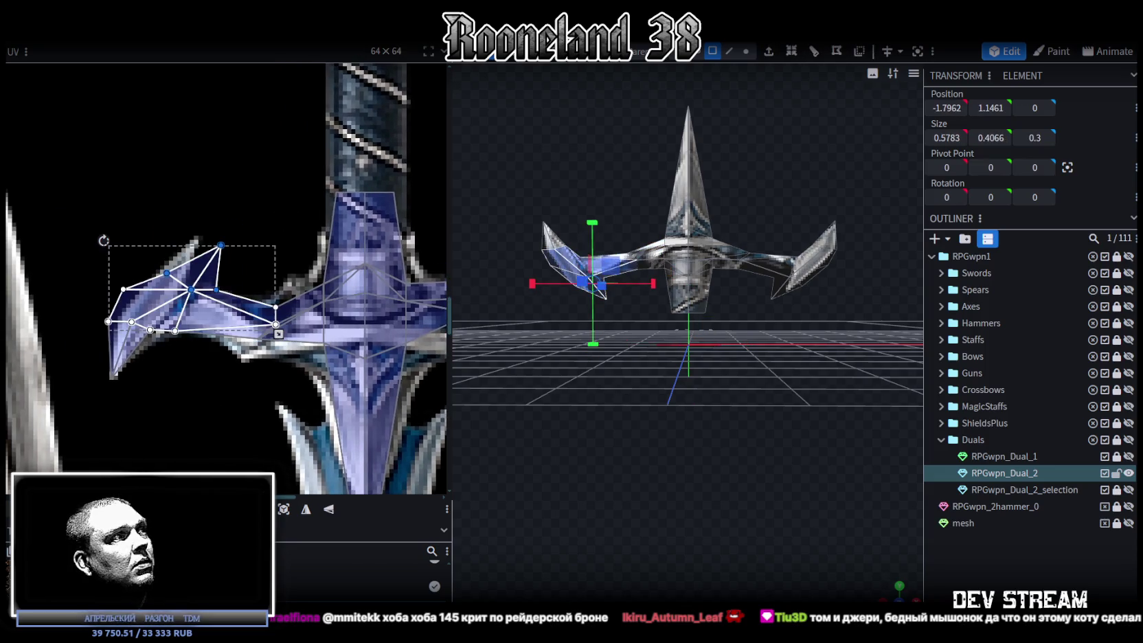
drag(192, 282, 167, 282)
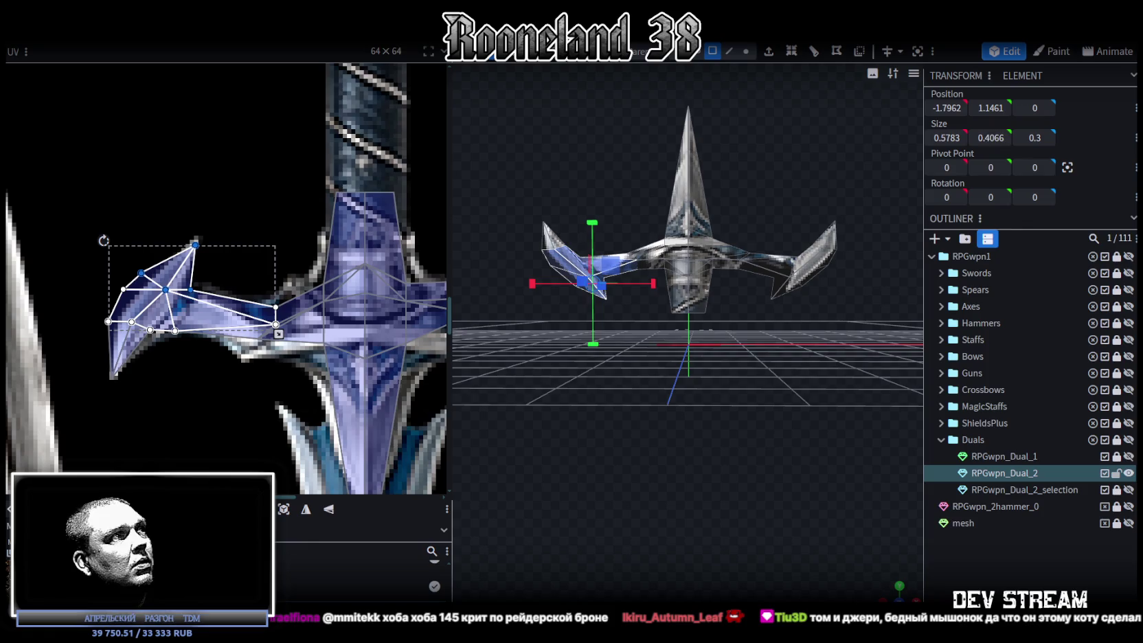
- Fit the left guard tip's lower corner, upper face and top corner onto the prong
scroll(211, 396, up, 3)
ctrl+scroll(170, 310, up, 3)
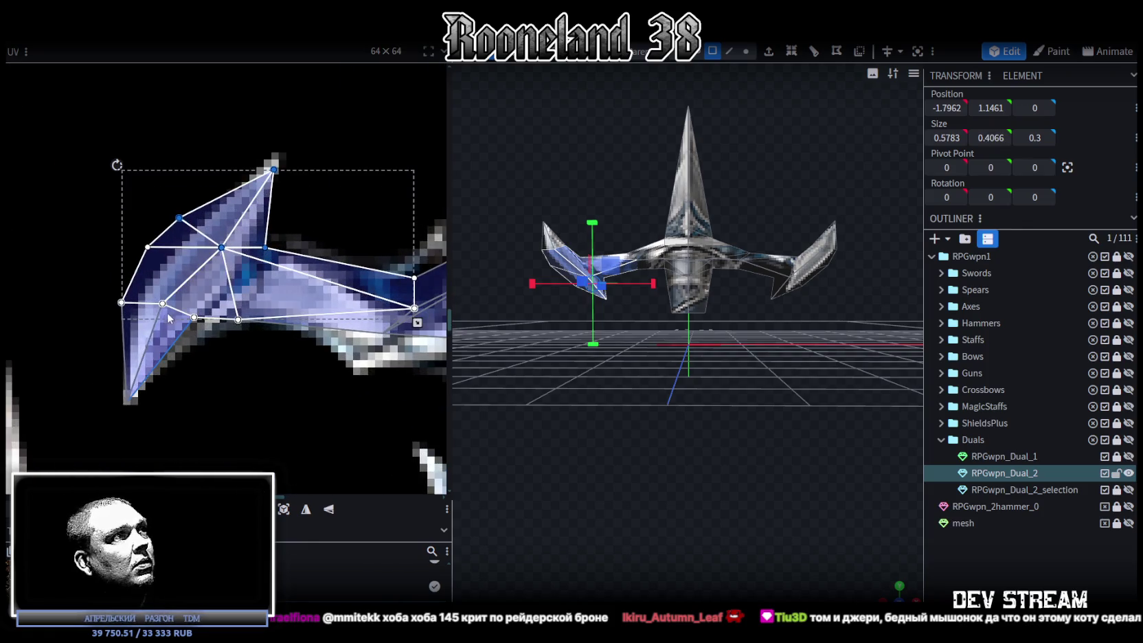
mouse_move(87, 420)
mouse_down()
mouse_move(196, 291)
mouse_move(180, 309)
mouse_up()
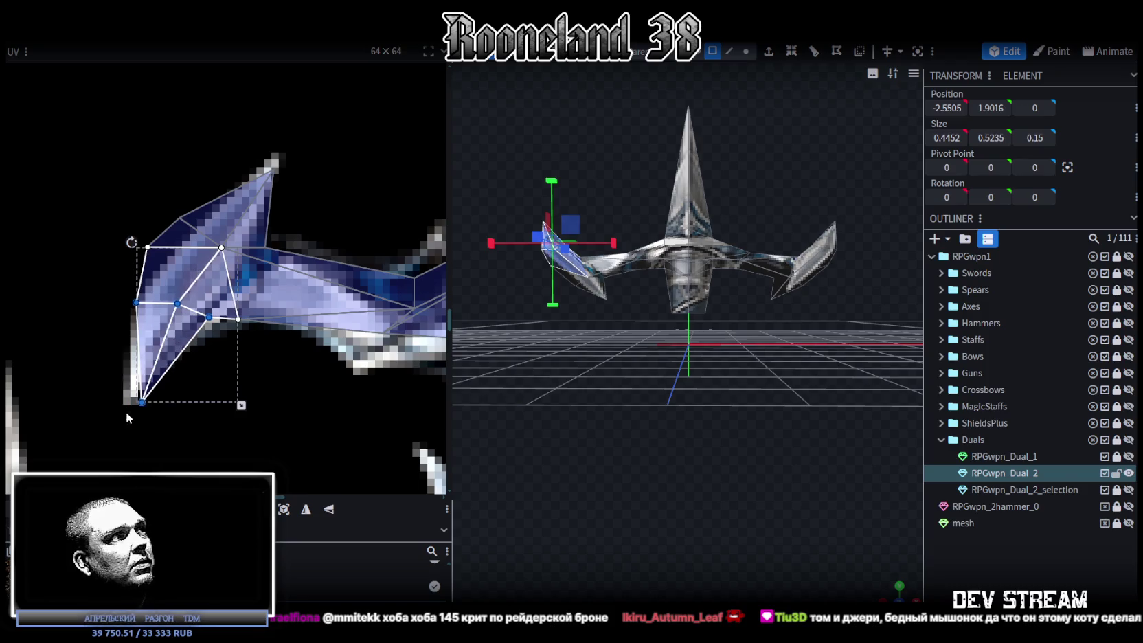
drag(142, 401, 129, 386)
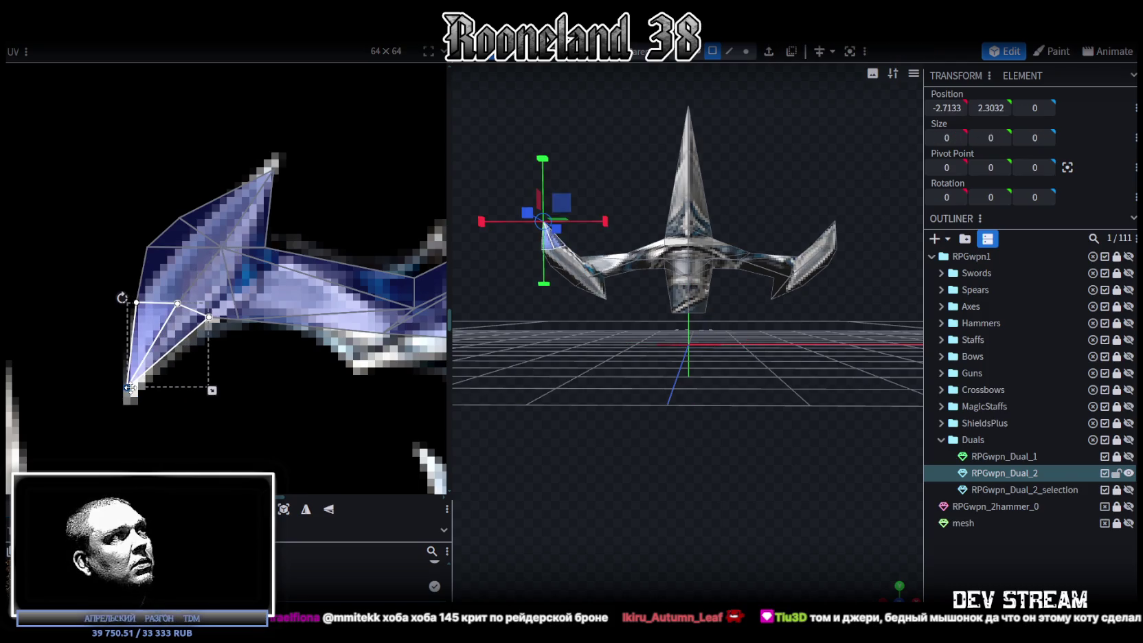
middle_drag(129, 387, 120, 425)
click(173, 248)
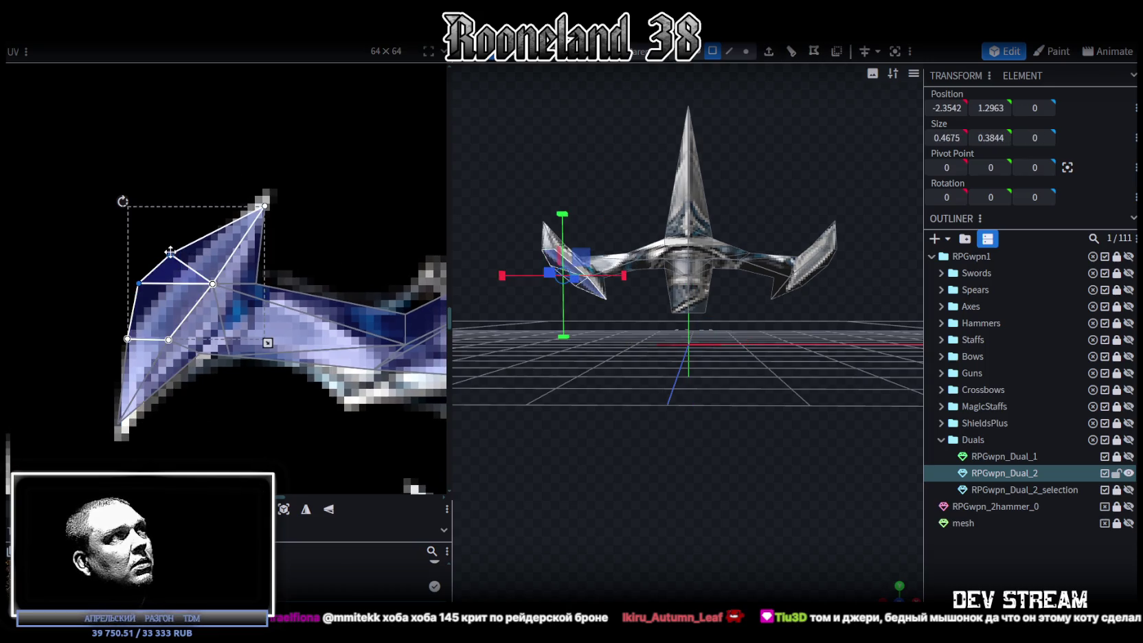
drag(170, 252, 200, 263)
click(264, 206)
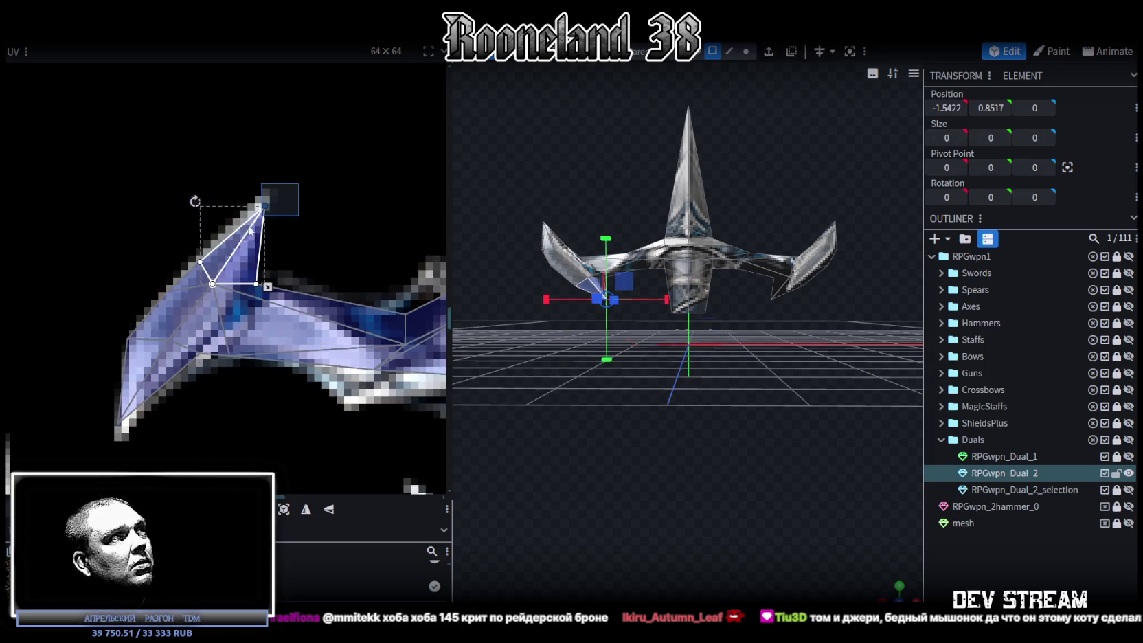
drag(265, 205, 260, 205)
- Move the guard arm face's UV corner onto the texture
middle_drag(279, 259, 202, 293)
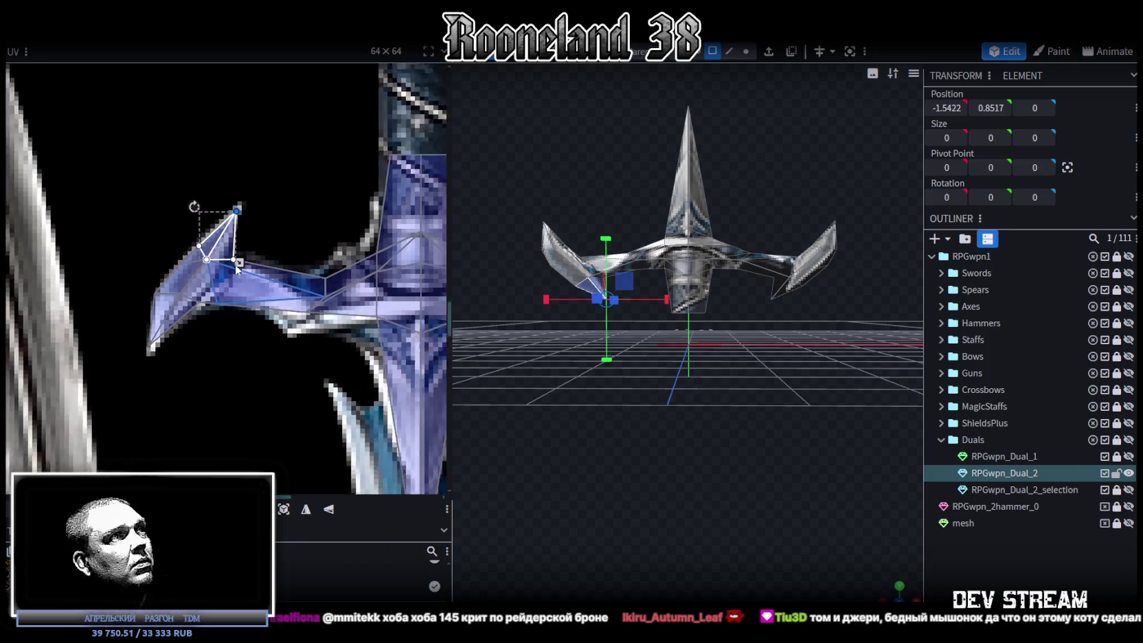
click(249, 274)
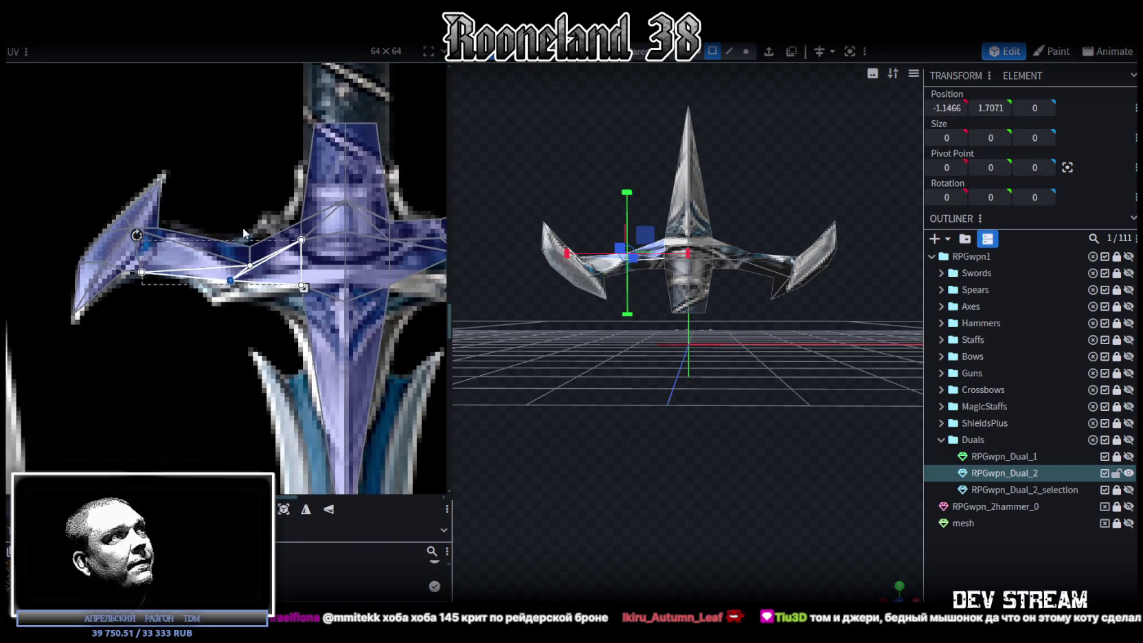
drag(231, 281, 251, 291)
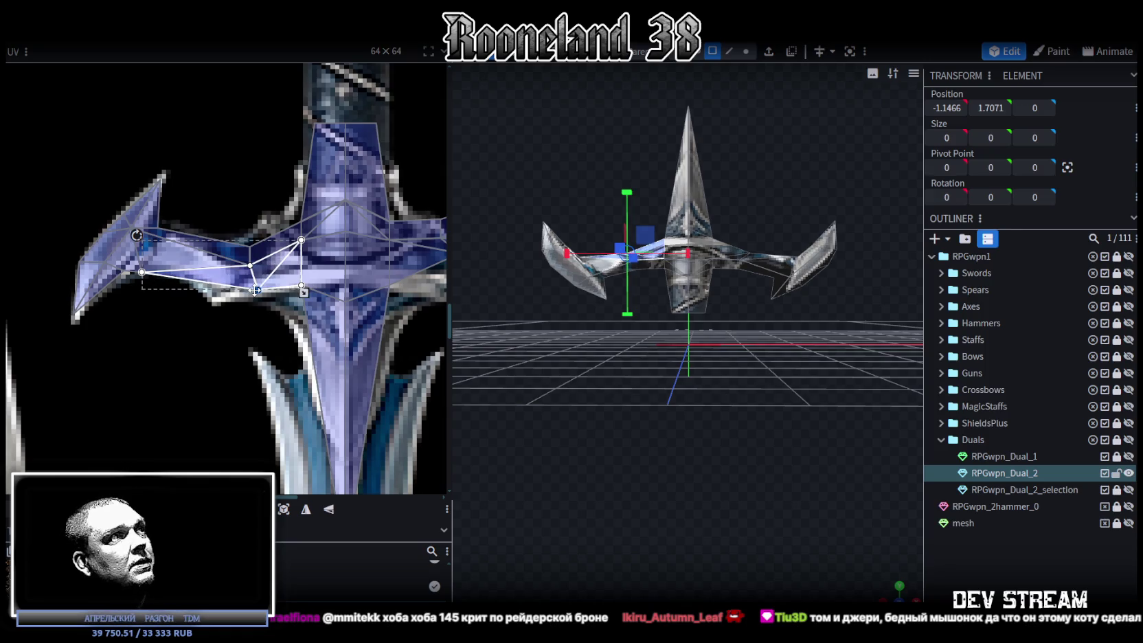
scroll(252, 291, down, 3)
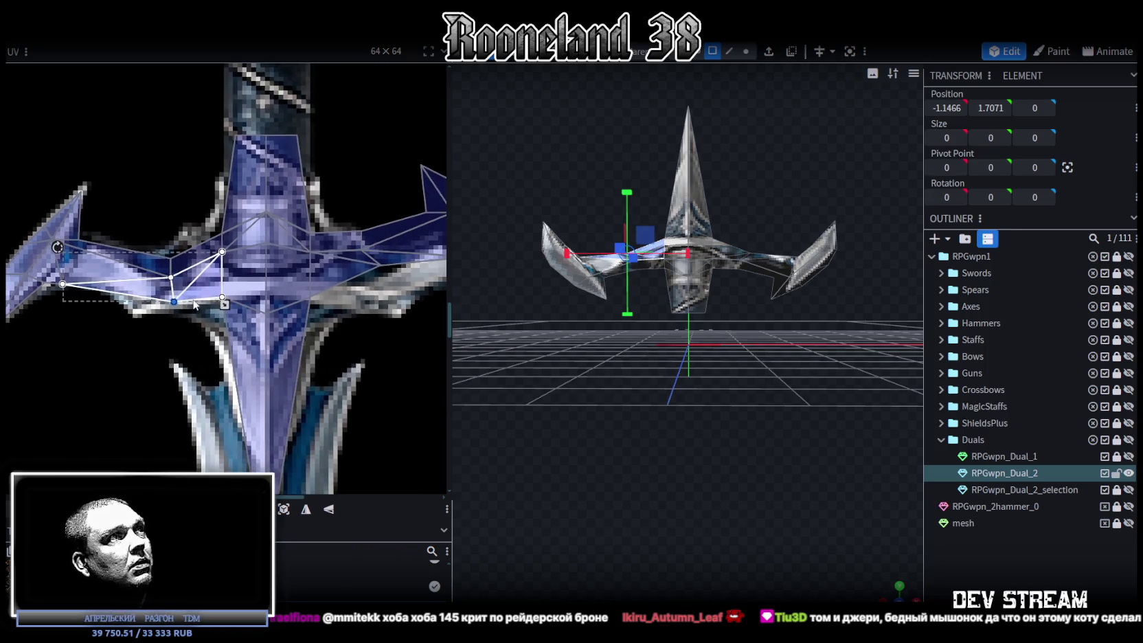
mouse_move(682, 364)
mouse_down()
mouse_move(692, 538)
mouse_move(726, 558)
mouse_up()
- Align the left and upper hilt face UVs with the guard centre on the texture
scroll(725, 557, up, 4)
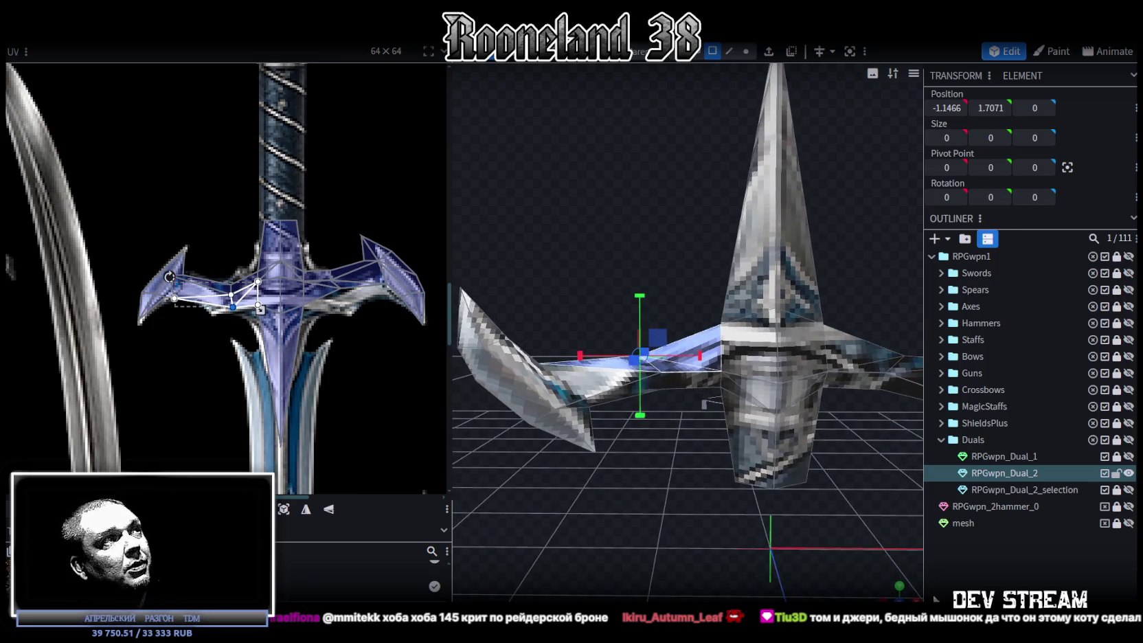
scroll(277, 264, up, 2)
scroll(277, 264, up, 2)
click(271, 274)
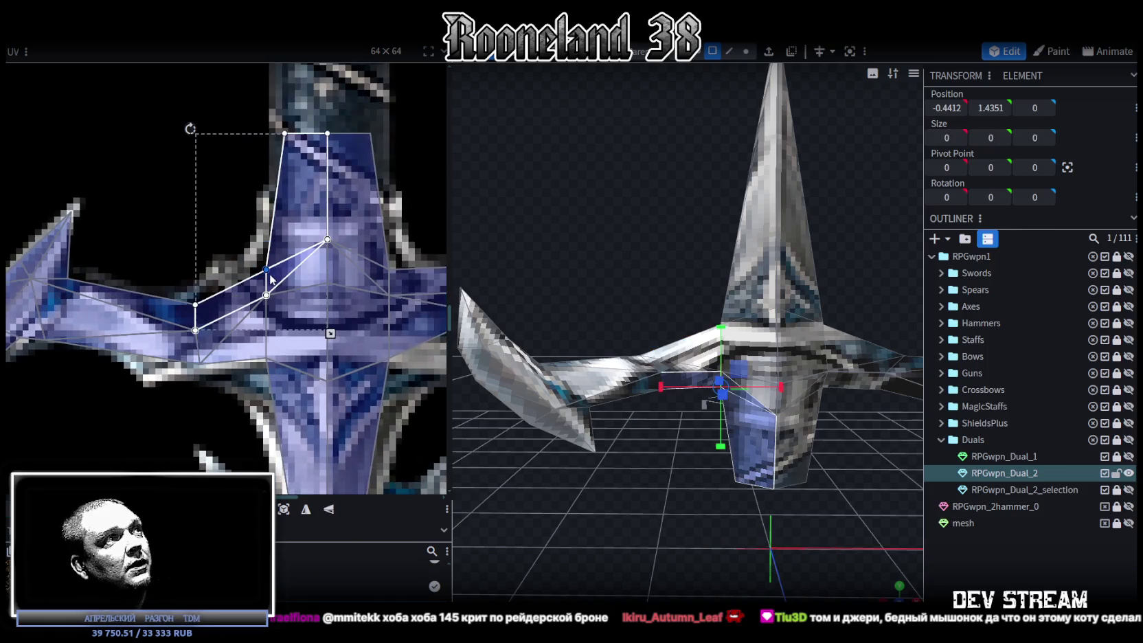
drag(266, 269, 266, 239)
click(318, 139)
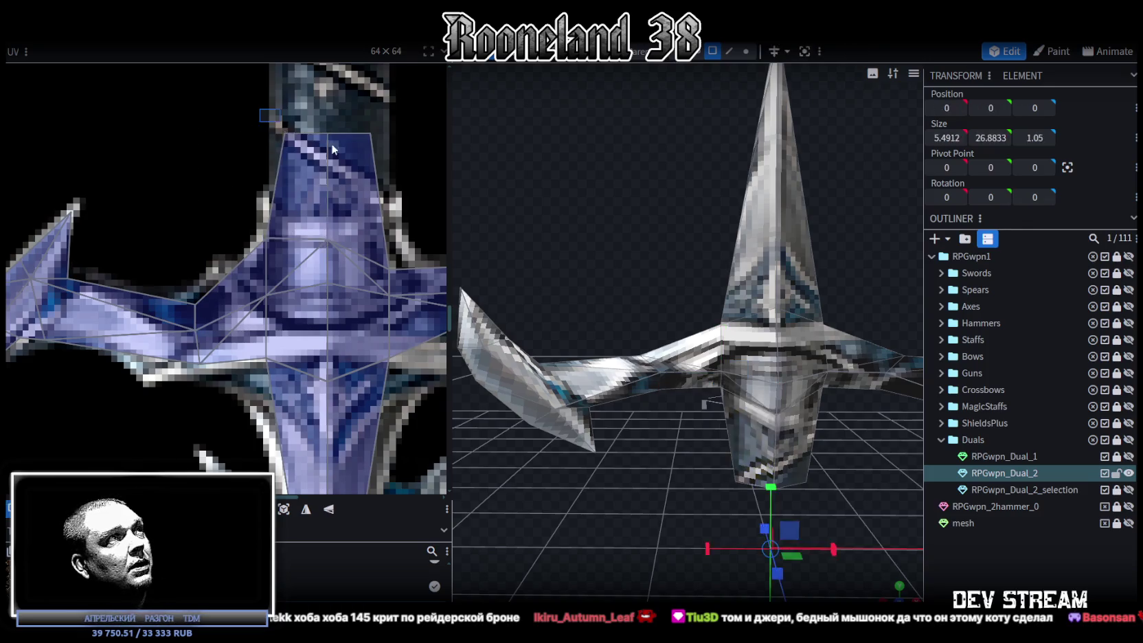
drag(327, 137, 328, 214)
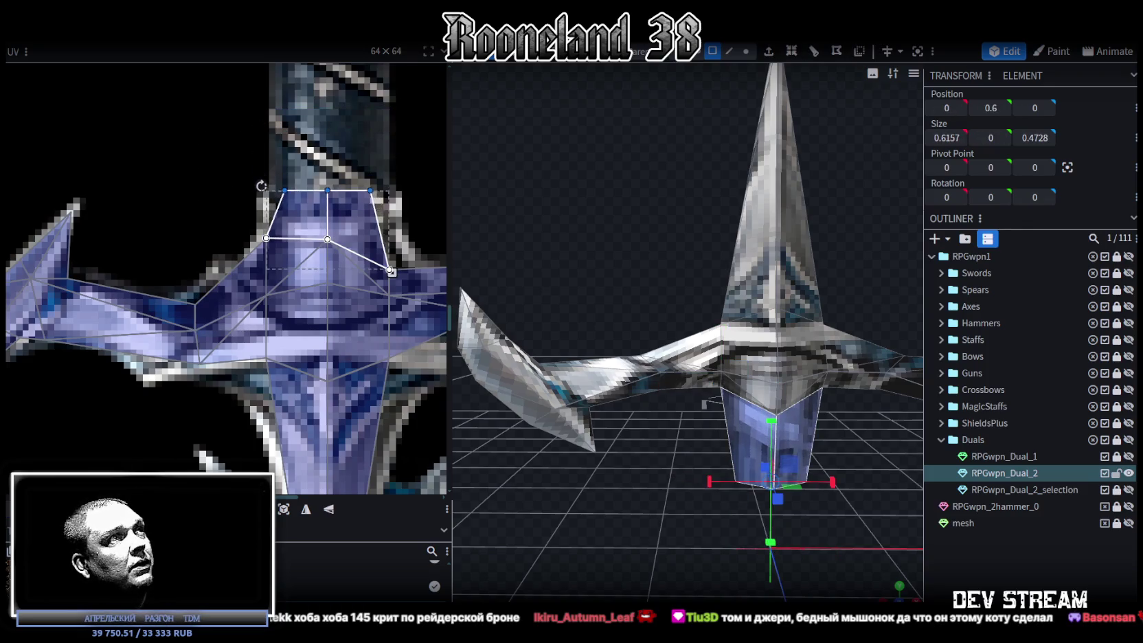
click(284, 209)
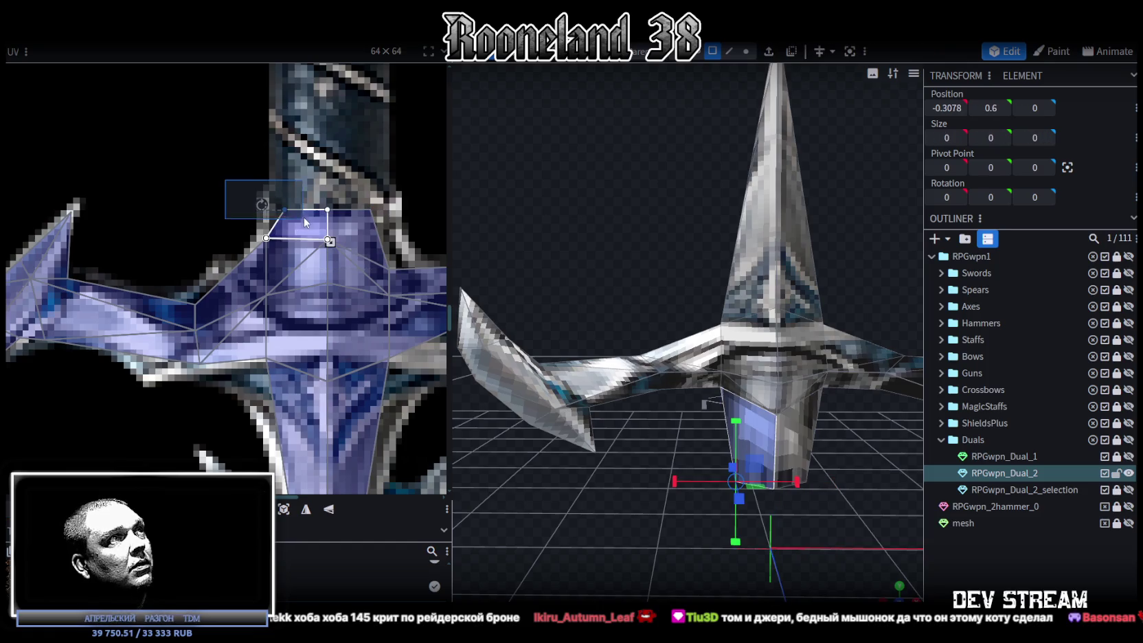
drag(284, 209, 262, 205)
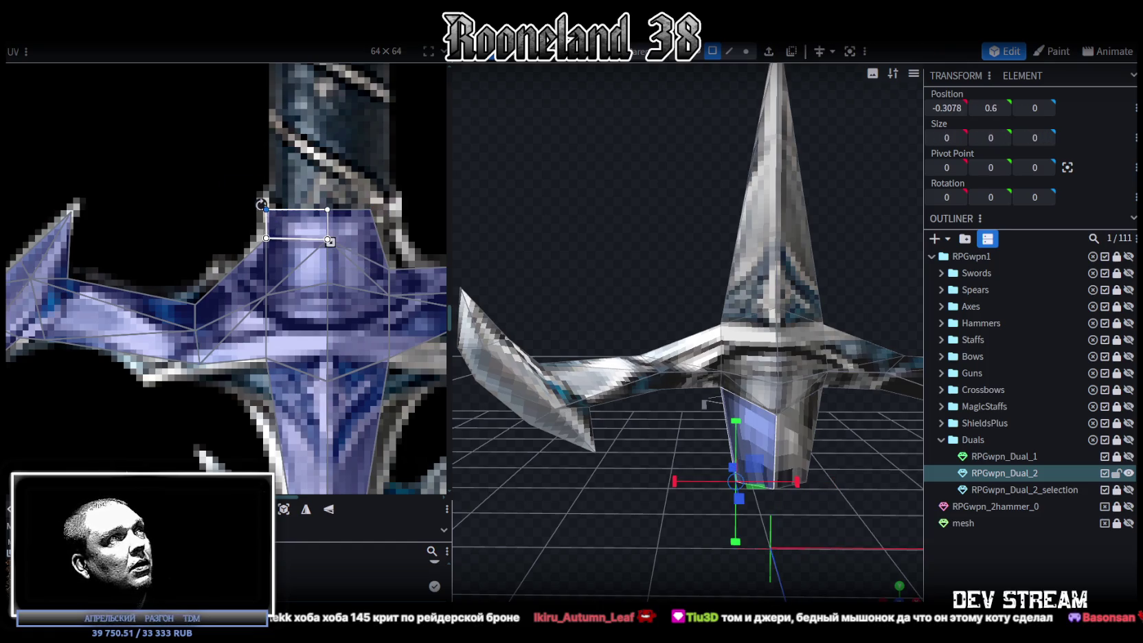
- Move the mirrored right-side hilt UV corner to match the left
scroll(357, 201, down, 3)
click(382, 216)
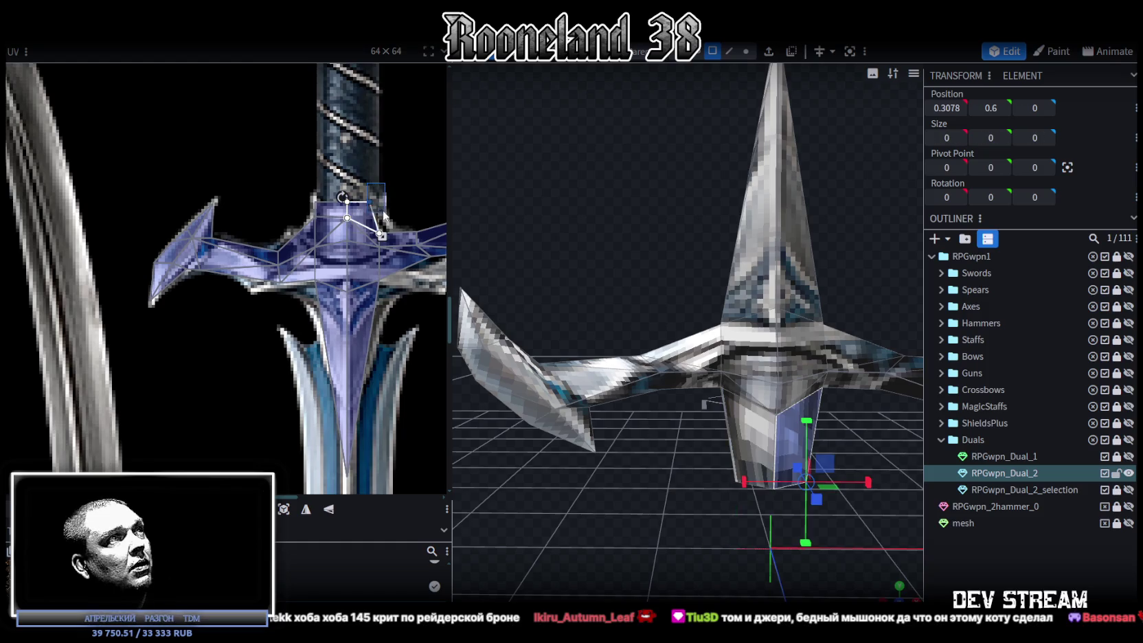
scroll(381, 223, up, 5)
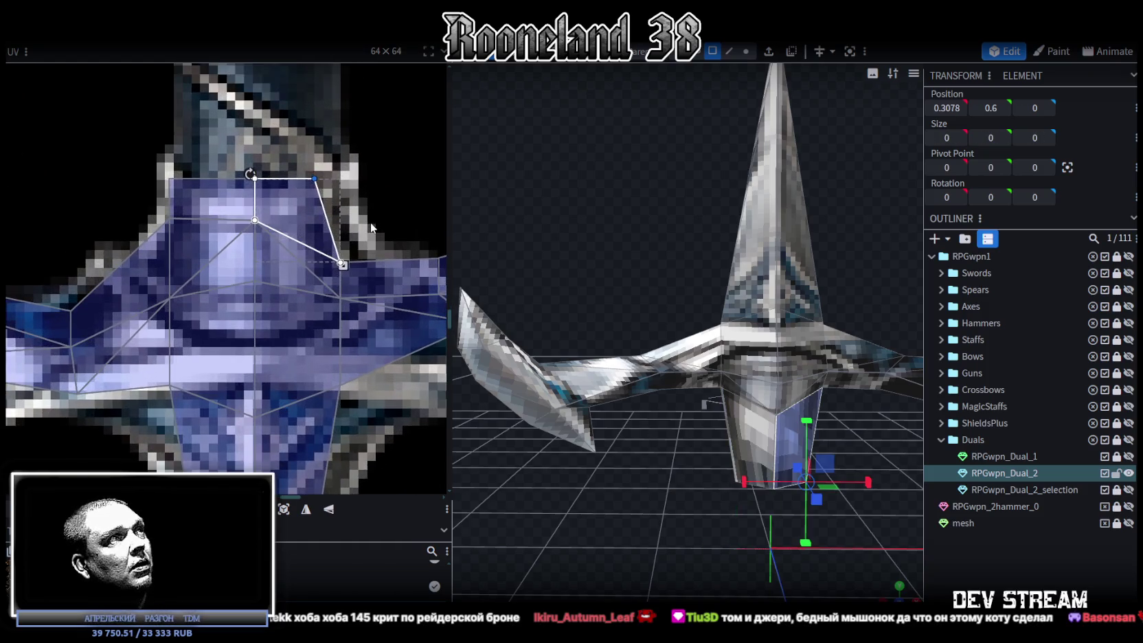
drag(372, 227, 346, 253)
- Nudge the middle hilt face UVs up onto the guard-centre collar, then return to vertex select
click(194, 233)
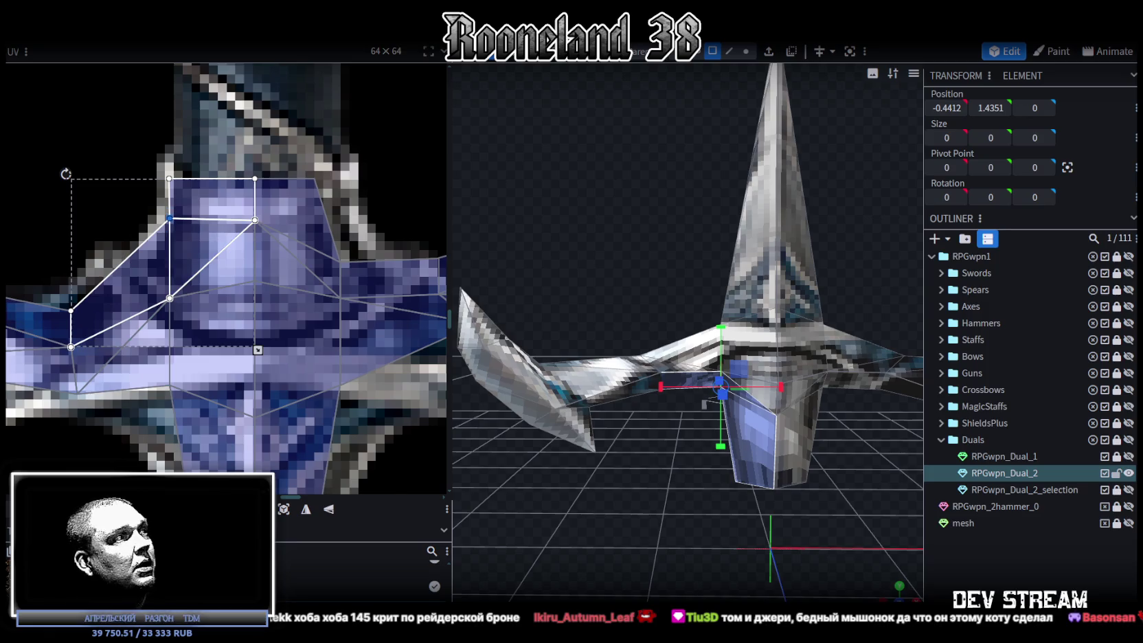
click(395, 246)
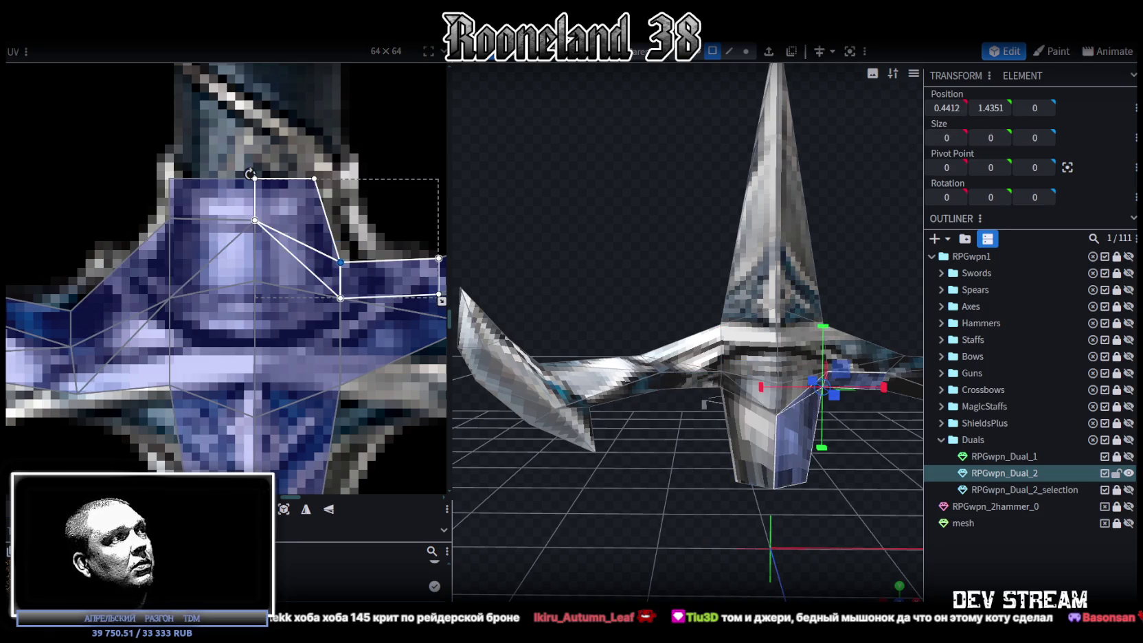
click(283, 197)
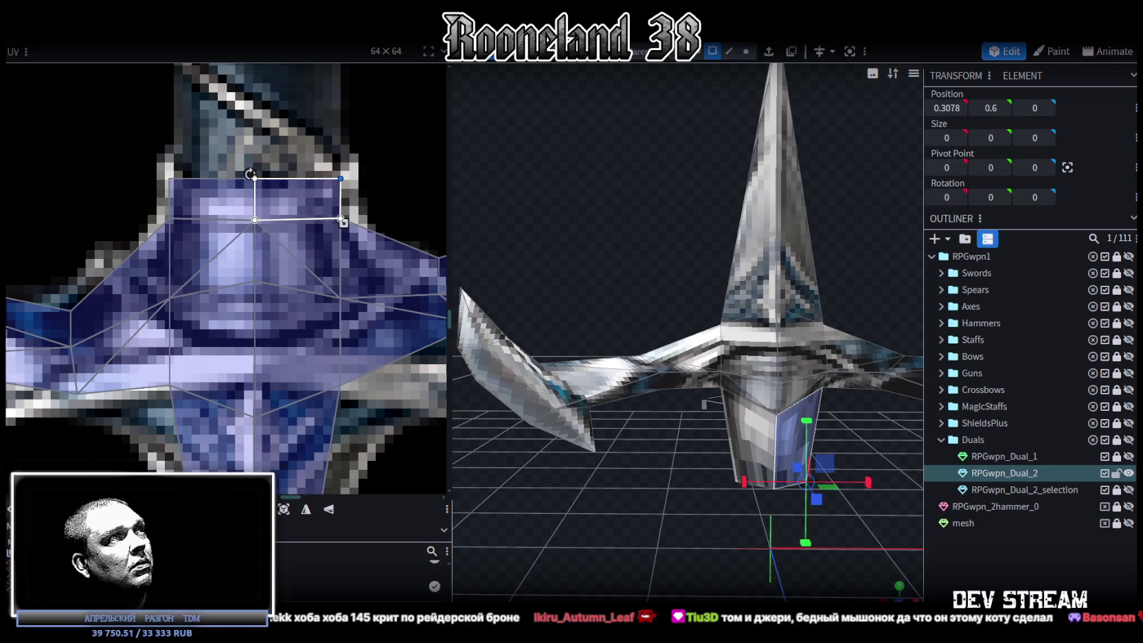
scroll(238, 341, down, 1)
drag(168, 240, 316, 276)
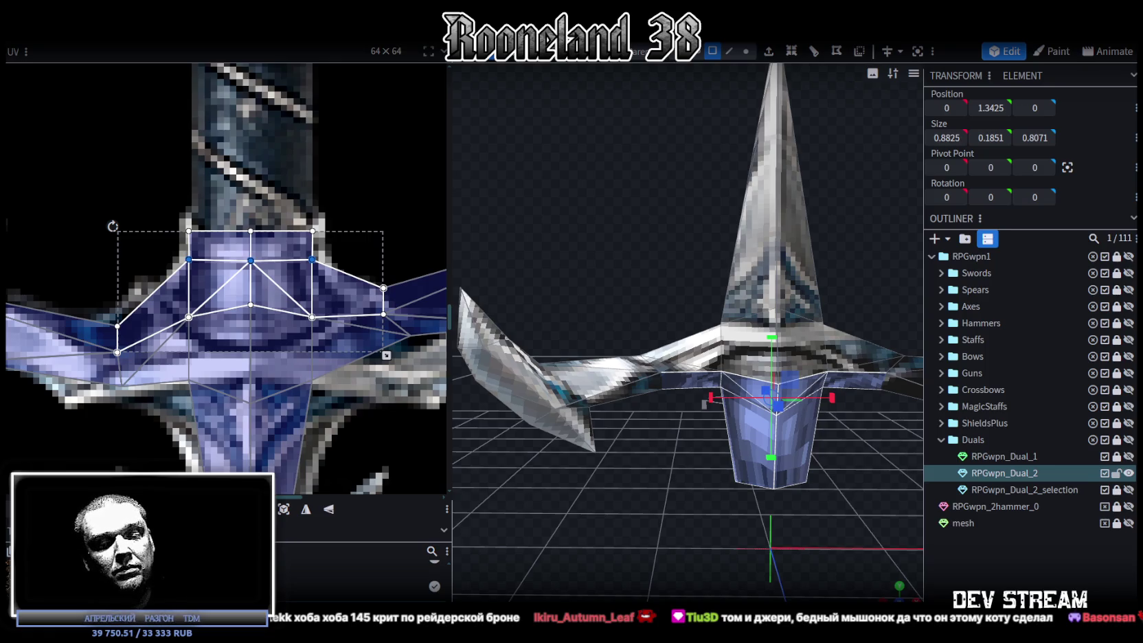
key(Up)
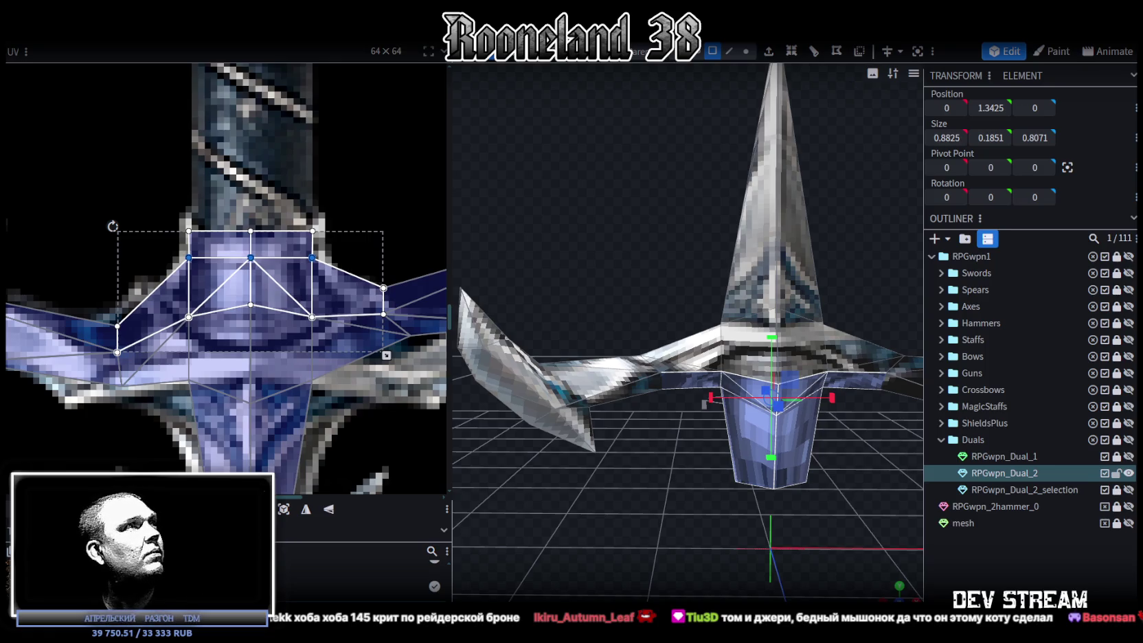
scroll(248, 294, down, 2)
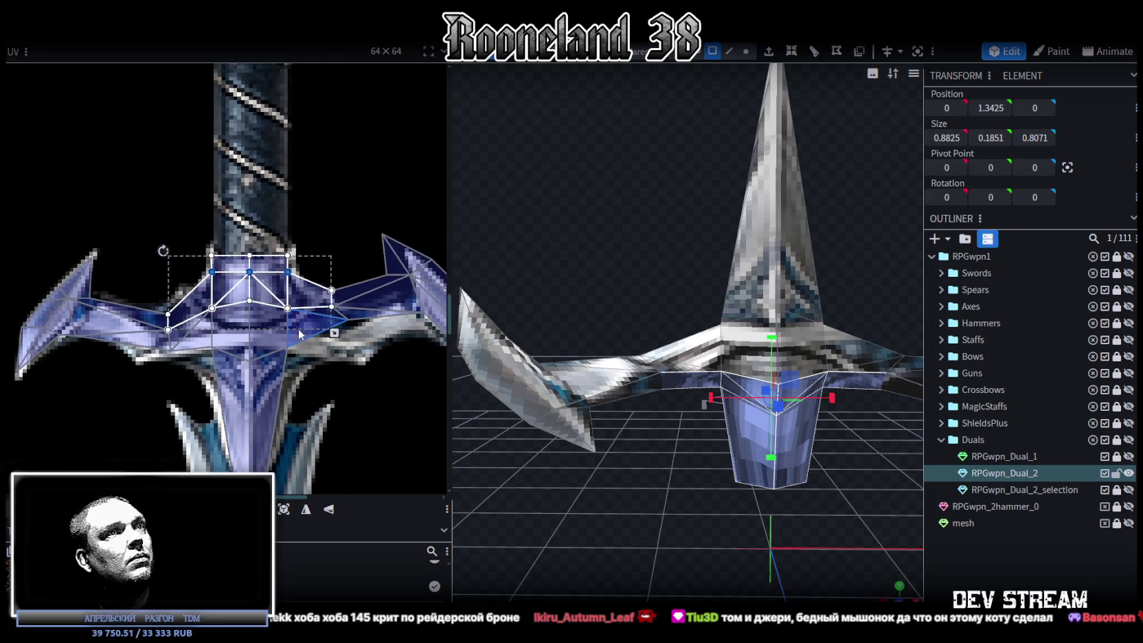
scroll(663, 302, up, 2)
click(745, 51)
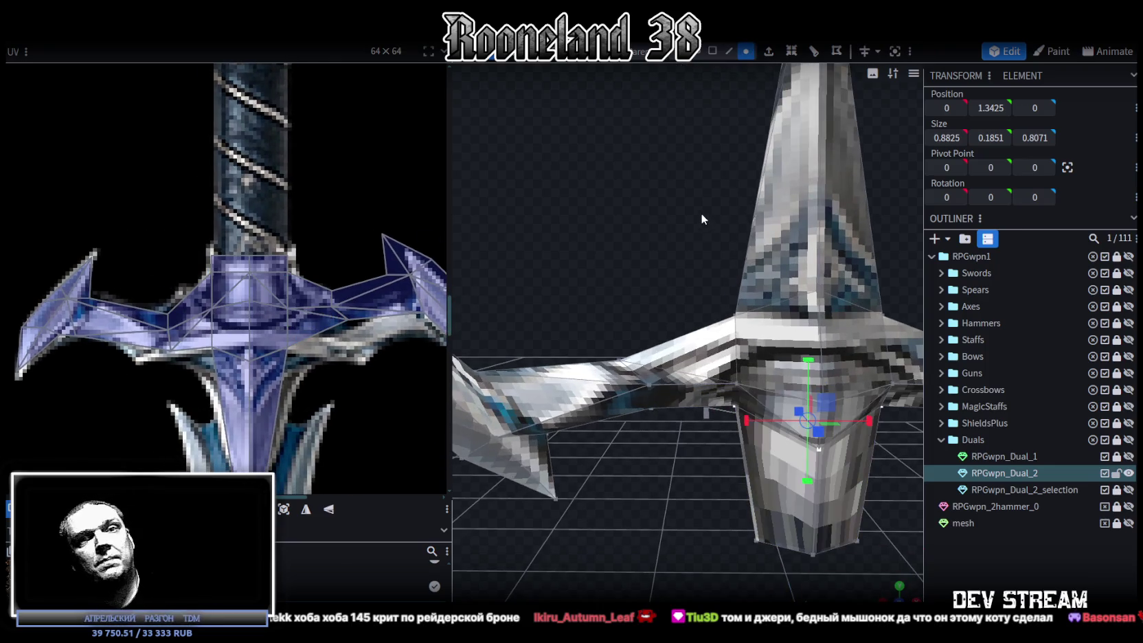
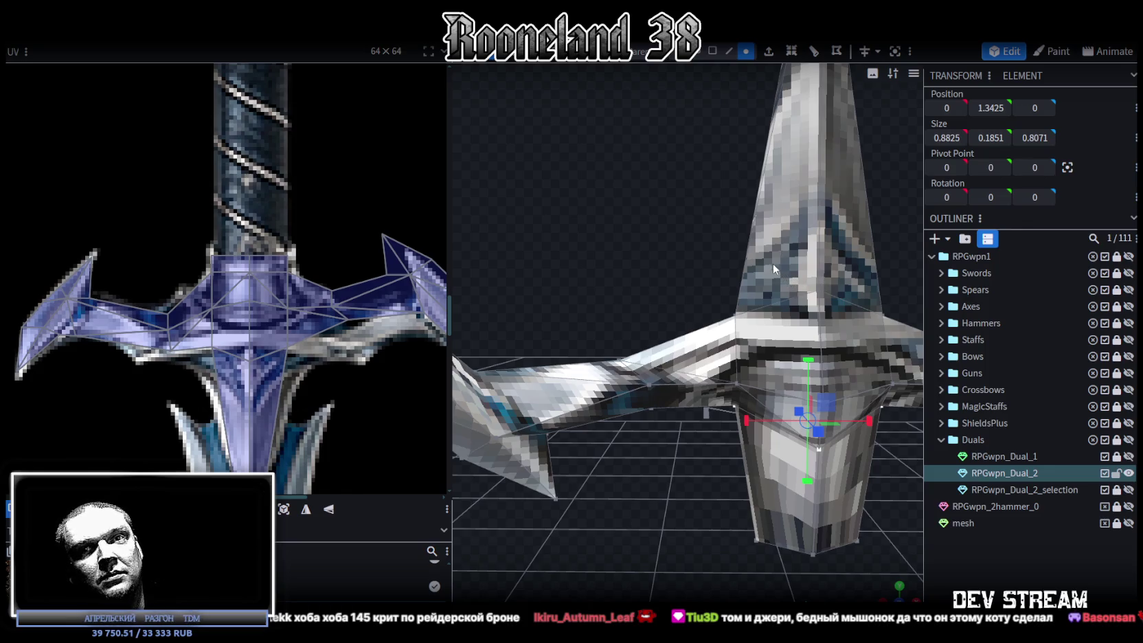
- Shift a crossguard-arm vertex 0.2 along X and raise it upward in two nudges
click(622, 357)
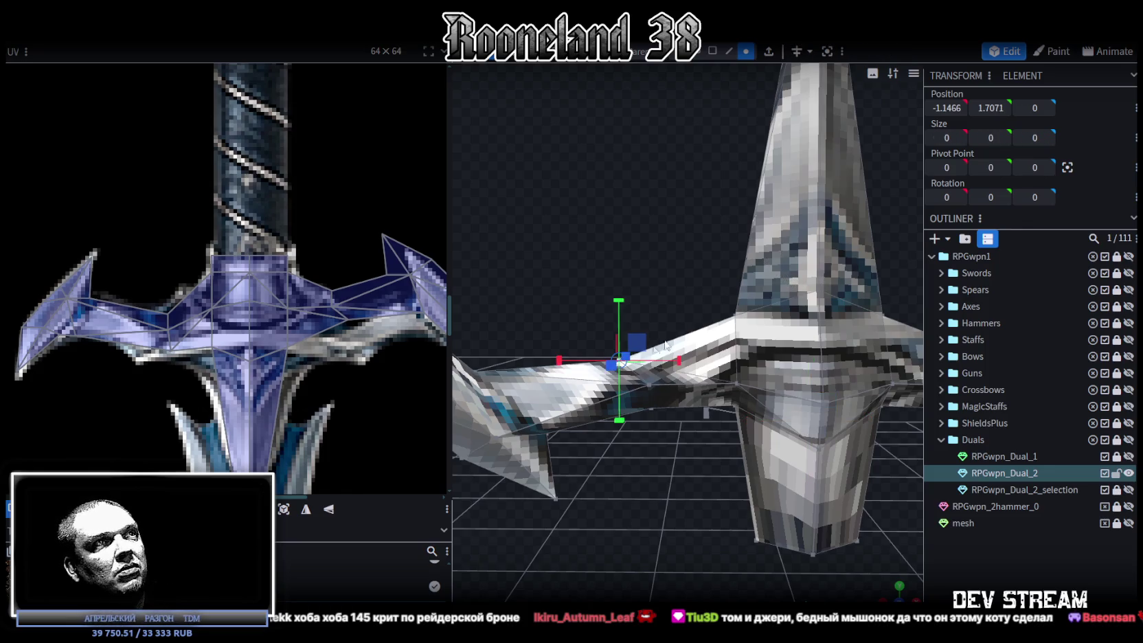
right_drag(696, 294, 673, 261)
mouse_move(653, 327)
mouse_down()
mouse_move(699, 322)
mouse_move(691, 302)
mouse_up()
drag(643, 264, 643, 251)
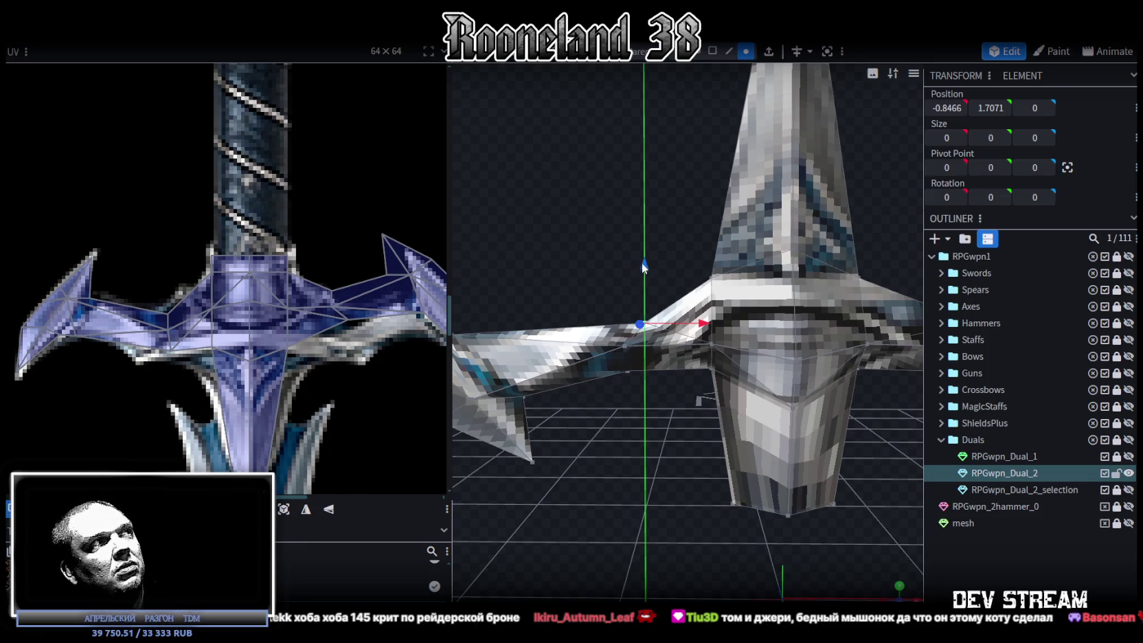
mouse_move(643, 252)
mouse_down()
mouse_move(648, 217)
mouse_move(647, 228)
mouse_up()
- Nudge another part of the crossguard 0.1 along X and raise it 0.1
scroll(683, 397, up, 2)
scroll(674, 363, up, 2)
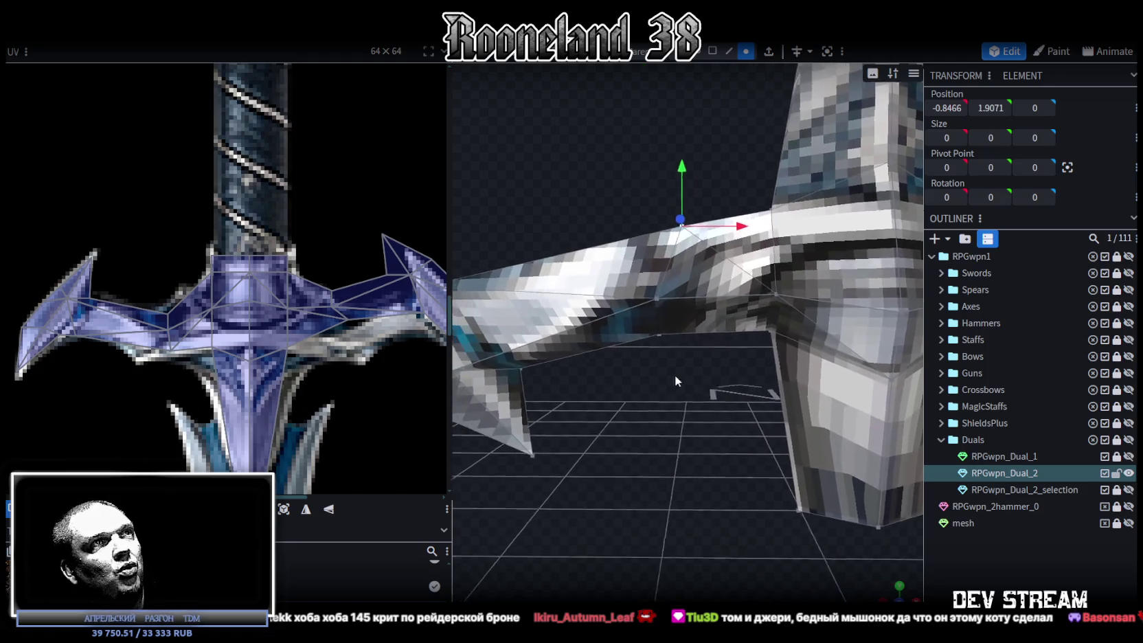
click(677, 319)
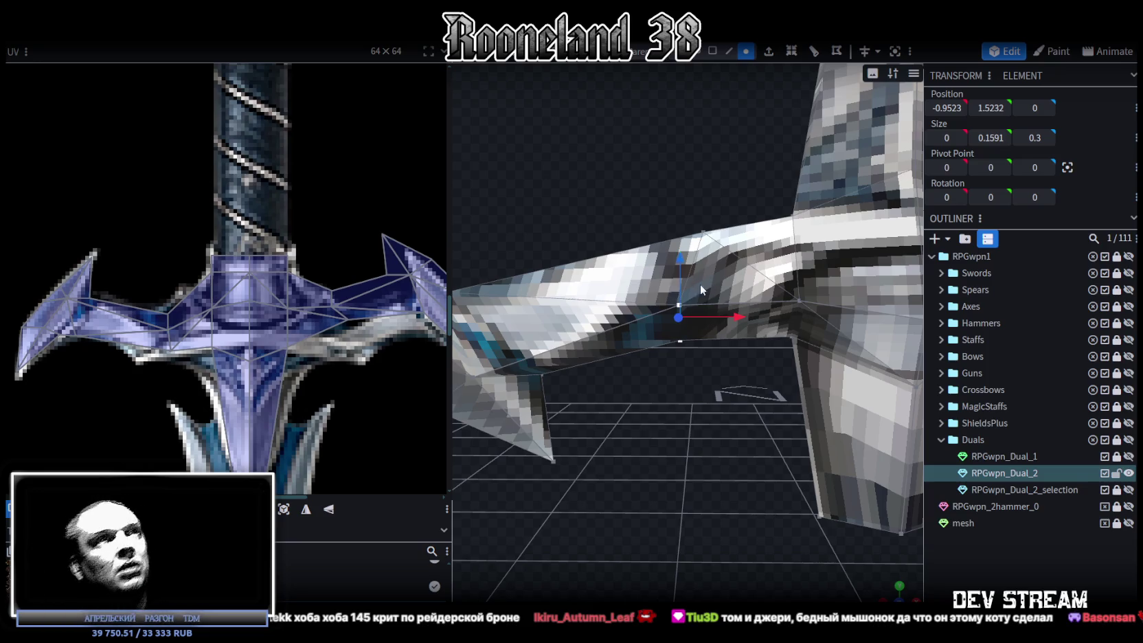
drag(743, 324, 757, 318)
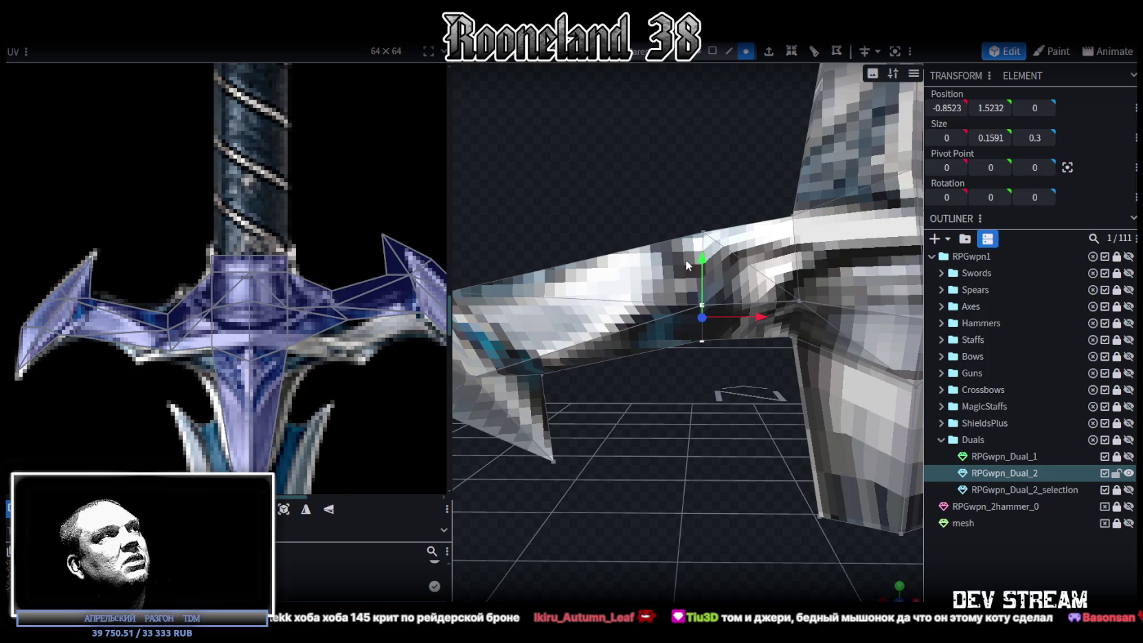
drag(701, 261, 702, 248)
- Box-select the vertices on the left side of the guard from a new angle
mouse_move(719, 401)
mouse_down()
mouse_move(682, 400)
mouse_move(604, 234)
mouse_move(710, 446)
mouse_move(661, 503)
mouse_move(711, 507)
mouse_move(716, 488)
mouse_up()
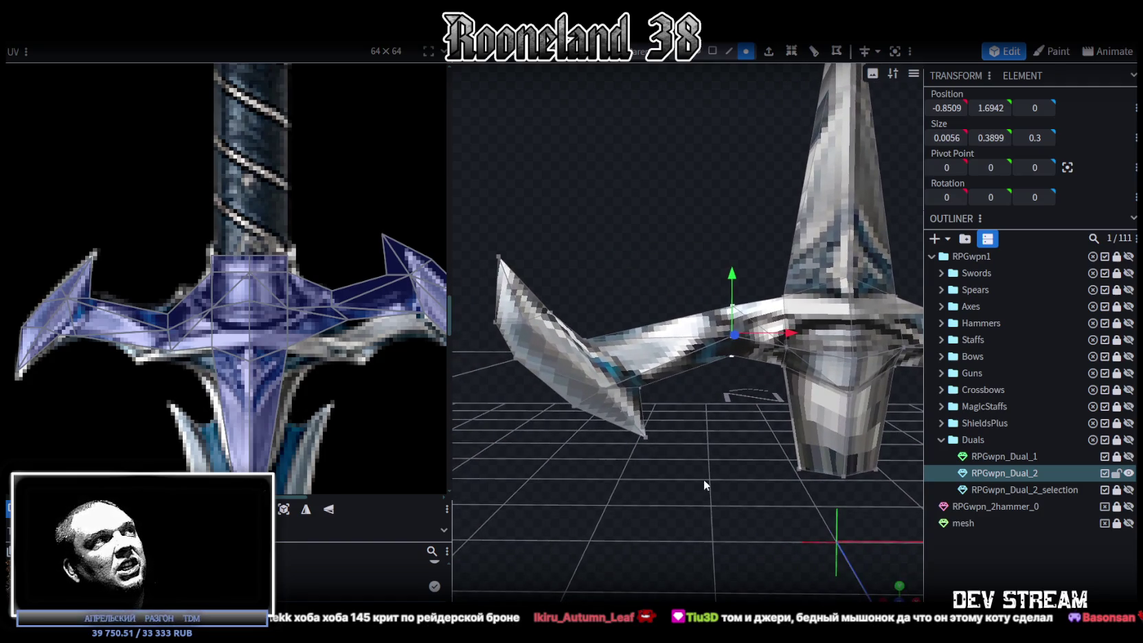
drag(721, 483, 527, 374)
scroll(526, 375, up, 2)
drag(717, 498, 482, 379)
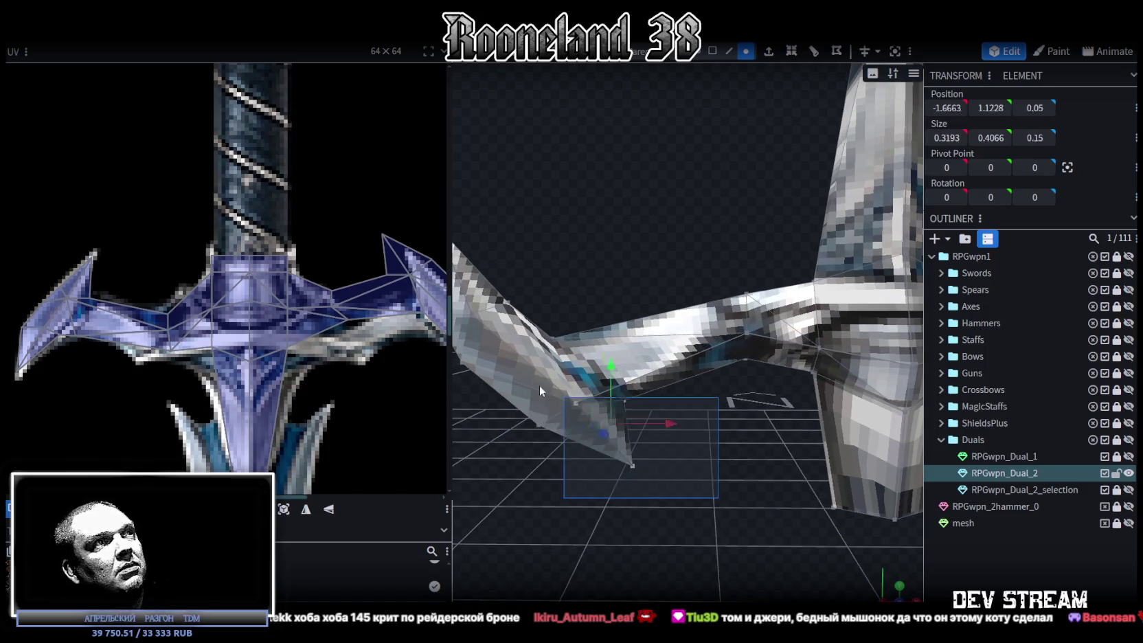
- Move a wing vertex 0.1 along X, lower it 0.2, then push it 0.2 further along X
mouse_move(674, 438)
mouse_down()
mouse_move(692, 395)
mouse_move(679, 395)
mouse_move(696, 401)
mouse_move(673, 421)
mouse_move(620, 436)
mouse_up()
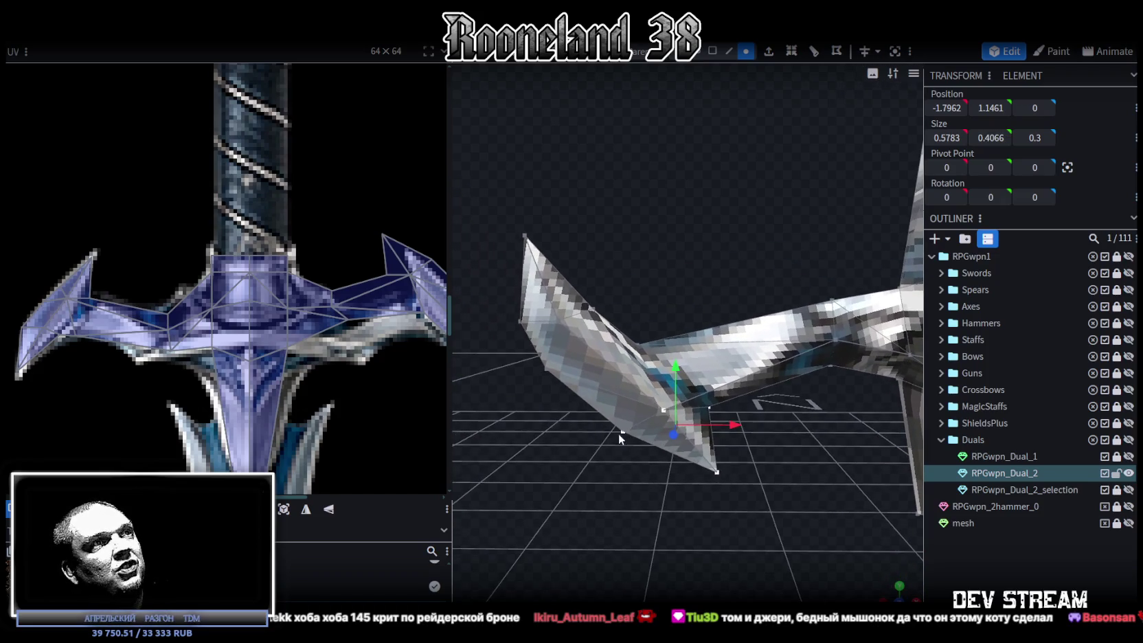
click(621, 436)
drag(691, 434, 711, 428)
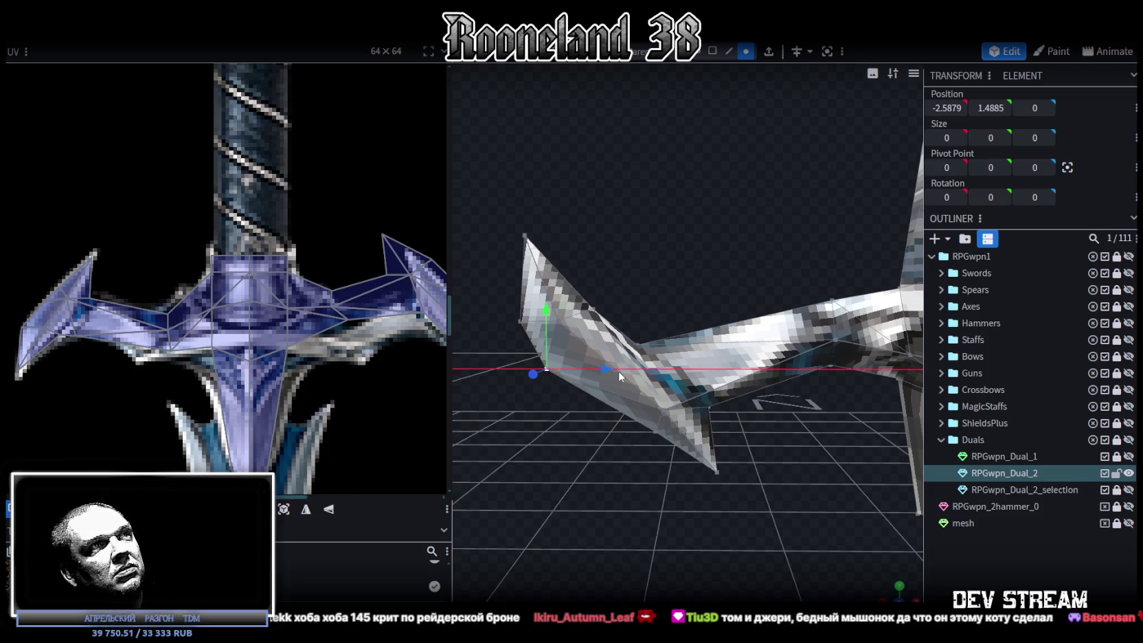
drag(616, 371, 648, 370)
drag(579, 307, 578, 340)
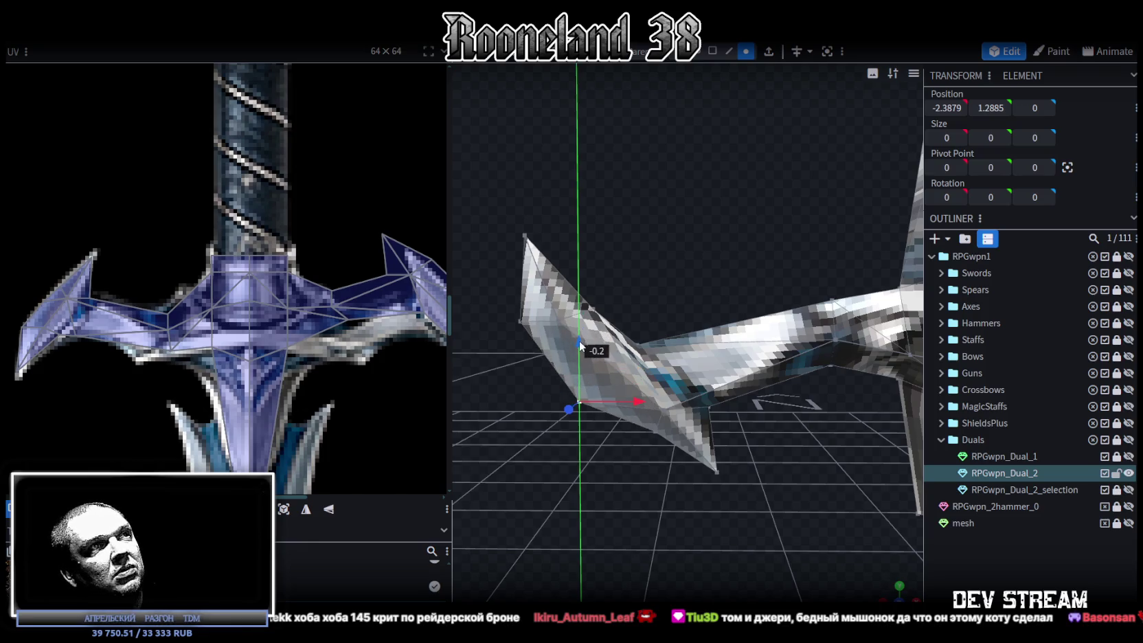
mouse_move(626, 398)
mouse_down()
mouse_move(657, 392)
mouse_move(538, 325)
mouse_up()
- Shift another wing vertex 0.2 along X and lower it 0.1
mouse_move(509, 251)
mouse_down()
mouse_move(662, 371)
mouse_move(622, 375)
mouse_up()
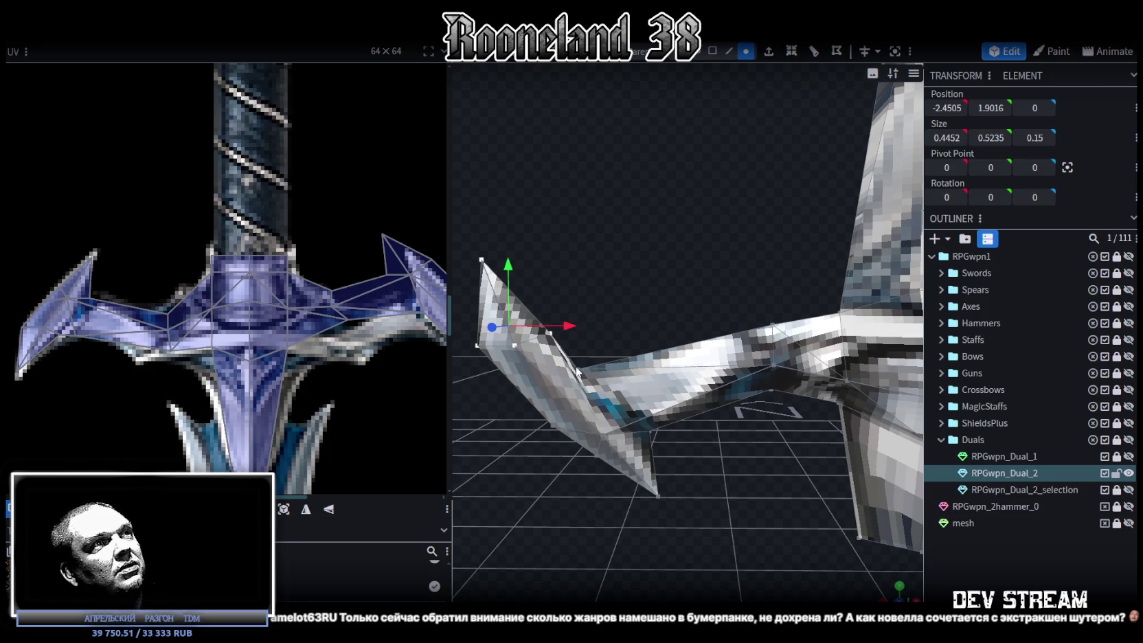
click(575, 372)
mouse_move(640, 372)
mouse_down()
mouse_move(662, 372)
mouse_move(640, 345)
mouse_move(670, 335)
mouse_up()
drag(599, 274, 611, 296)
- Move the wing's tip vertex 0.2 along X and lower it 0.1
click(524, 262)
drag(587, 266, 618, 272)
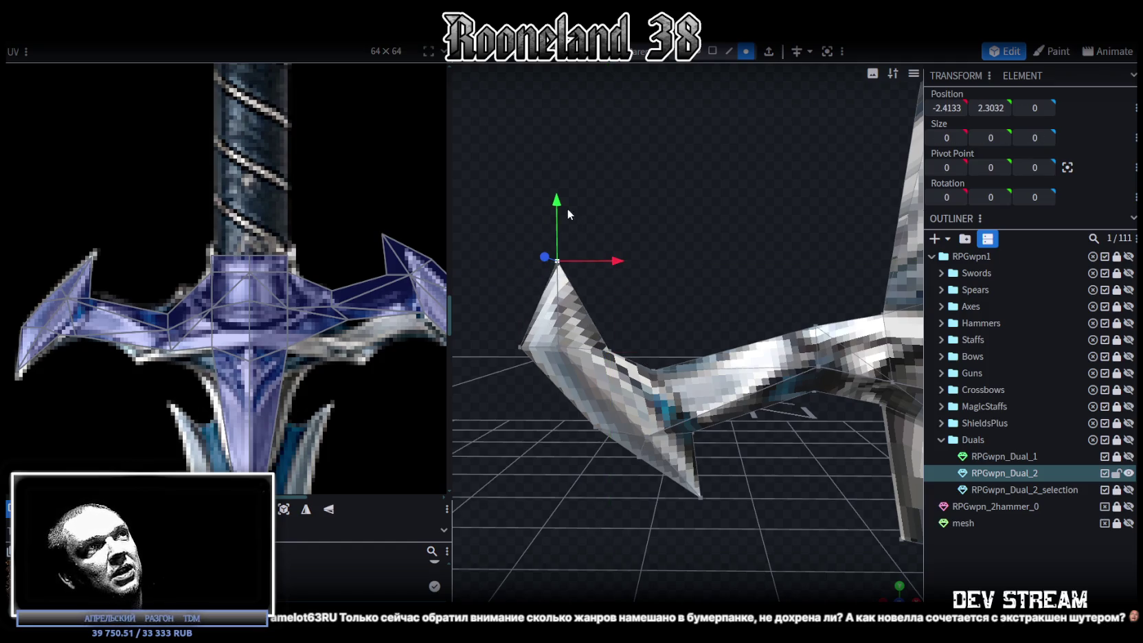
drag(555, 199, 556, 211)
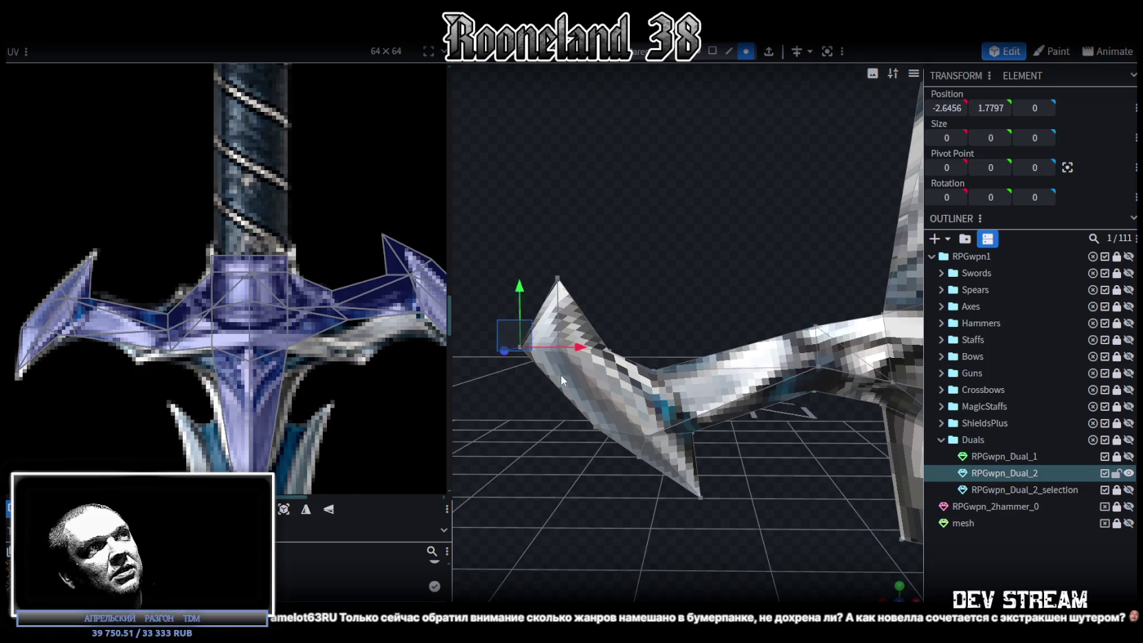
- Shift a group of wing vertices 0.1 along X, then select more of the wing
click(601, 355)
drag(608, 348, 621, 344)
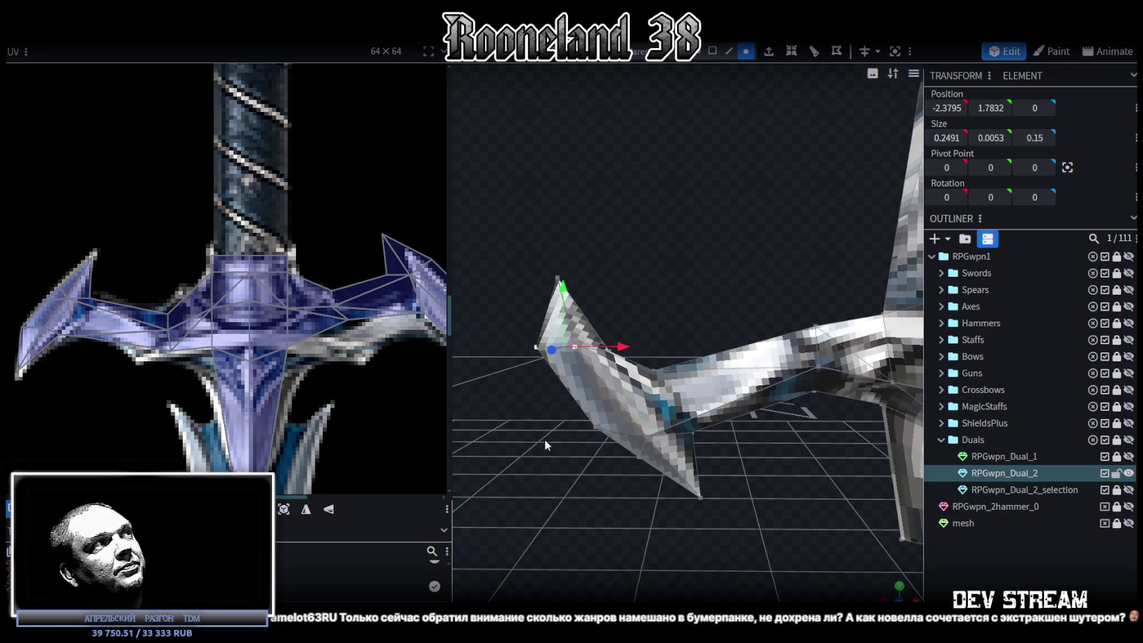
mouse_move(630, 480)
mouse_down()
mouse_move(644, 483)
mouse_move(605, 441)
mouse_up()
mouse_move(481, 216)
mouse_down()
mouse_move(688, 476)
mouse_move(665, 464)
mouse_move(758, 502)
mouse_move(705, 487)
mouse_up()
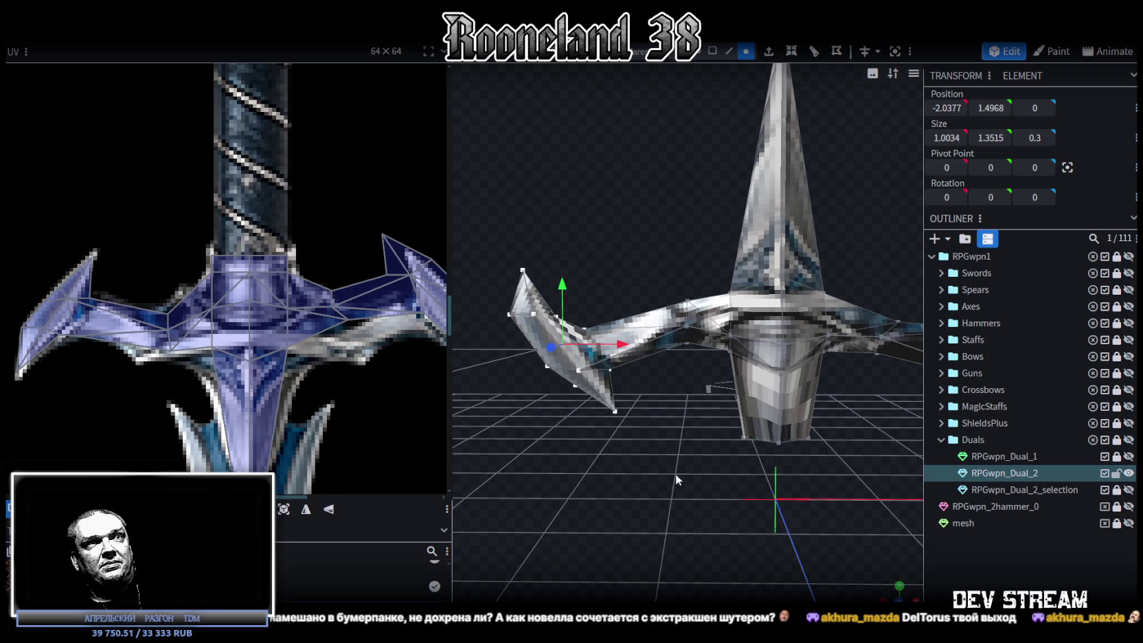
- View the weapon from above and lower a left-wing vertex by 0.1
scroll(680, 480, down, 3)
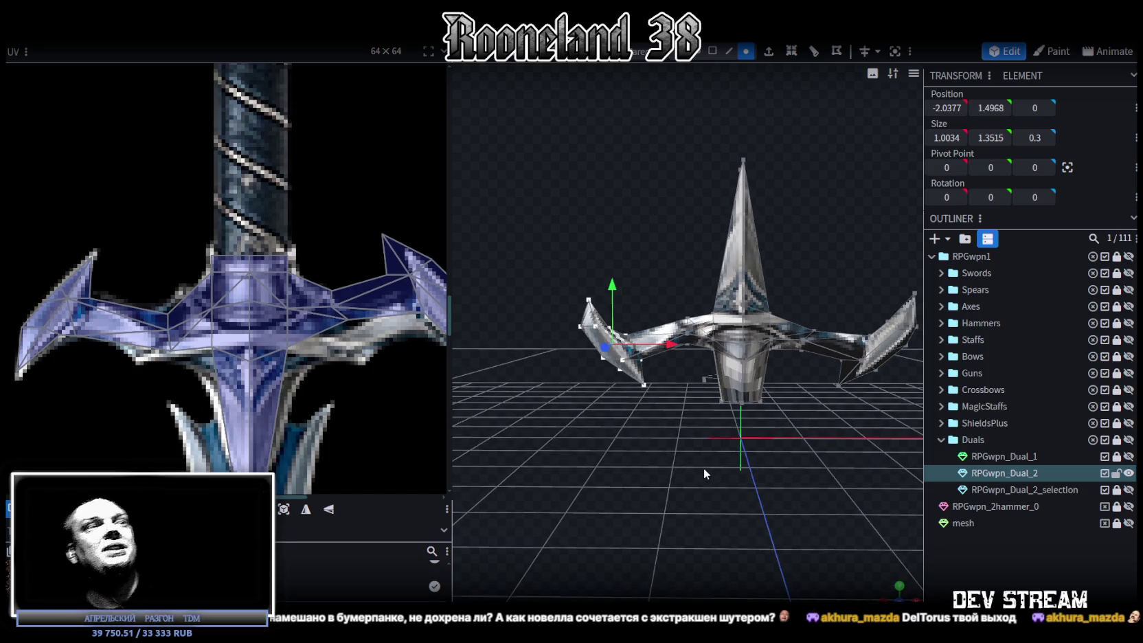
scroll(704, 469, up, 2)
scroll(714, 456, up, 5)
scroll(696, 486, down, 3)
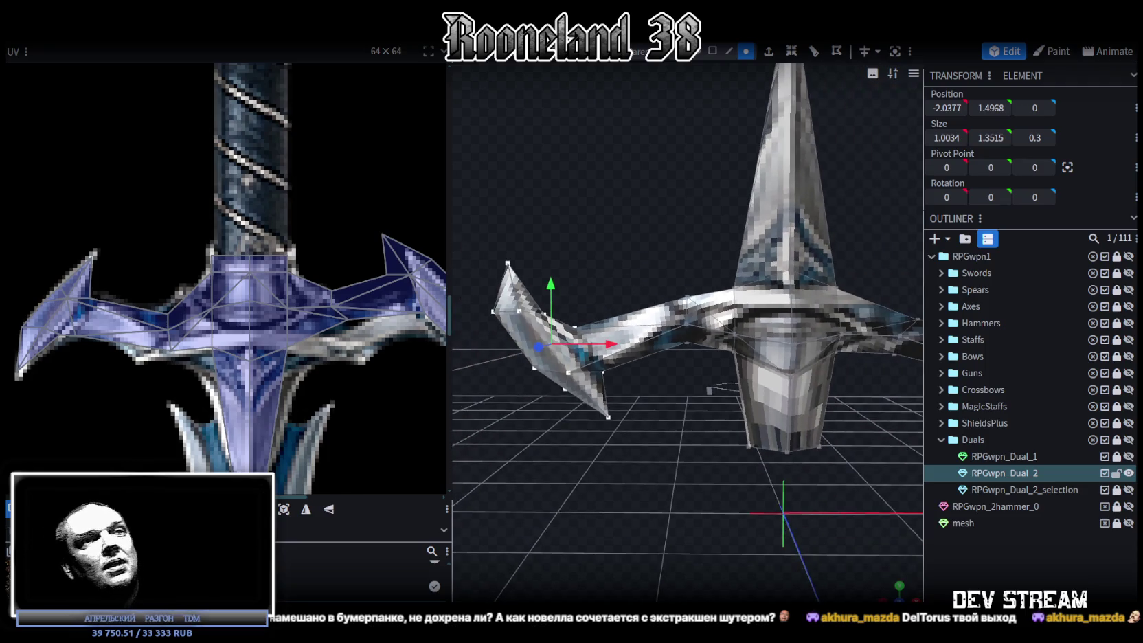
mouse_move(883, 586)
mouse_down()
mouse_move(805, 471)
mouse_move(657, 353)
mouse_move(664, 371)
mouse_move(732, 414)
mouse_up()
scroll(680, 370, up, 2)
click(610, 340)
mouse_move(644, 275)
mouse_down()
mouse_move(616, 303)
mouse_move(615, 261)
mouse_up()
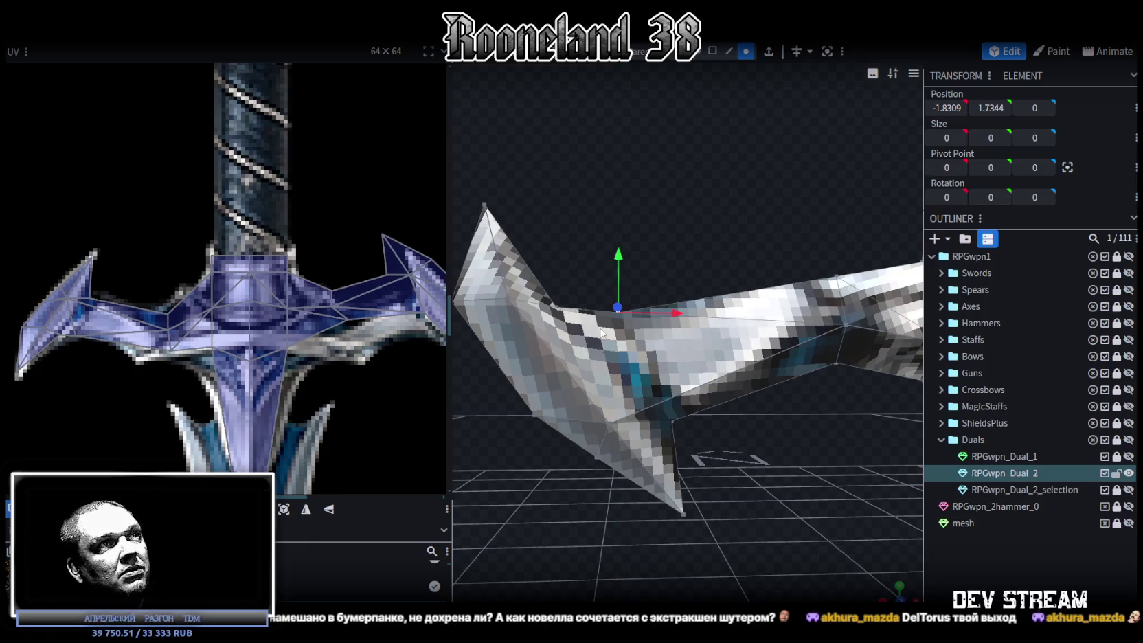
- Raise several wing vertices 0.1, move one 0.1 along X, and lower another 0.1
drag(592, 364, 649, 440)
mouse_move(611, 359)
mouse_down()
mouse_move(613, 338)
mouse_move(638, 355)
mouse_up()
drag(668, 398, 660, 394)
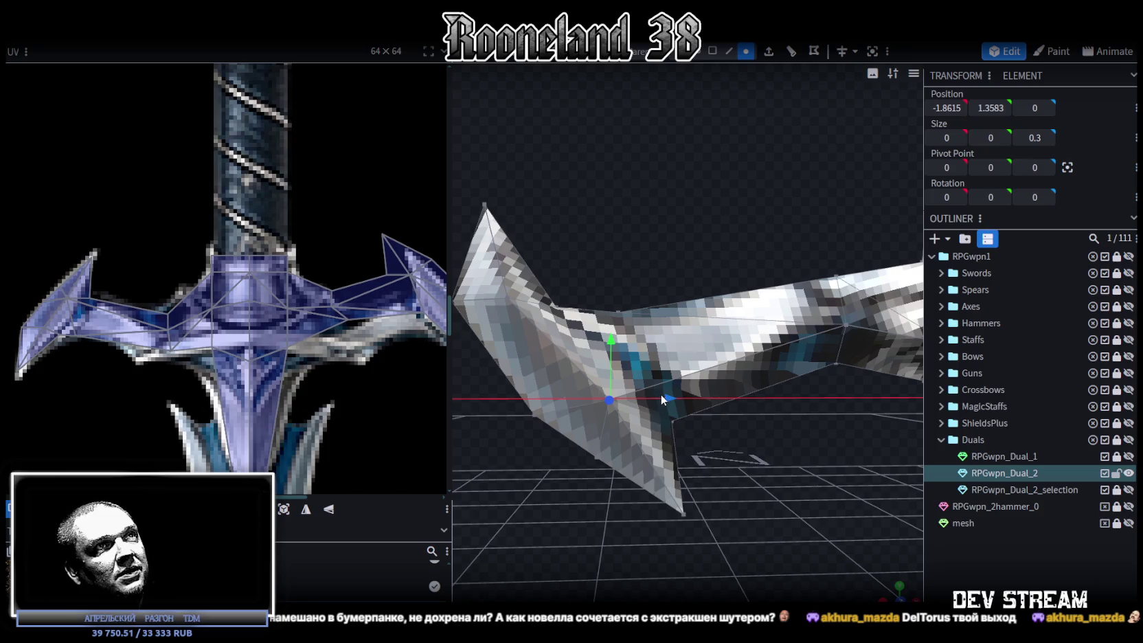
mouse_move(661, 399)
mouse_down()
mouse_move(638, 421)
mouse_move(652, 353)
mouse_move(678, 379)
mouse_up()
click(621, 389)
mouse_move(622, 318)
mouse_down()
mouse_move(622, 334)
mouse_move(622, 321)
mouse_up()
- Raise the inner-curve vertex, shift it 0.1 left, then lower it slightly
scroll(670, 490, up, 3)
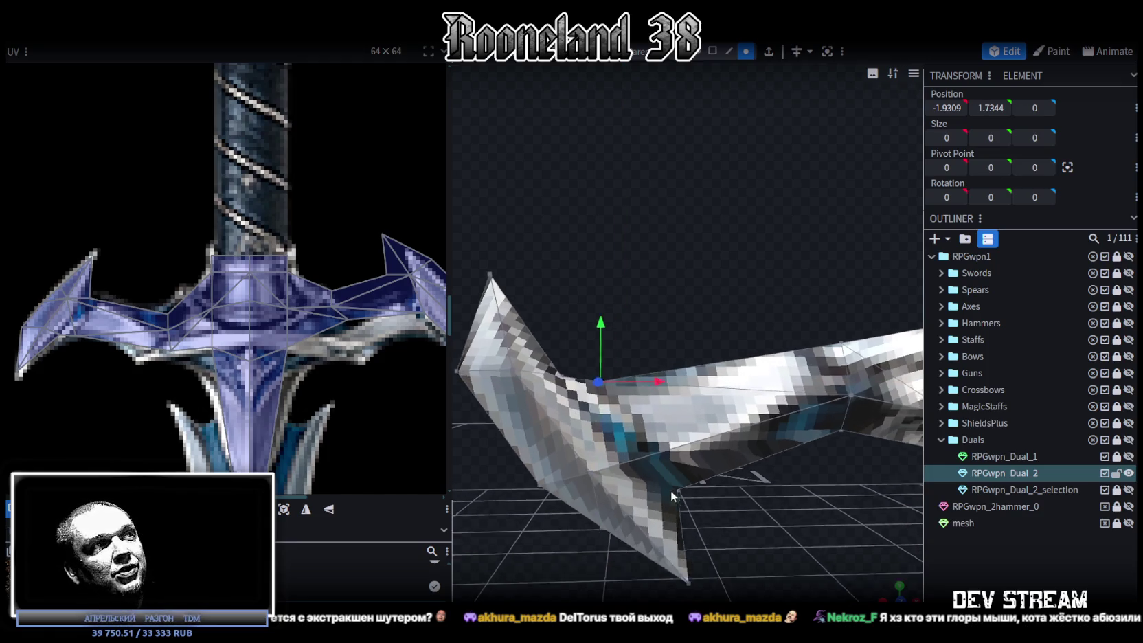
scroll(669, 471, up, 2)
click(615, 425)
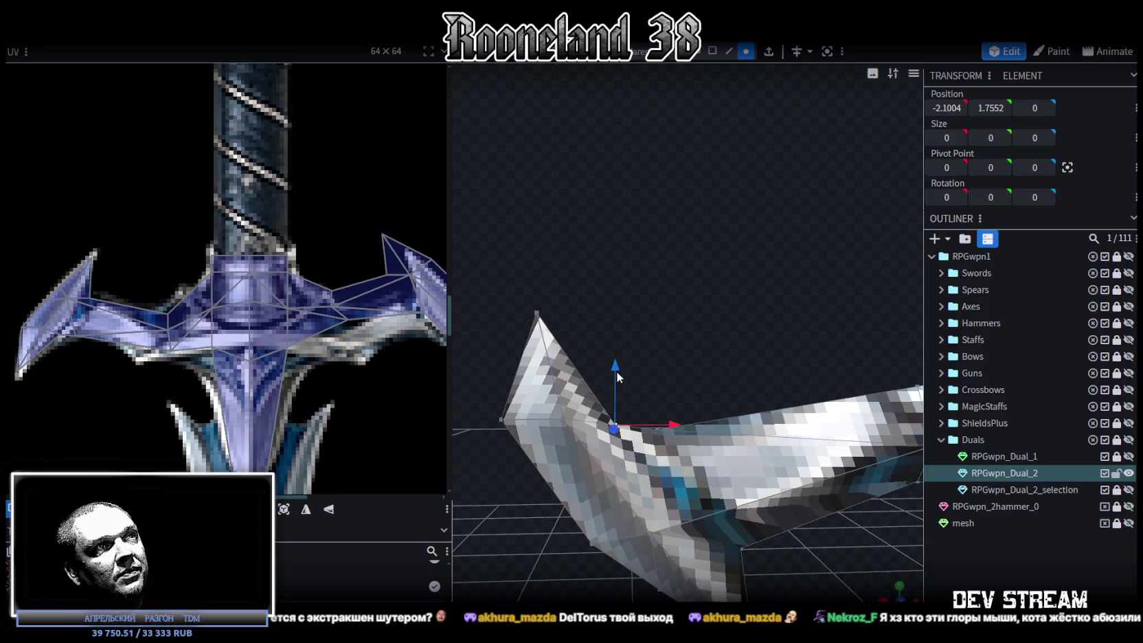
drag(616, 371, 618, 352)
mouse_move(677, 399)
mouse_down()
mouse_move(661, 401)
mouse_move(690, 396)
mouse_move(664, 399)
mouse_up()
drag(605, 342, 604, 354)
- Reframe the view and pick another vertex of the wing
drag(703, 521, 703, 532)
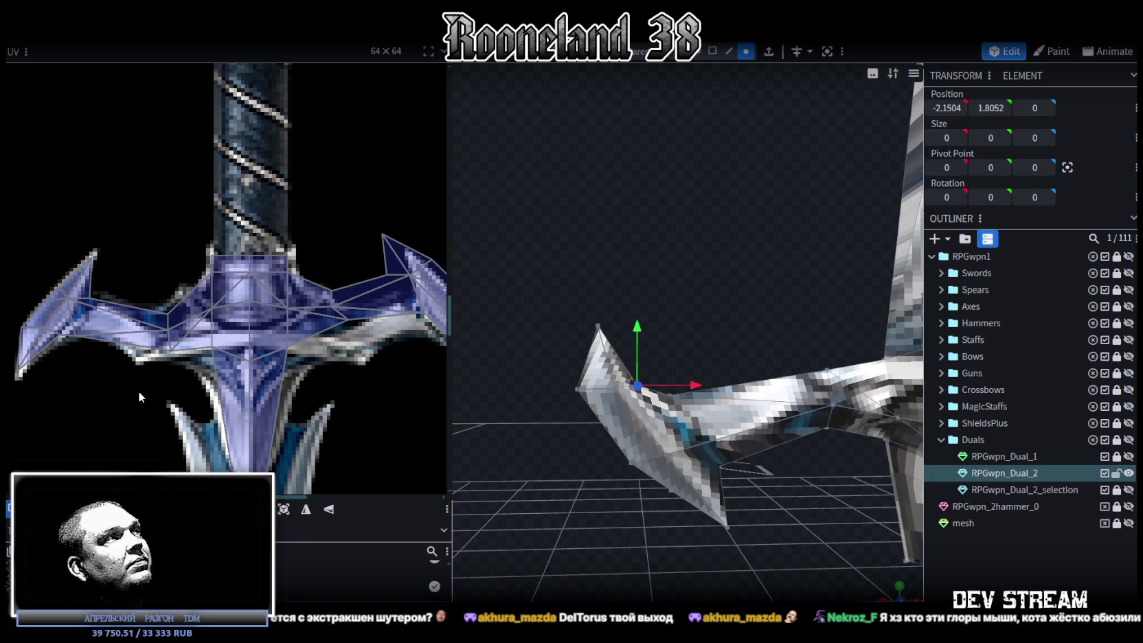
scroll(47, 357, up, 2)
scroll(51, 317, up, 2)
scroll(99, 256, up, 2)
scroll(99, 257, up, 1)
click(131, 227)
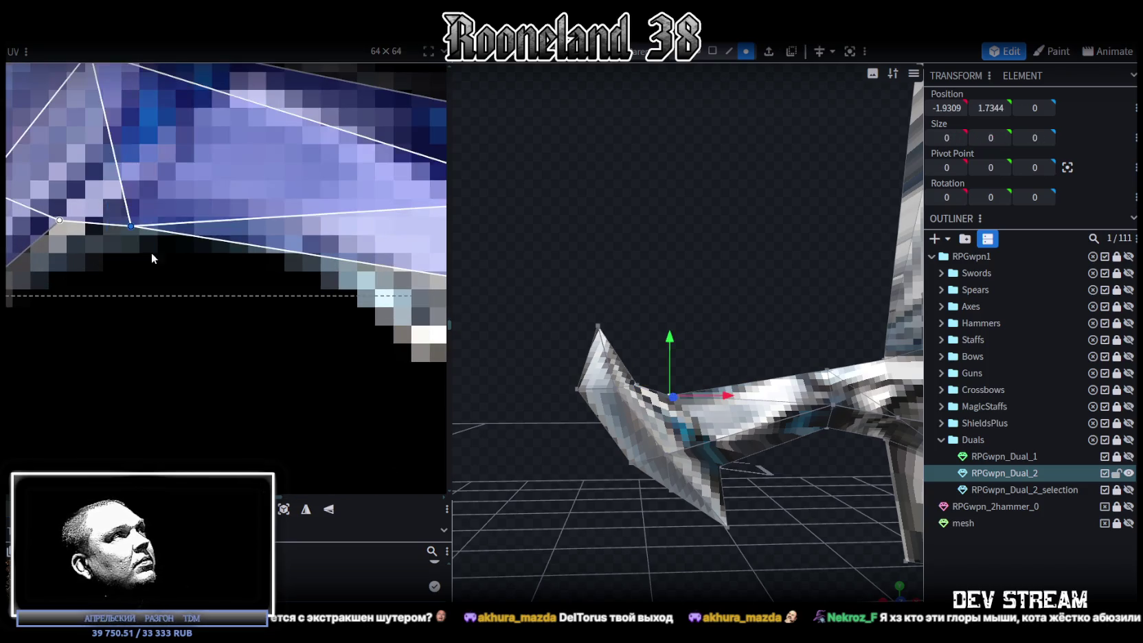
- Drag a UV point to realign the wing's texture
scroll(151, 246, down, 2)
scroll(173, 330, down, 1)
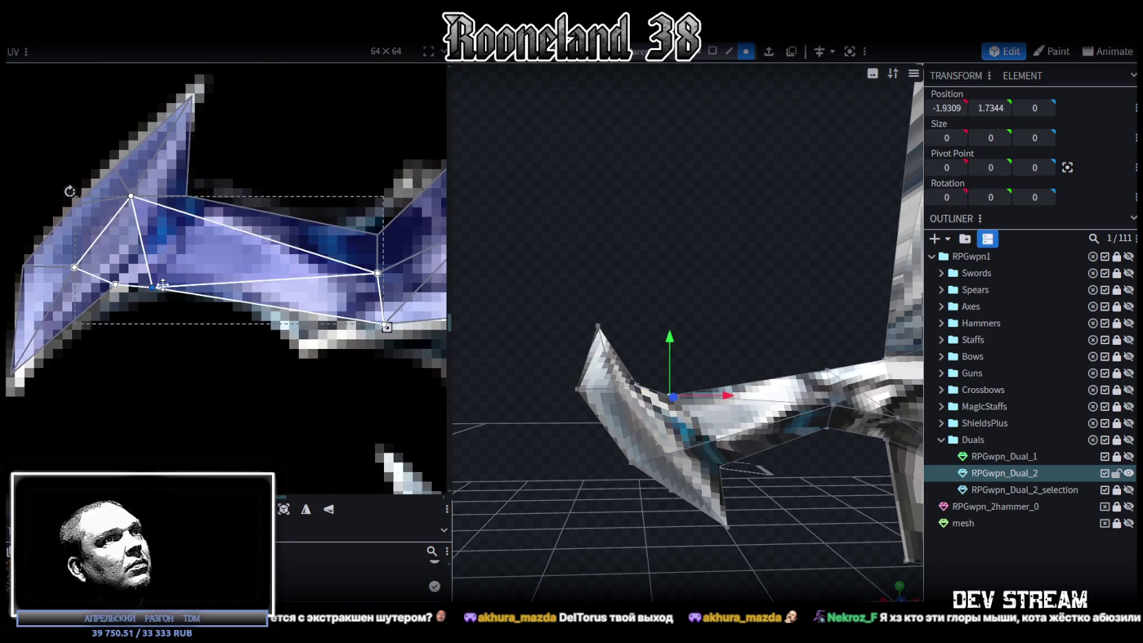
drag(162, 287, 189, 278)
- Move a wing vertex 0.2 along X and down 0.1, then the inner-bend vertex 0.1 along X
mouse_move(797, 494)
right_down()
mouse_move(782, 504)
mouse_move(702, 485)
mouse_move(710, 479)
mouse_move(587, 335)
right_up()
drag(620, 373, 642, 373)
drag(581, 312, 582, 326)
drag(637, 396, 657, 397)
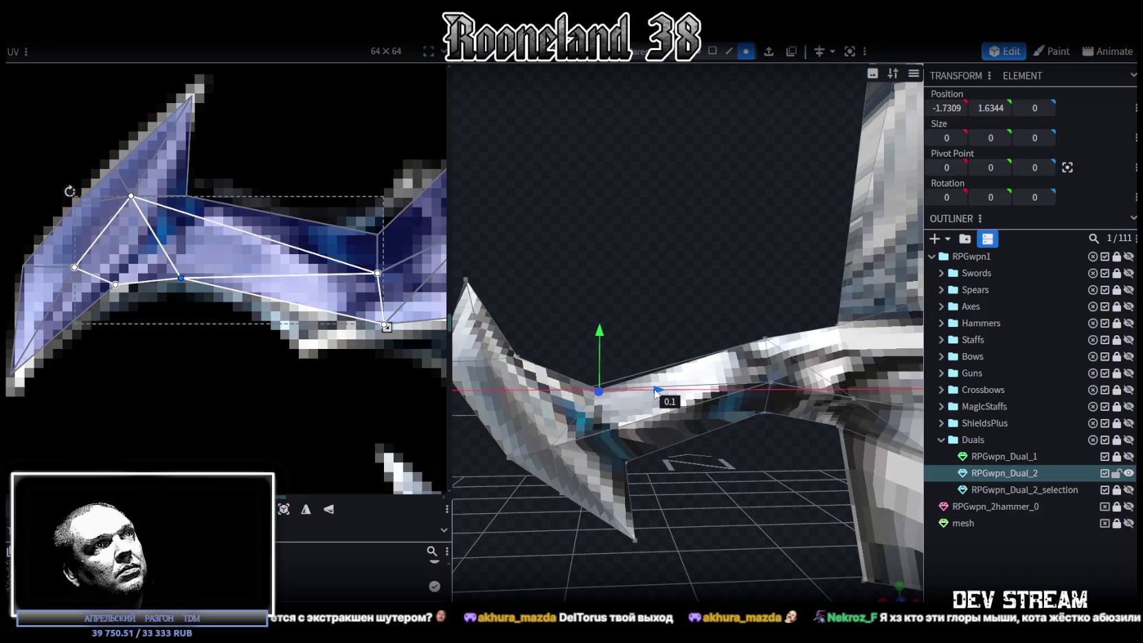
drag(640, 460, 646, 440)
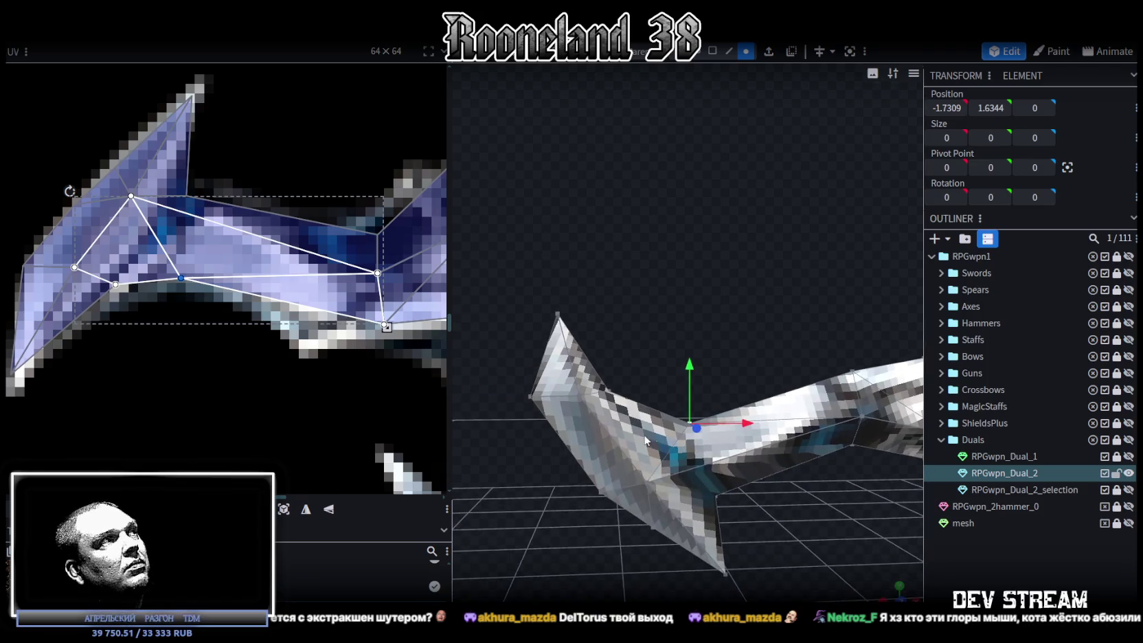
click(607, 391)
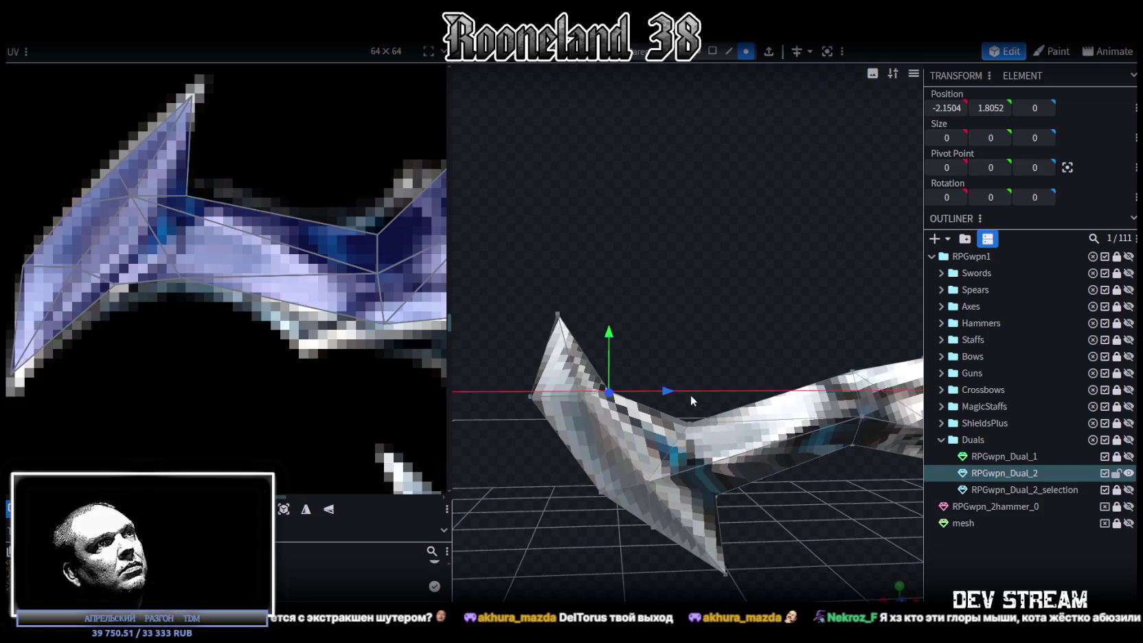
drag(689, 400, 671, 374)
- Lower a box-selected group of wing vertices by 0.1, then reselect the RPGwpn_Dual_2 mesh
drag(633, 335, 665, 397)
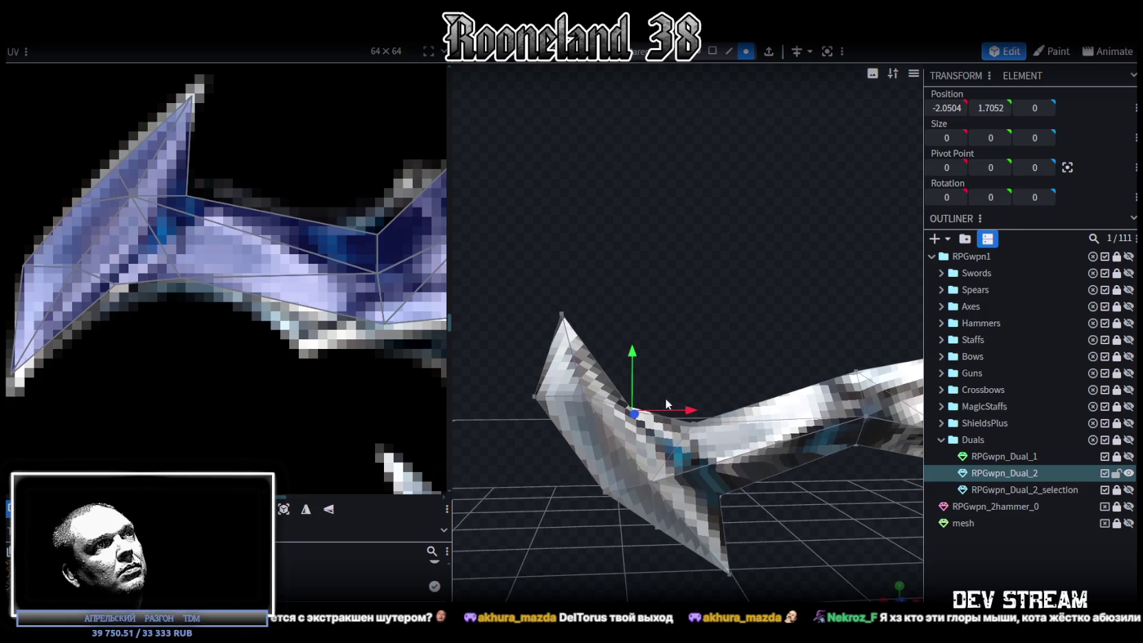
ctrl+drag(550, 280, 649, 422)
mouse_move(602, 317)
mouse_down()
mouse_move(685, 479)
mouse_move(631, 455)
mouse_move(754, 502)
mouse_move(712, 464)
mouse_up()
click(754, 502)
click(682, 425)
scroll(700, 373, down, 3)
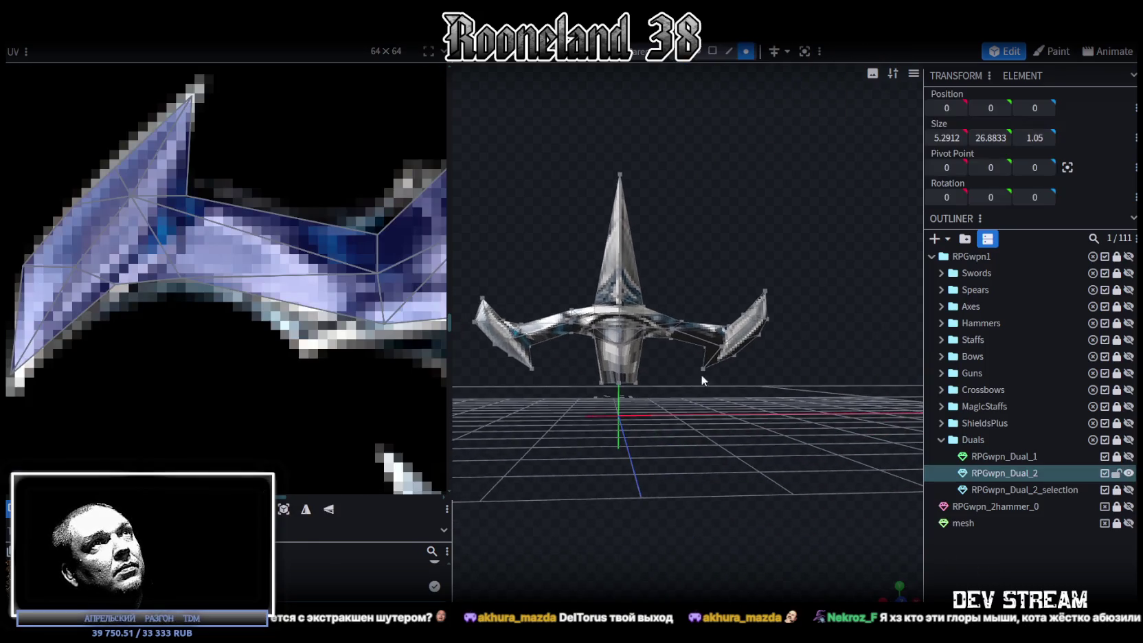
- In face selection mode, select the faces of both crossguard wings
click(714, 50)
drag(843, 403, 646, 269)
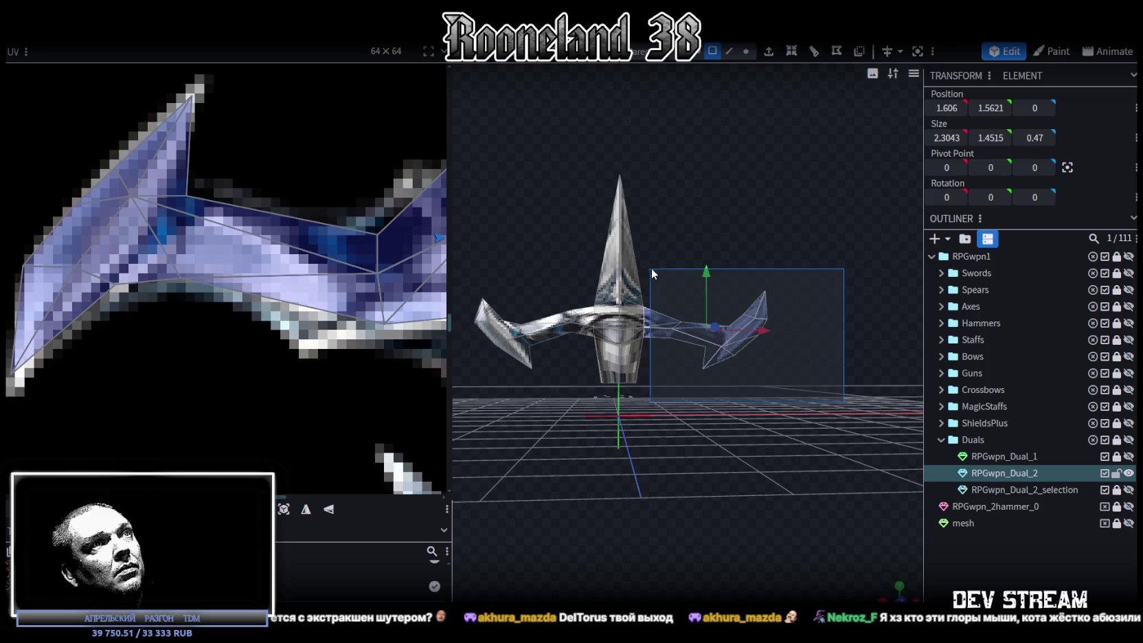
drag(701, 353, 798, 396)
drag(552, 241, 717, 363)
- Flip the copied wing with Transform > Flip X and accept Auto Fix for overlapping vertices
right_click(717, 363)
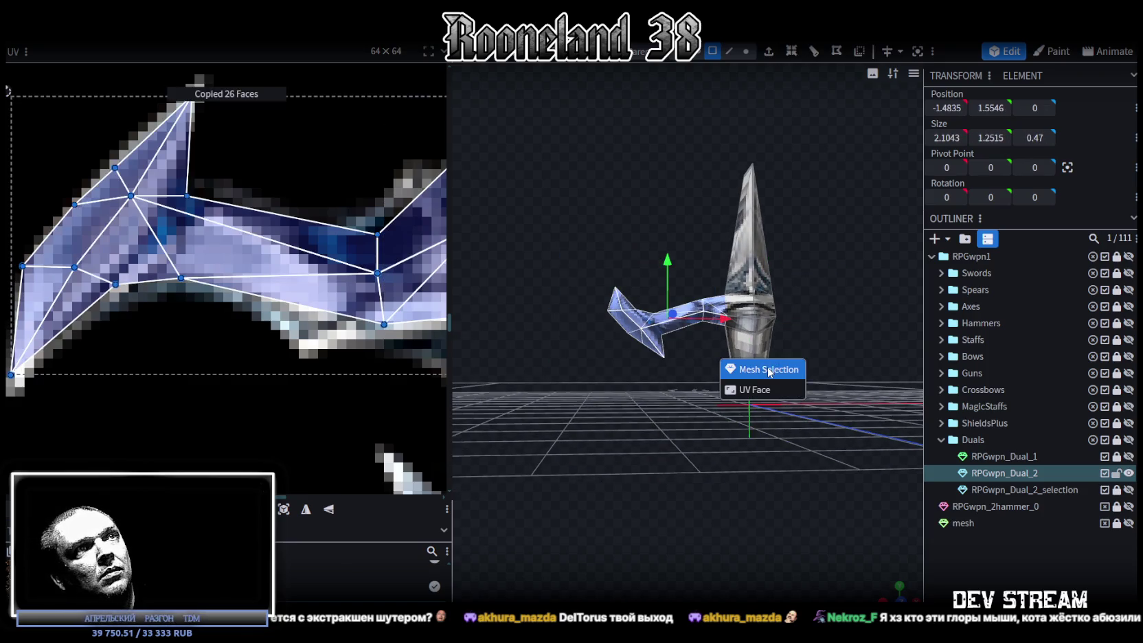
click(756, 371)
click(158, 31)
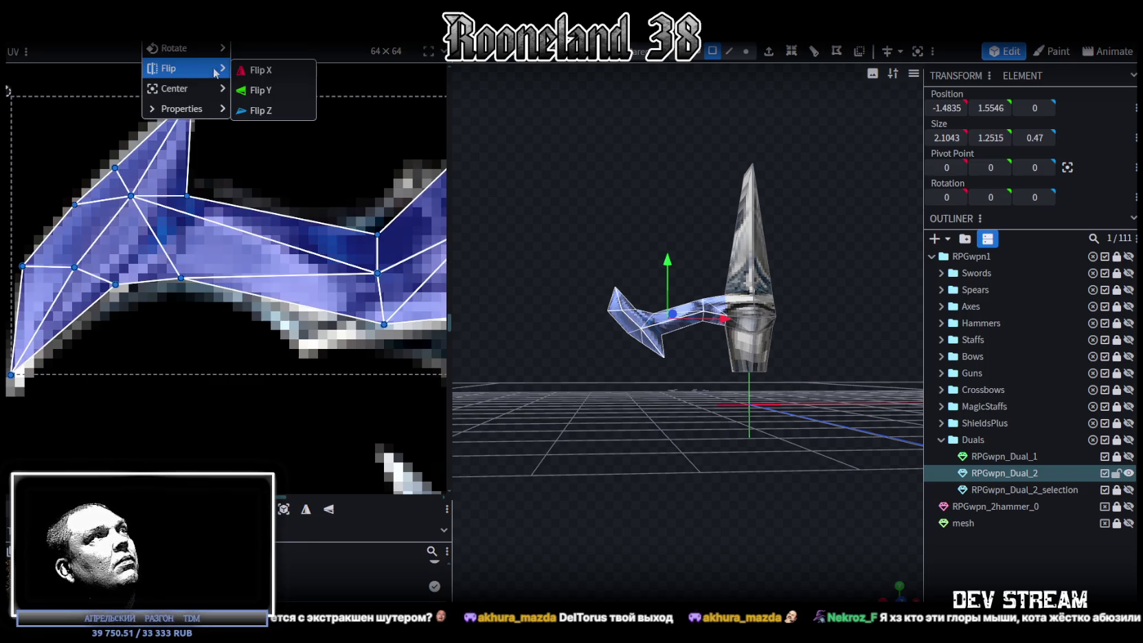
click(258, 69)
click(541, 157)
- Mirror the wing's UV island horizontally and move it onto the right crossguard texture
scroll(242, 277, down, 2)
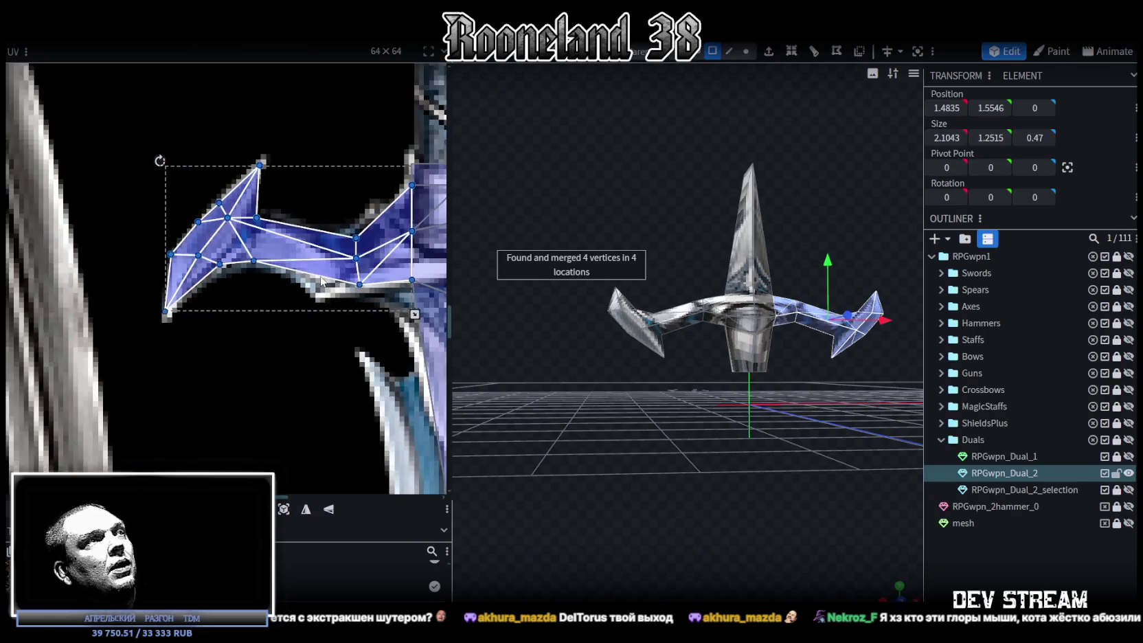
scroll(242, 277, down, 2)
click(306, 509)
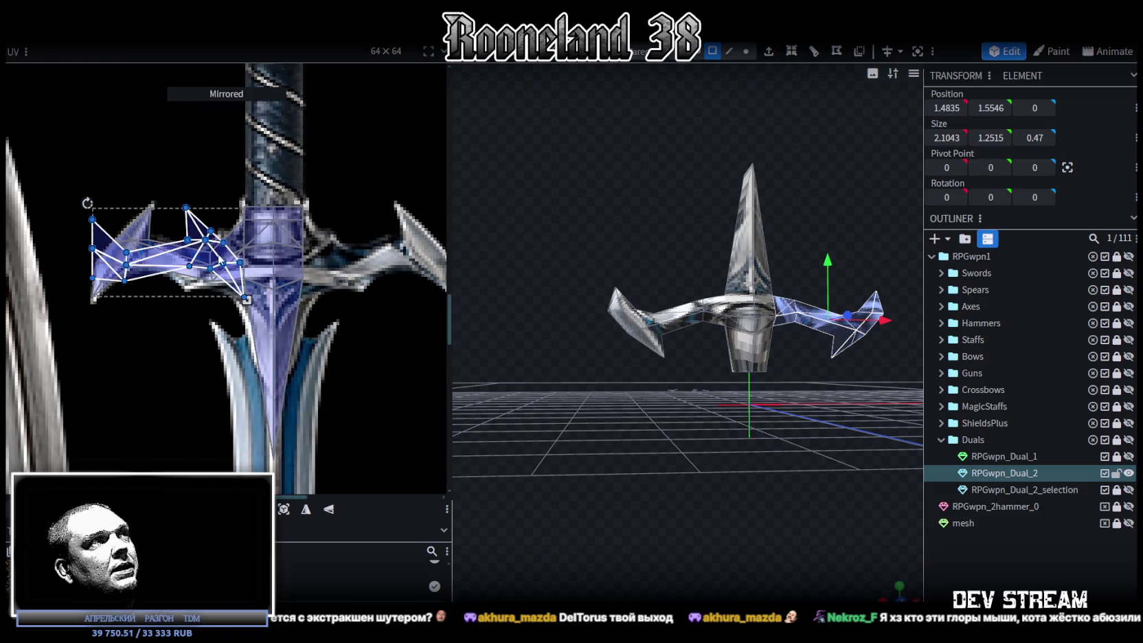
click(99, 252)
scroll(319, 256, up, 4)
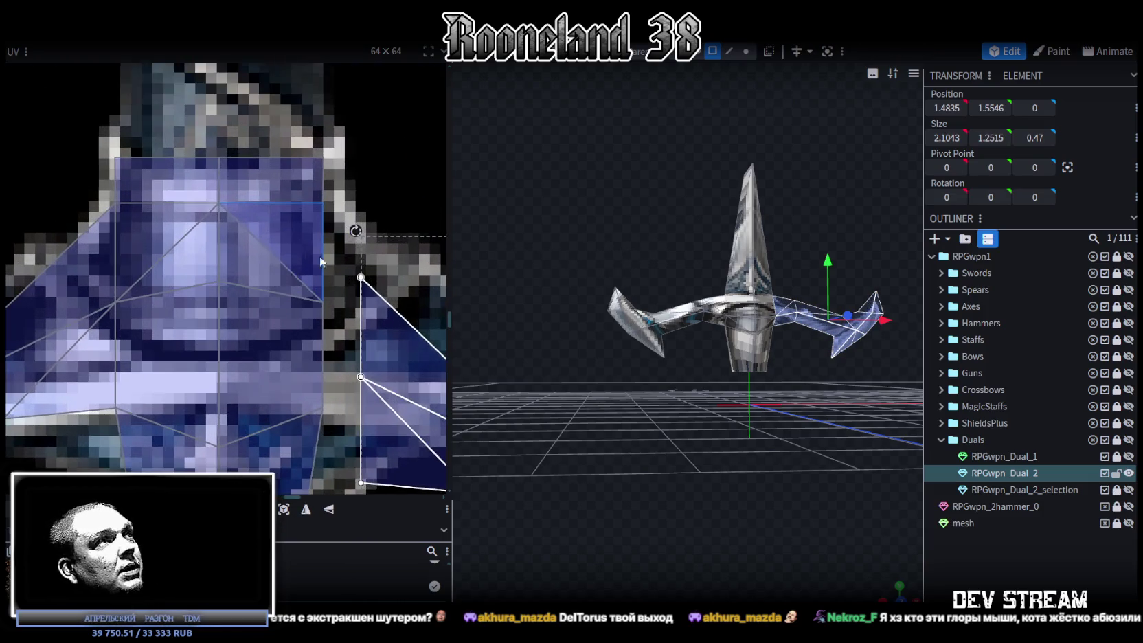
drag(355, 270, 345, 244)
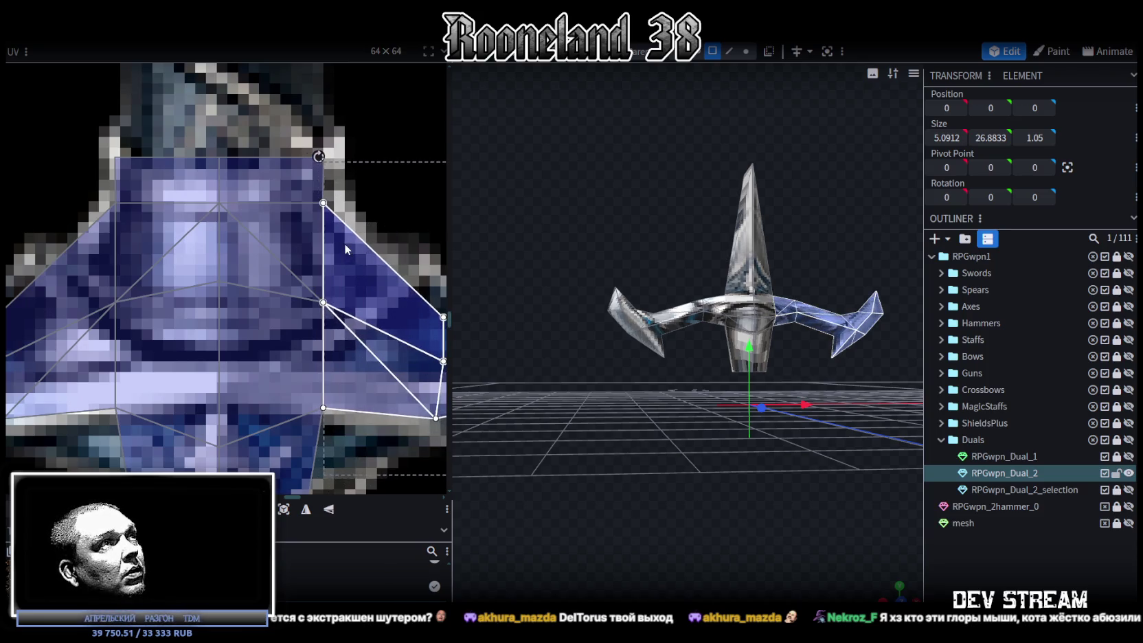
- Clear the selection, then select the sword model's blade tip face
scroll(325, 343, down, 3)
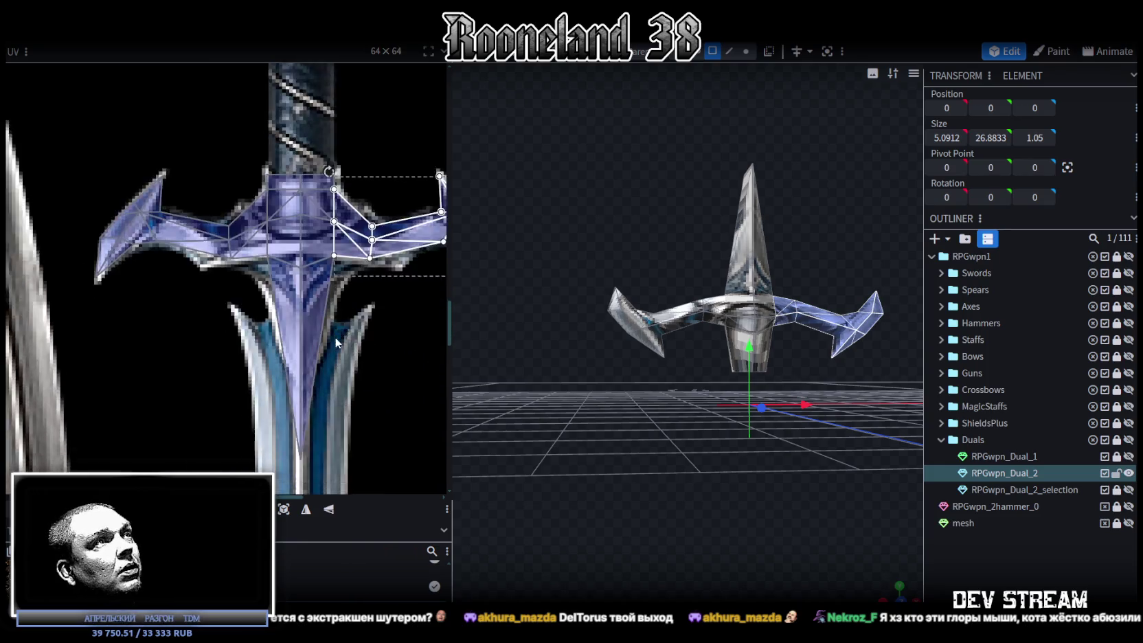
scroll(335, 336, down, 2)
scroll(286, 227, up, 3)
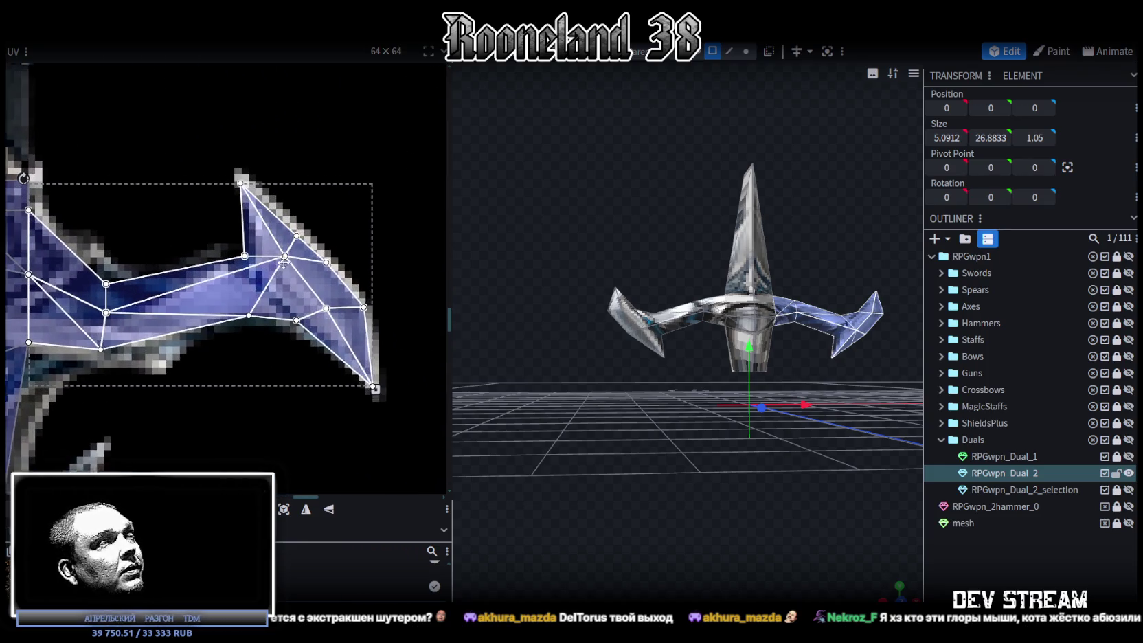
scroll(263, 213, up, 2)
drag(899, 471, 1033, 566)
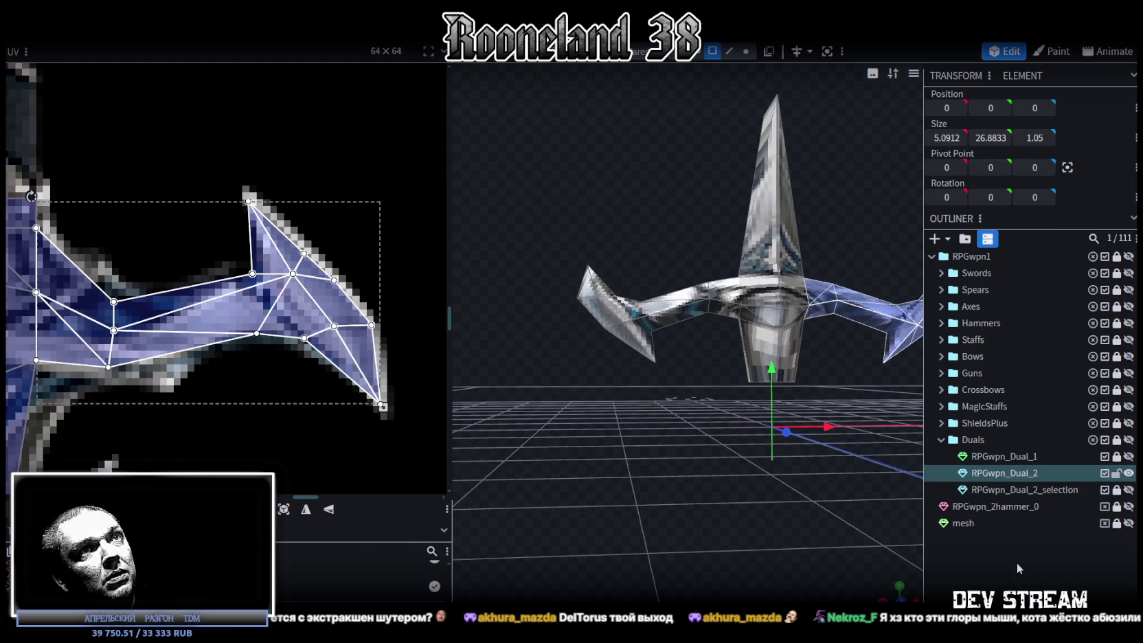
click(874, 572)
mouse_move(890, 596)
mouse_down()
mouse_move(853, 548)
mouse_move(674, 461)
mouse_move(755, 264)
mouse_up()
click(692, 213)
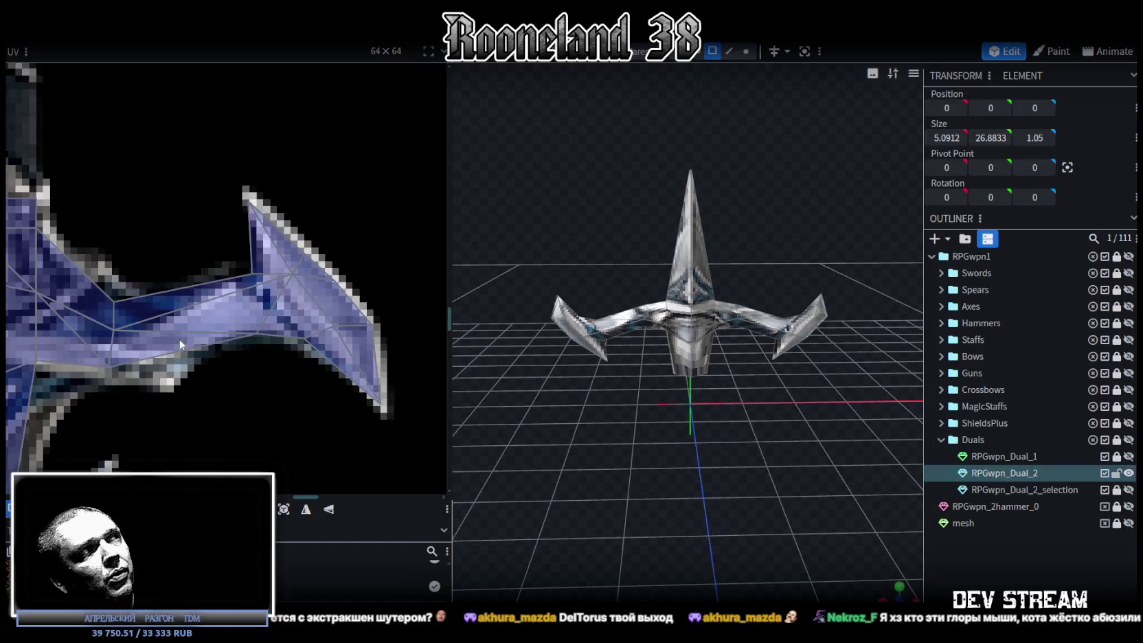
scroll(131, 332, down, 3)
scroll(132, 333, up, 2)
scroll(131, 333, up, 3)
click(314, 202)
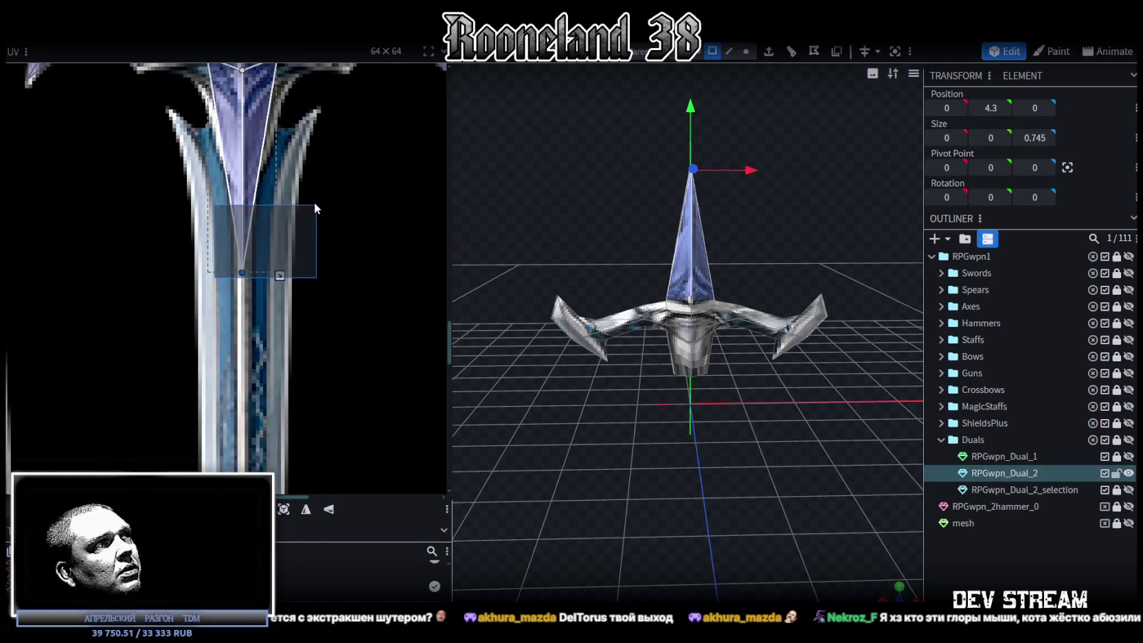
- Drag the blade face's bottom UV point onto the blade tip
scroll(305, 288, down, 2)
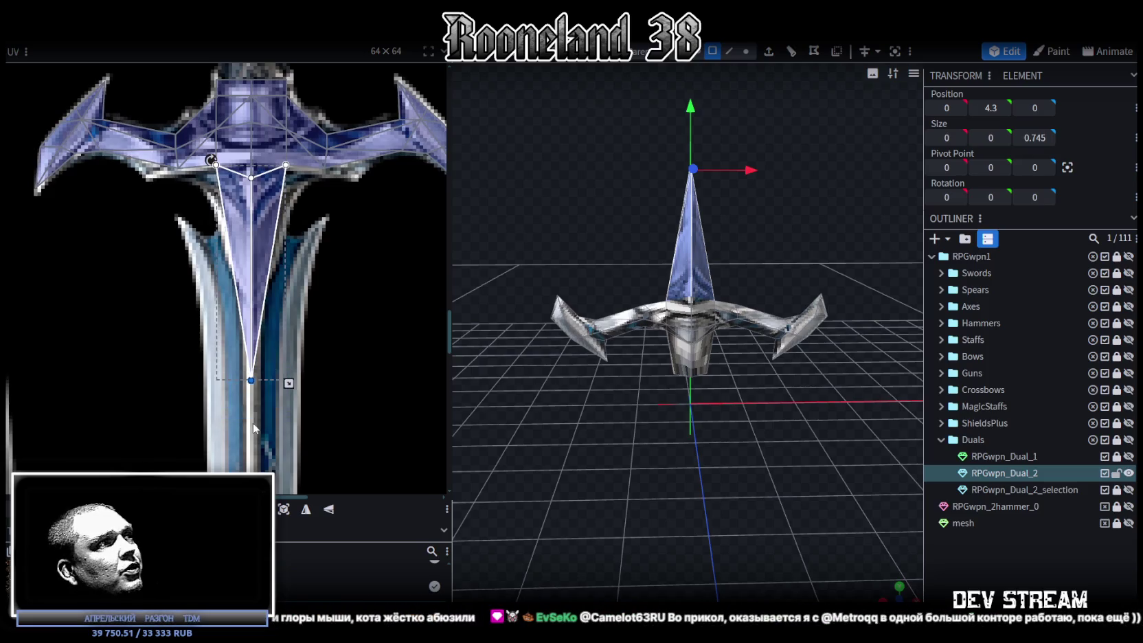
drag(252, 380, 251, 333)
drag(251, 333, 251, 358)
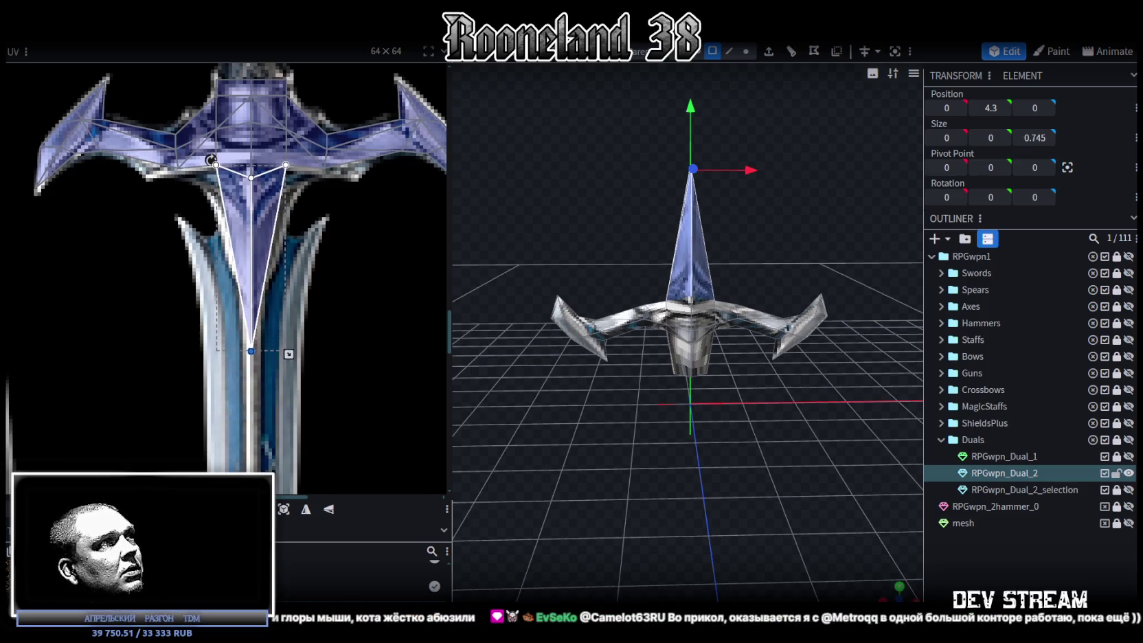
- Box-select the three top UV points and move them down into one horizontal line
scroll(260, 232, up, 3)
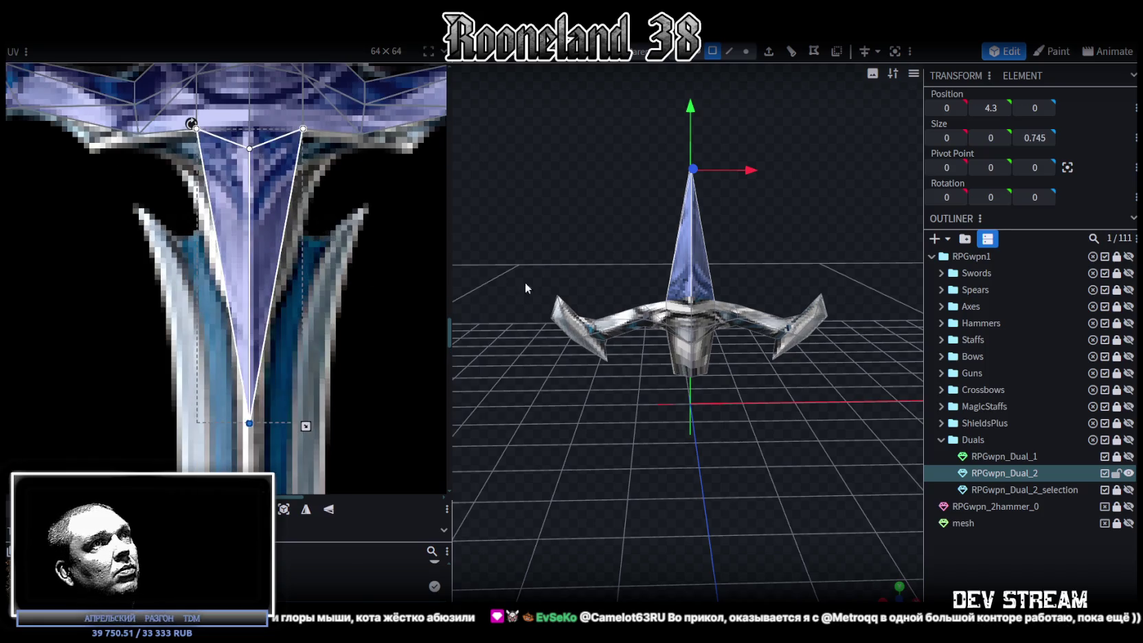
scroll(633, 315, up, 2)
scroll(173, 153, up, 1)
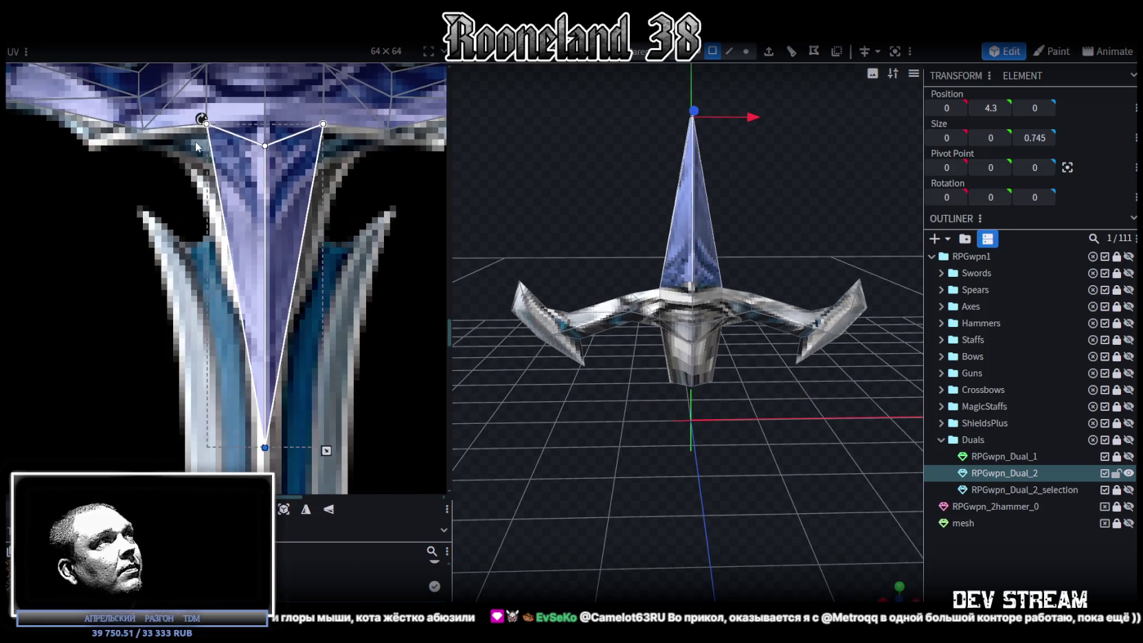
drag(182, 147, 337, 118)
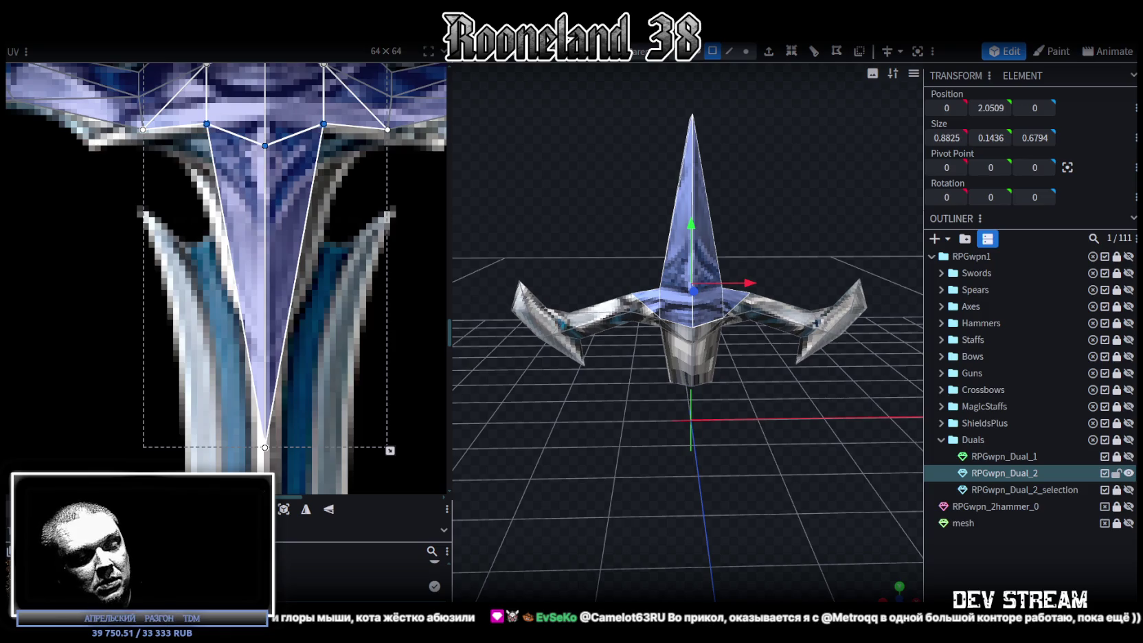
drag(265, 145, 265, 181)
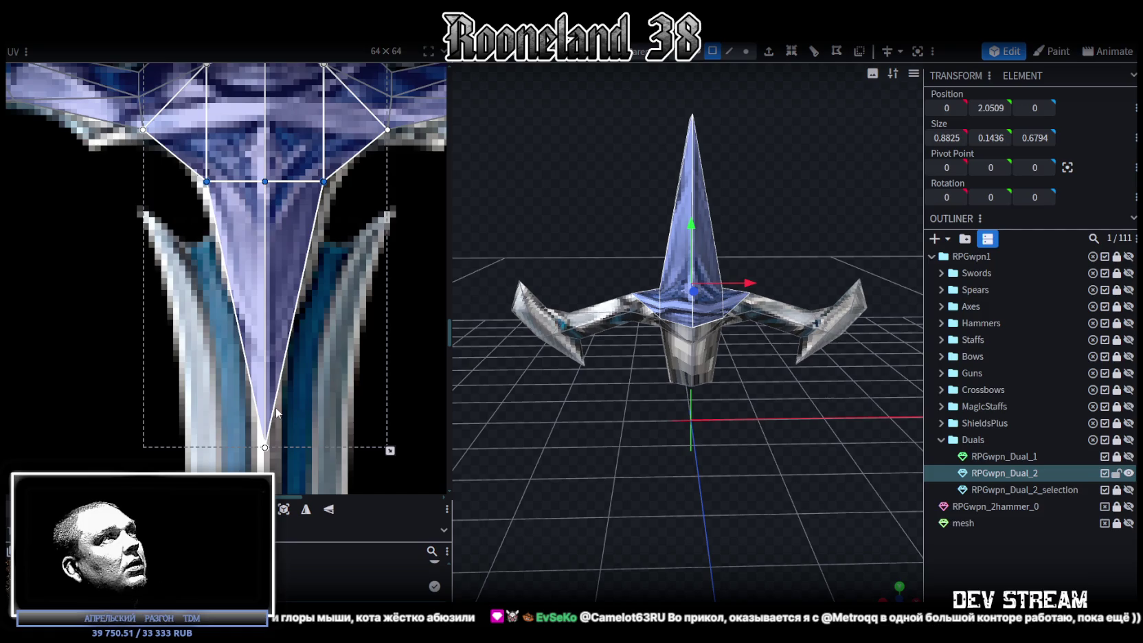
scroll(813, 450, up, 3)
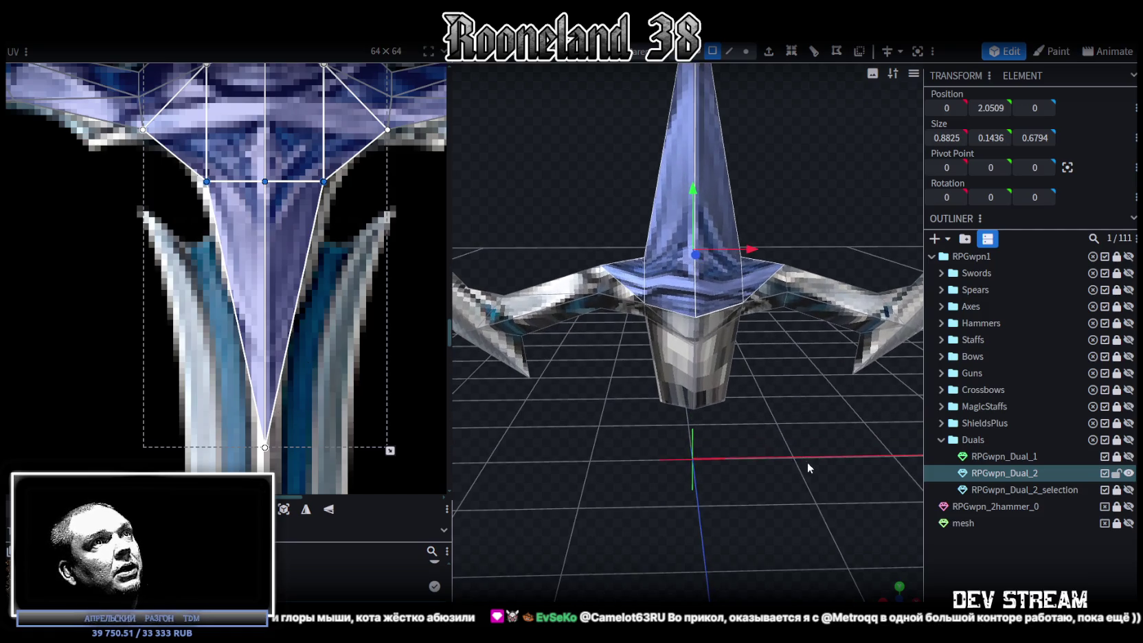
- Switch to vertex selection and select a vertex on the guard from a lower frontal angle
click(761, 74)
drag(772, 127, 823, 203)
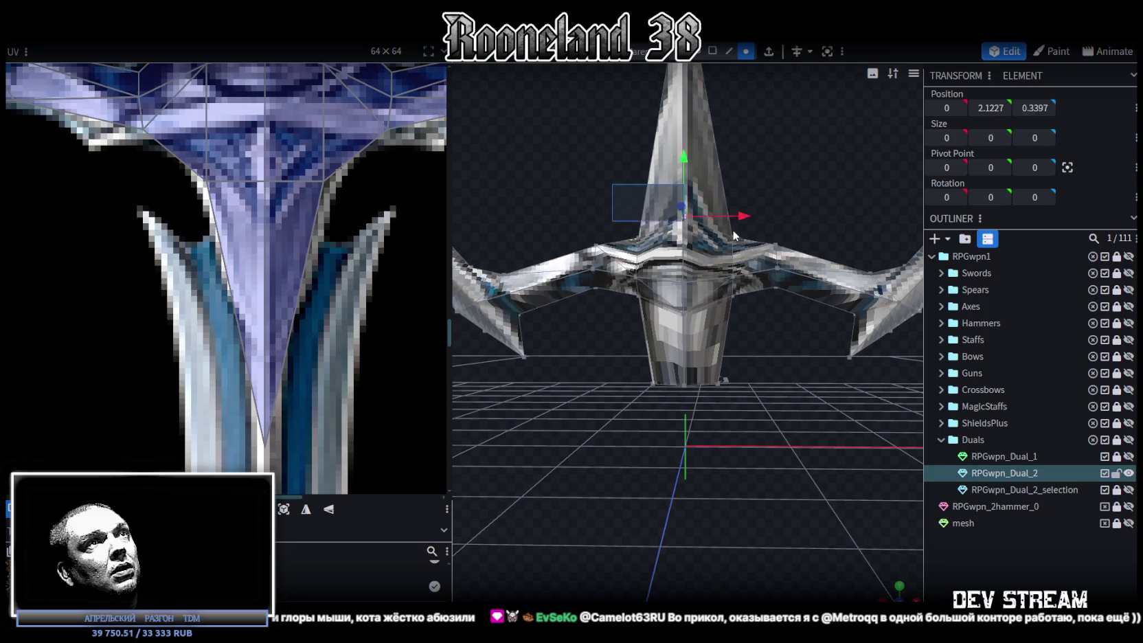
mouse_move(728, 229)
mouse_down()
mouse_move(719, 250)
mouse_move(714, 219)
mouse_up()
scroll(716, 225, up, 3)
scroll(320, 305, down, 3)
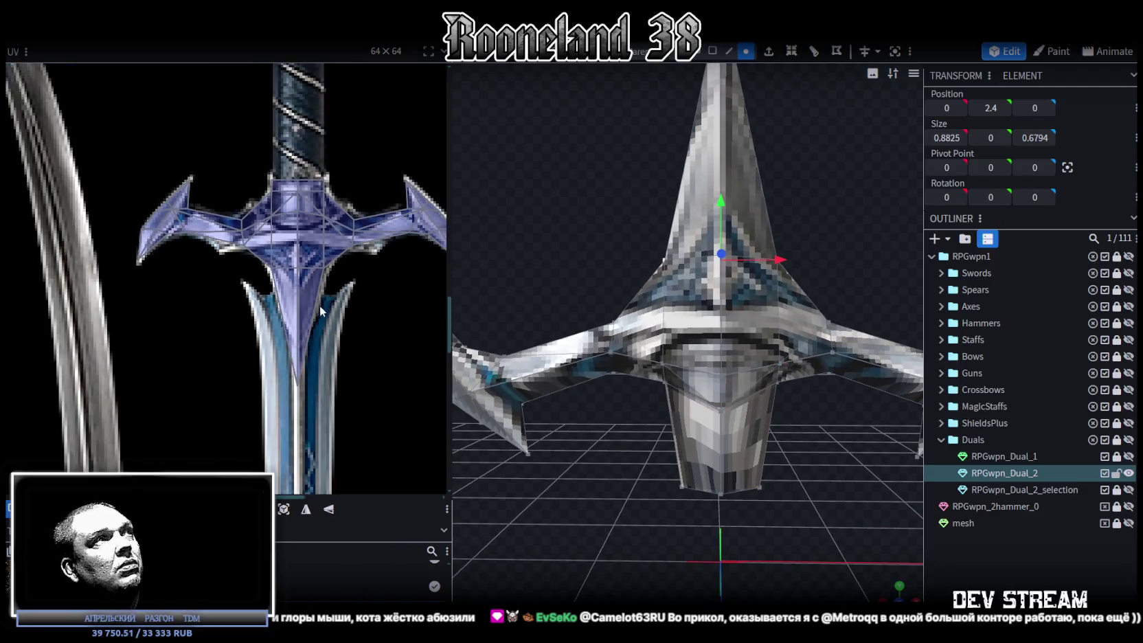
- Widen the grip's bottom corner vertices to X 0.4412 and -0.4412
scroll(309, 322, down, 1)
scroll(787, 472, up, 1)
mouse_move(787, 466)
mouse_down()
mouse_move(876, 475)
mouse_move(887, 499)
mouse_move(834, 504)
mouse_move(815, 489)
mouse_move(625, 476)
mouse_move(756, 439)
mouse_move(823, 327)
mouse_move(823, 404)
mouse_up()
click(739, 300)
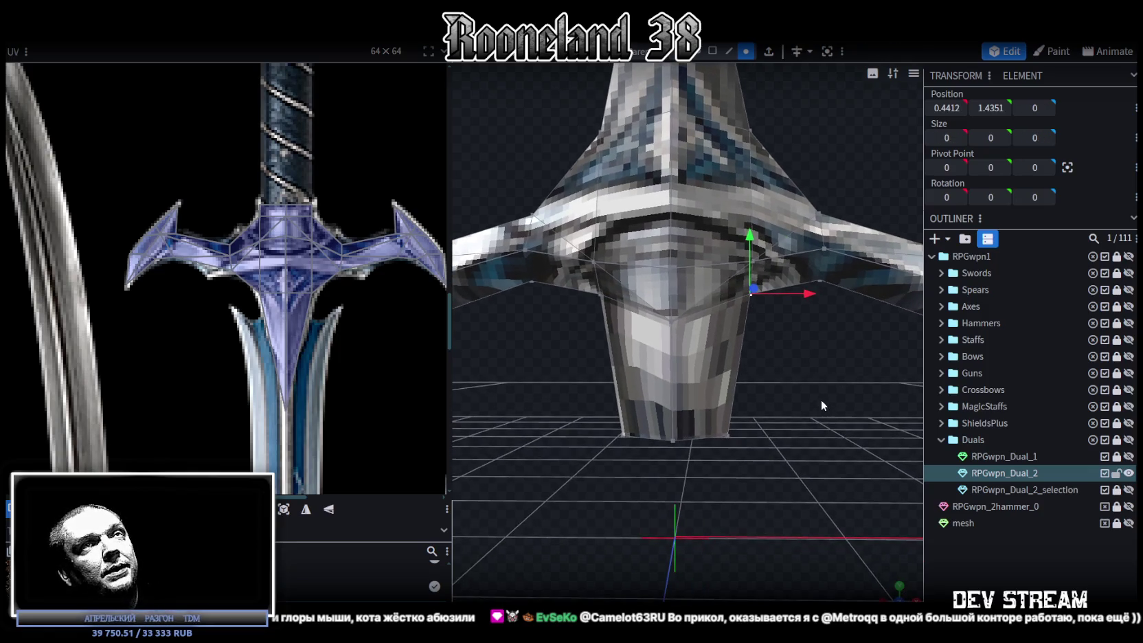
click(728, 436)
text(0.6)
click(947, 108)
text(0.4412)
key(Return)
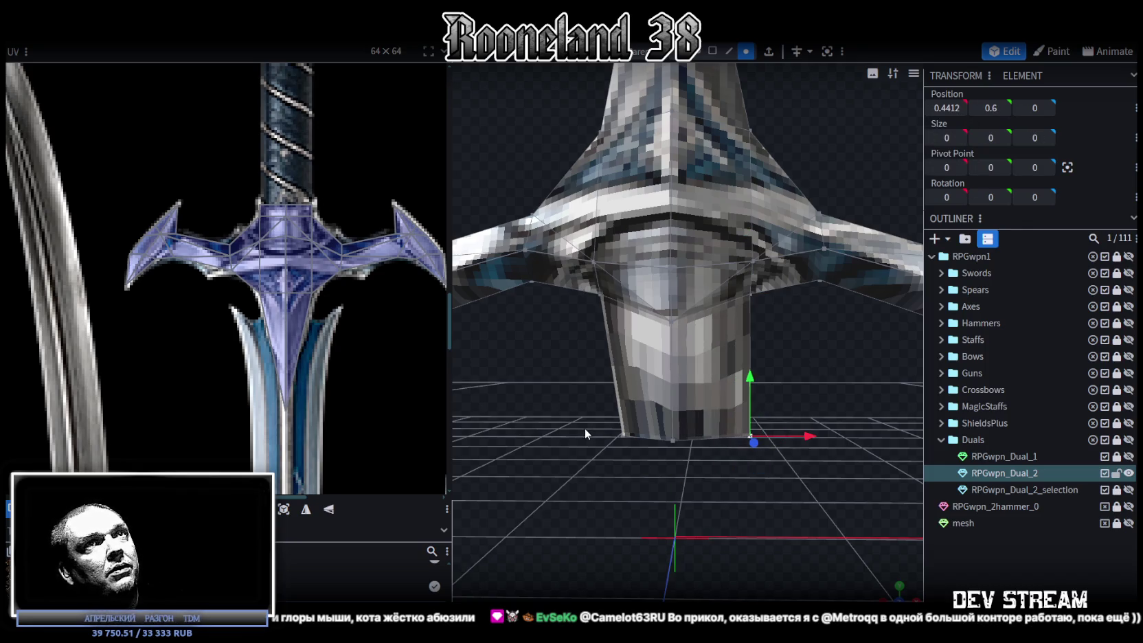
key(ctrl+z)
click(944, 108)
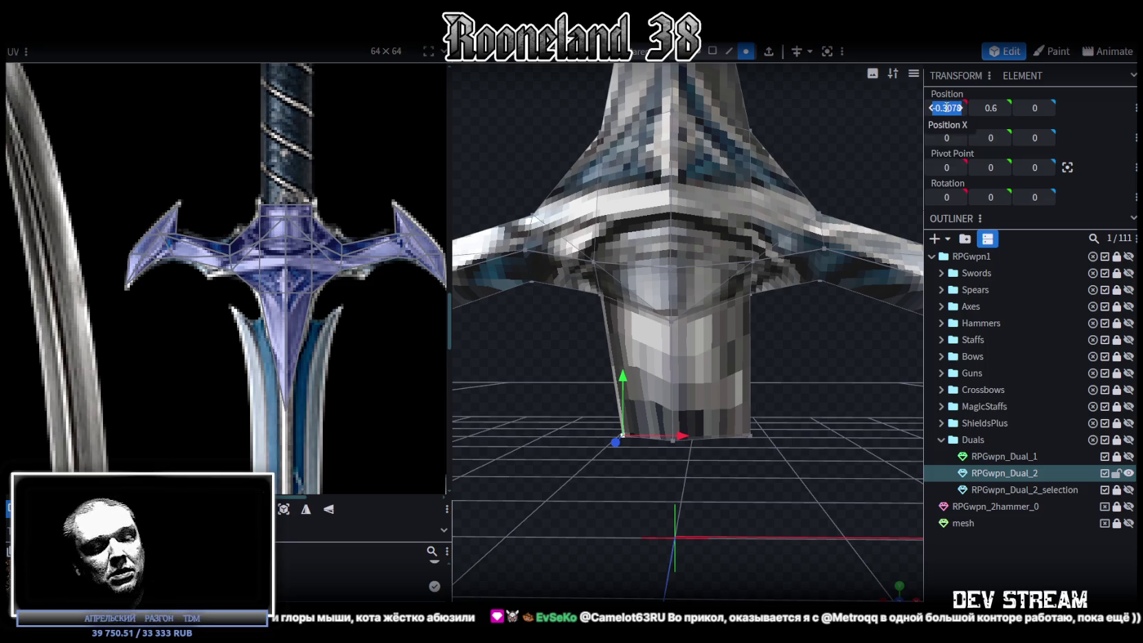
text(-0.4412)
key(Return)
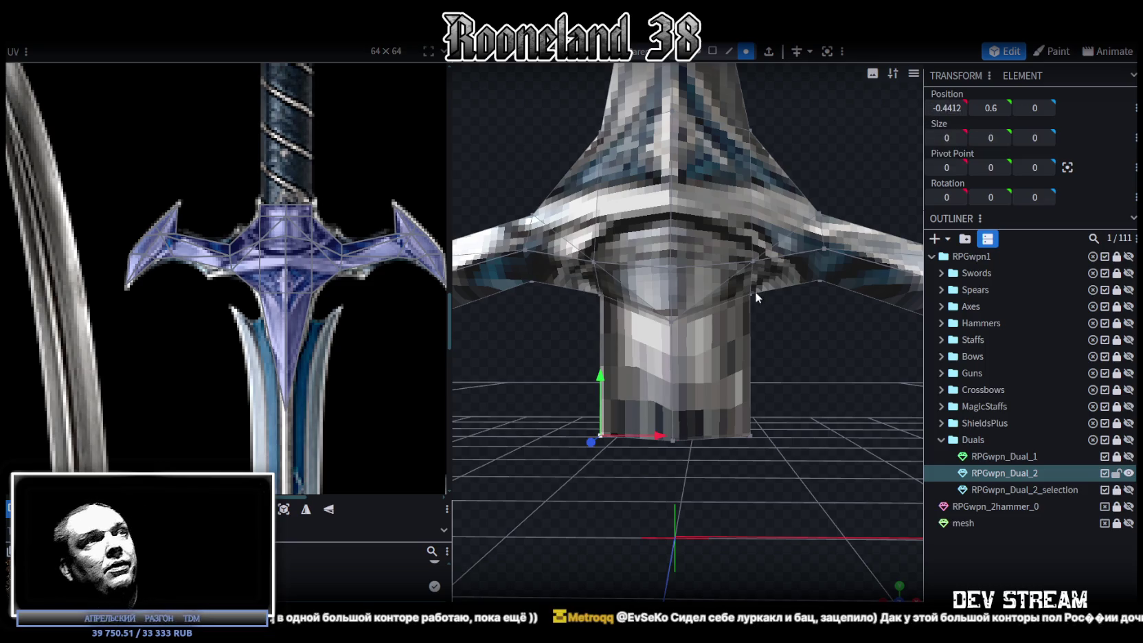
- Raise the grip's bottom vertex ring and the ring above it slightly higher
drag(524, 503, 791, 410)
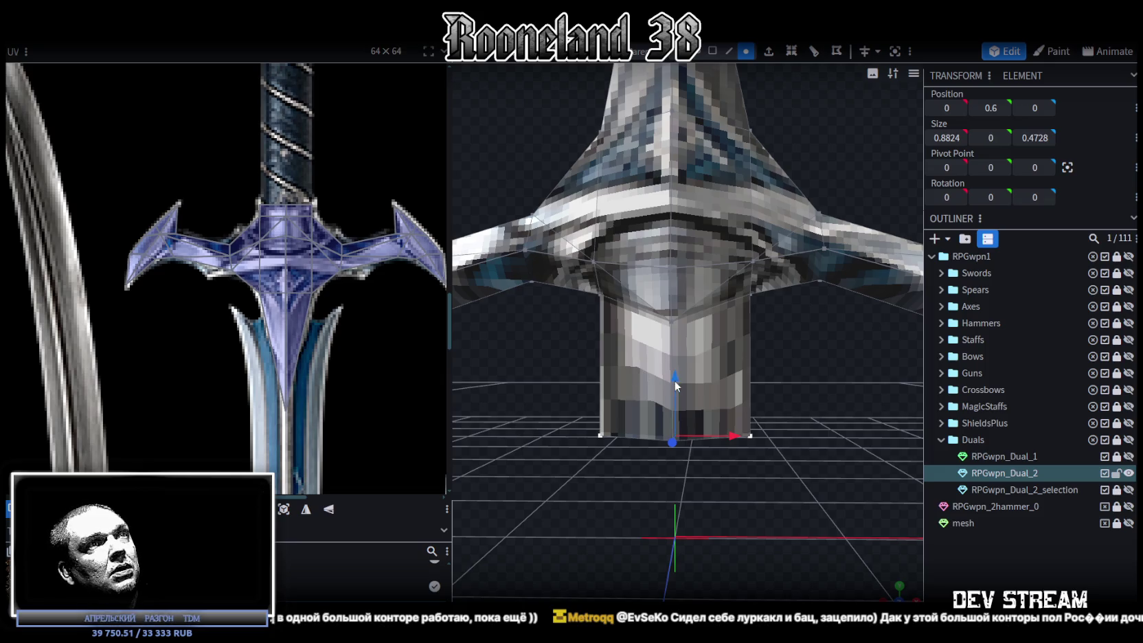
drag(676, 386, 687, 295)
scroll(734, 449, up, 3)
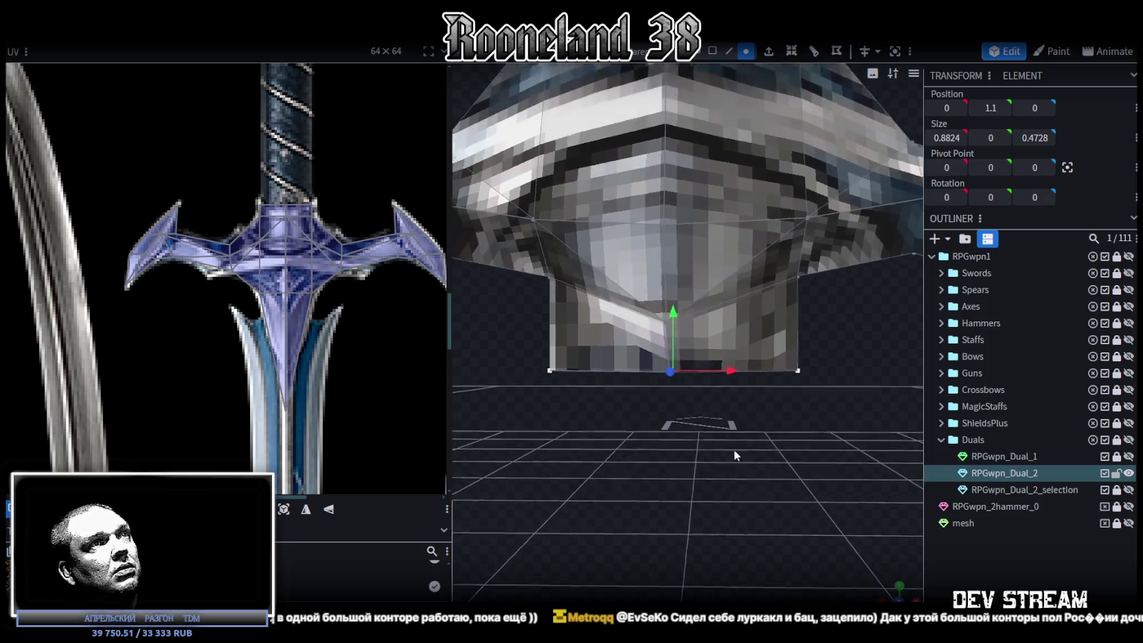
drag(734, 455, 693, 384)
drag(527, 470, 878, 360)
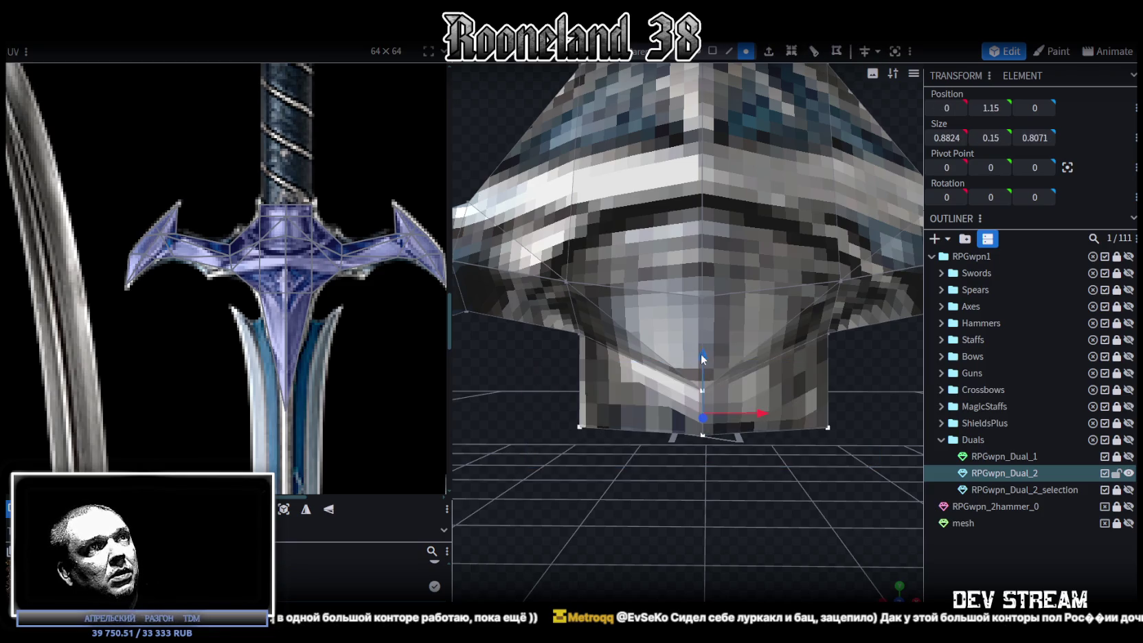
mouse_move(703, 358)
mouse_down()
mouse_move(705, 307)
mouse_move(715, 317)
mouse_up()
- Raise the blade tip vertex to Y 3.8, forming a tall spike above the guard
scroll(741, 481, down, 5)
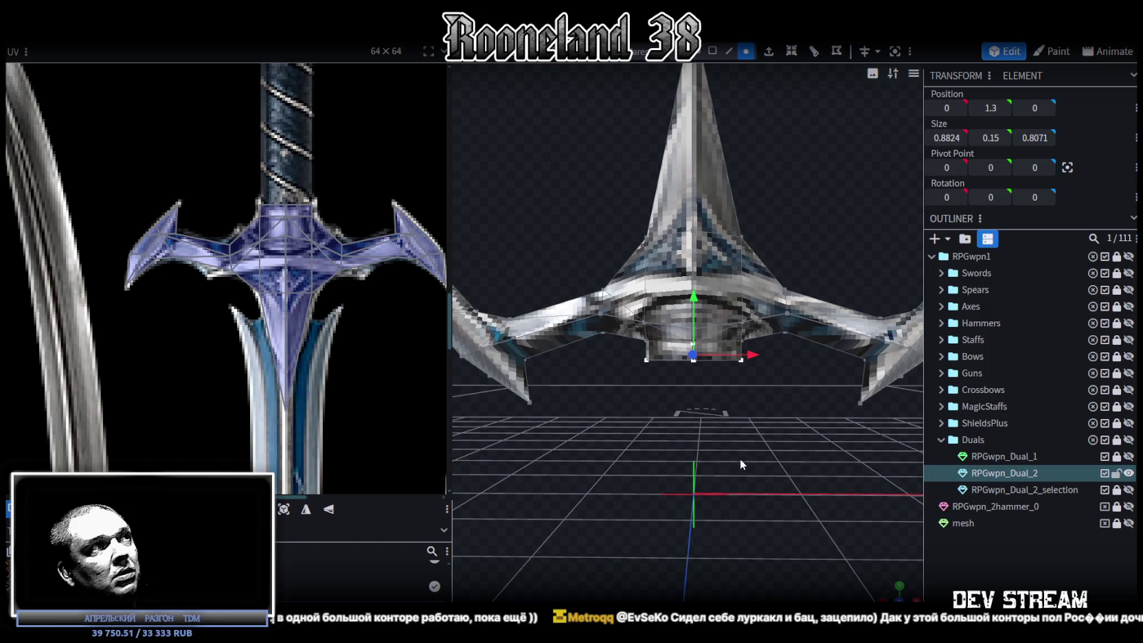
click(901, 500)
mouse_move(902, 500)
mouse_down()
mouse_move(749, 407)
mouse_move(660, 431)
mouse_move(560, 434)
mouse_move(693, 413)
mouse_move(740, 426)
mouse_move(718, 458)
mouse_move(721, 227)
mouse_up()
click(715, 249)
mouse_move(734, 172)
mouse_down()
mouse_move(671, 156)
mouse_move(690, 149)
mouse_move(688, 165)
mouse_up()
click(679, 158)
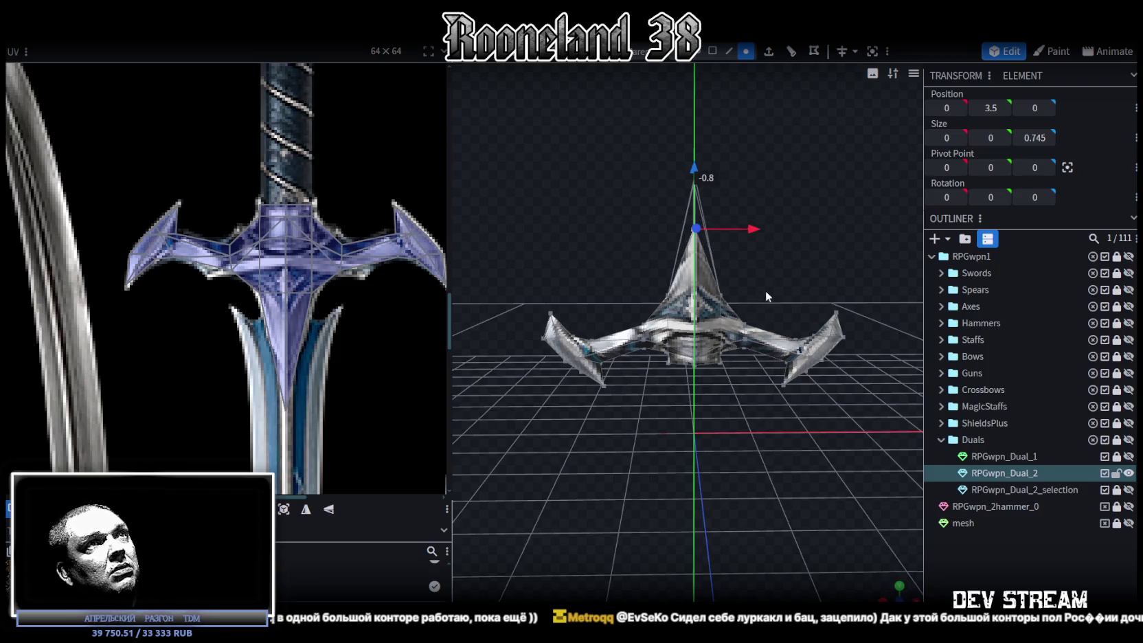
scroll(769, 291, up, 2)
scroll(773, 297, up, 3)
scroll(790, 295, up, 2)
scroll(780, 297, down, 4)
drag(694, 146, 691, 122)
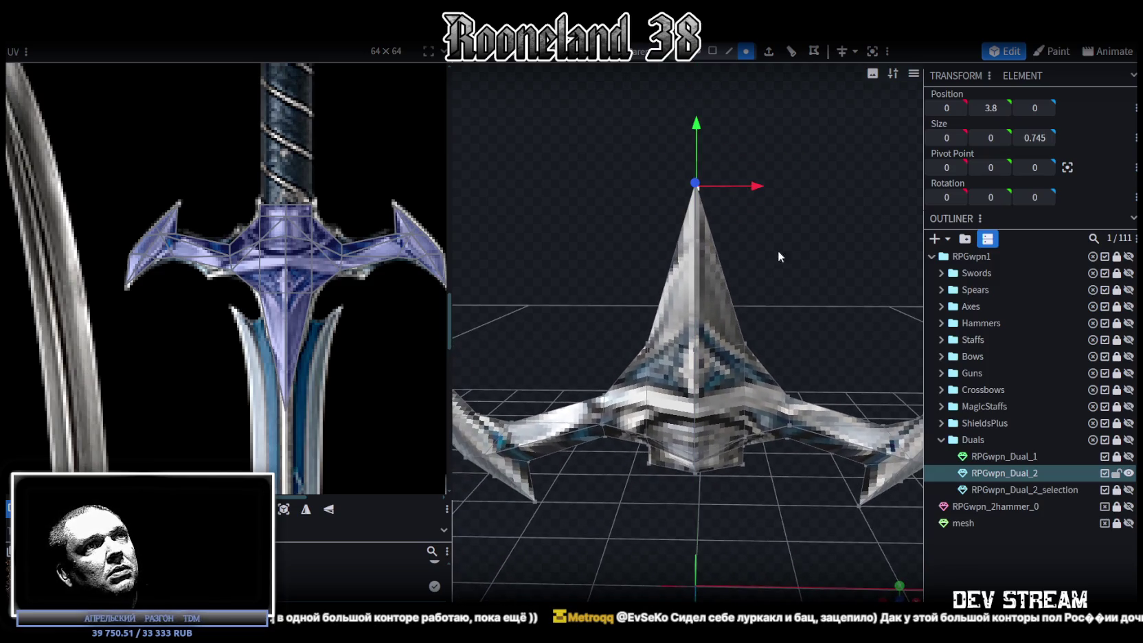
- Save the reshaped sword project with Ctrl+S
key(ctrl+s)
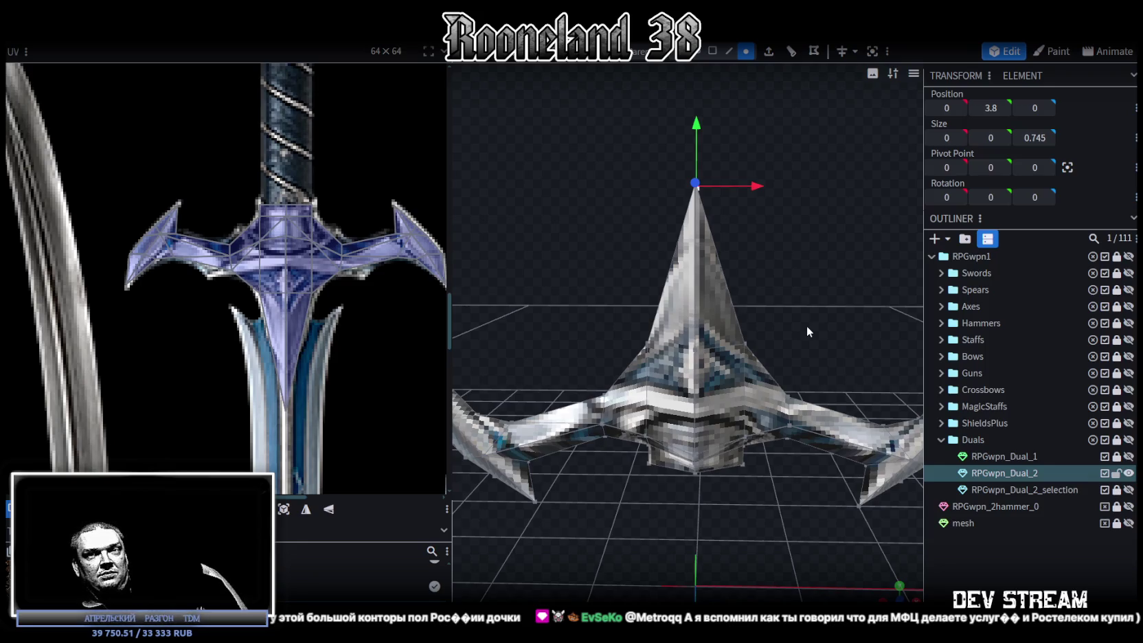
- Select a mirrored guard vertex pair and pull it slightly inward to thin the guard
mouse_move(797, 326)
mouse_down()
mouse_move(817, 288)
mouse_move(664, 316)
mouse_move(672, 281)
mouse_move(729, 282)
mouse_move(819, 478)
mouse_move(589, 366)
mouse_up()
click(585, 364)
shift+click(725, 376)
drag(728, 382, 792, 426)
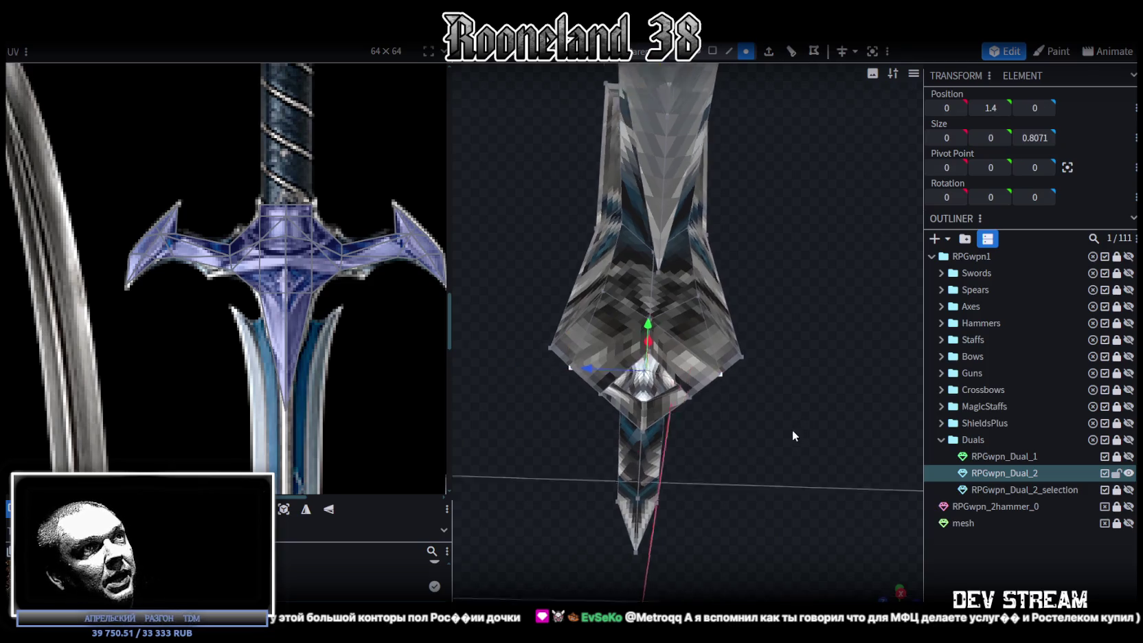
drag(700, 403, 649, 405)
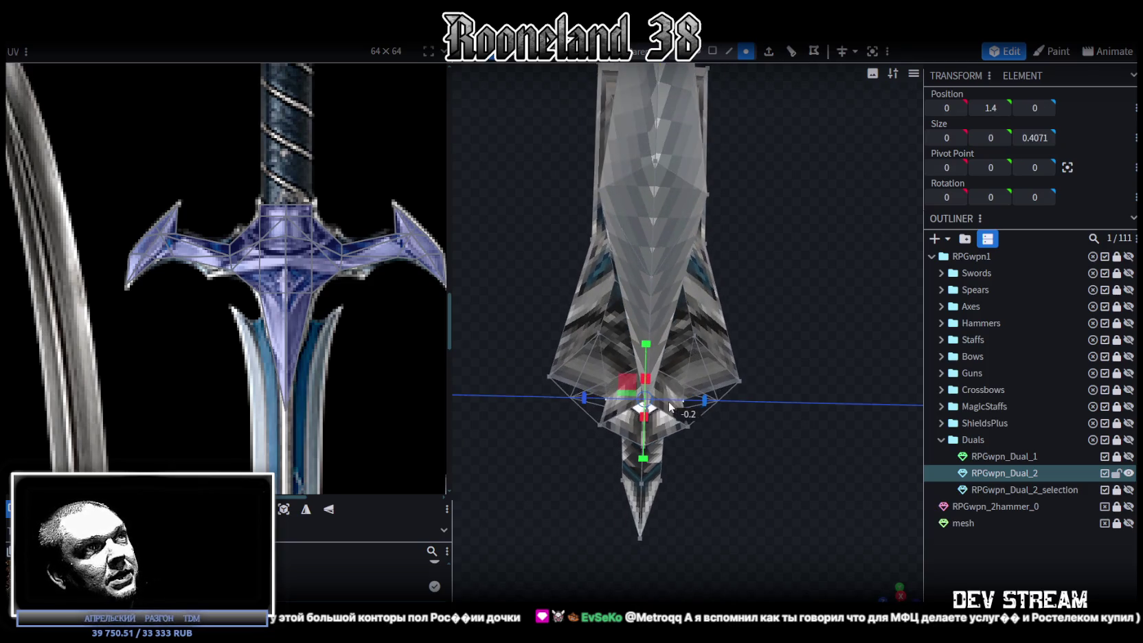
drag(706, 400, 554, 444)
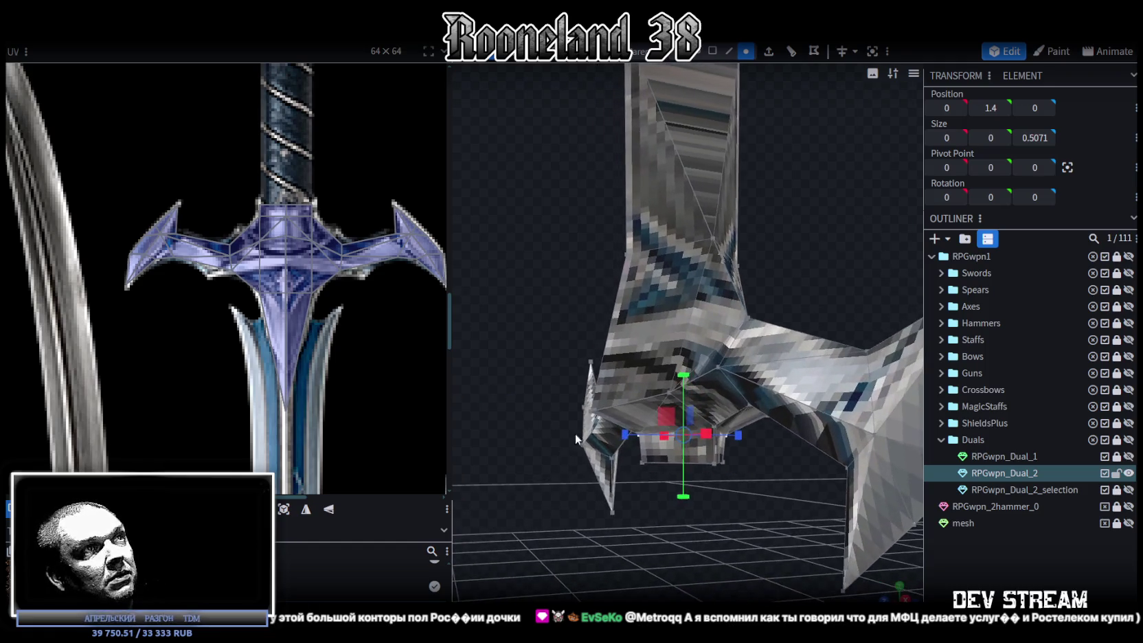
- Select another mirrored guard vertex pair and scale its depth spacing to about 0.85
mouse_move(640, 464)
mouse_down()
mouse_move(720, 536)
mouse_move(715, 393)
mouse_up()
shift+click(715, 393)
mouse_move(768, 420)
mouse_down()
mouse_move(774, 429)
mouse_move(732, 451)
mouse_move(757, 446)
mouse_move(655, 441)
mouse_move(606, 350)
mouse_up()
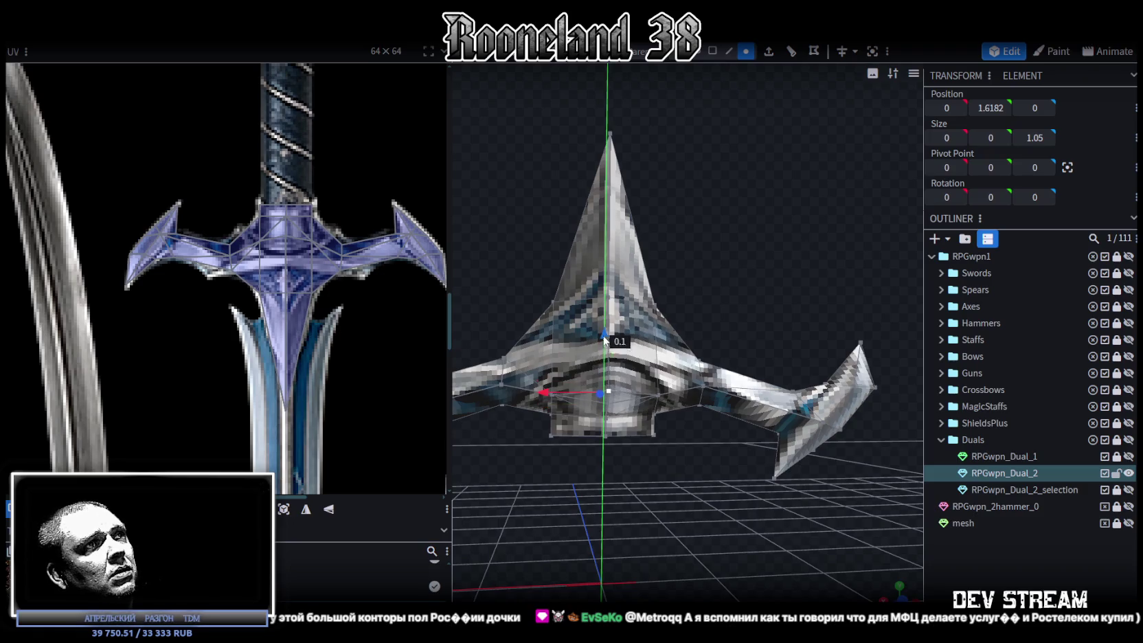
mouse_move(728, 481)
mouse_down()
mouse_move(776, 533)
mouse_move(870, 473)
mouse_up()
key(s)
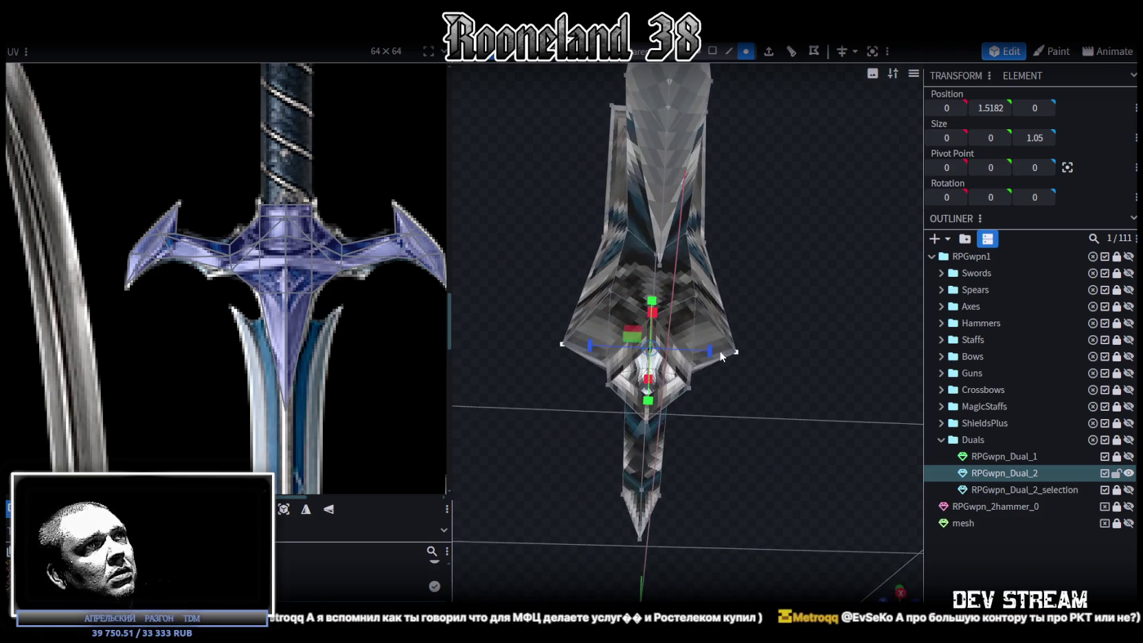
mouse_move(710, 350)
mouse_down()
mouse_move(679, 355)
mouse_move(691, 353)
mouse_up()
mouse_move(496, 229)
mouse_down()
mouse_move(624, 298)
mouse_move(663, 347)
mouse_move(688, 336)
mouse_move(657, 317)
mouse_move(695, 309)
mouse_up()
mouse_move(771, 353)
mouse_down()
mouse_move(779, 429)
mouse_move(757, 434)
mouse_move(765, 452)
mouse_up()
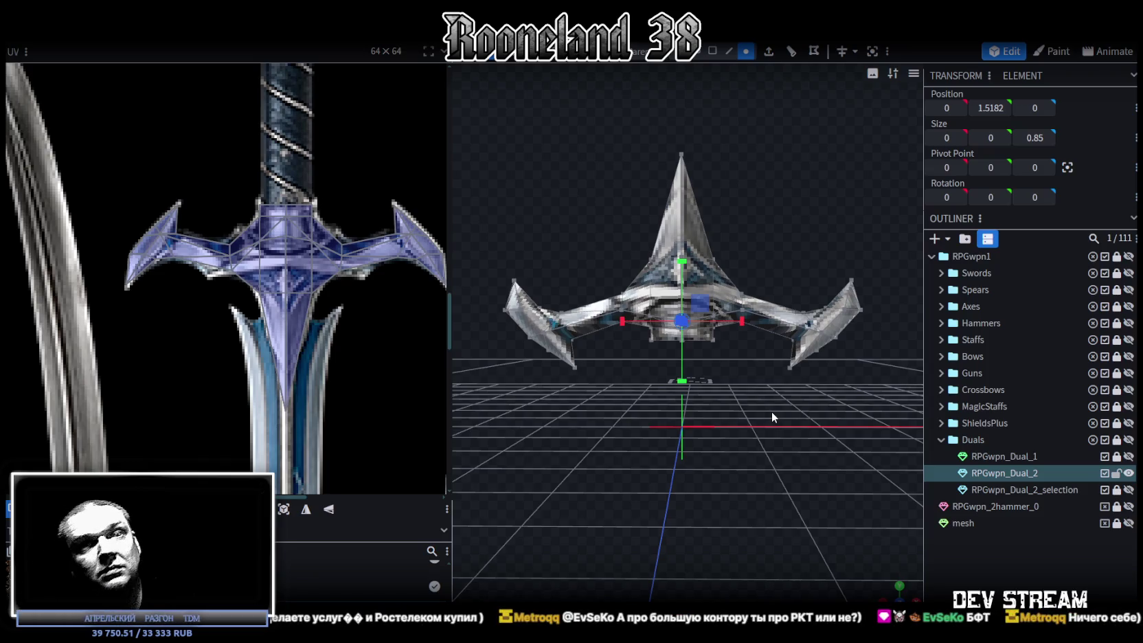
scroll(797, 414, up, 3)
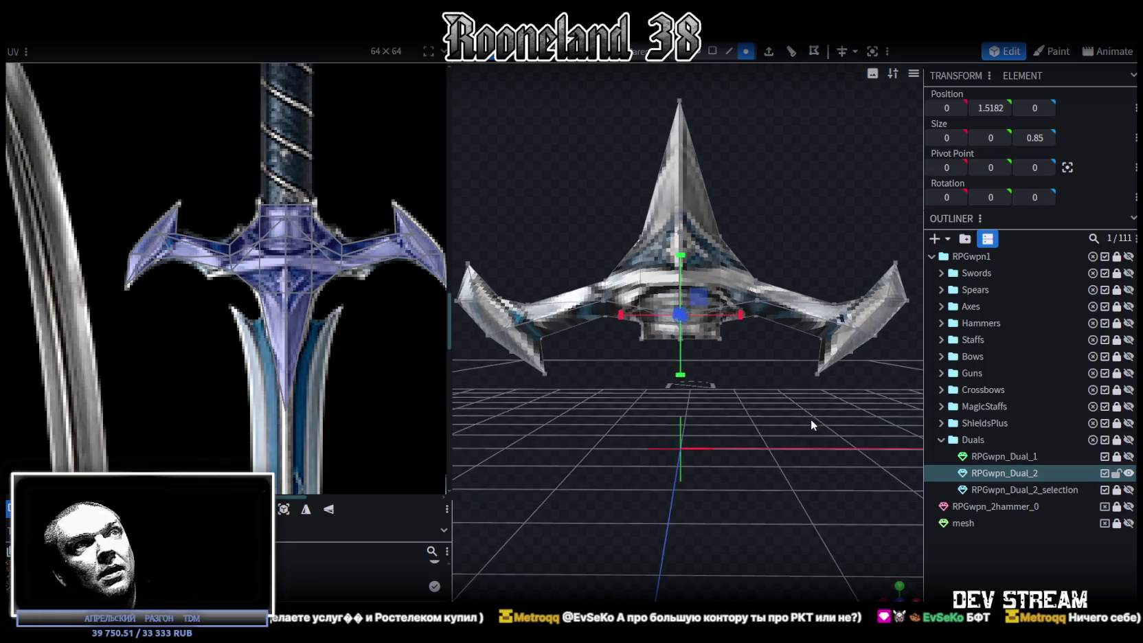
- Unhide RPGwpn_Dual_2_selection and switch selection between it and the main sword mesh
click(1128, 490)
scroll(718, 450, down, 3)
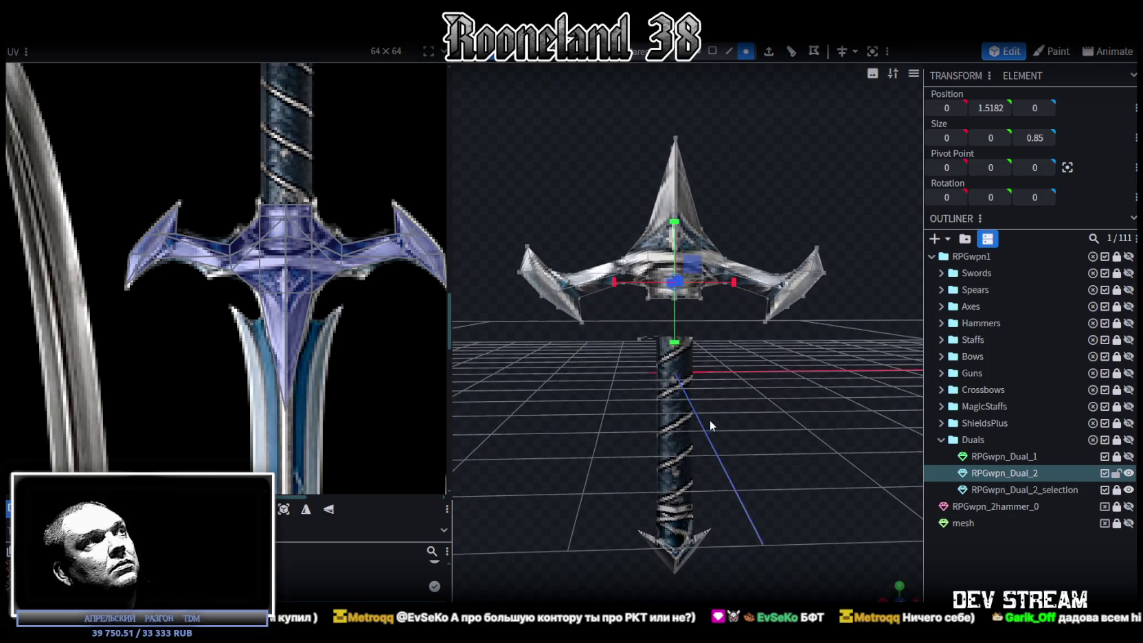
scroll(307, 375, down, 3)
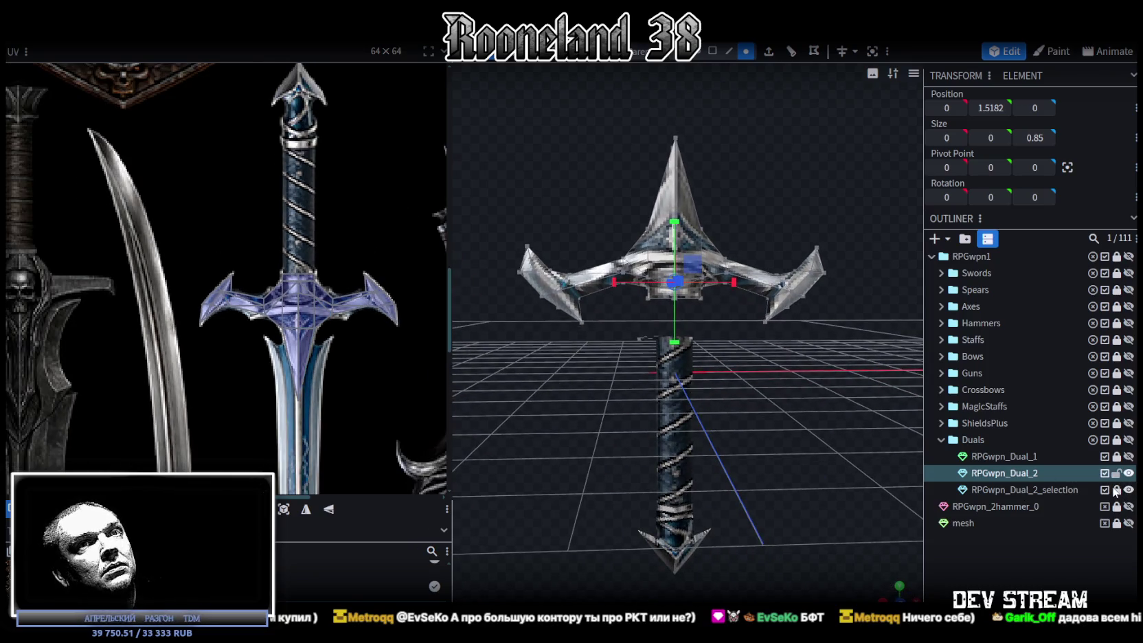
click(1022, 490)
scroll(753, 383, up, 2)
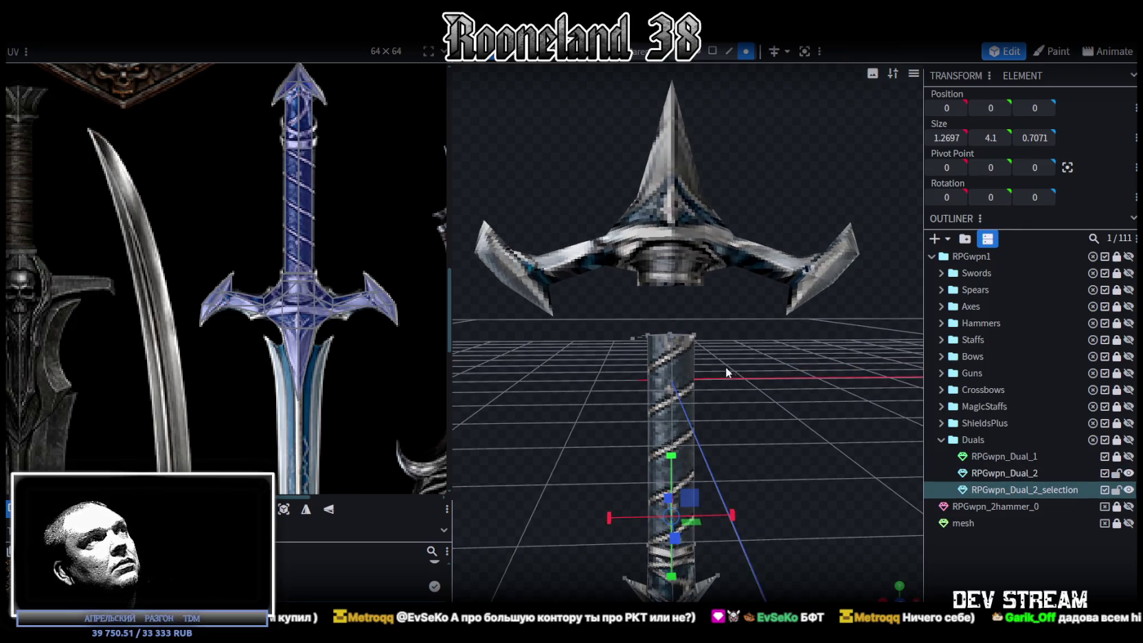
scroll(701, 323, up, 2)
scroll(670, 266, up, 2)
click(659, 262)
scroll(685, 297, up, 2)
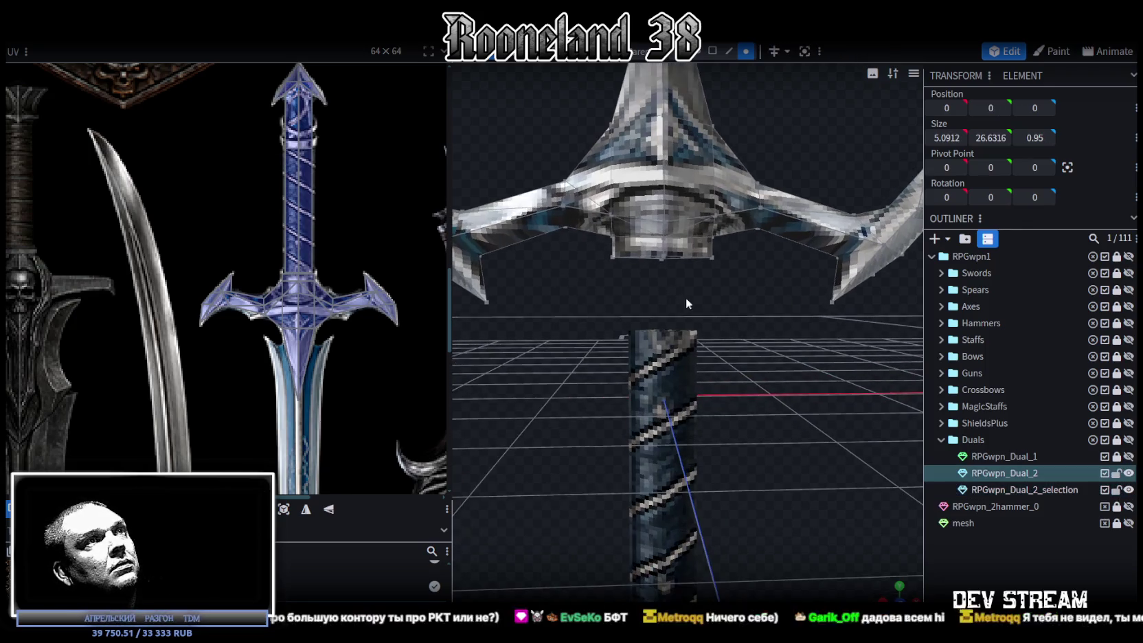
scroll(700, 323, down, 1)
click(687, 357)
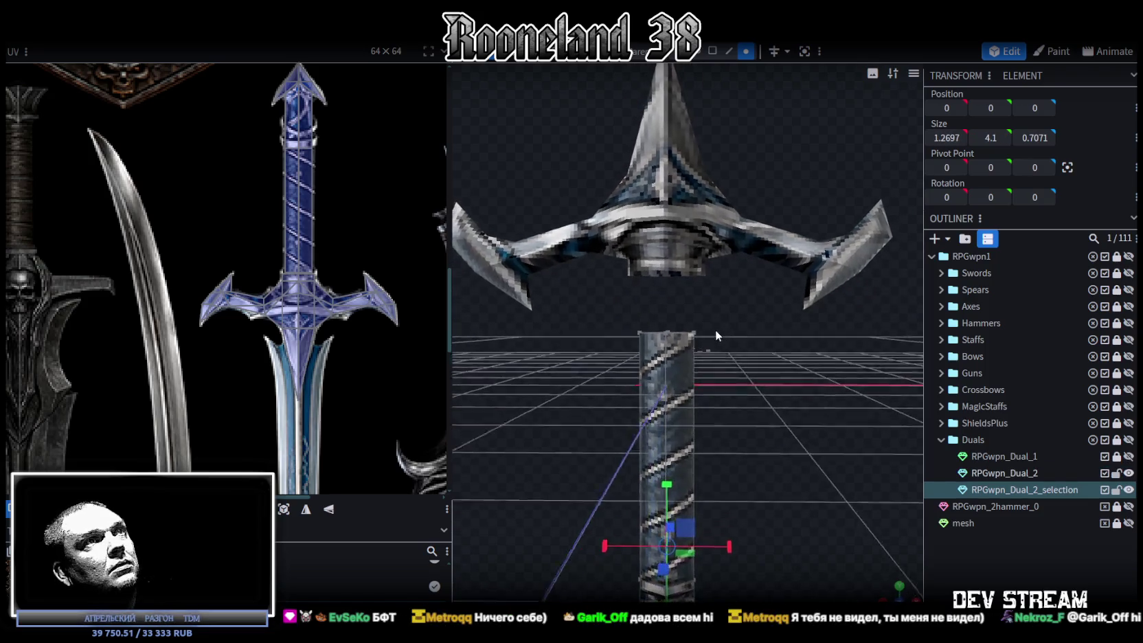
scroll(719, 337, up, 2)
click(642, 255)
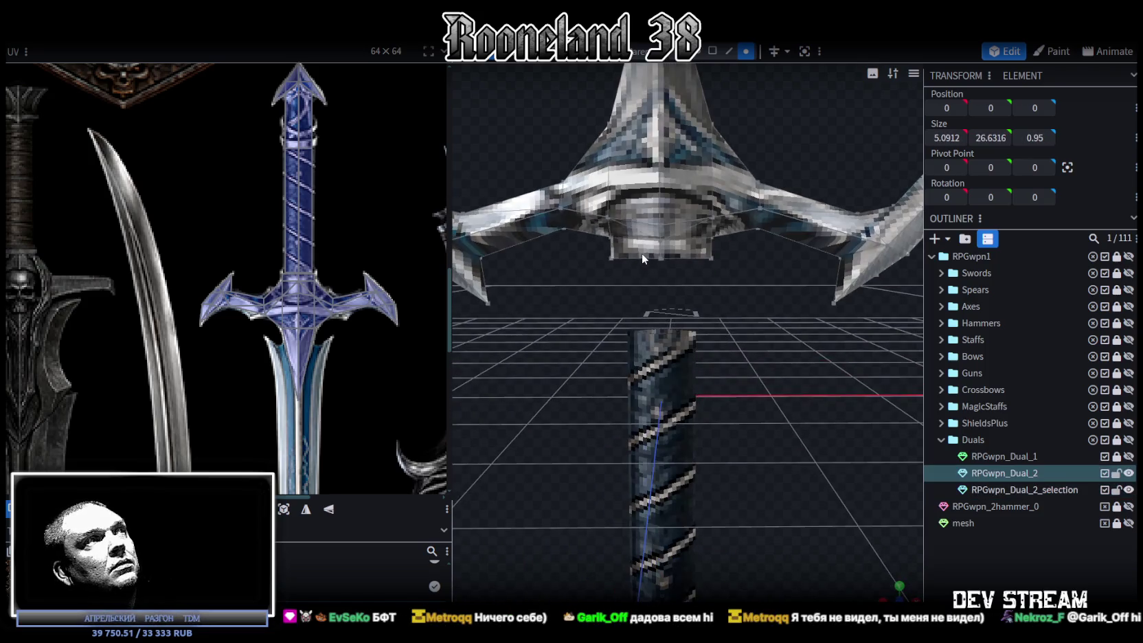
scroll(679, 277, up, 1)
scroll(678, 276, up, 1)
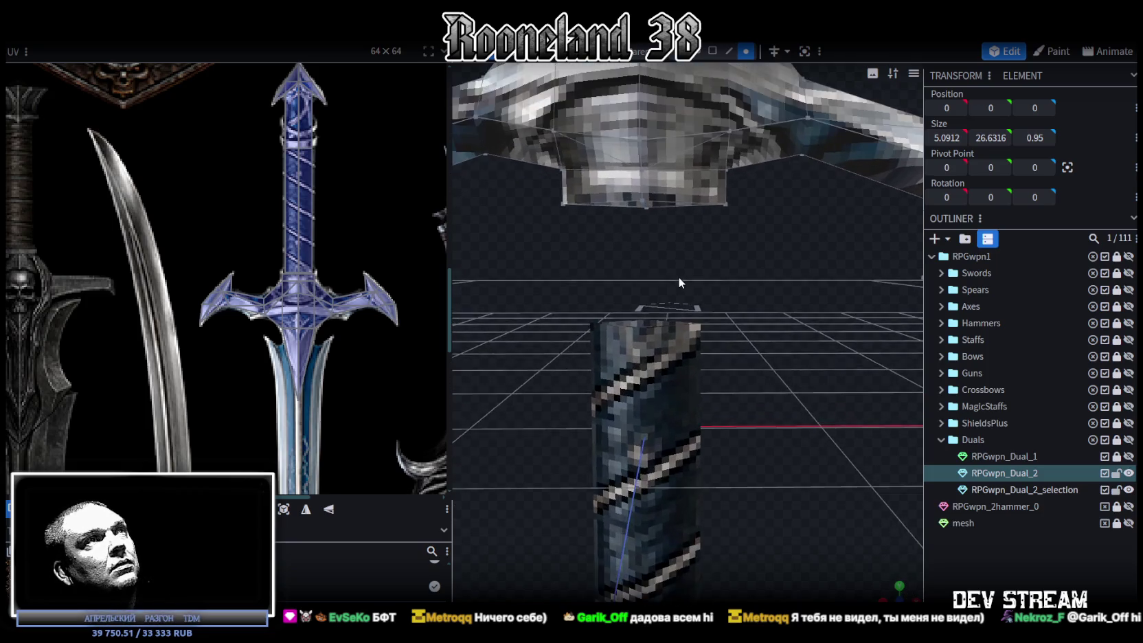
scroll(689, 303, up, 2)
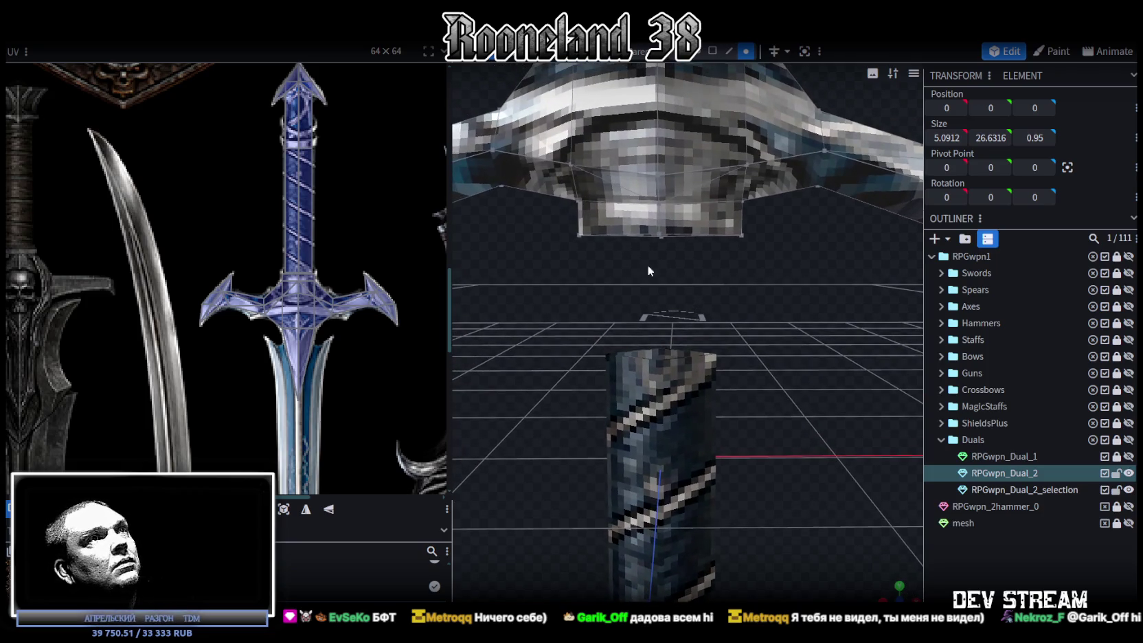
- Narrow the collar beneath the crossguard from 0.8825 to 0.6825 wide, then add the handle piece to the selection
click(614, 254)
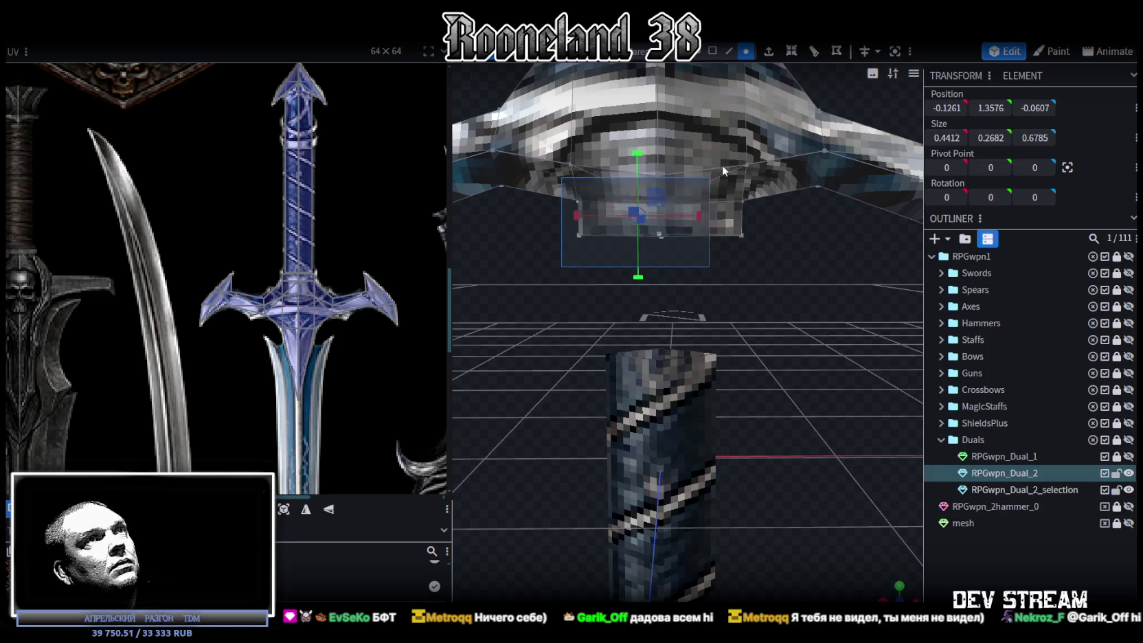
scroll(758, 270, down, 1)
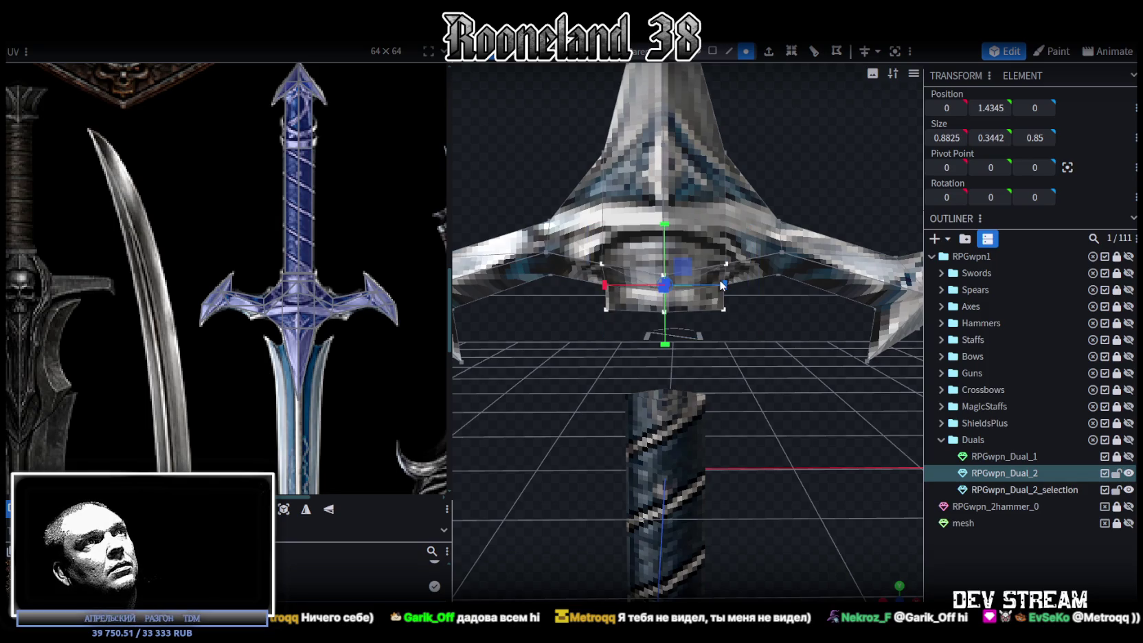
drag(723, 287, 714, 282)
mouse_move(761, 344)
mouse_down()
mouse_move(754, 333)
mouse_move(785, 404)
mouse_up()
scroll(737, 306, down, 5)
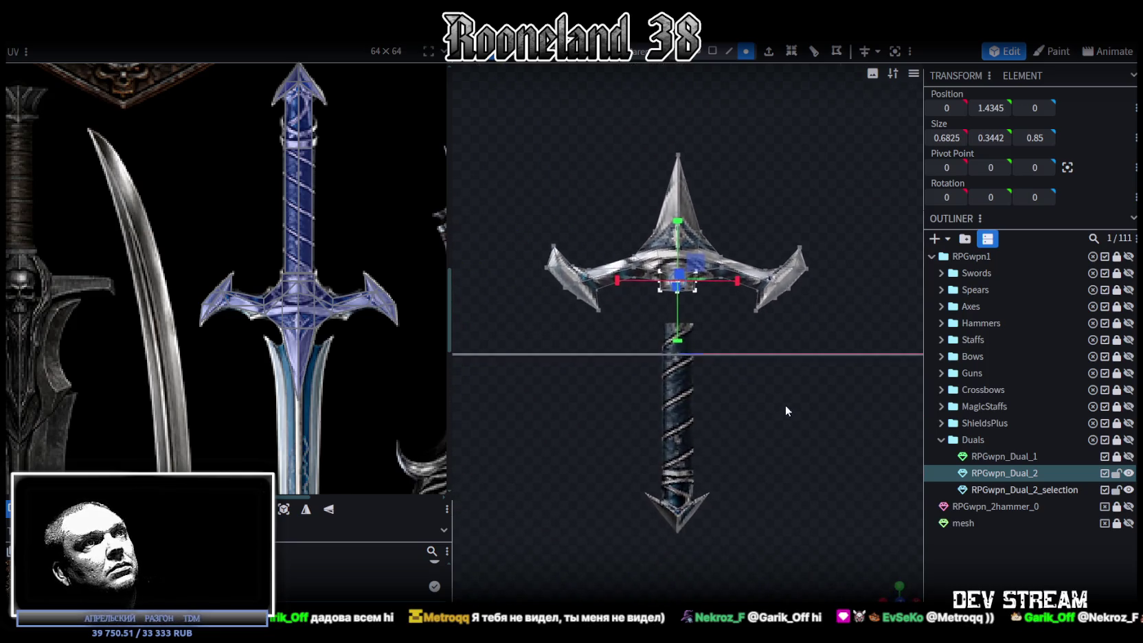
ctrl+click(1033, 491)
right_click(1034, 492)
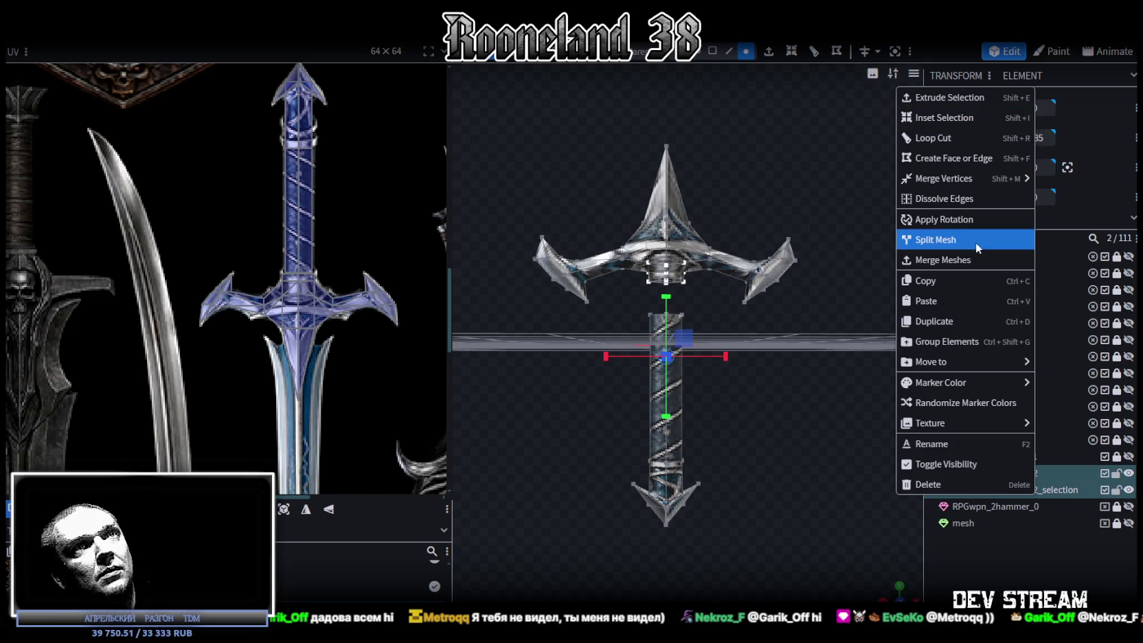
- Merge the handle into the sword mesh and raise it to meet the guard
click(966, 259)
drag(858, 329, 643, 350)
click(629, 576)
shift+click(658, 385)
drag(658, 386, 659, 369)
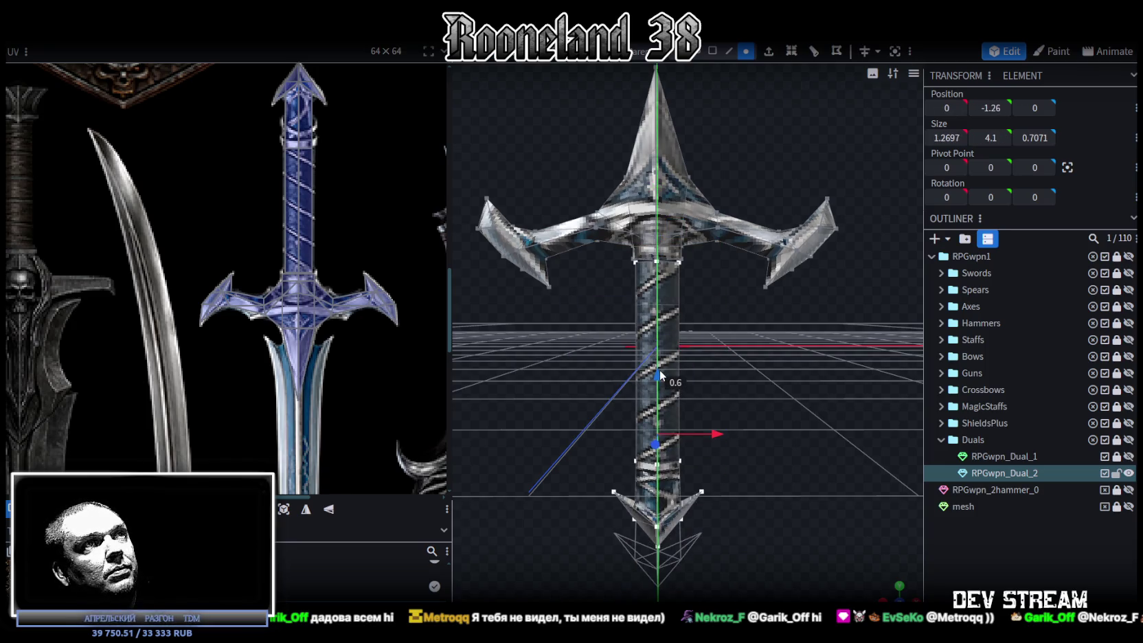
- Select the symmetric bottom edges at the guard's base in edge mode
scroll(711, 342, up, 5)
scroll(758, 409, up, 2)
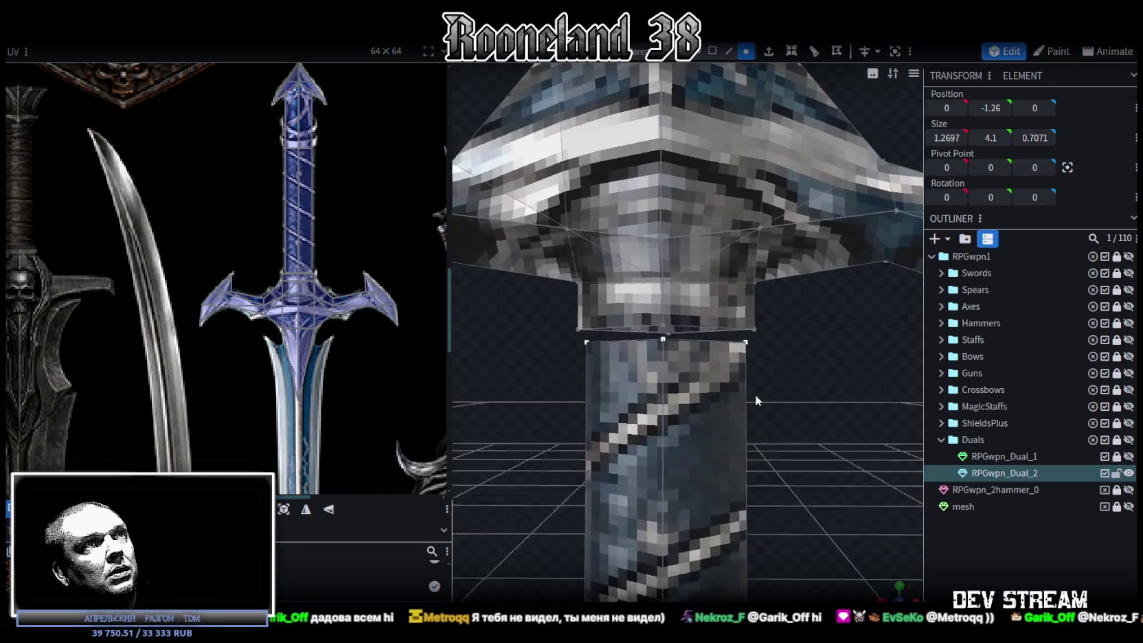
scroll(755, 395, up, 2)
click(731, 52)
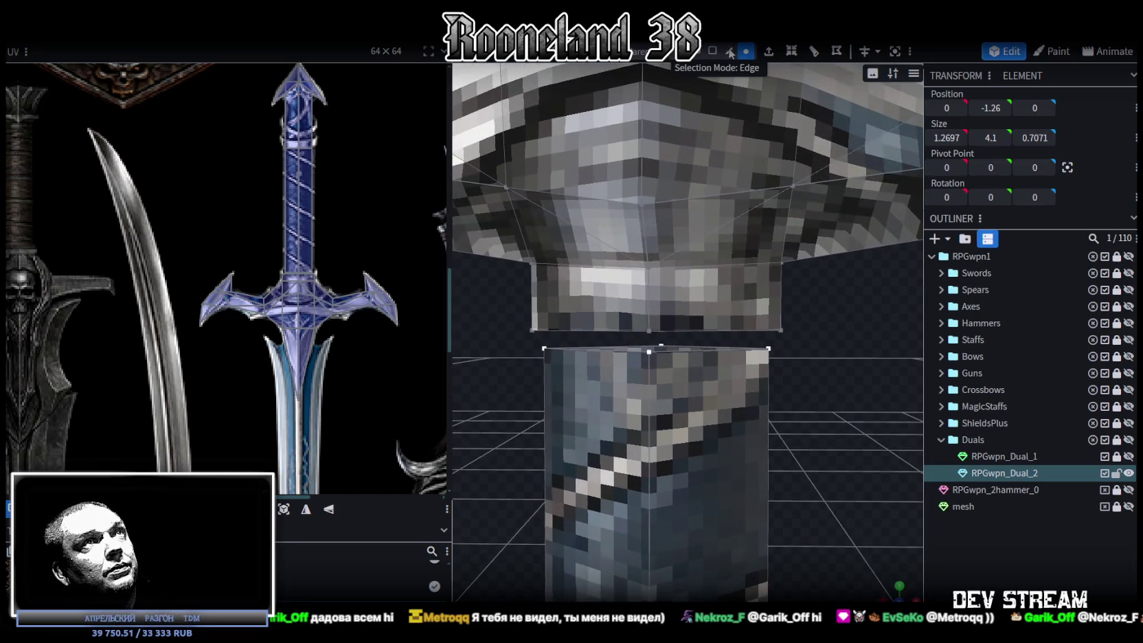
click(685, 332)
mouse_move(496, 402)
mouse_down()
mouse_move(621, 382)
mouse_move(627, 407)
mouse_move(518, 409)
mouse_move(531, 383)
mouse_move(511, 384)
mouse_up()
click(637, 309)
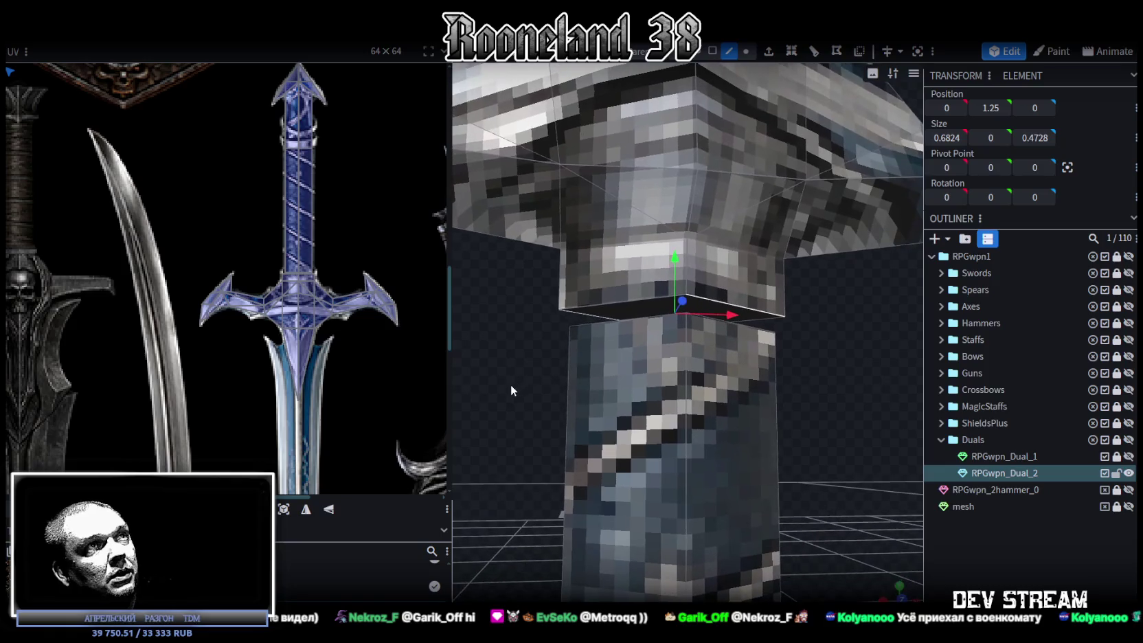
click(712, 51)
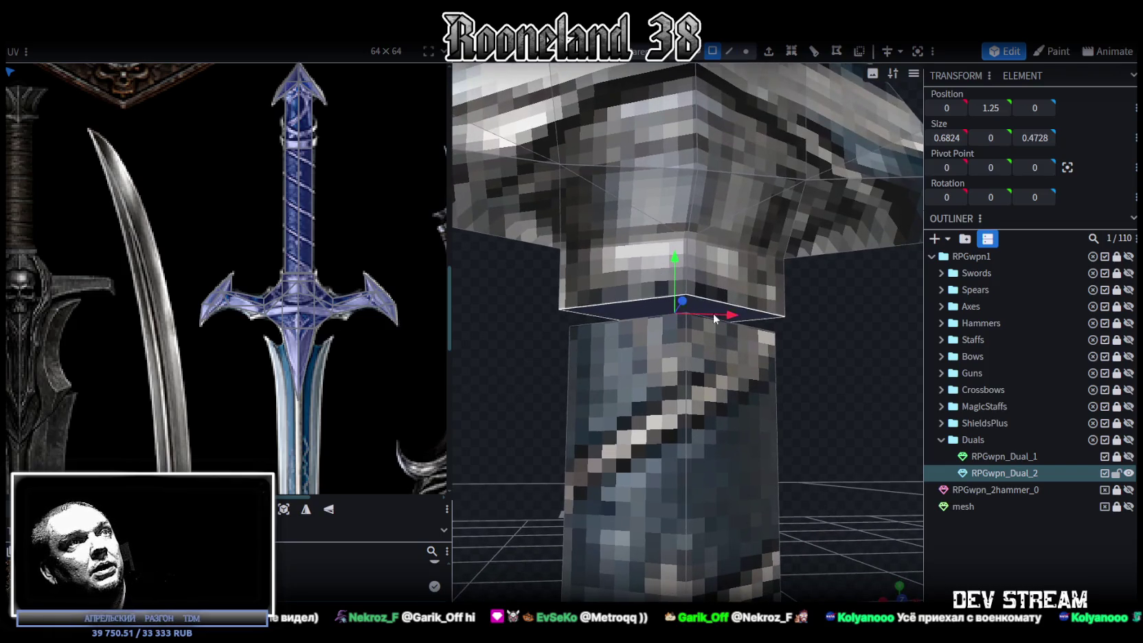
mouse_move(715, 318)
mouse_down()
mouse_move(817, 326)
mouse_move(806, 328)
mouse_up()
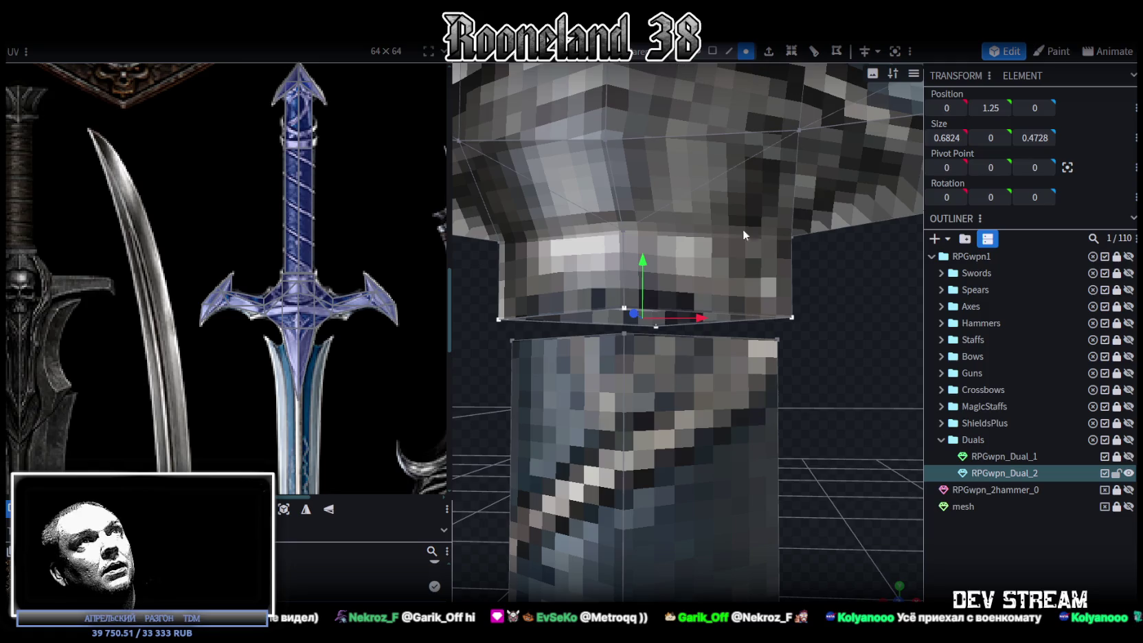
- Merge the corner vertices at the guard's base on both sides with Merge Vertices
click(781, 335)
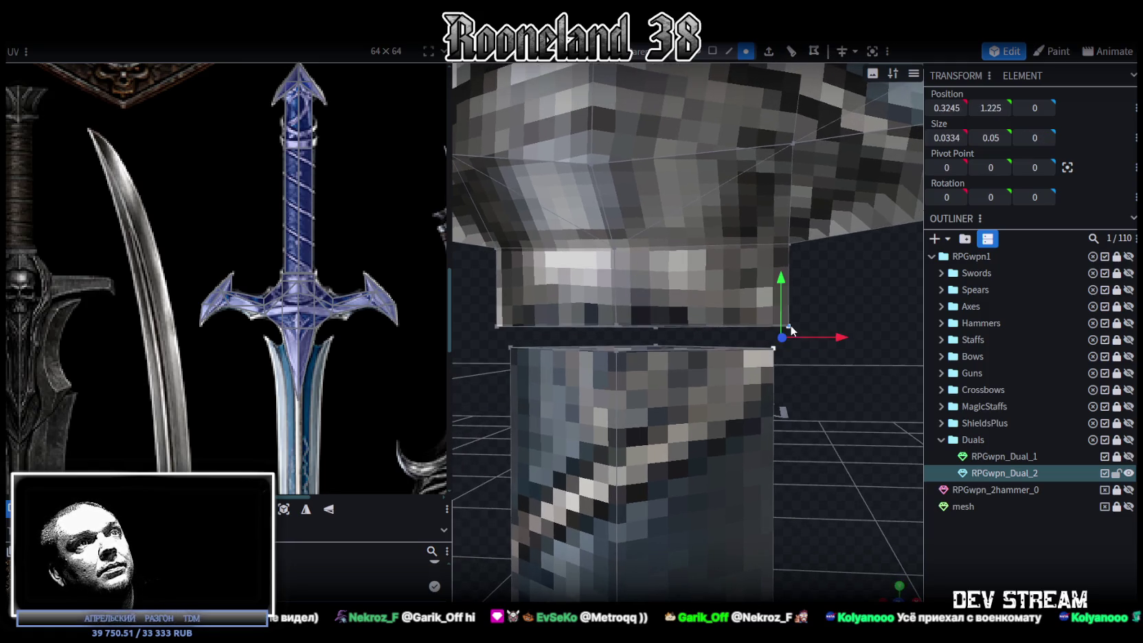
right_click(786, 336)
click(961, 335)
mouse_move(782, 368)
mouse_down()
mouse_move(835, 407)
mouse_move(583, 374)
mouse_up()
shift+click(544, 341)
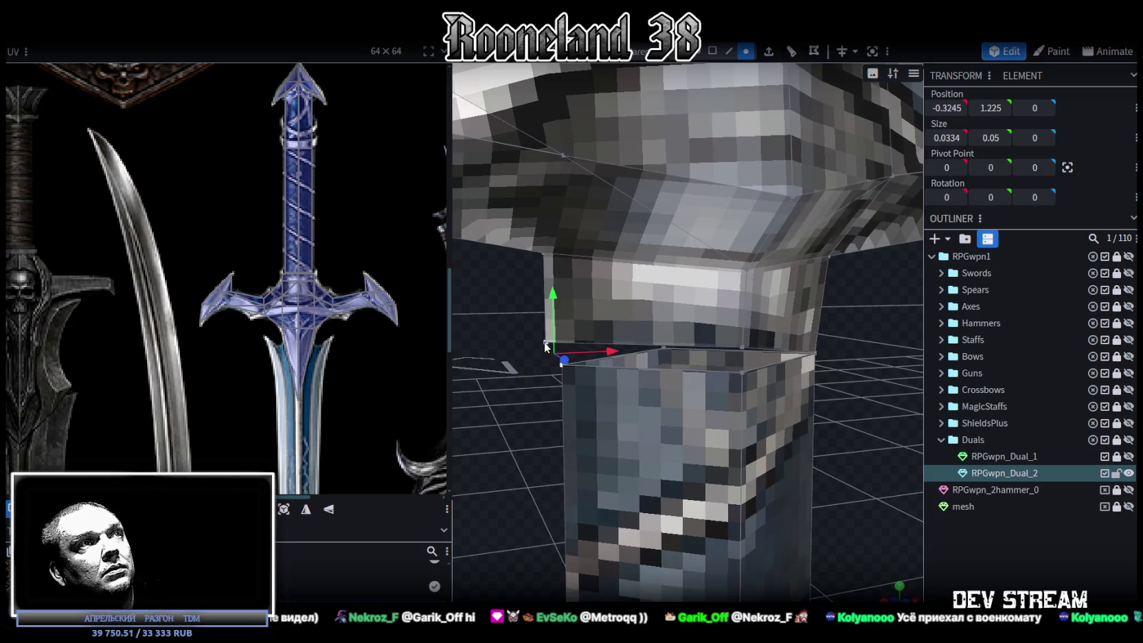
right_click(544, 341)
click(748, 332)
mouse_move(519, 449)
mouse_down()
mouse_move(658, 459)
mouse_move(695, 353)
mouse_move(645, 417)
mouse_move(731, 350)
mouse_up()
click(694, 353)
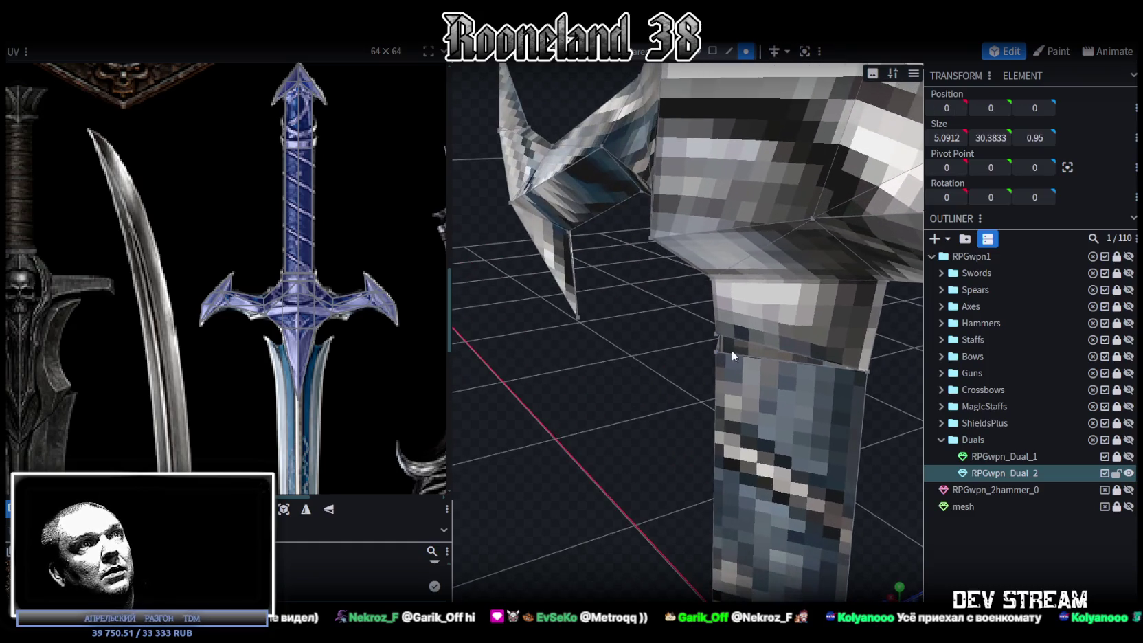
click(716, 350)
right_click(723, 337)
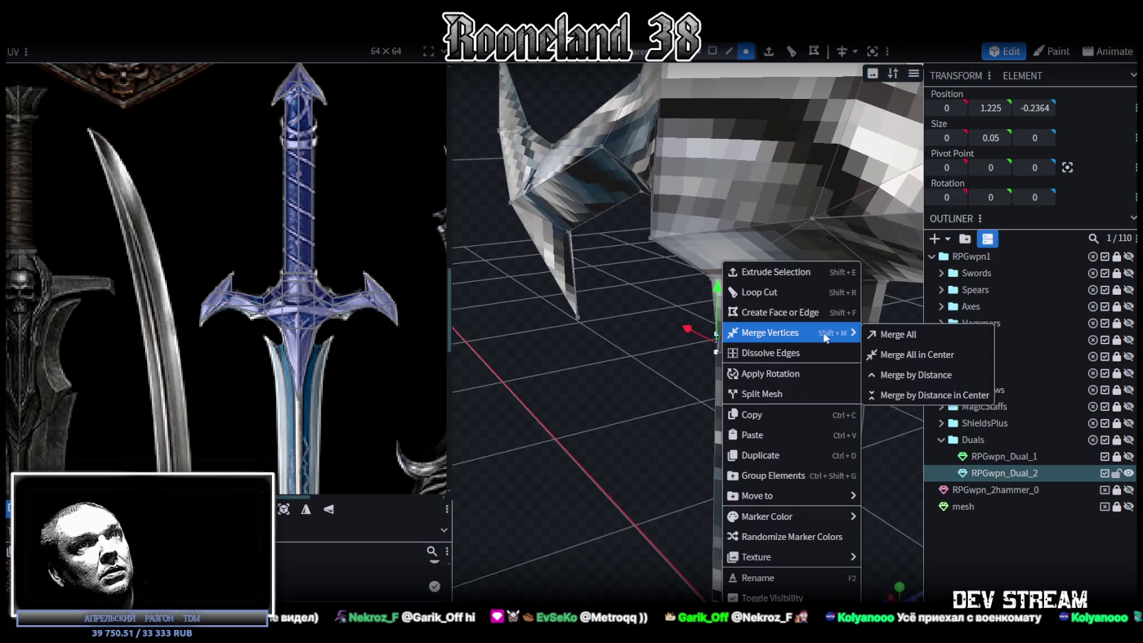
click(843, 332)
- Merge the stray vertices at the handle's bottom corner
mouse_move(842, 357)
mouse_down()
mouse_move(818, 439)
mouse_move(724, 437)
mouse_up()
click(839, 389)
mouse_move(838, 389)
mouse_down()
mouse_move(776, 415)
mouse_move(802, 451)
mouse_move(750, 371)
mouse_up()
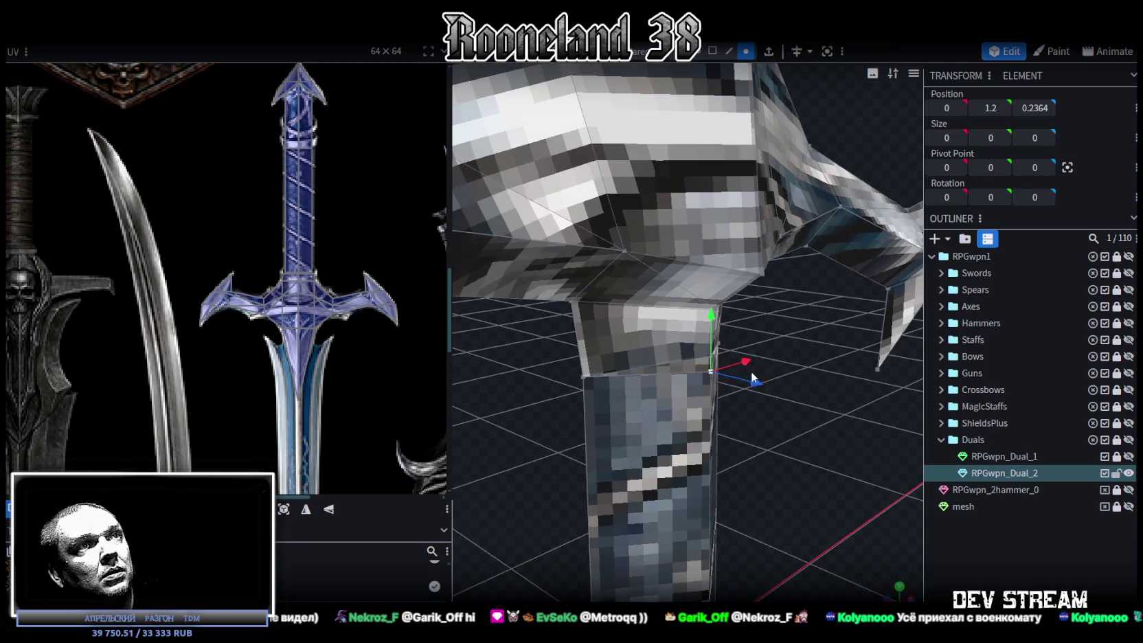
click(704, 355)
mouse_move(732, 379)
mouse_down()
mouse_move(664, 422)
mouse_move(710, 406)
mouse_up()
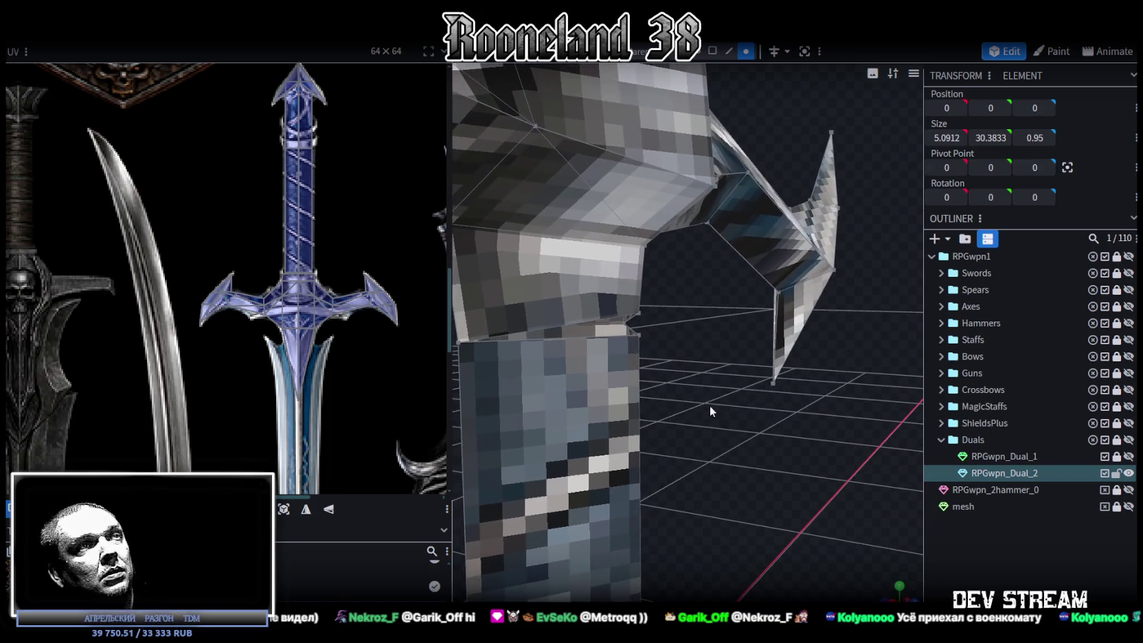
click(639, 336)
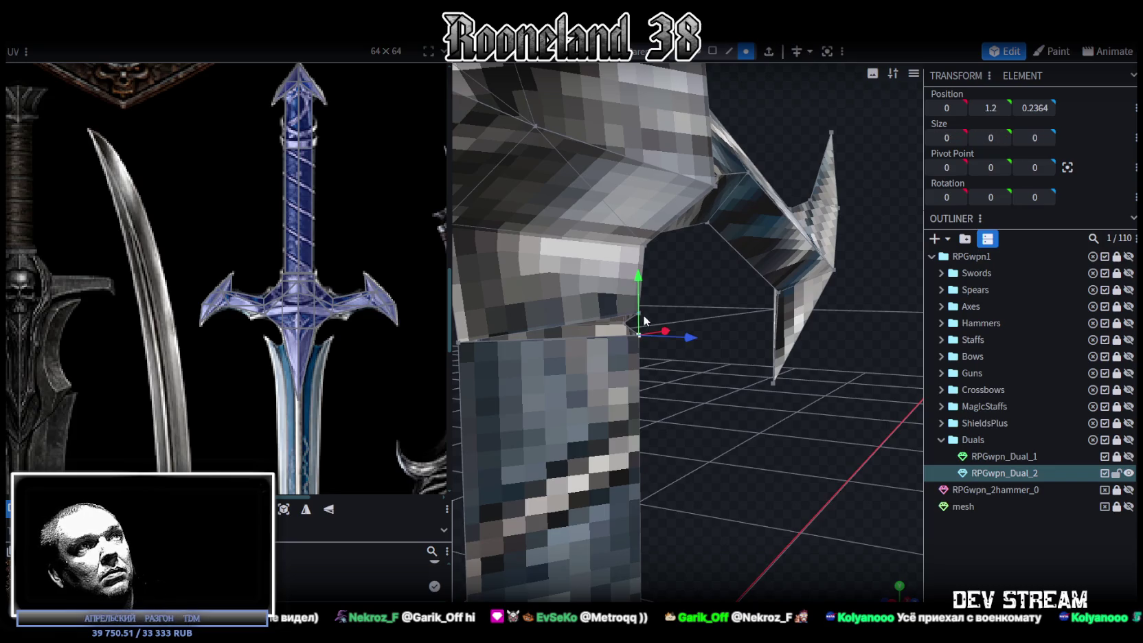
right_click(644, 317)
click(805, 338)
- Save the sword project with Ctrl+S and inspect the whole sword
mouse_move(805, 348)
mouse_down()
mouse_move(708, 458)
mouse_move(582, 460)
mouse_move(699, 478)
mouse_up()
scroll(585, 451, down, 5)
scroll(595, 460, up, 5)
scroll(694, 470, down, 3)
scroll(691, 462, down, 3)
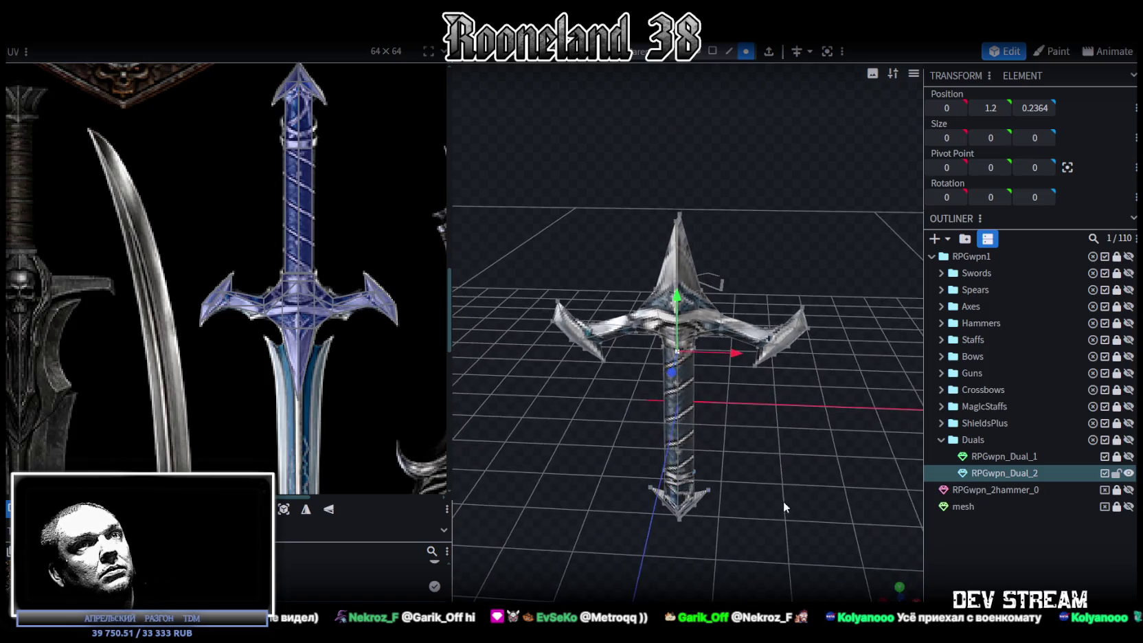
key(ctrl+s)
scroll(631, 449, down, 5)
scroll(720, 373, down, 3)
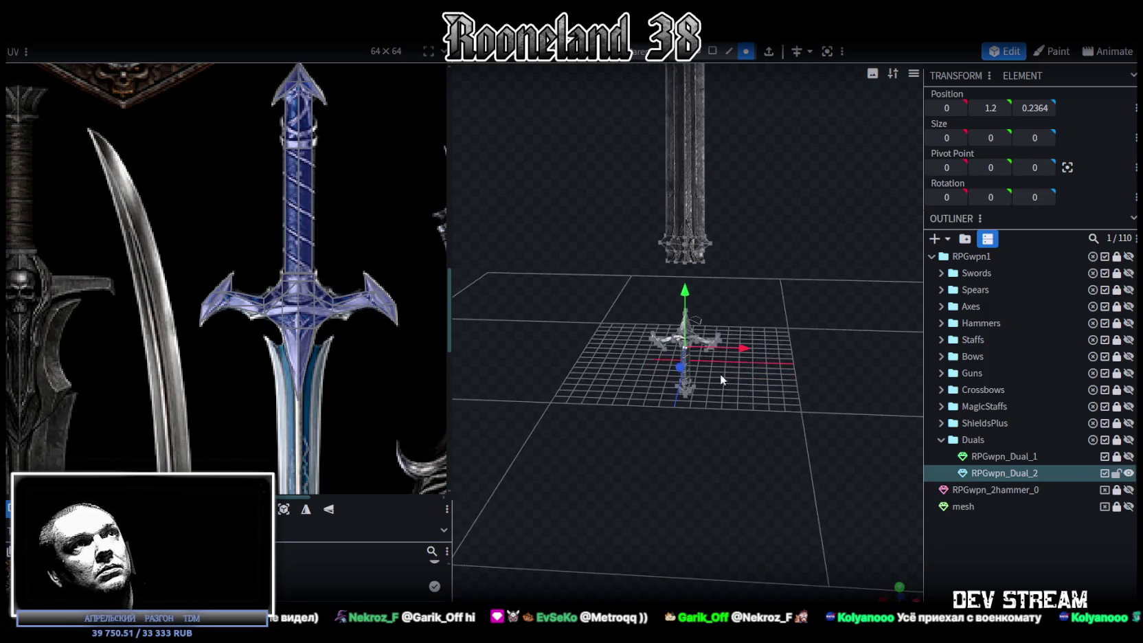
drag(719, 373, 749, 452)
drag(771, 357, 662, 311)
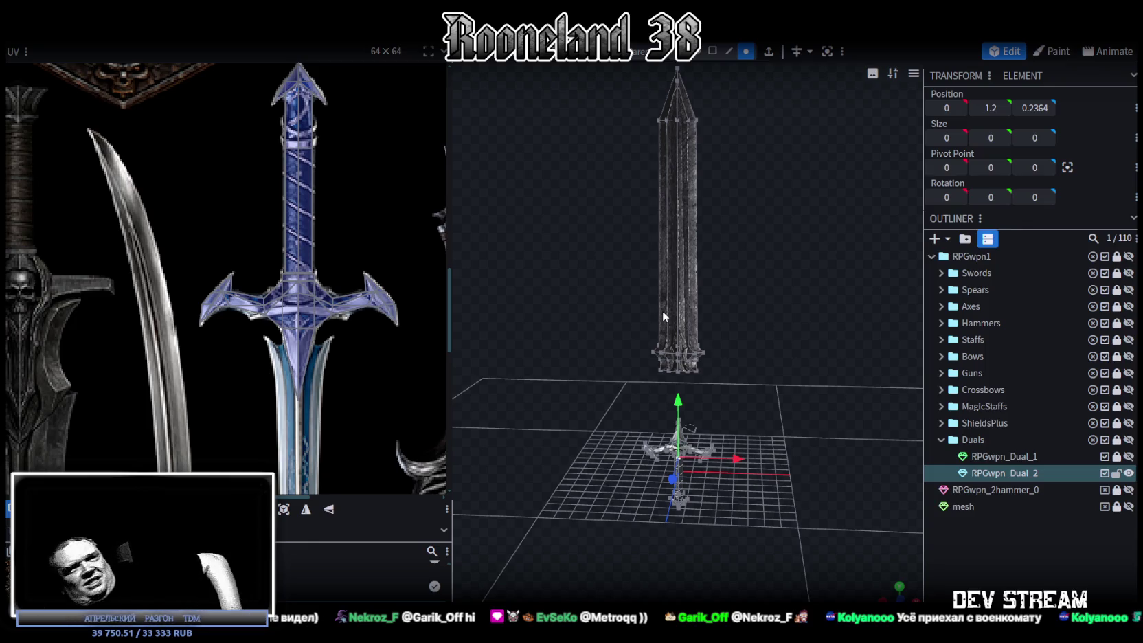
scroll(804, 389, up, 3)
- Zoom in on the blade base and select its bottom face
scroll(790, 384, up, 3)
scroll(790, 388, up, 2)
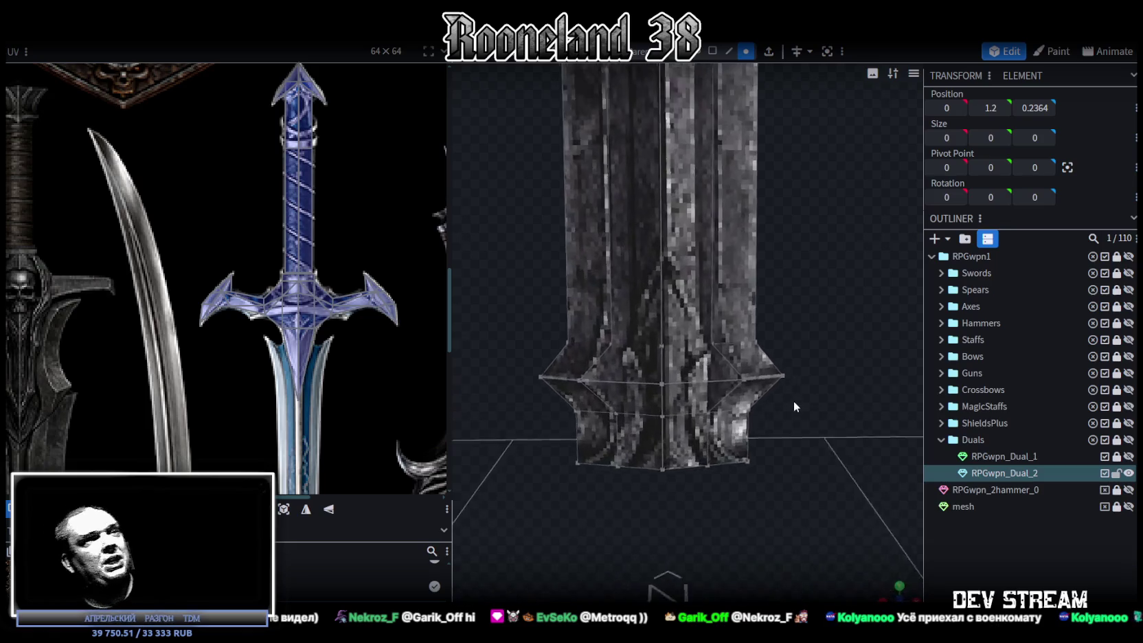
drag(788, 366, 701, 79)
click(713, 55)
mouse_move(593, 401)
mouse_down()
mouse_move(779, 326)
mouse_move(592, 373)
mouse_move(715, 360)
mouse_up()
scroll(736, 376, up, 2)
scroll(774, 381, up, 2)
scroll(789, 389, up, 2)
drag(789, 383, 805, 369)
scroll(805, 369, up, 1)
scroll(808, 371, up, 1)
scroll(807, 370, up, 1)
scroll(809, 372, up, 1)
drag(809, 371, 736, 380)
click(673, 310)
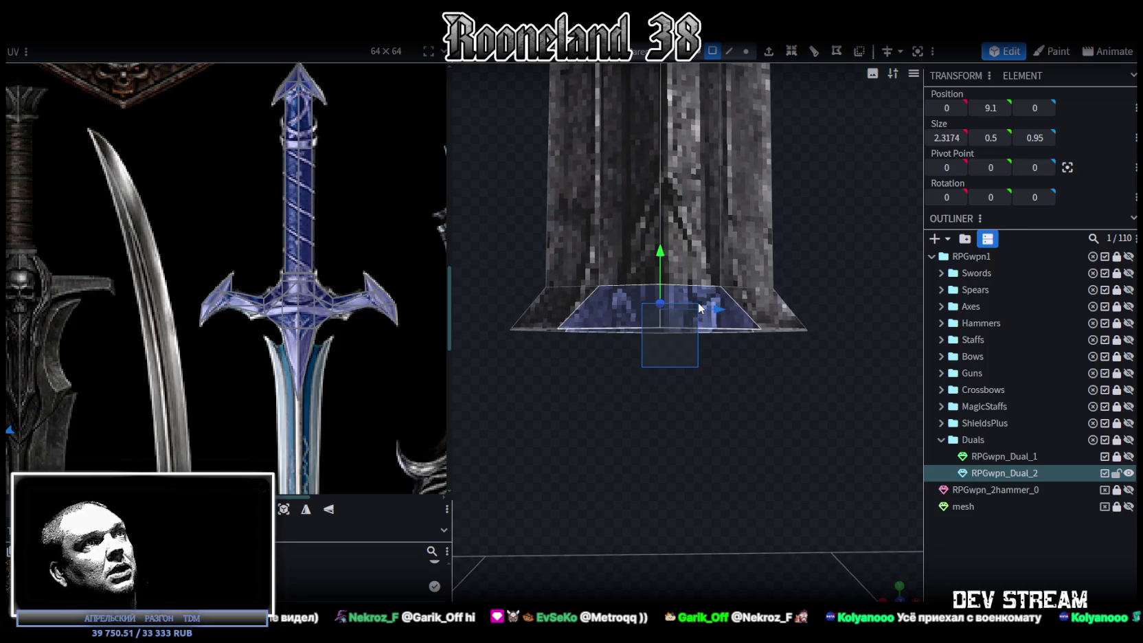
drag(781, 440, 779, 443)
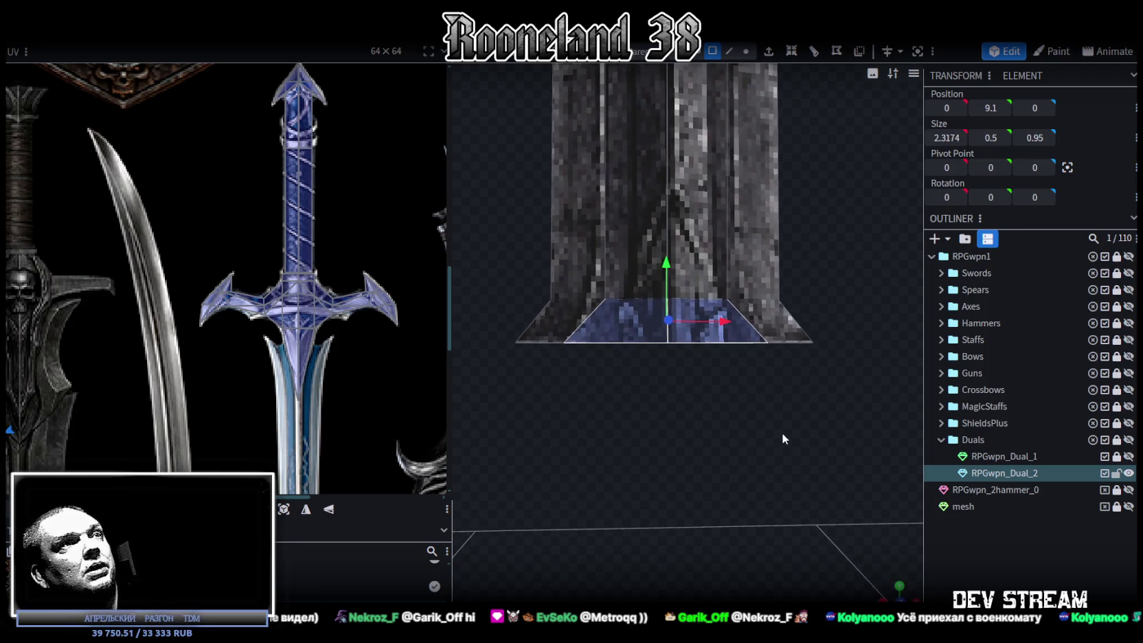
drag(782, 425, 770, 416)
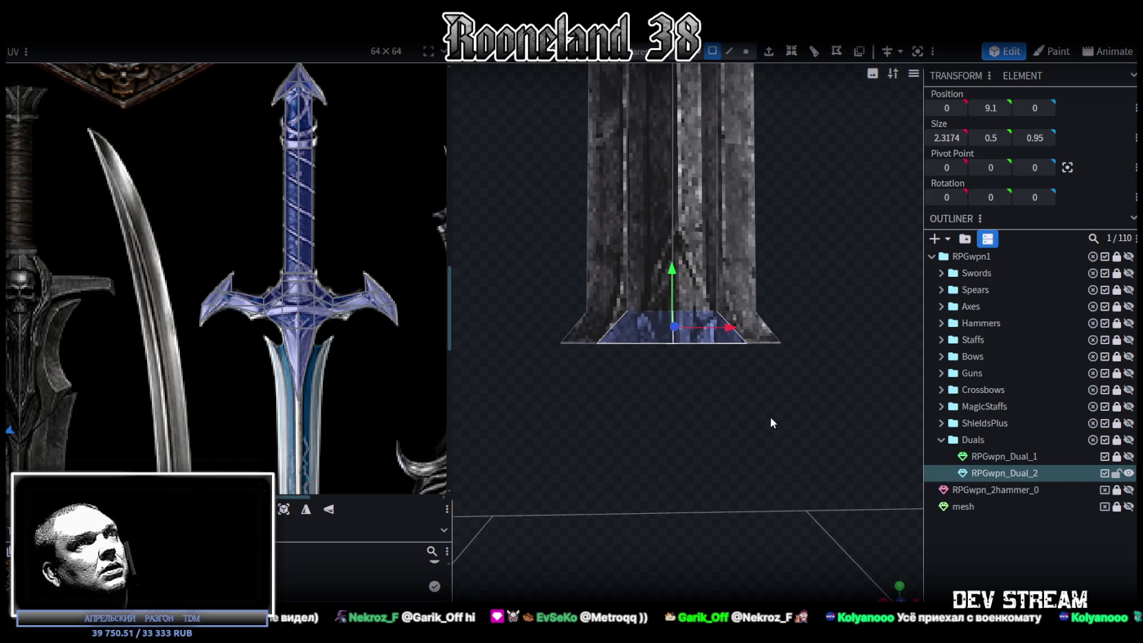
- Box-select the blade's four bottom-edge vertices and pull them downward
click(742, 54)
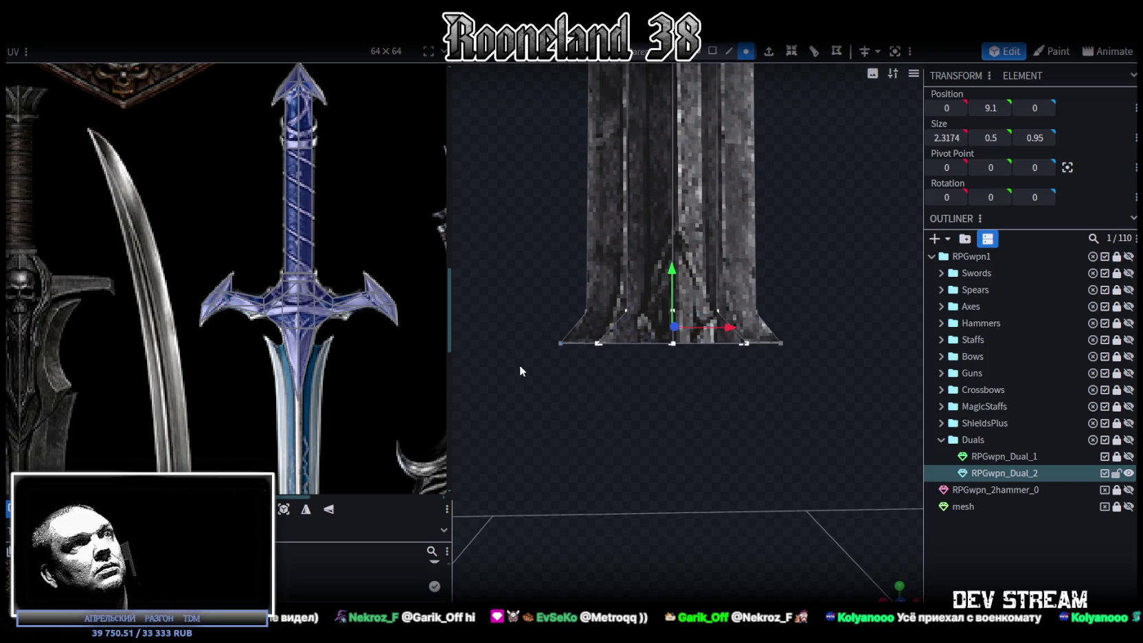
drag(546, 370, 817, 323)
drag(671, 287, 672, 370)
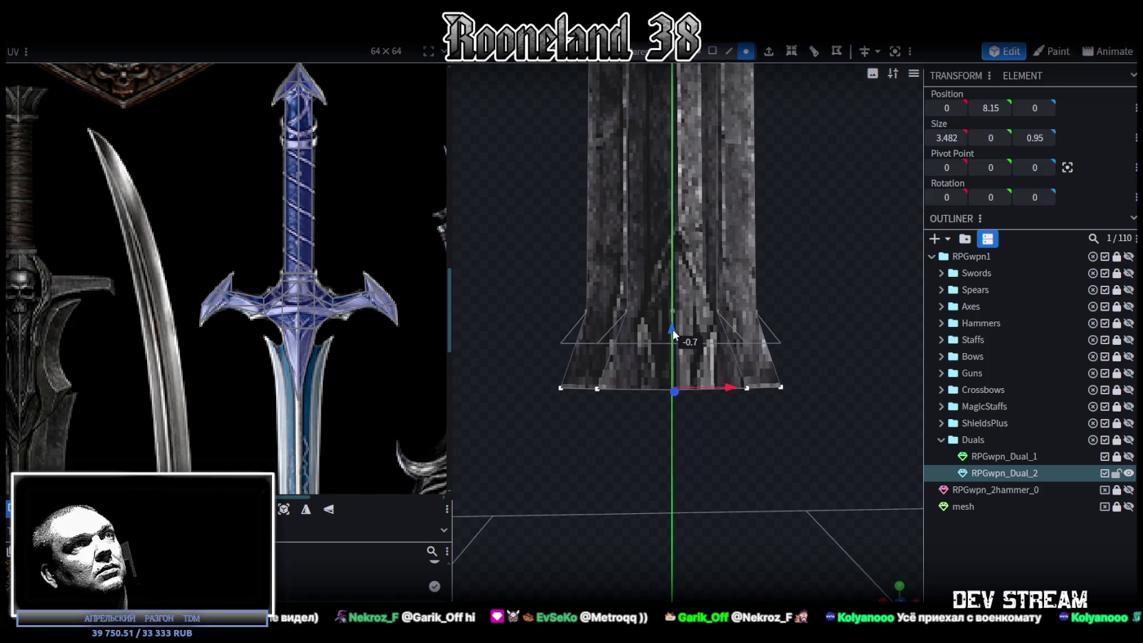
scroll(746, 413, down, 4)
mouse_move(760, 394)
mouse_down()
mouse_move(601, 373)
mouse_move(703, 340)
mouse_move(733, 394)
mouse_up()
- Thin the blade's depth along Z to 0.85
key(ctrl+a)
drag(734, 331, 749, 319)
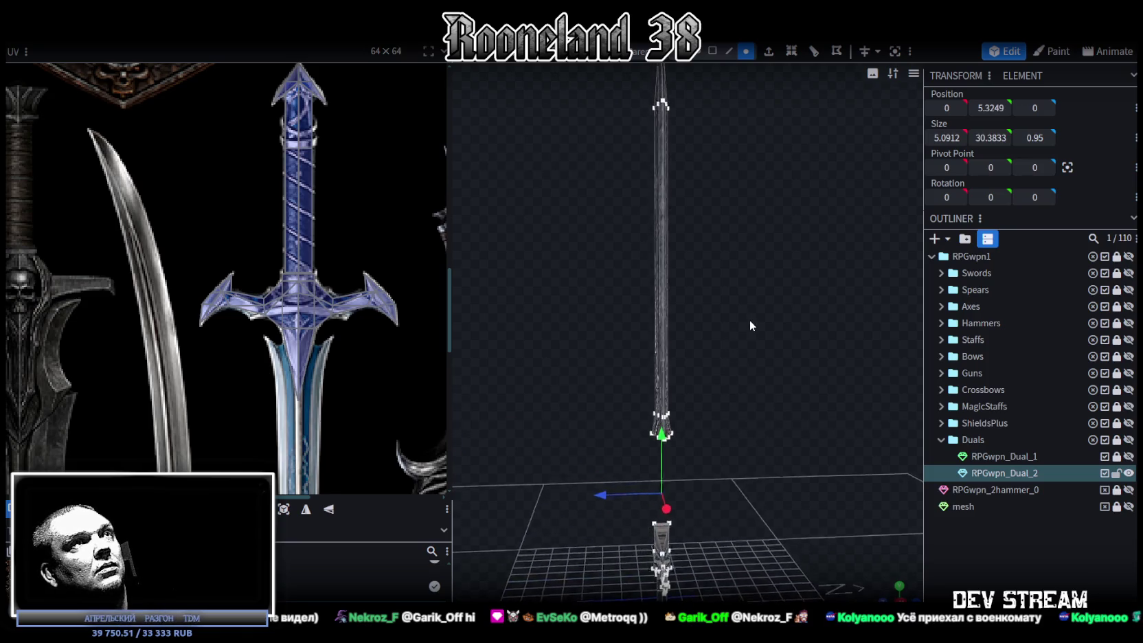
drag(633, 116, 720, 422)
scroll(745, 439, up, 5)
mouse_move(743, 377)
mouse_down()
mouse_move(759, 377)
mouse_move(735, 379)
mouse_up()
scroll(780, 479, up, 5)
drag(794, 473, 810, 417)
scroll(810, 423, up, 3)
- Raise the blade's bottom edge to Y 8.85 and narrow it to 1.7174 wide
drag(797, 486, 776, 331)
mouse_move(719, 374)
mouse_down()
mouse_move(725, 366)
mouse_move(711, 384)
mouse_up()
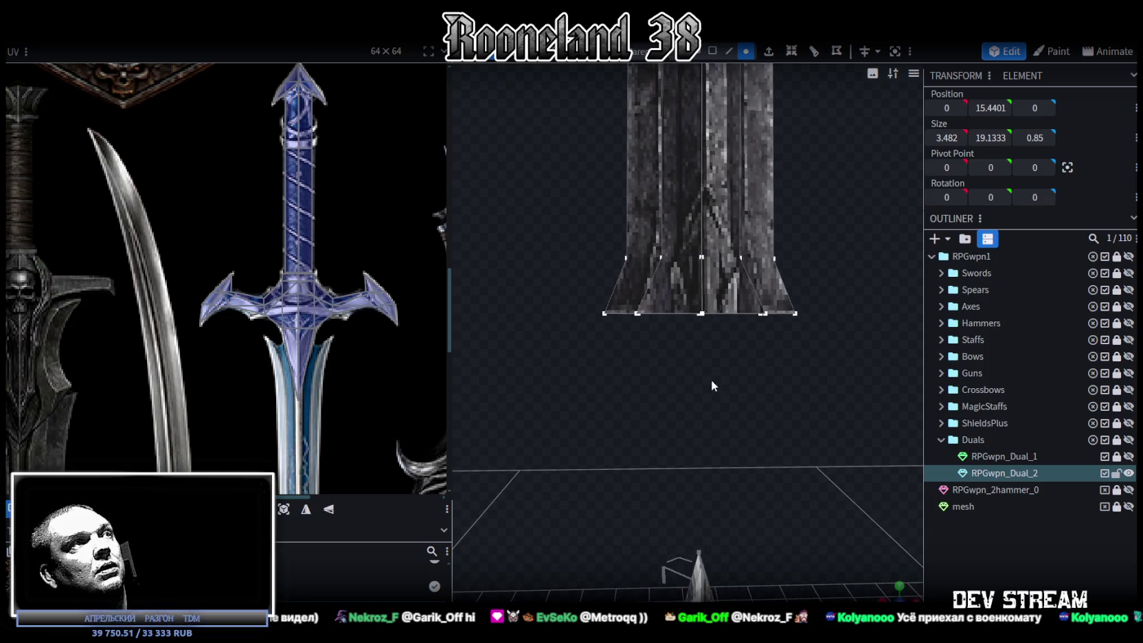
mouse_move(629, 346)
mouse_down()
mouse_move(696, 307)
mouse_move(771, 292)
mouse_up()
drag(701, 264, 706, 233)
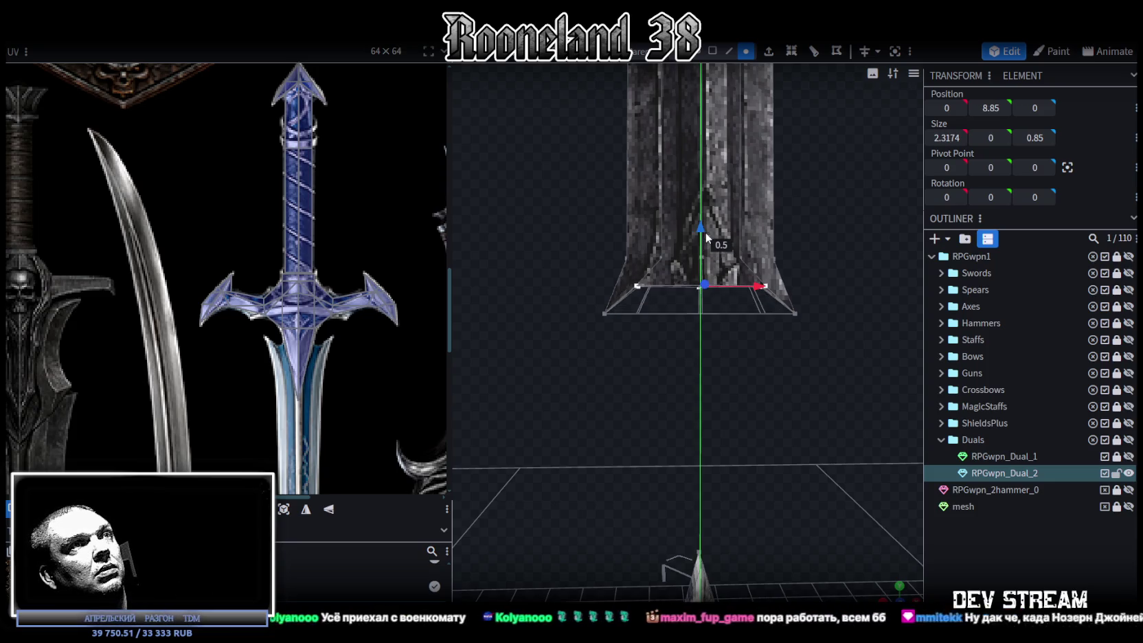
key(s)
drag(757, 284, 747, 289)
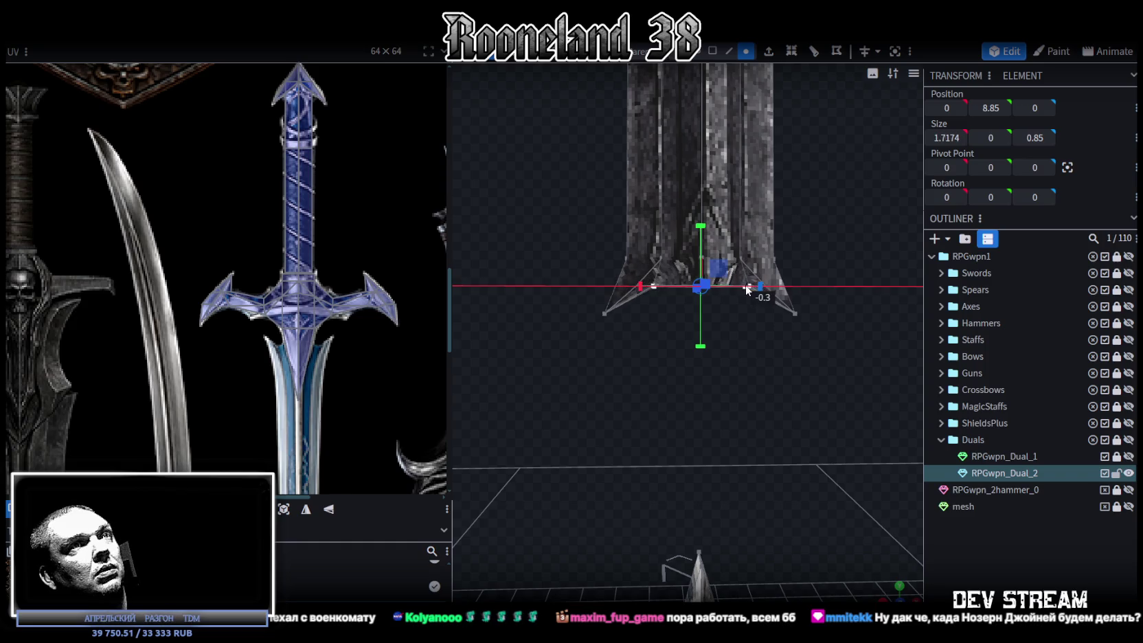
scroll(770, 360, down, 2)
scroll(765, 371, down, 2)
scroll(756, 412, down, 2)
scroll(758, 357, down, 2)
scroll(341, 225, down, 3)
scroll(341, 226, down, 1)
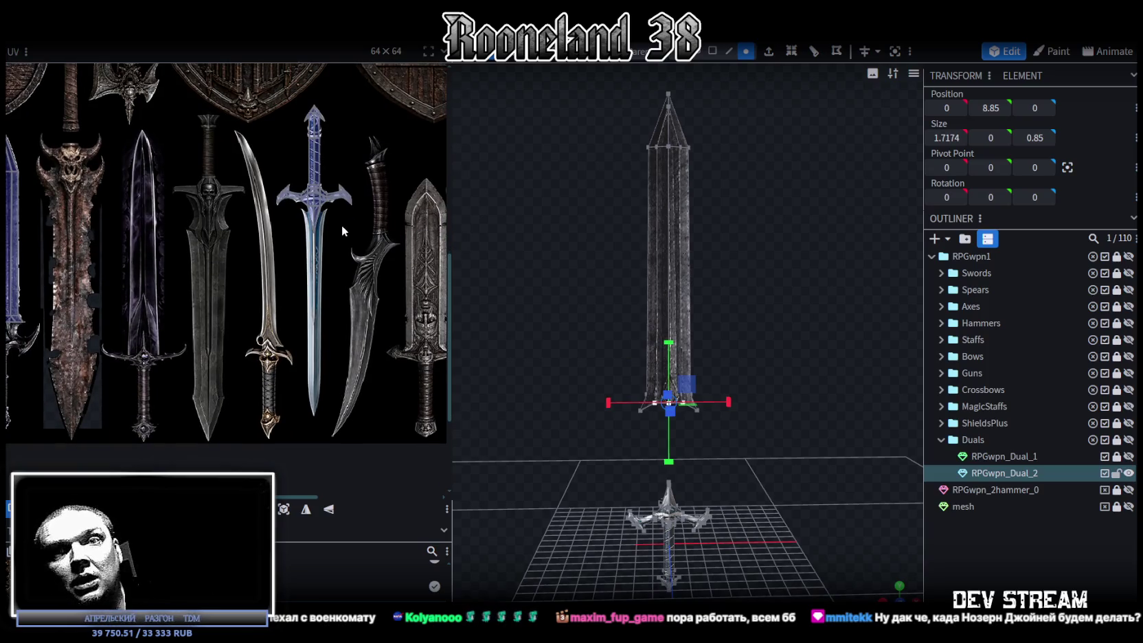
- In face mode, select the blade tip, side face and remaining blade faces
scroll(777, 317, up, 1)
mouse_move(807, 321)
mouse_down()
mouse_move(765, 320)
mouse_move(805, 313)
mouse_up()
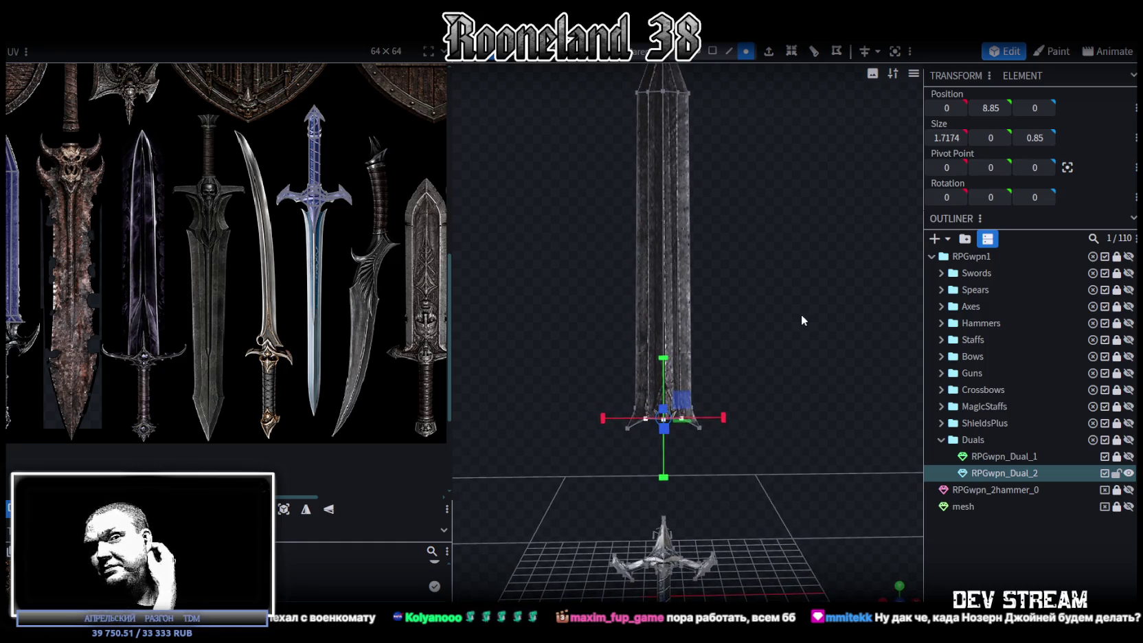
mouse_move(801, 315)
mouse_down()
mouse_move(783, 326)
mouse_move(796, 268)
mouse_move(682, 274)
mouse_move(799, 258)
mouse_up()
scroll(799, 258, down, 5)
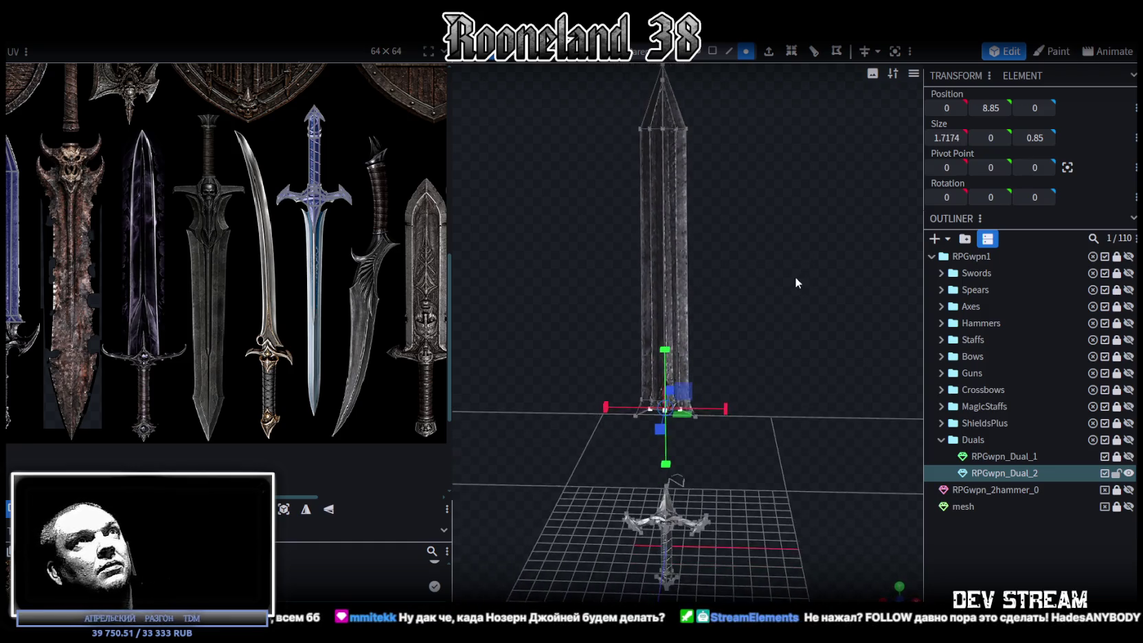
click(712, 51)
mouse_move(728, 206)
mouse_down()
mouse_move(652, 227)
mouse_move(761, 184)
mouse_move(810, 145)
mouse_move(809, 311)
mouse_move(765, 272)
mouse_up()
click(640, 221)
click(702, 338)
drag(702, 338, 618, 131)
click(754, 283)
mouse_move(812, 414)
mouse_down()
mouse_move(826, 412)
mouse_move(789, 388)
mouse_move(796, 406)
mouse_move(793, 390)
mouse_up()
- Split the selected blade faces into their own mesh and scale it by 0.69
right_click(699, 357)
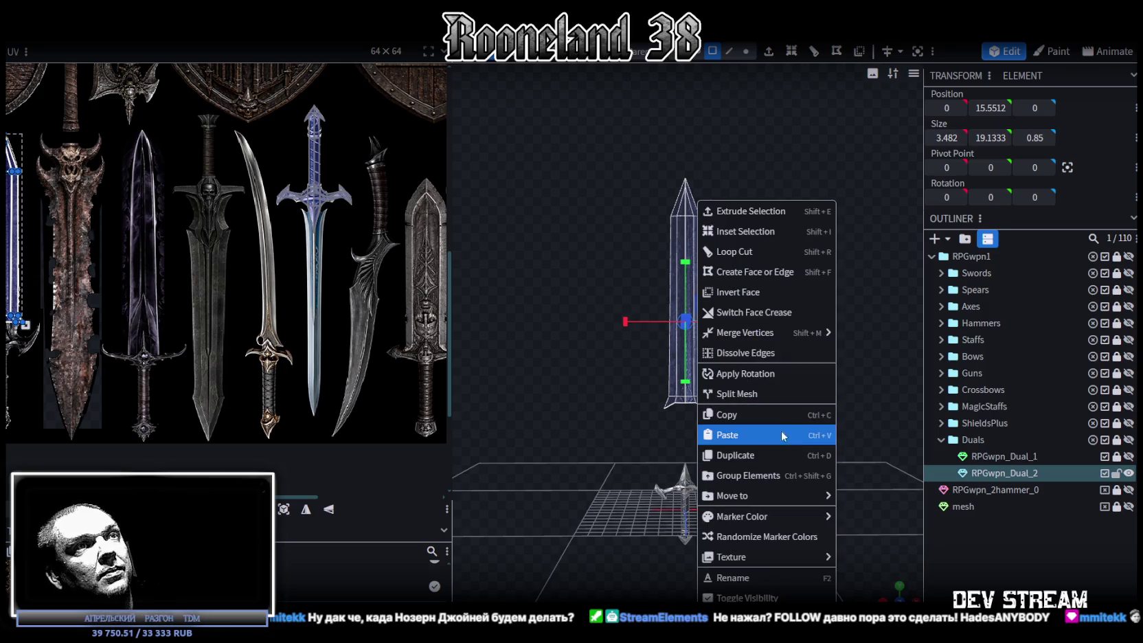
click(760, 395)
click(154, 31)
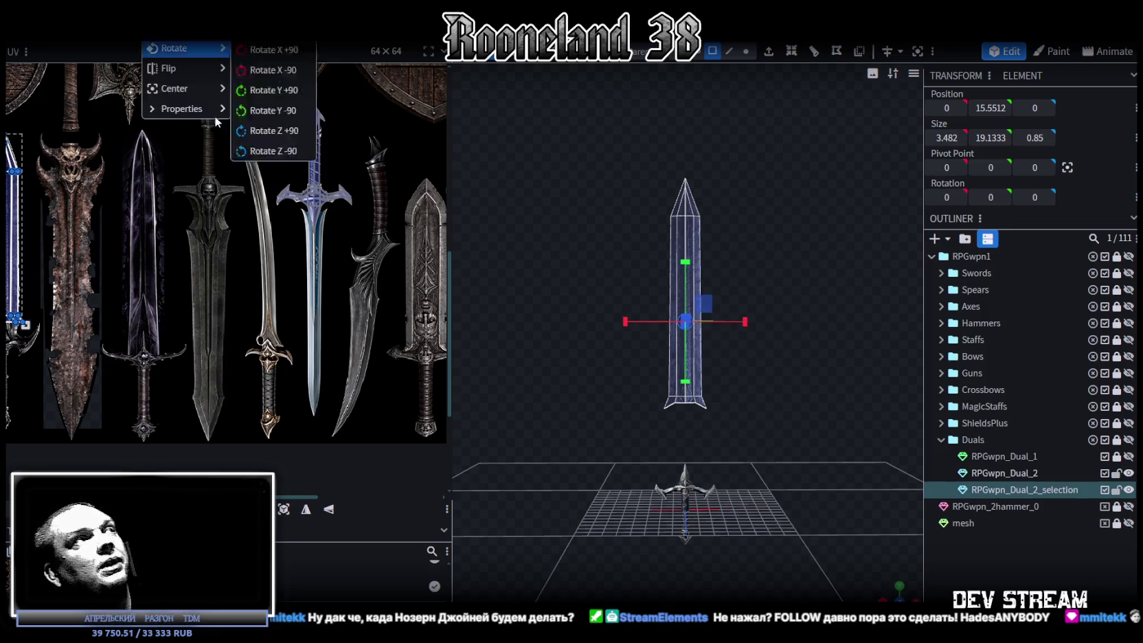
click(172, 50)
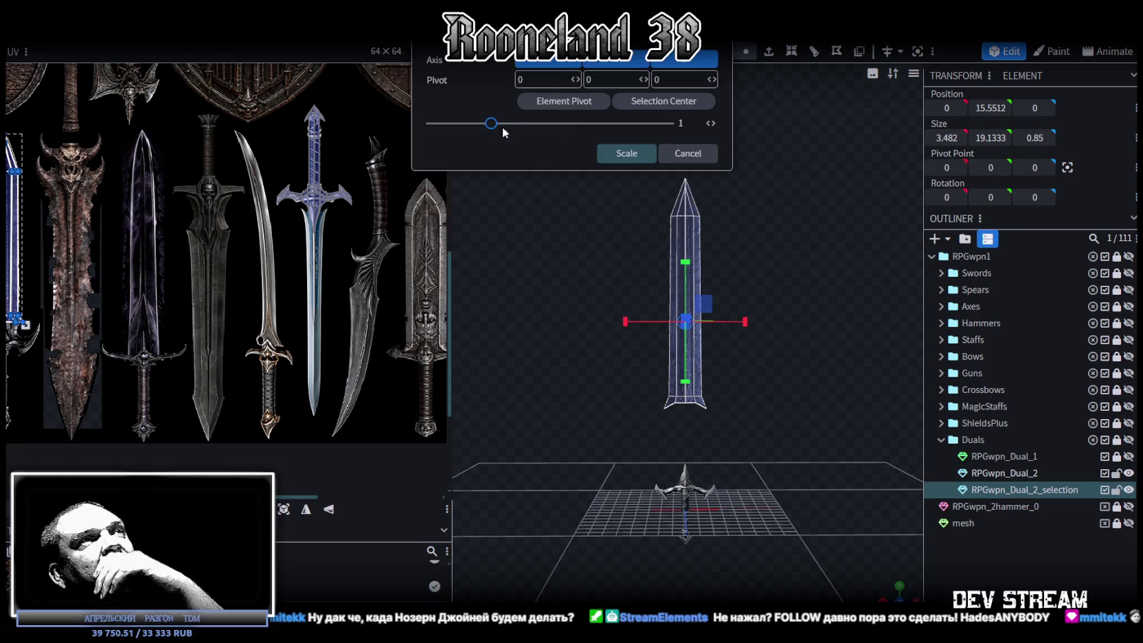
mouse_move(491, 128)
mouse_down()
mouse_move(461, 133)
mouse_move(475, 127)
mouse_up()
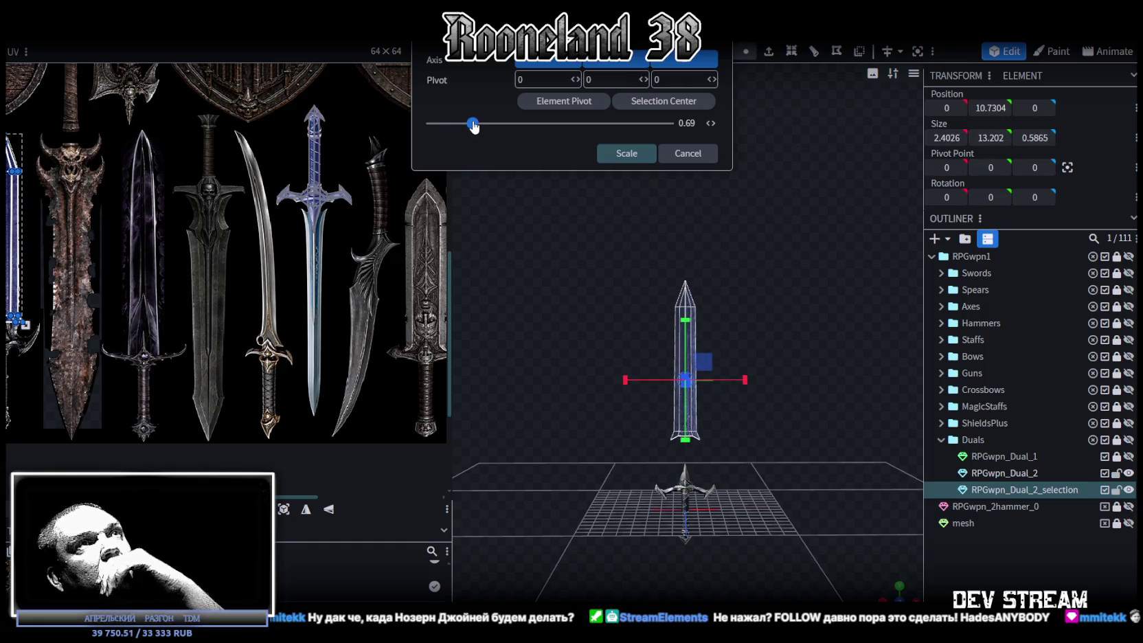
click(616, 153)
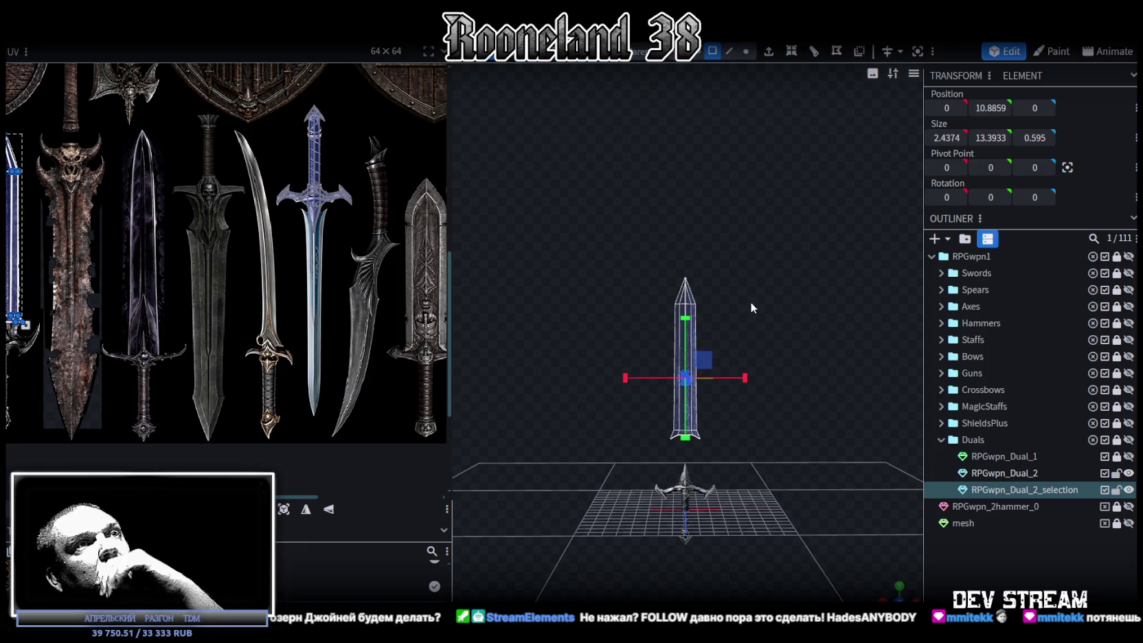
scroll(790, 344, up, 1)
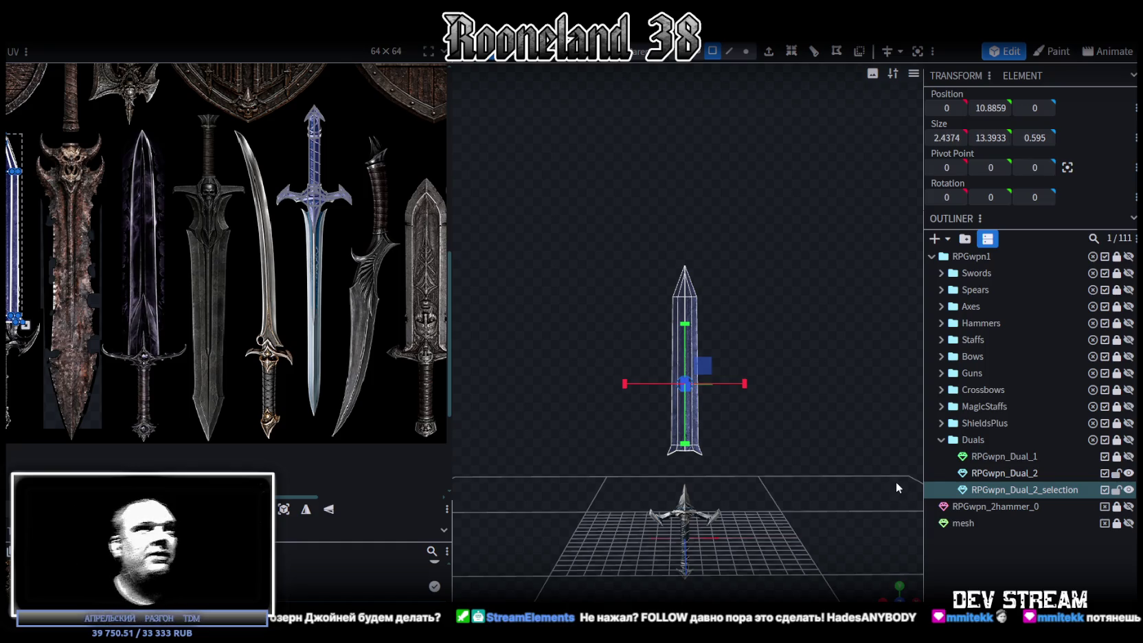
scroll(692, 458, up, 3)
- Pull the blade's edge vertices inward, thinning its depth to 0.395
right_drag(692, 459, 803, 368)
scroll(803, 368, up, 2)
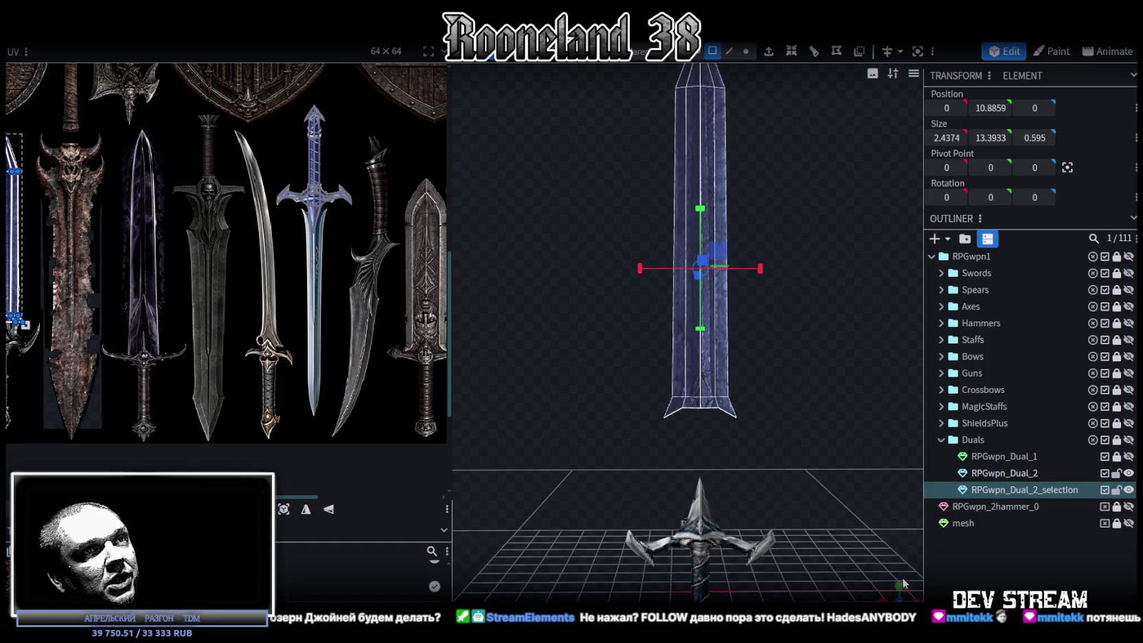
mouse_move(803, 368)
mouse_down()
mouse_move(672, 440)
mouse_move(684, 422)
mouse_move(671, 459)
mouse_move(726, 467)
mouse_move(708, 423)
mouse_move(674, 410)
mouse_move(779, 401)
mouse_move(748, 371)
mouse_up()
click(745, 52)
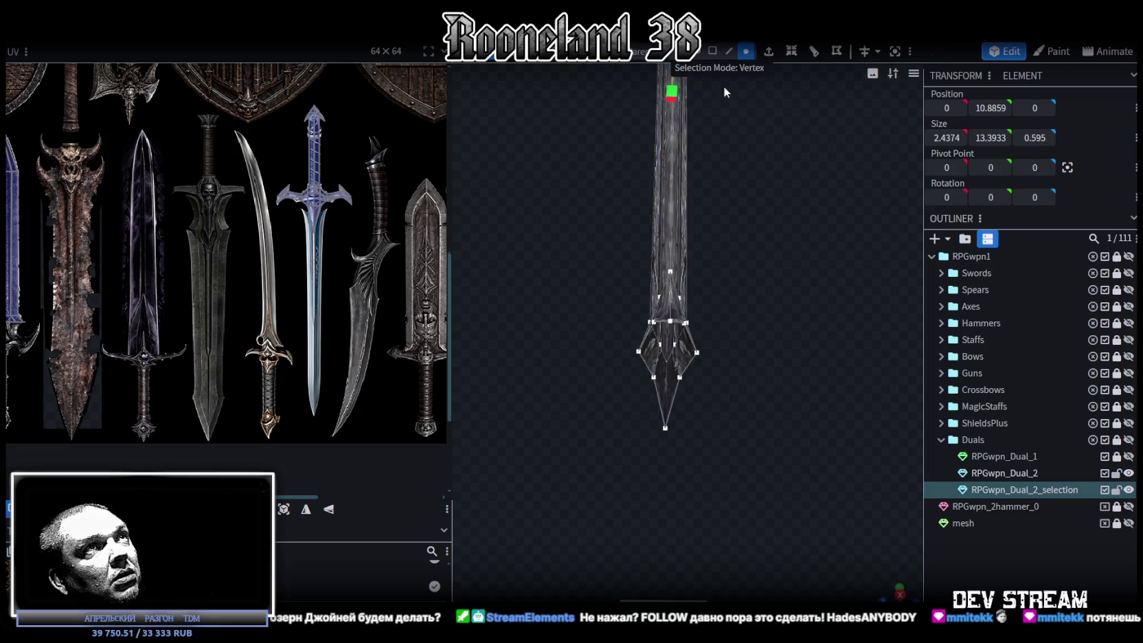
scroll(686, 343, up, 1)
click(700, 354)
shift+click(701, 355)
mouse_move(716, 363)
mouse_down()
mouse_move(689, 365)
mouse_move(701, 364)
mouse_up()
mouse_move(592, 420)
mouse_down()
mouse_move(770, 465)
mouse_move(734, 430)
mouse_move(794, 399)
mouse_move(785, 537)
mouse_move(782, 477)
mouse_move(797, 496)
mouse_move(851, 321)
mouse_move(726, 66)
mouse_up()
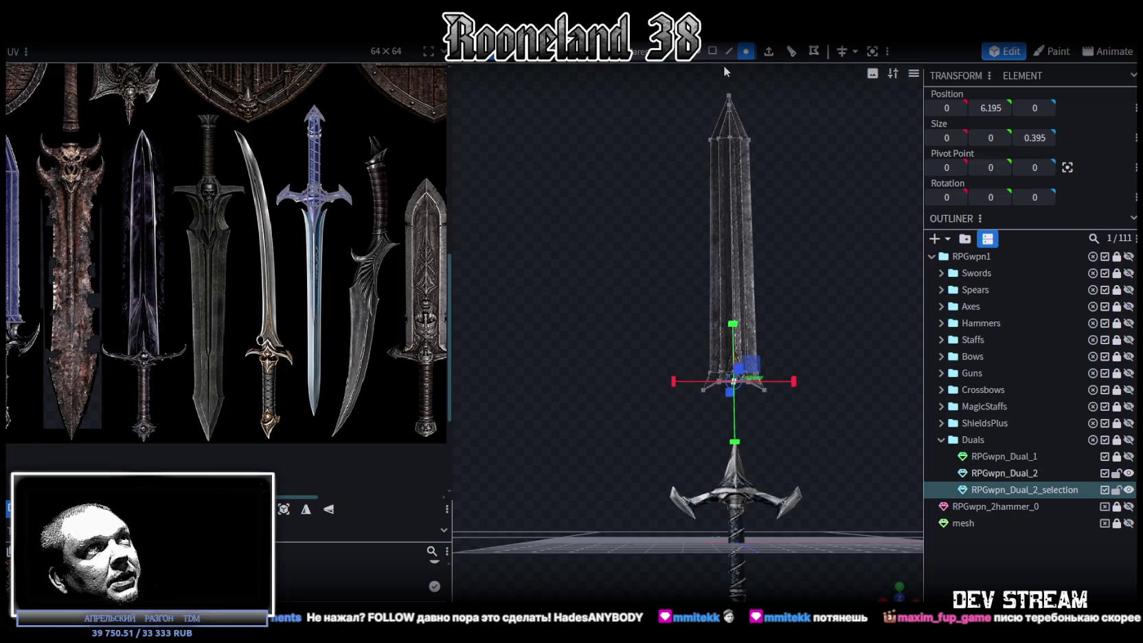
- Narrow the blade to 1.4374 wide and lower it to Y 7.3859 onto the crossguard
mouse_move(861, 274)
mouse_down()
mouse_move(818, 298)
mouse_move(674, 126)
mouse_move(817, 353)
mouse_move(828, 459)
mouse_up()
mouse_move(788, 321)
mouse_down()
mouse_move(777, 320)
mouse_move(797, 326)
mouse_move(825, 391)
mouse_move(763, 277)
mouse_move(731, 347)
mouse_up()
key(v)
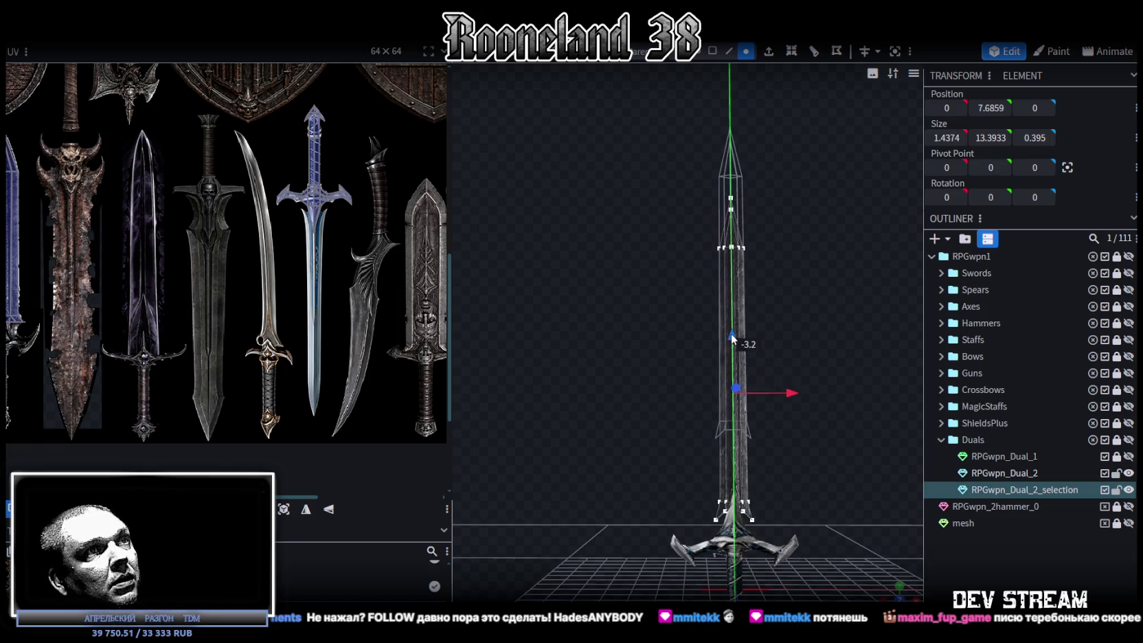
drag(731, 342, 732, 341)
click(712, 52)
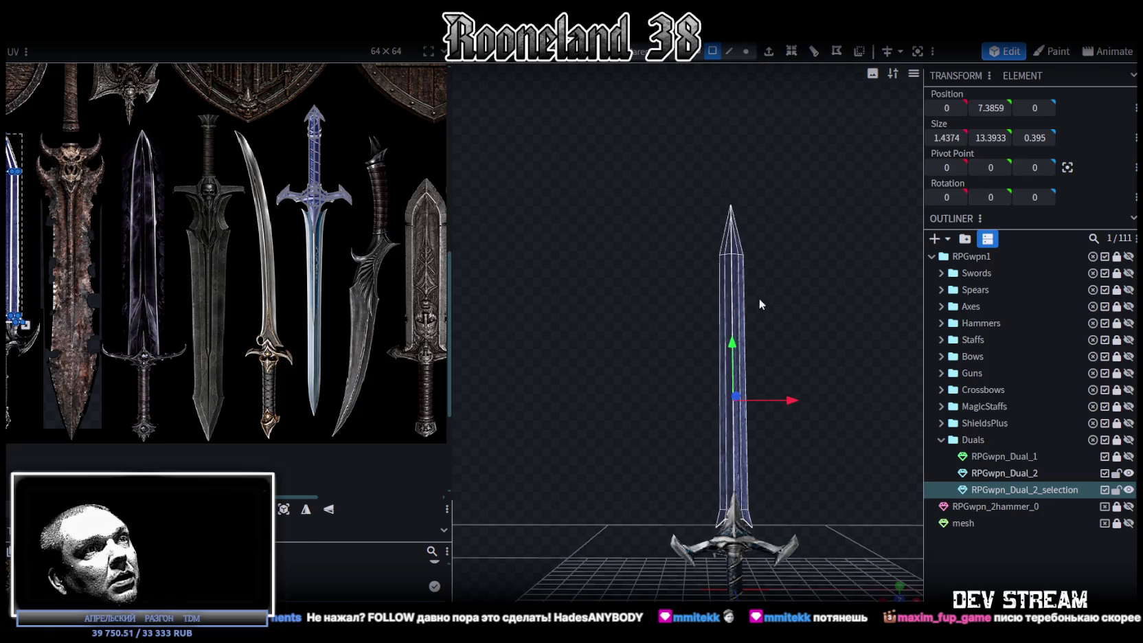
click(899, 596)
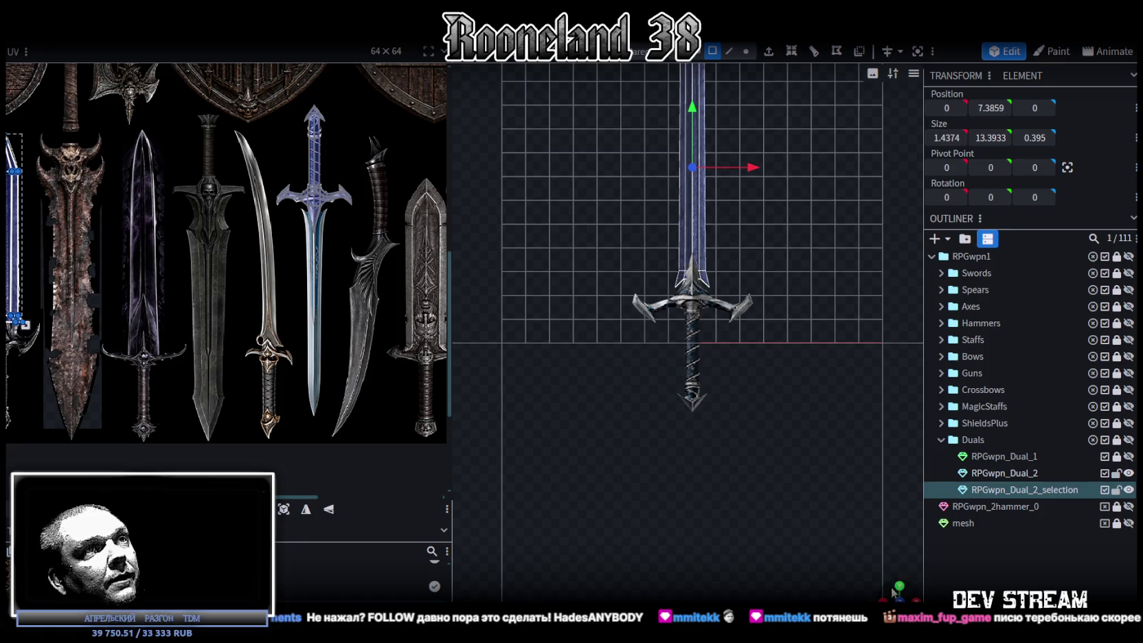
drag(893, 592, 823, 428)
- Select the blade's base vertices and scale them narrower
scroll(871, 514, up, 5)
mouse_move(870, 514)
mouse_down()
mouse_move(766, 343)
mouse_move(802, 248)
mouse_up()
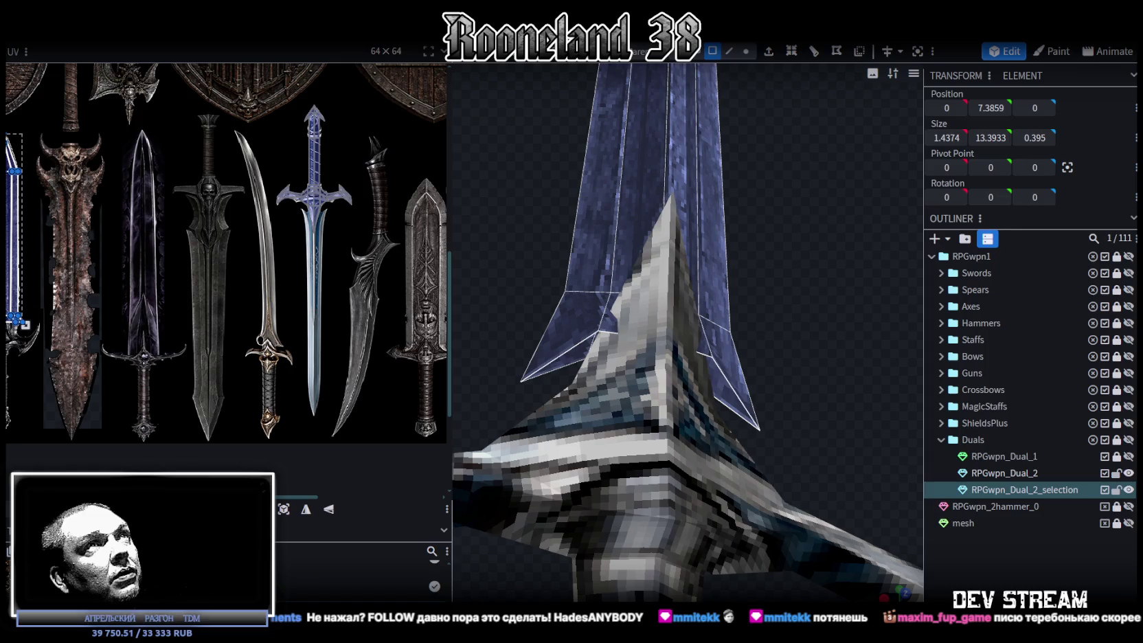
click(747, 52)
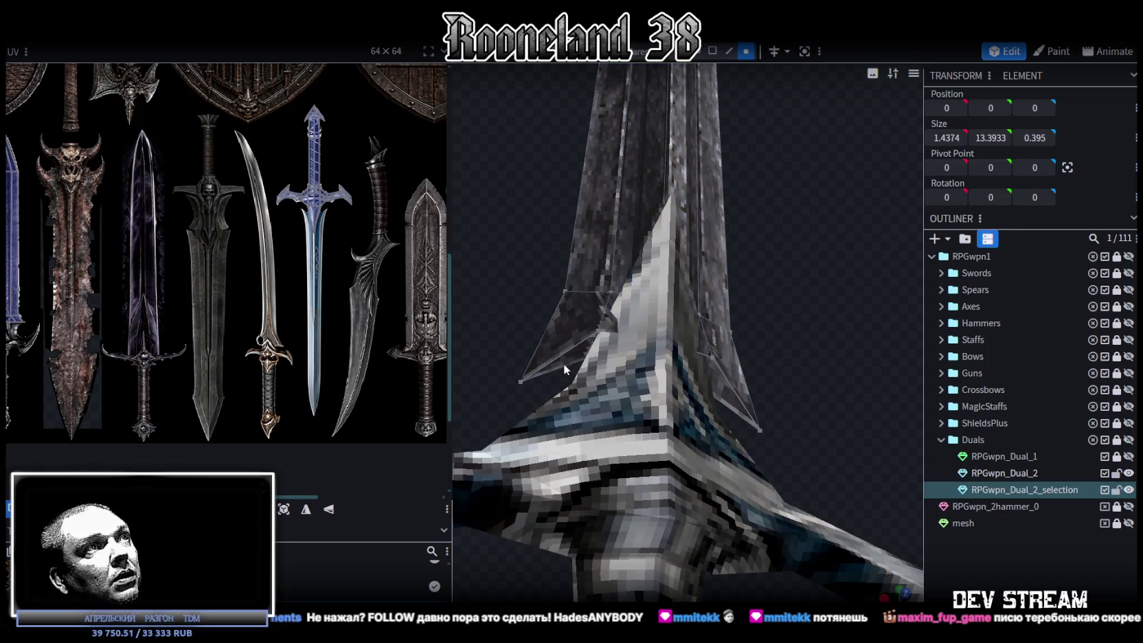
click(572, 350)
click(728, 398)
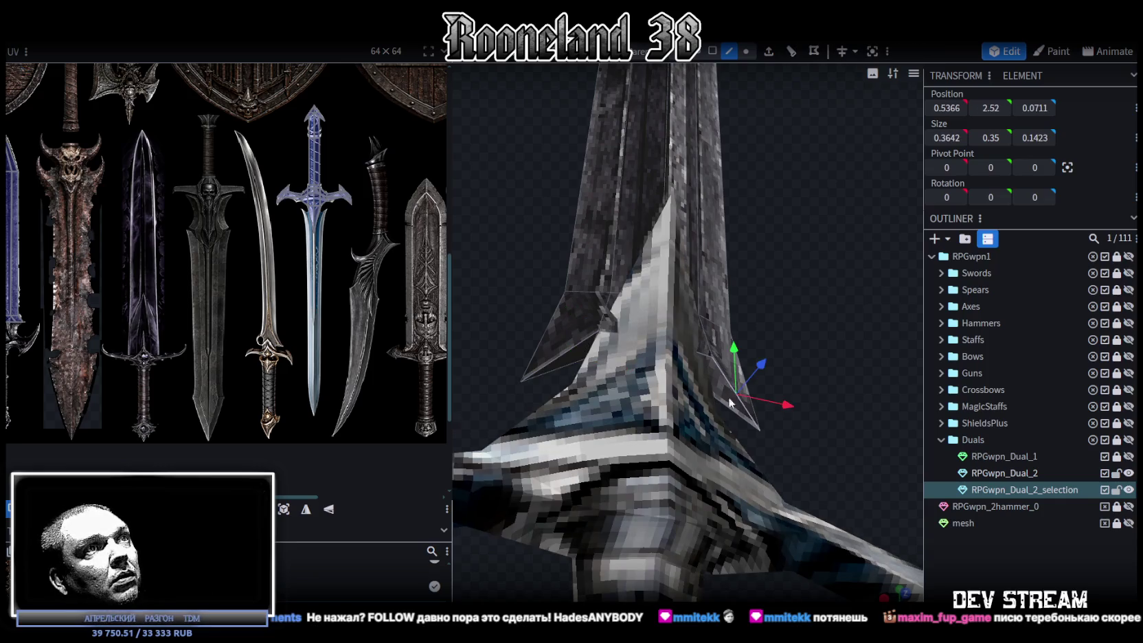
click(728, 412)
mouse_move(728, 412)
mouse_down()
mouse_move(722, 321)
mouse_move(630, 354)
mouse_up()
click(746, 51)
click(745, 300)
shift+click(803, 300)
mouse_move(554, 266)
mouse_down()
mouse_move(609, 315)
mouse_move(684, 317)
mouse_move(614, 324)
mouse_move(685, 239)
mouse_move(595, 205)
mouse_move(605, 270)
mouse_move(755, 304)
mouse_move(669, 320)
mouse_up()
key(s)
shift+click(662, 314)
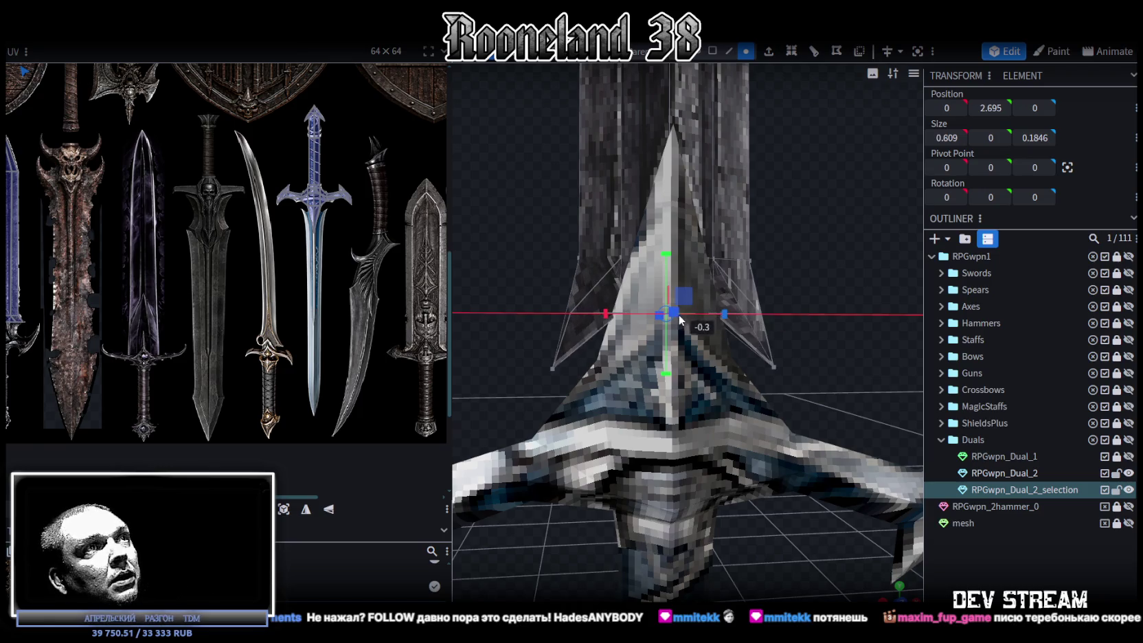
scroll(786, 275, down, 5)
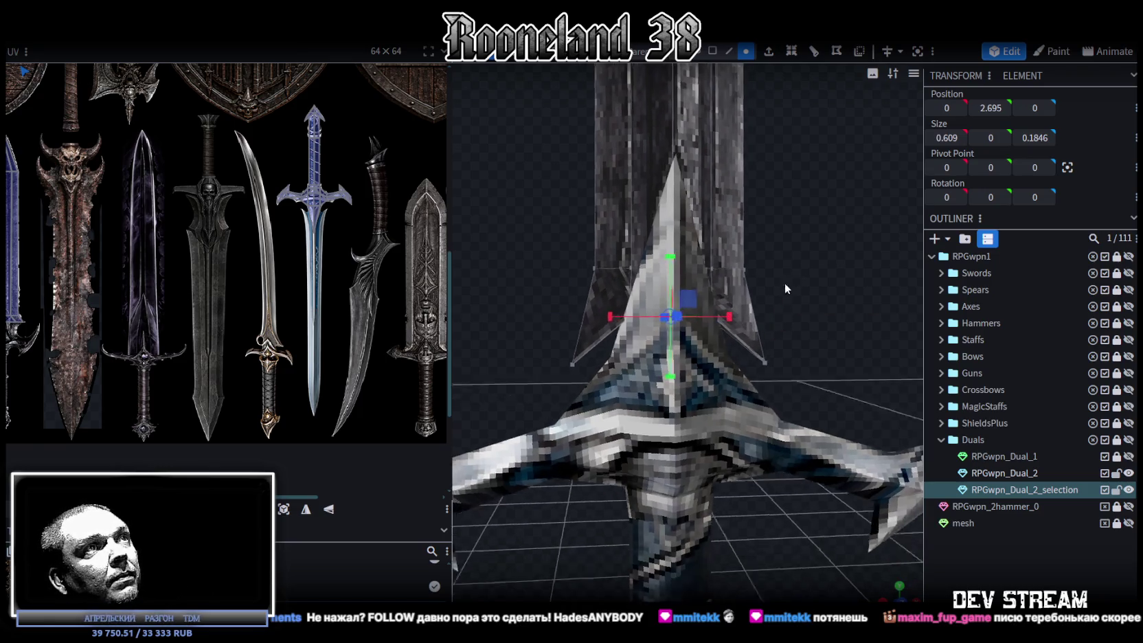
- Raise the blade's bottom edge by 0.2, leaving the blade 13.1933 tall at Y 7.4007
drag(785, 268, 788, 208)
scroll(789, 263, up, 5)
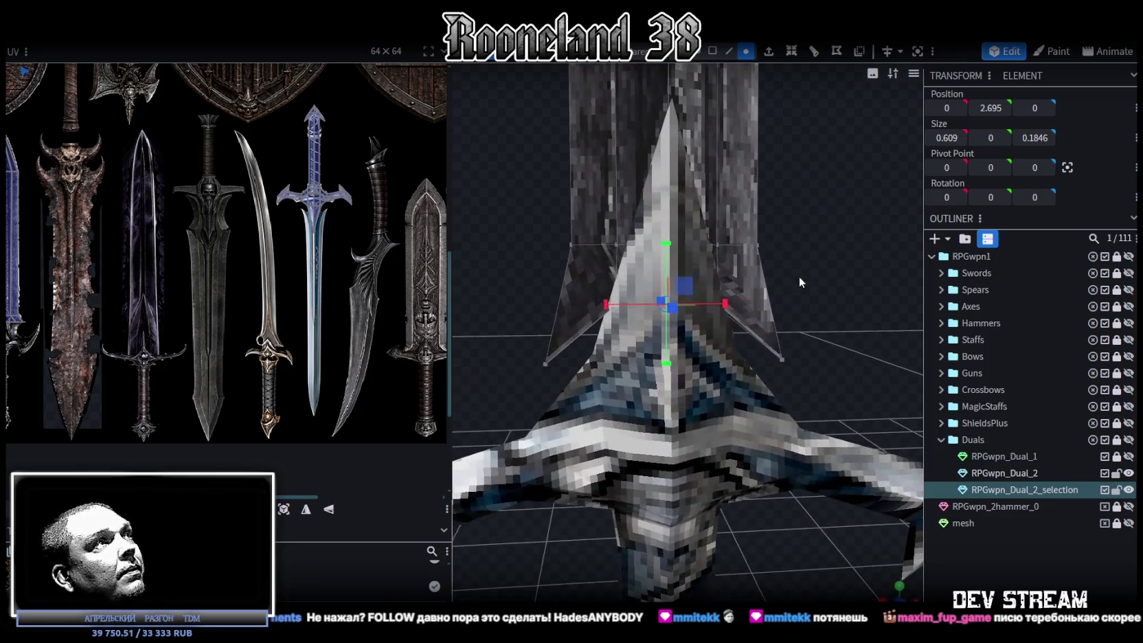
key(v)
click(784, 358)
shift+click(550, 360)
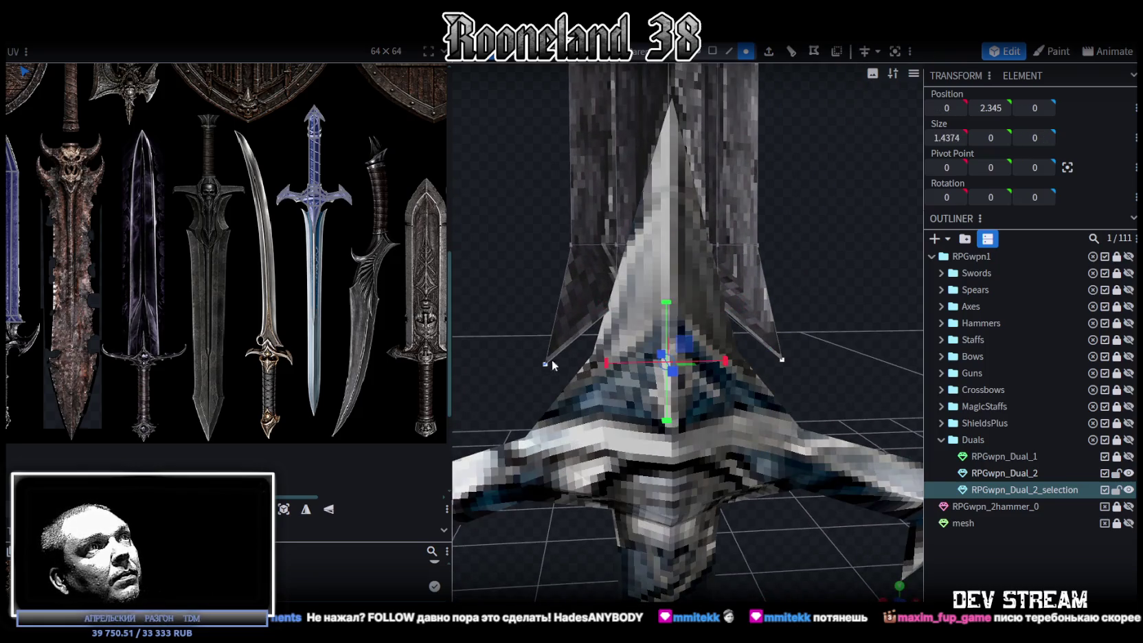
scroll(652, 315, down, 3)
drag(668, 283, 789, 295)
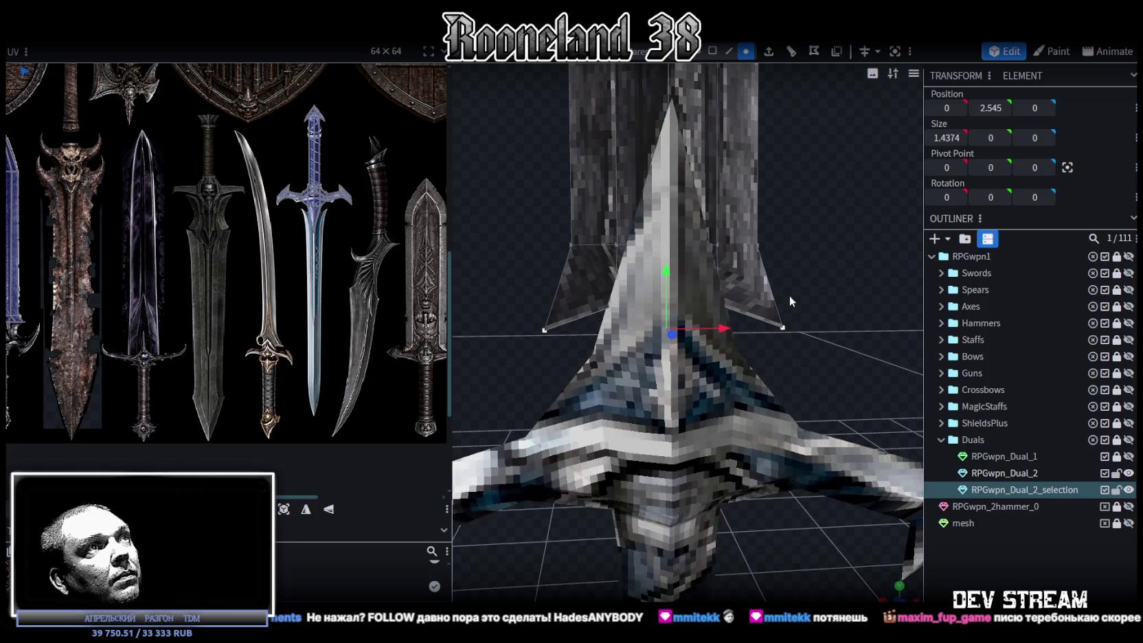
scroll(799, 280, down, 1)
scroll(799, 282, down, 2)
click(697, 52)
click(686, 155)
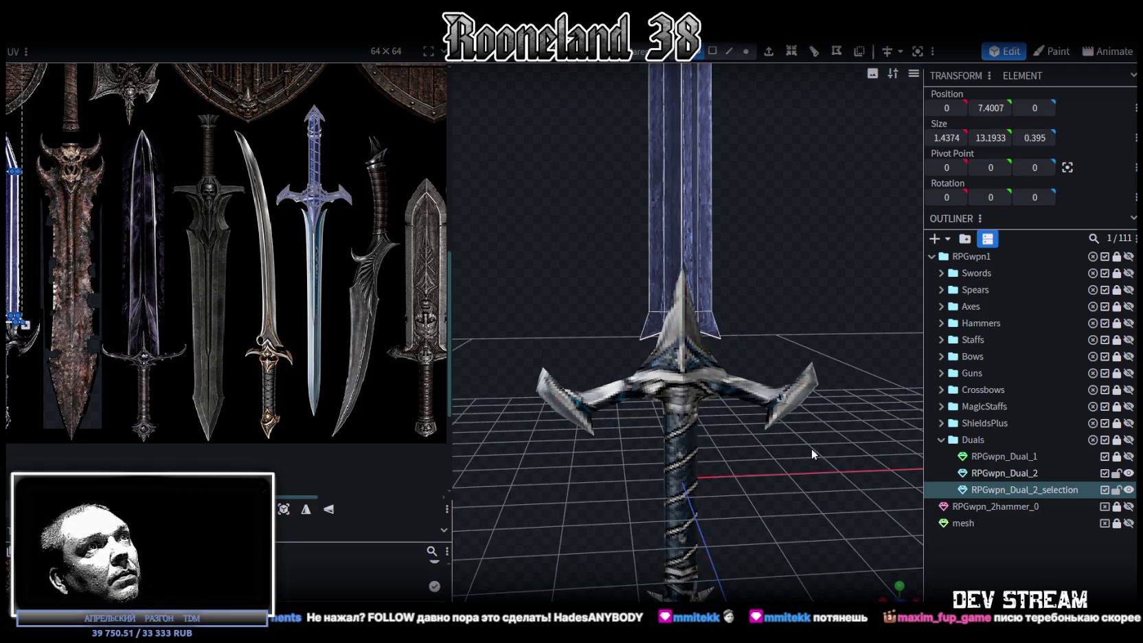
- In front view, move the blade's UV island onto the blue sword in the texture atlas
key(KP_1)
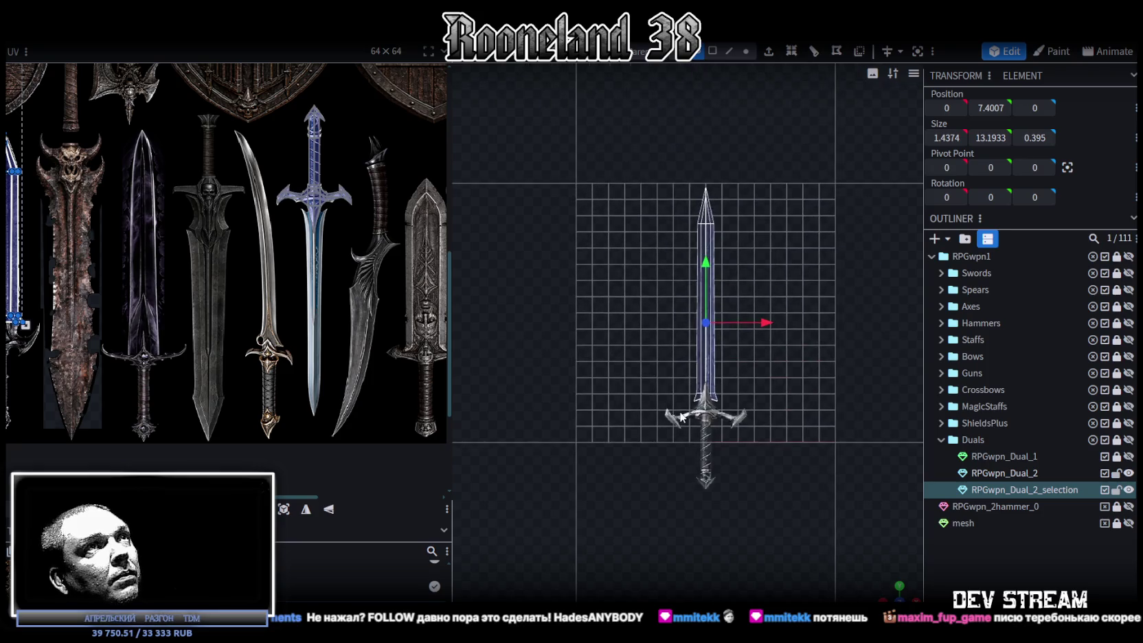
scroll(164, 257, down, 2)
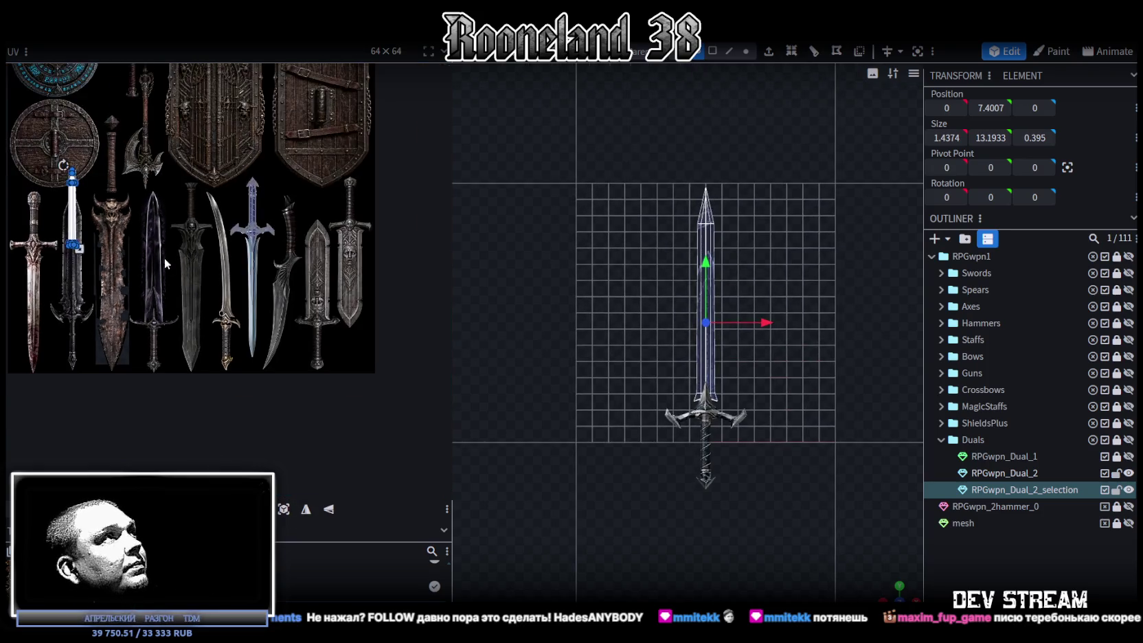
scroll(79, 221, up, 2)
click(327, 510)
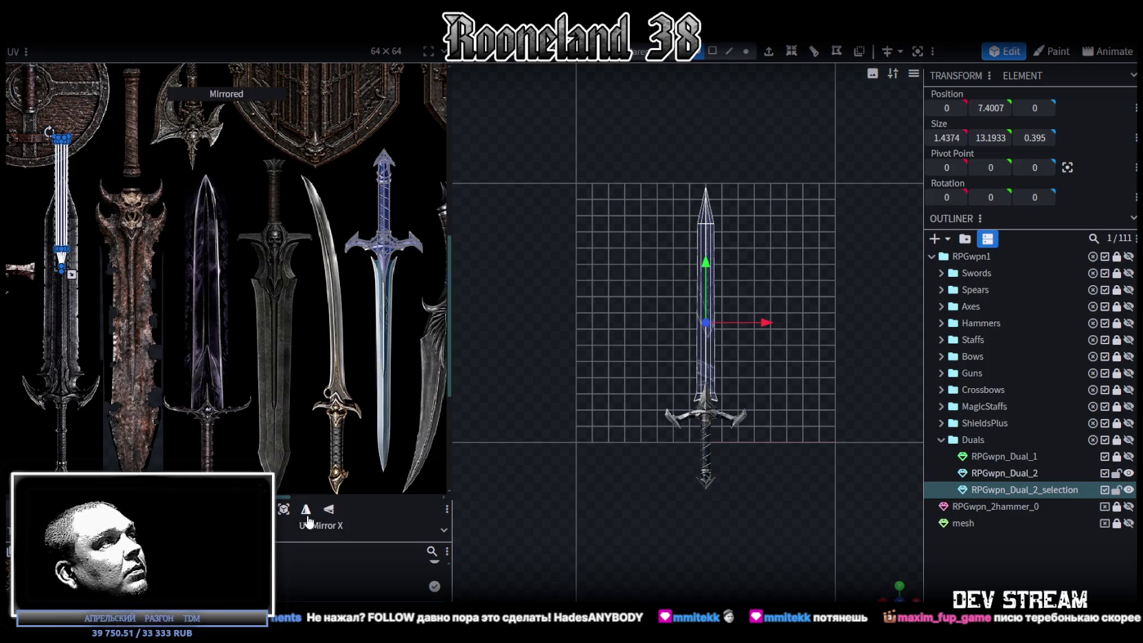
drag(68, 177, 390, 294)
scroll(389, 246, up, 3)
scroll(275, 309, up, 3)
drag(264, 333, 251, 342)
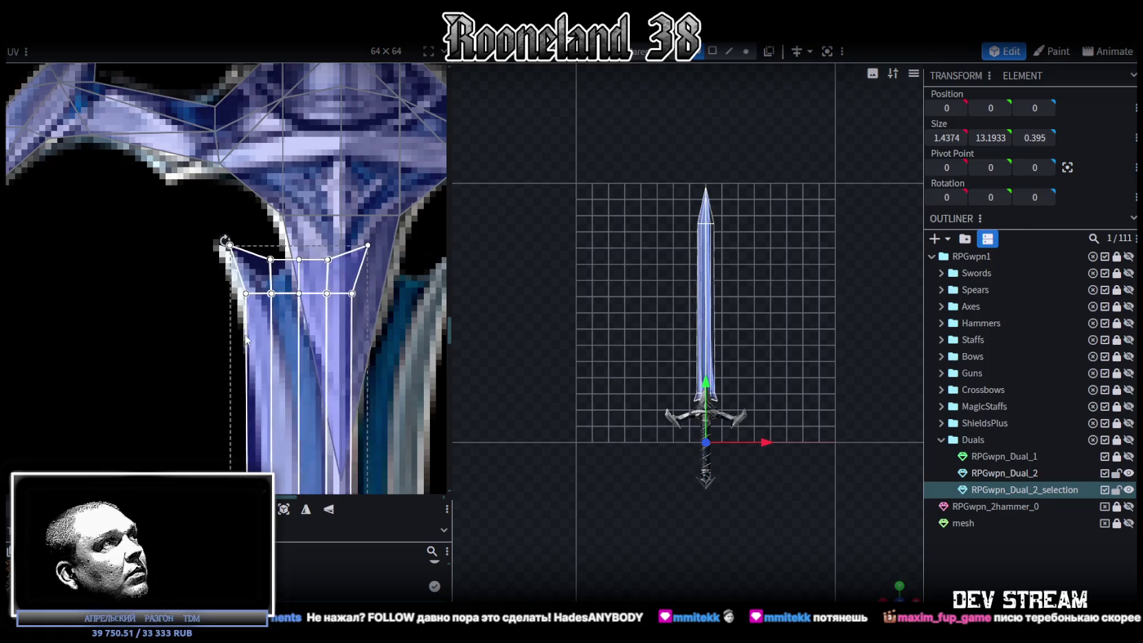
- Stretch the blade UVs down to the sword tip, narrow the tip, and nudge them onto the artwork
scroll(251, 343, down, 3)
scroll(346, 410, down, 2)
scroll(390, 323, down, 1)
drag(329, 193, 347, 358)
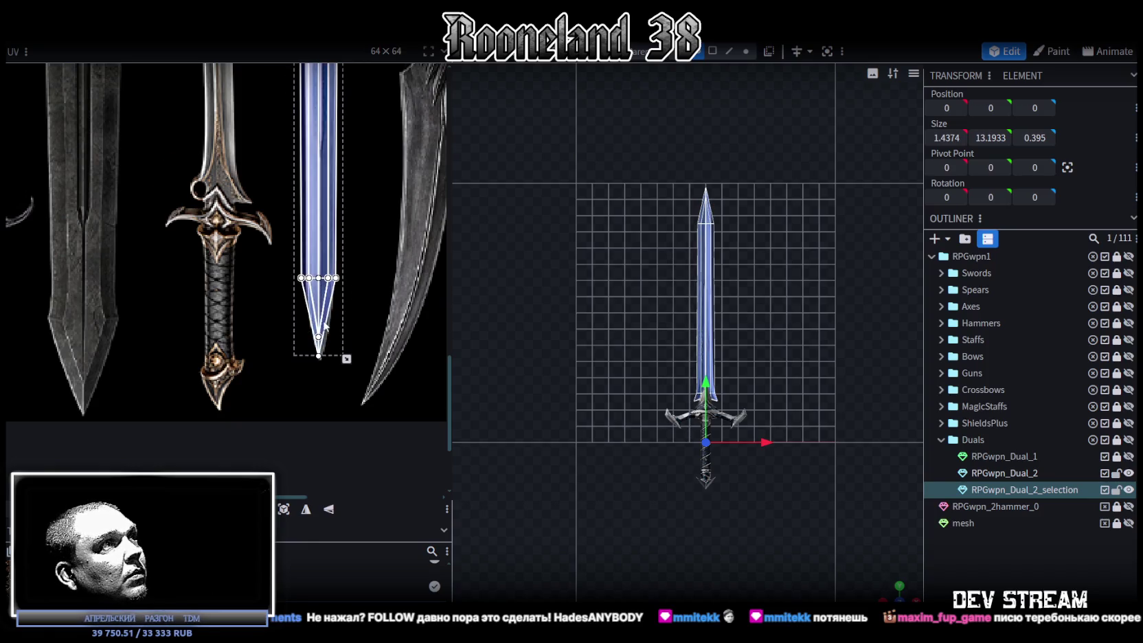
scroll(326, 327, up, 3)
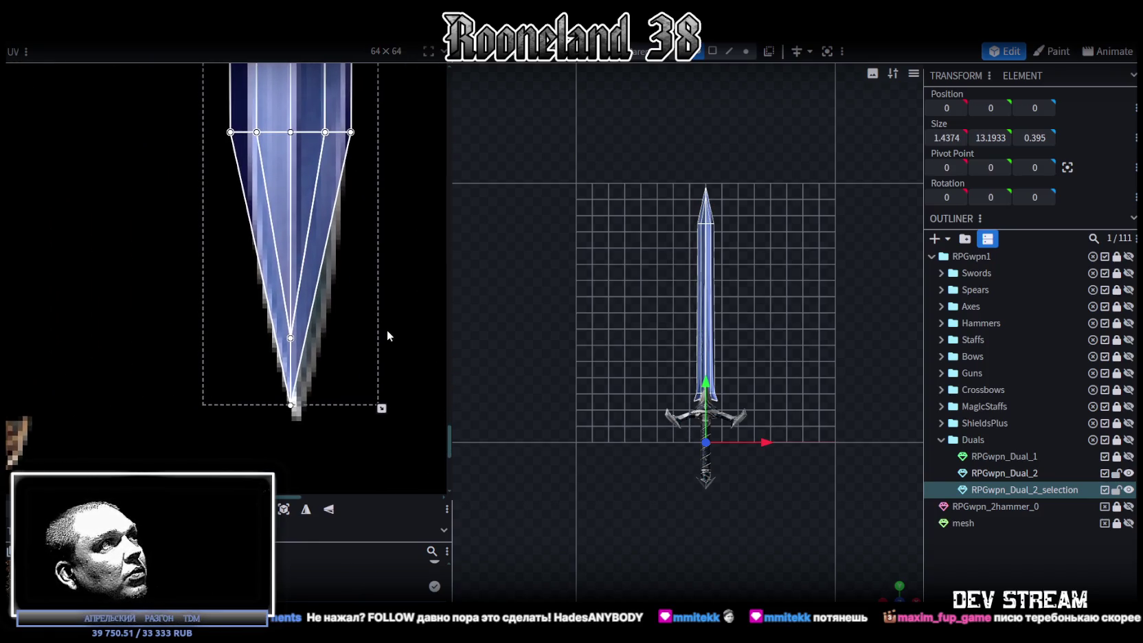
drag(304, 173, 326, 177)
drag(402, 408, 359, 409)
drag(316, 217, 323, 224)
- Split the selected blade face off into a separate mesh
scroll(338, 212, up, 5)
scroll(325, 349, up, 5)
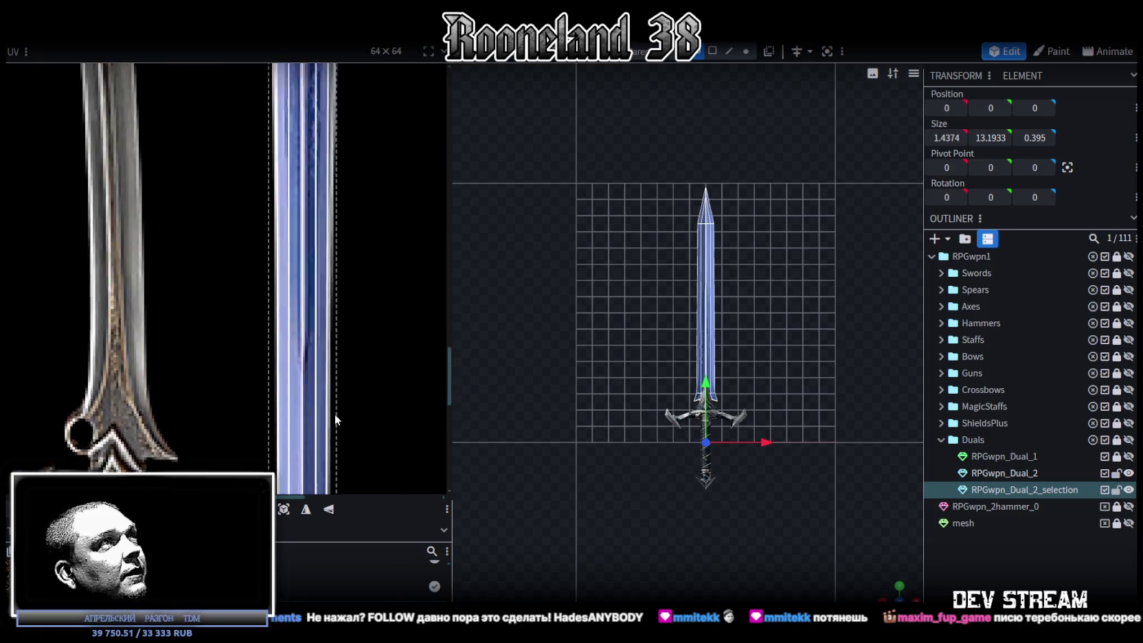
scroll(335, 414, up, 5)
scroll(311, 283, up, 3)
scroll(311, 282, up, 2)
scroll(311, 268, up, 2)
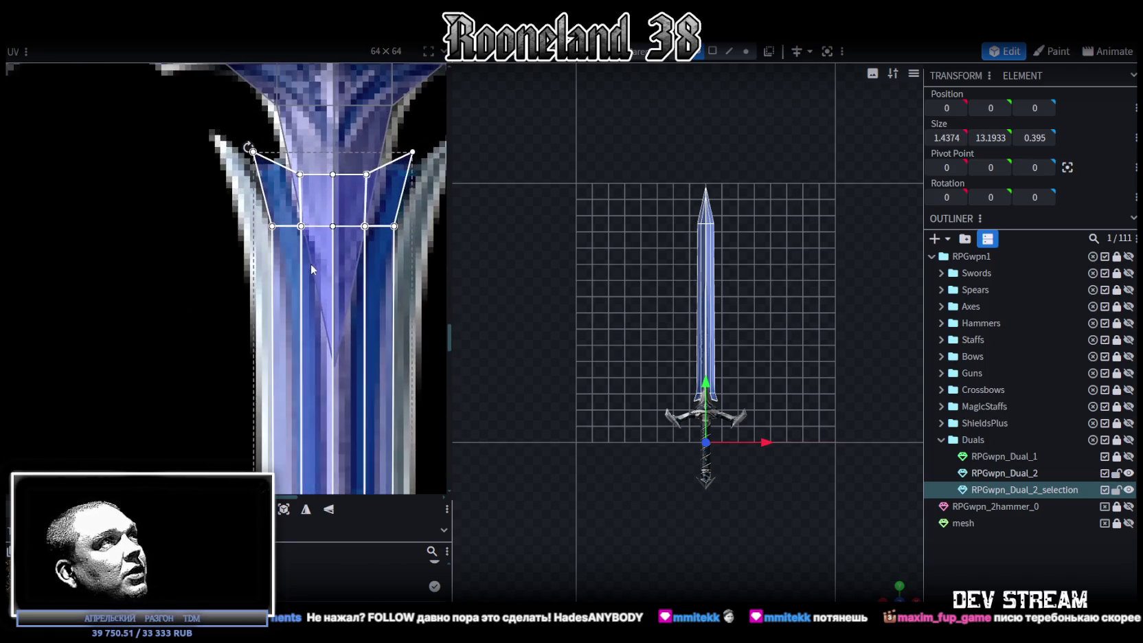
scroll(302, 275, up, 2)
scroll(298, 282, up, 1)
scroll(642, 317, up, 2)
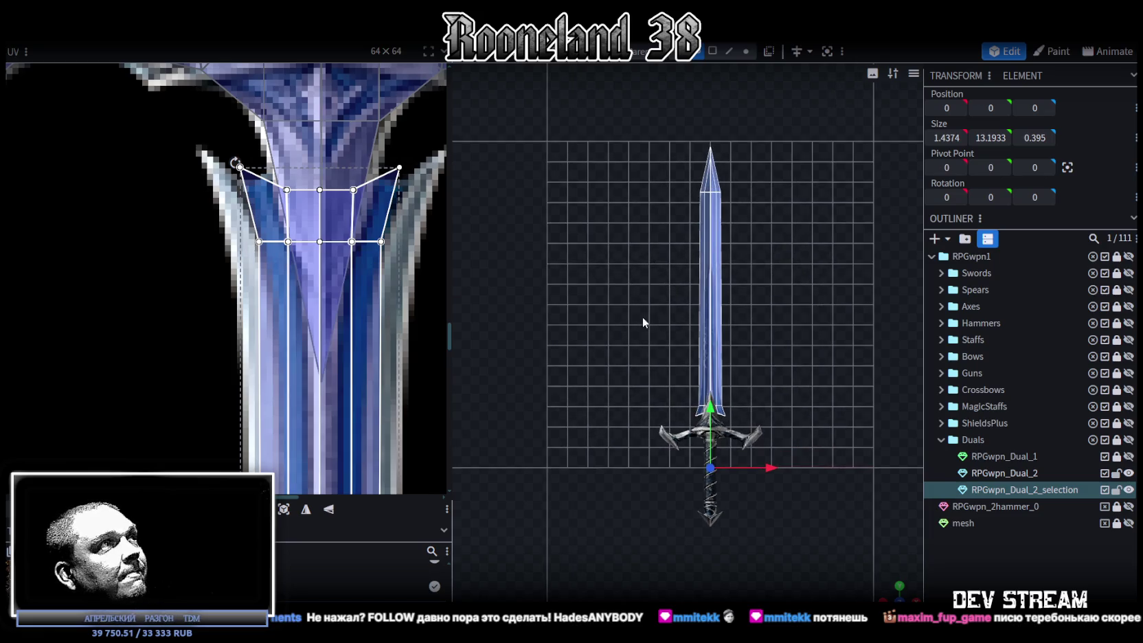
scroll(621, 293, up, 1)
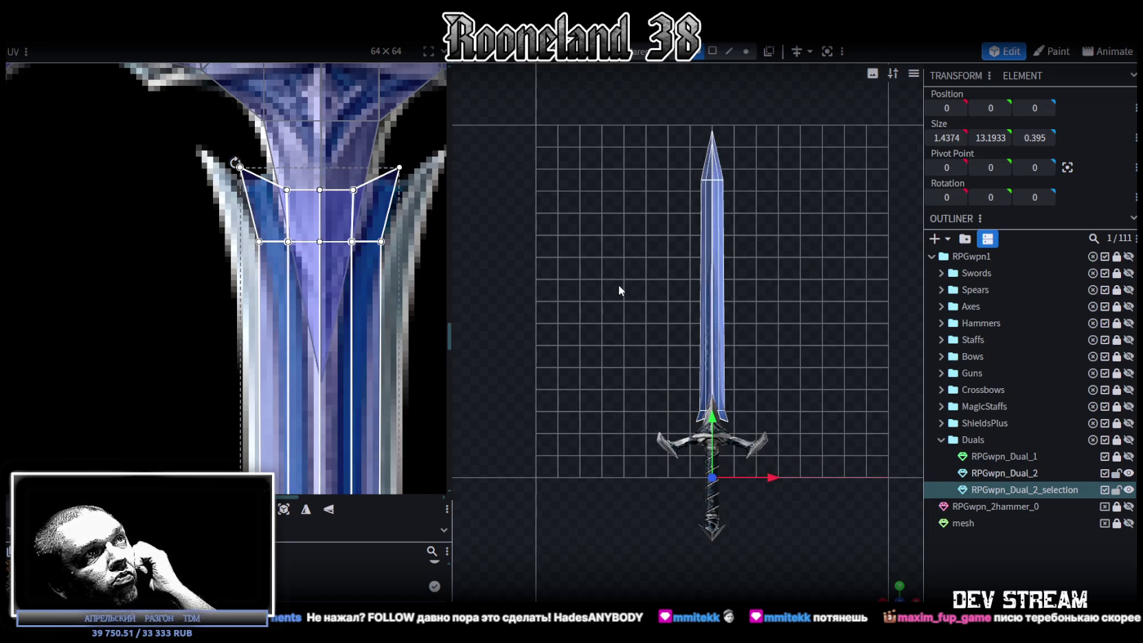
scroll(802, 421, up, 1)
scroll(775, 278, up, 1)
scroll(750, 203, up, 1)
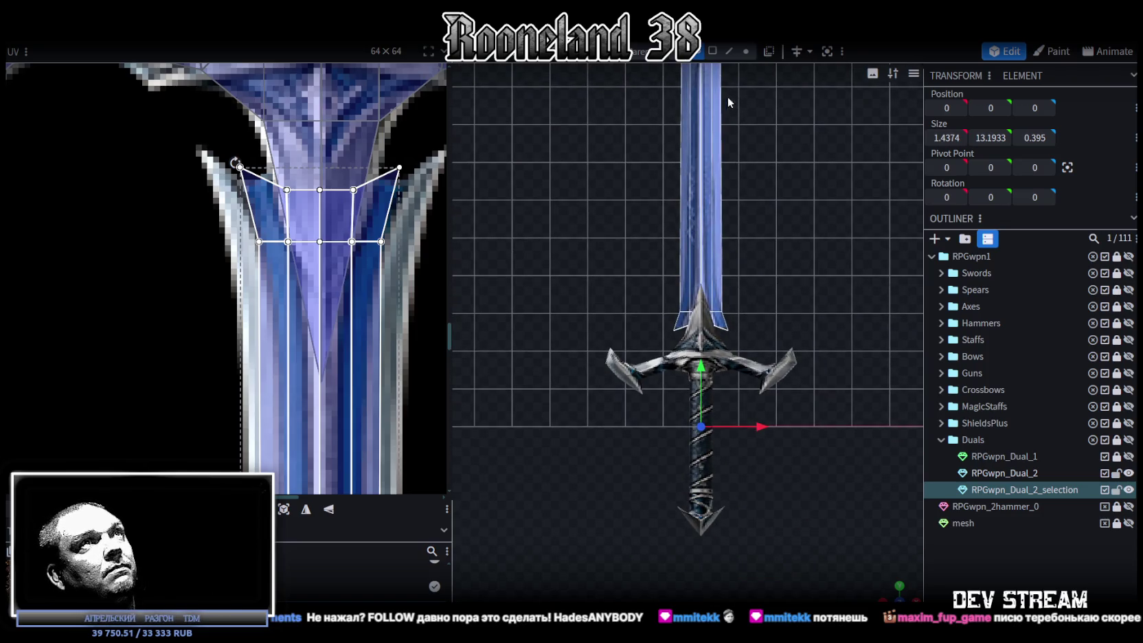
click(706, 111)
right_click(701, 180)
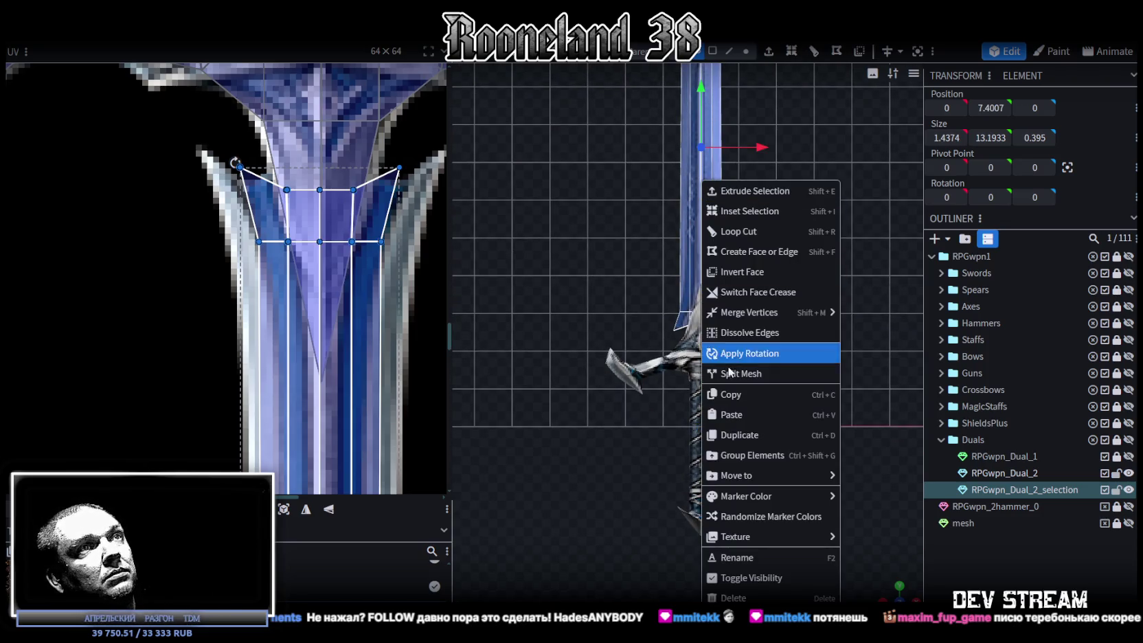
click(756, 374)
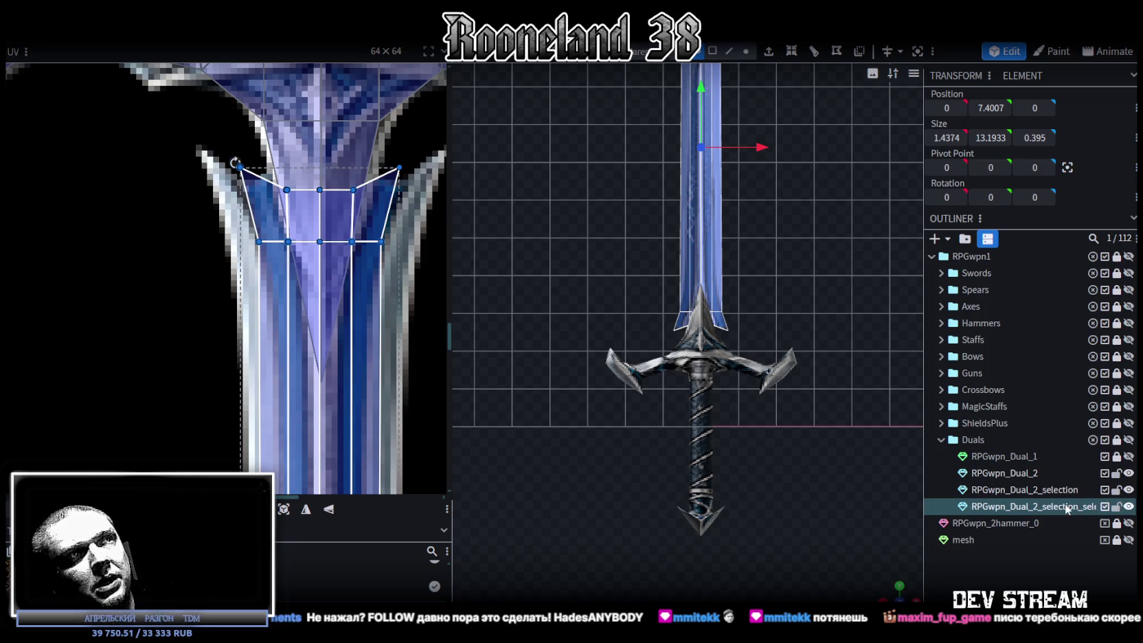
- Delete the duplicate blade piece, lock RPGwpn_Dual_2, and select the RPGwpn_Dual_2_selection mesh
click(1128, 473)
click(1129, 473)
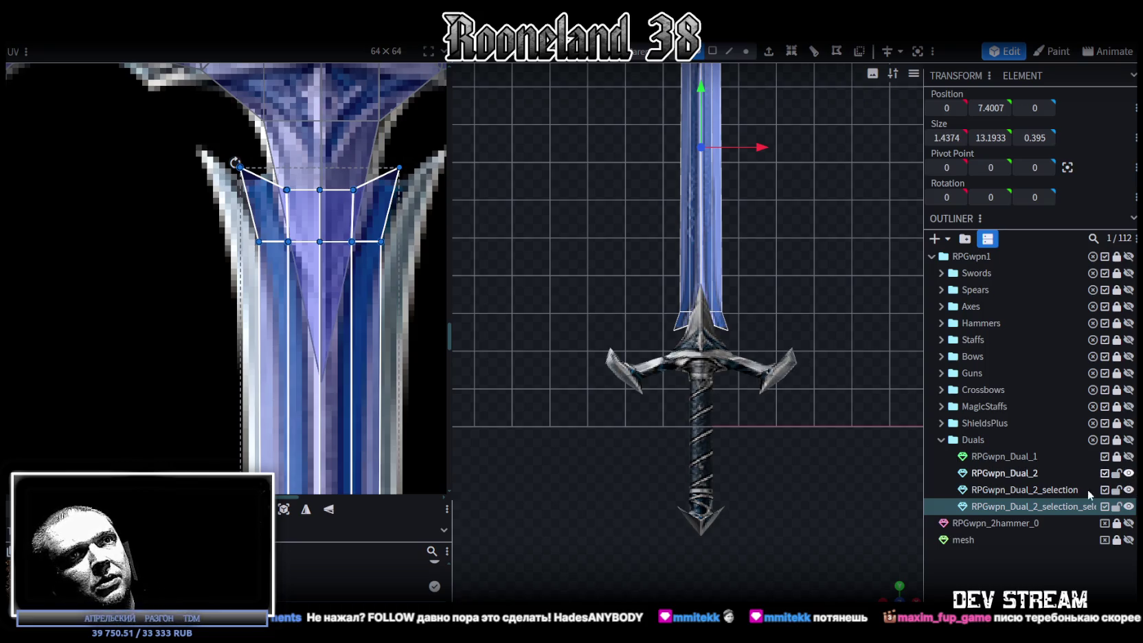
key(Delete)
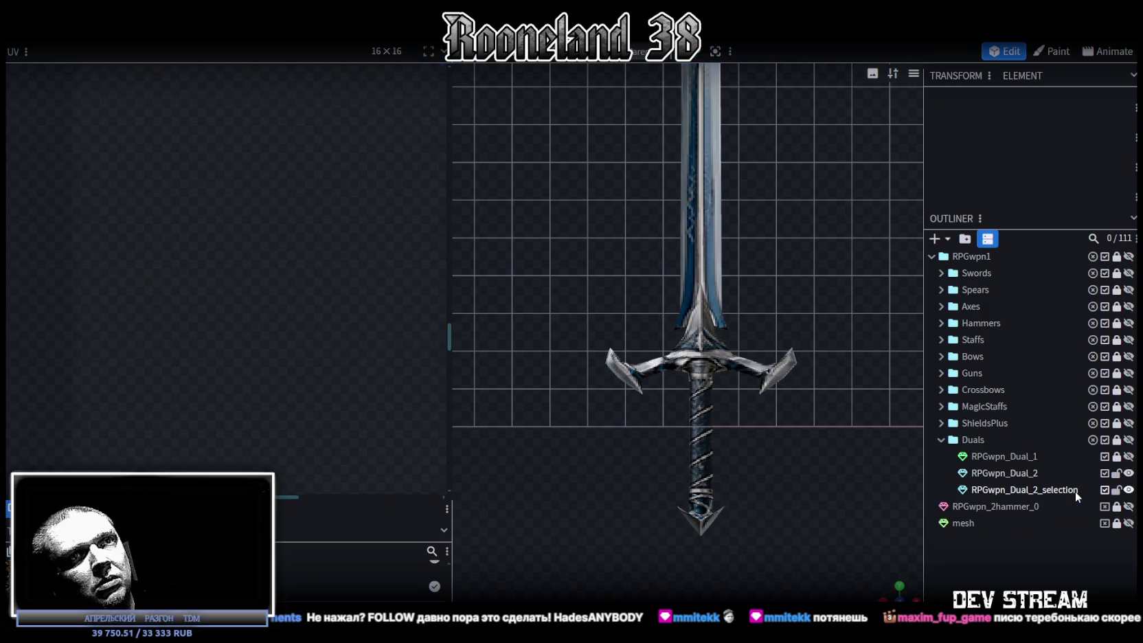
click(1116, 473)
click(1040, 491)
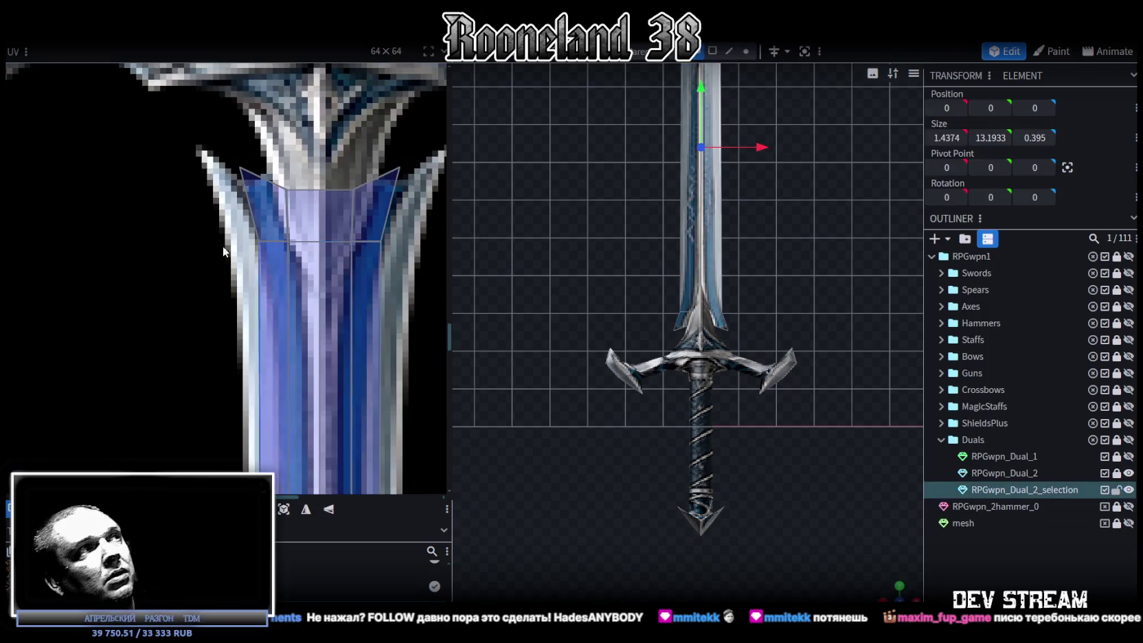
scroll(223, 245, down, 2)
scroll(627, 340, up, 3)
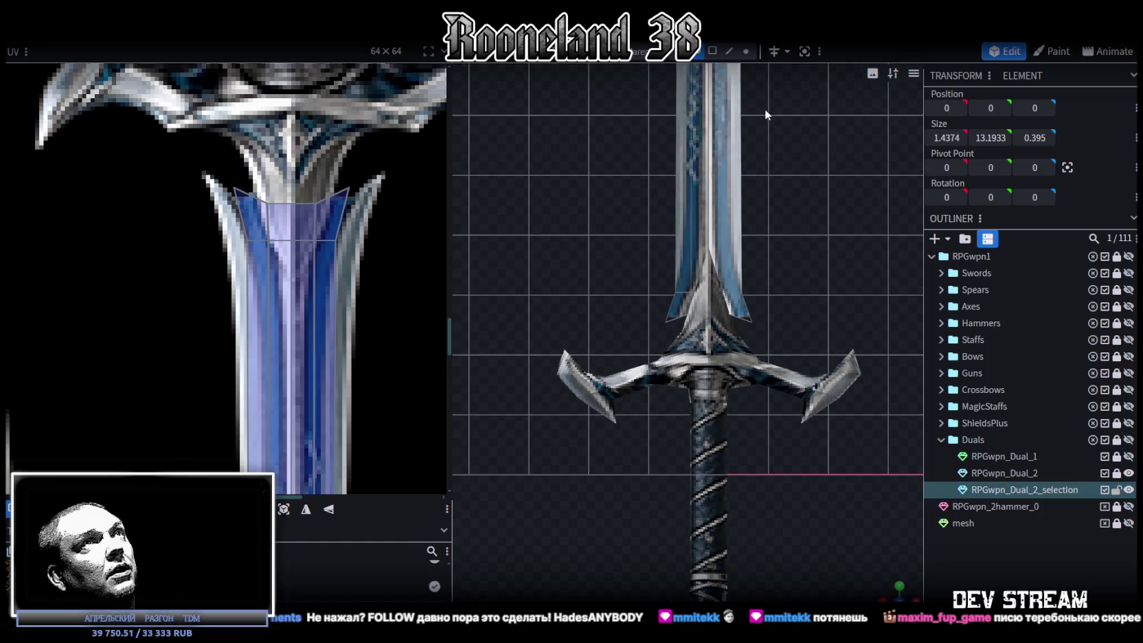
click(746, 52)
scroll(625, 291, up, 2)
- Widen the blade base slightly and shift the left-side base UV vertices onto the blade edge
drag(618, 295, 844, 255)
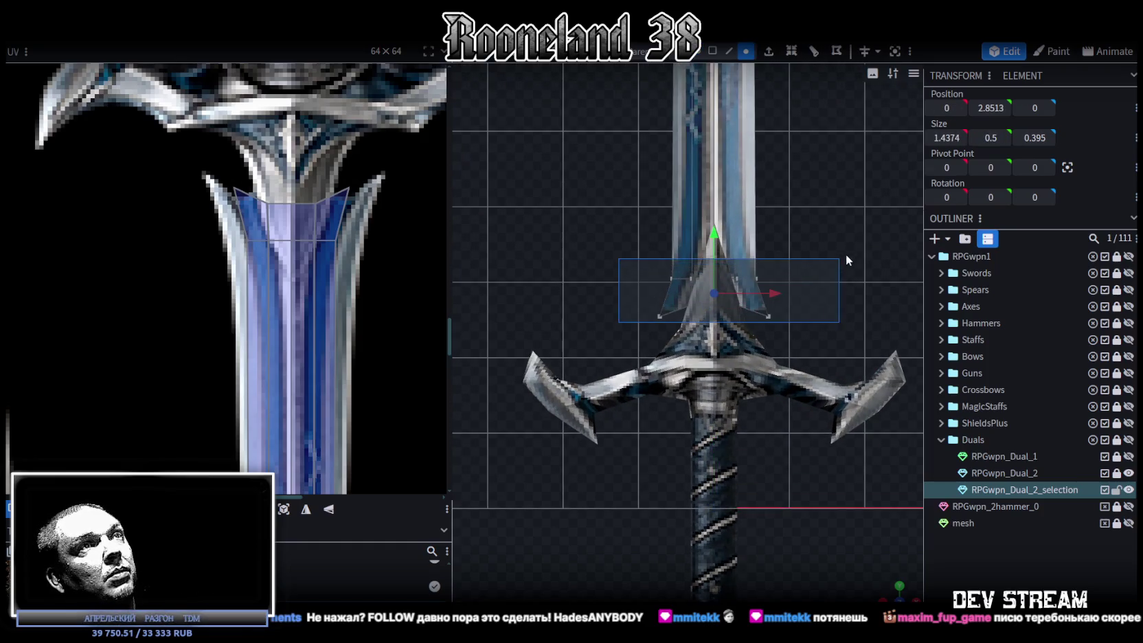
drag(777, 291, 785, 292)
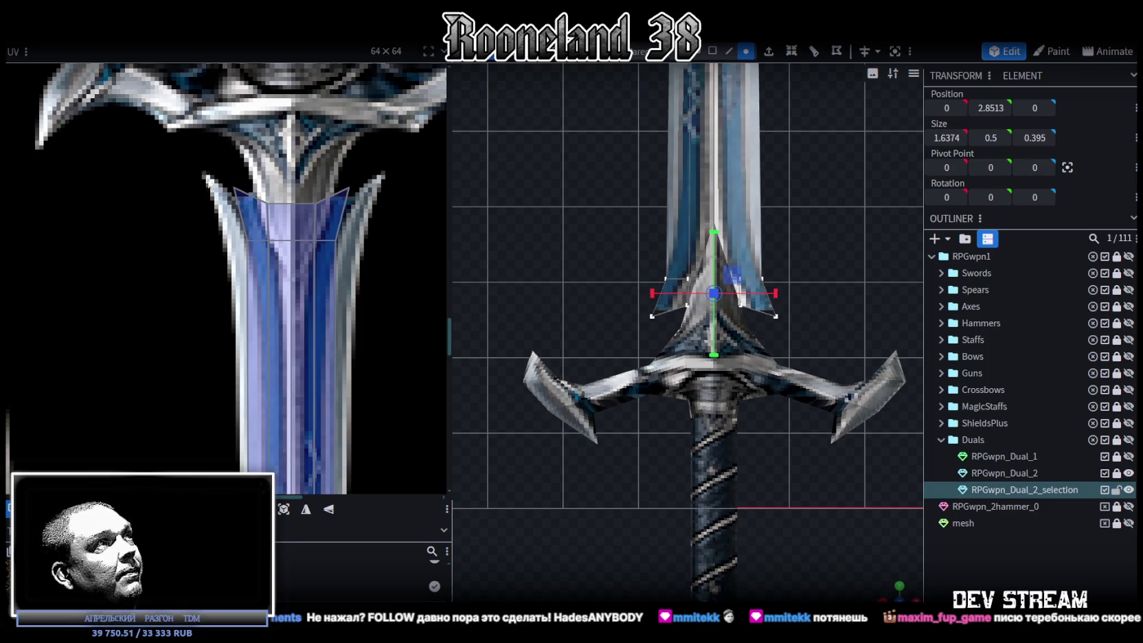
drag(204, 177, 281, 258)
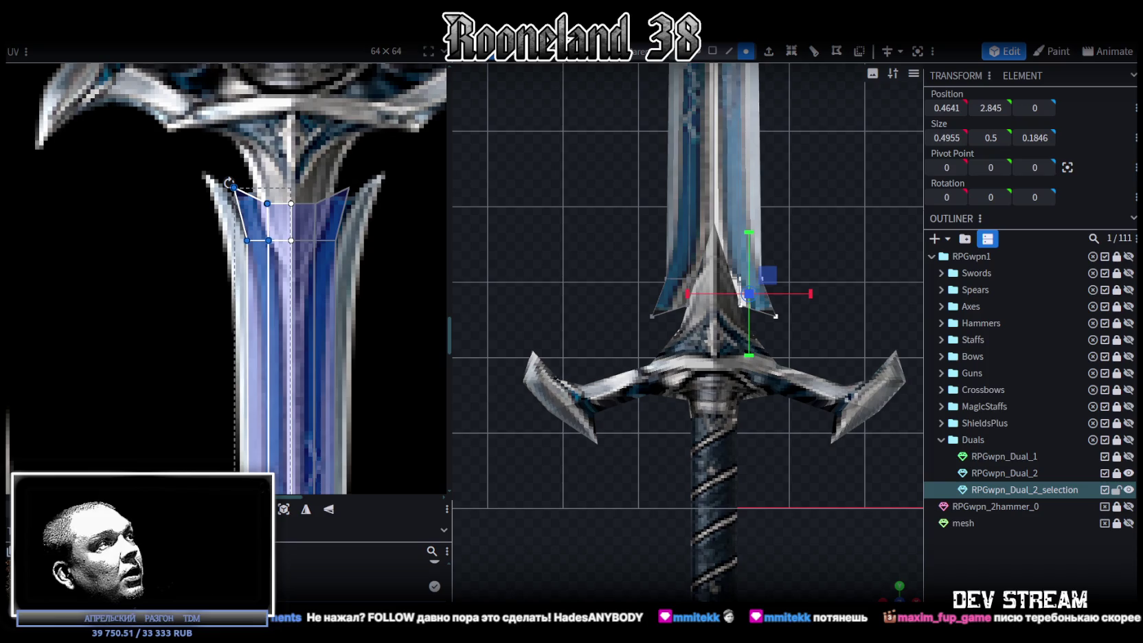
drag(229, 182, 209, 182)
- Shift the right-side base UV vertices onto the blade edge, then box-select only the right-hand vertices
scroll(305, 225, down, 4)
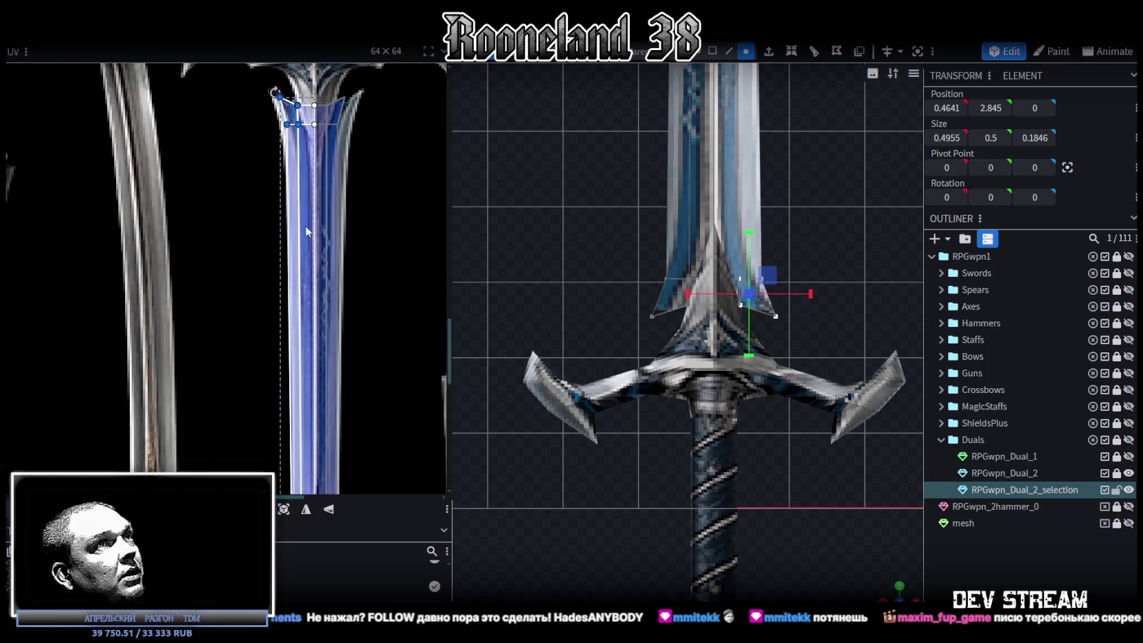
scroll(306, 225, up, 2)
scroll(762, 415, down, 3)
scroll(762, 415, up, 4)
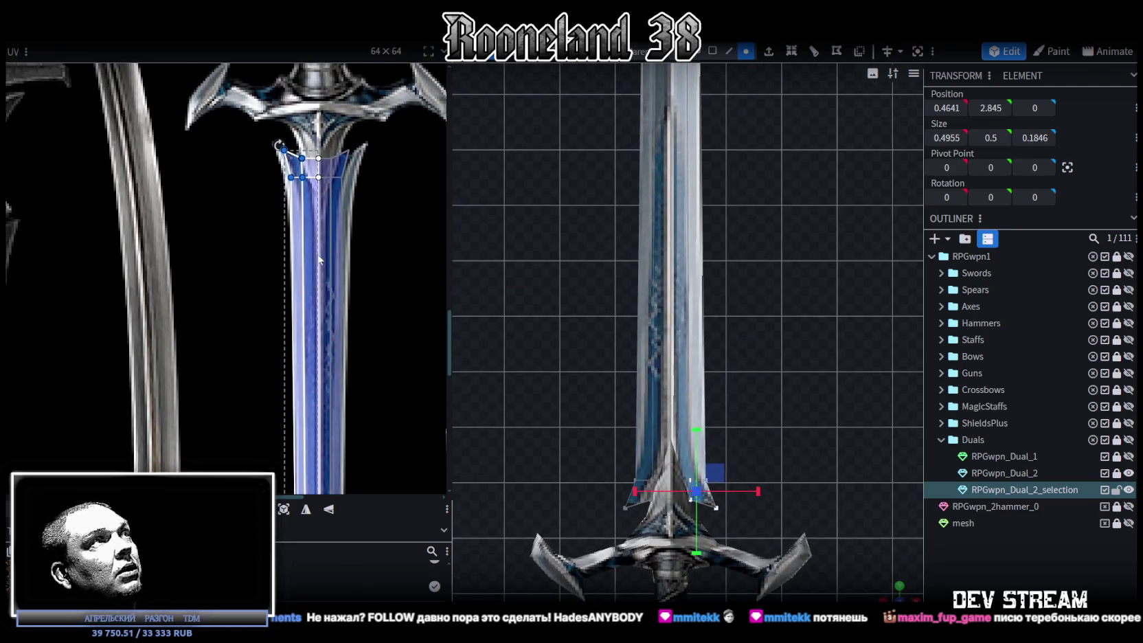
scroll(381, 149, up, 2)
scroll(359, 193, up, 2)
drag(359, 193, 261, 109)
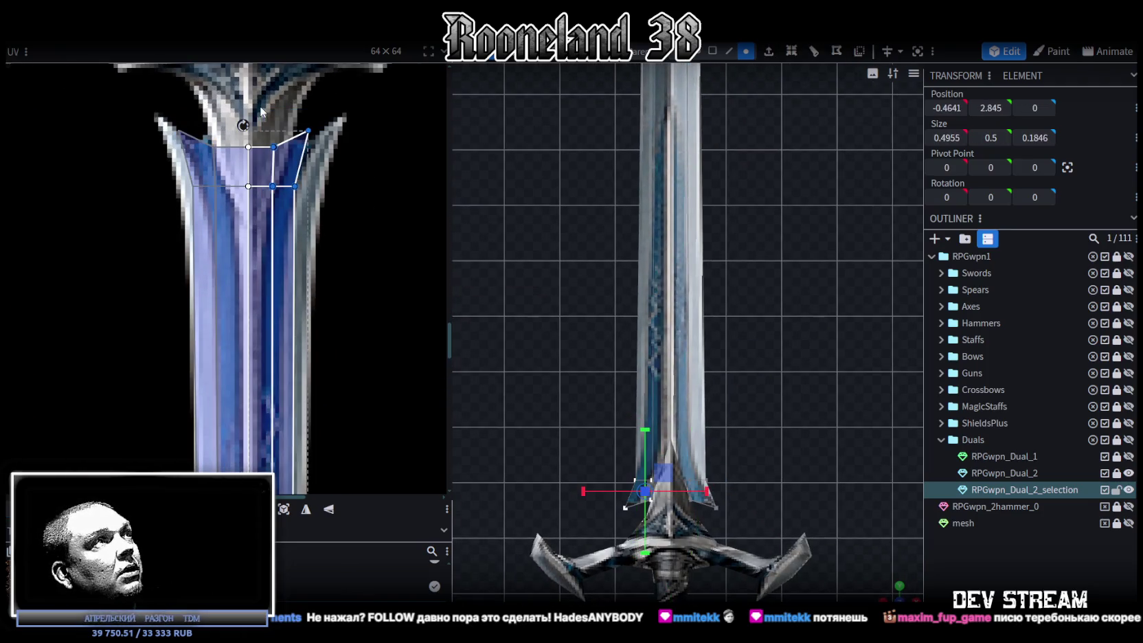
drag(282, 165, 295, 164)
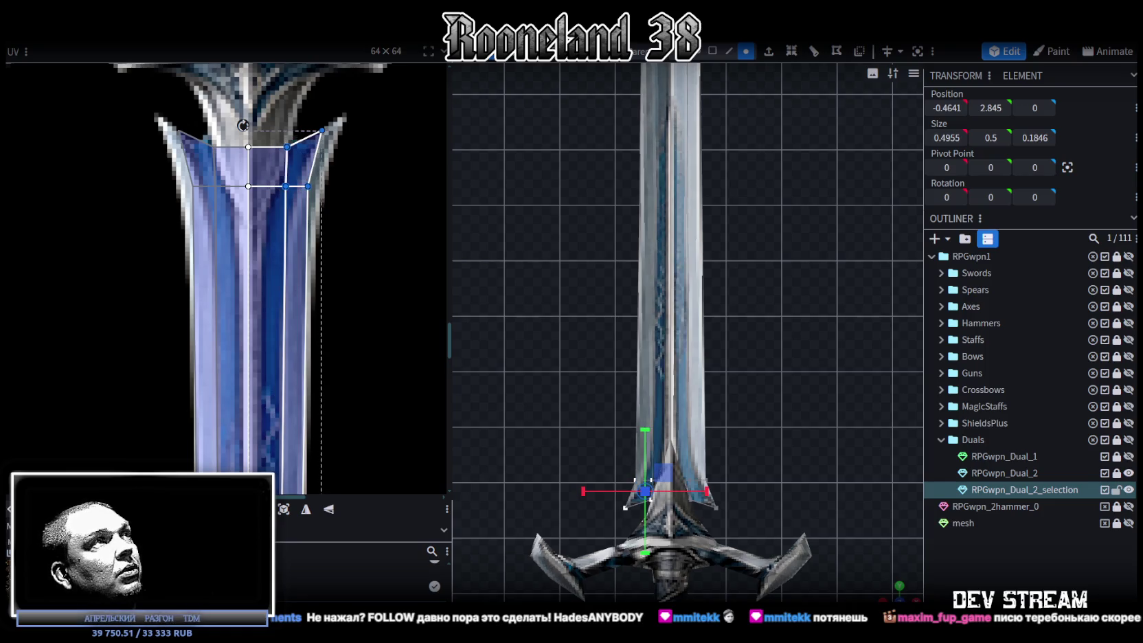
middle_drag(268, 280, 301, 352)
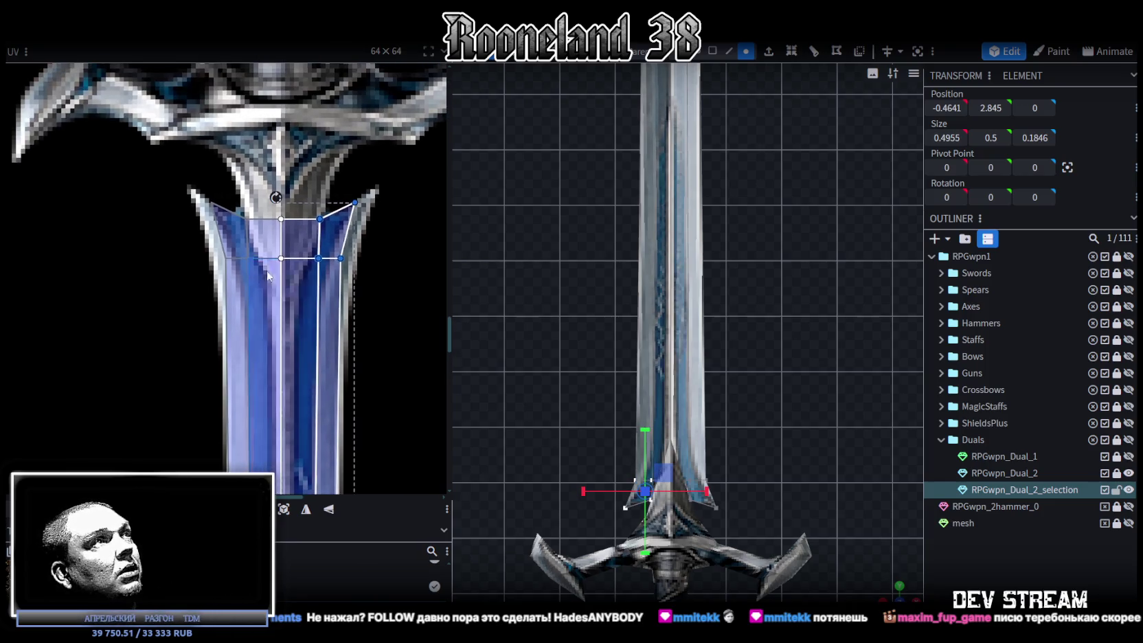
mouse_move(383, 286)
mouse_down()
mouse_move(328, 174)
mouse_move(369, 202)
mouse_move(355, 202)
mouse_up()
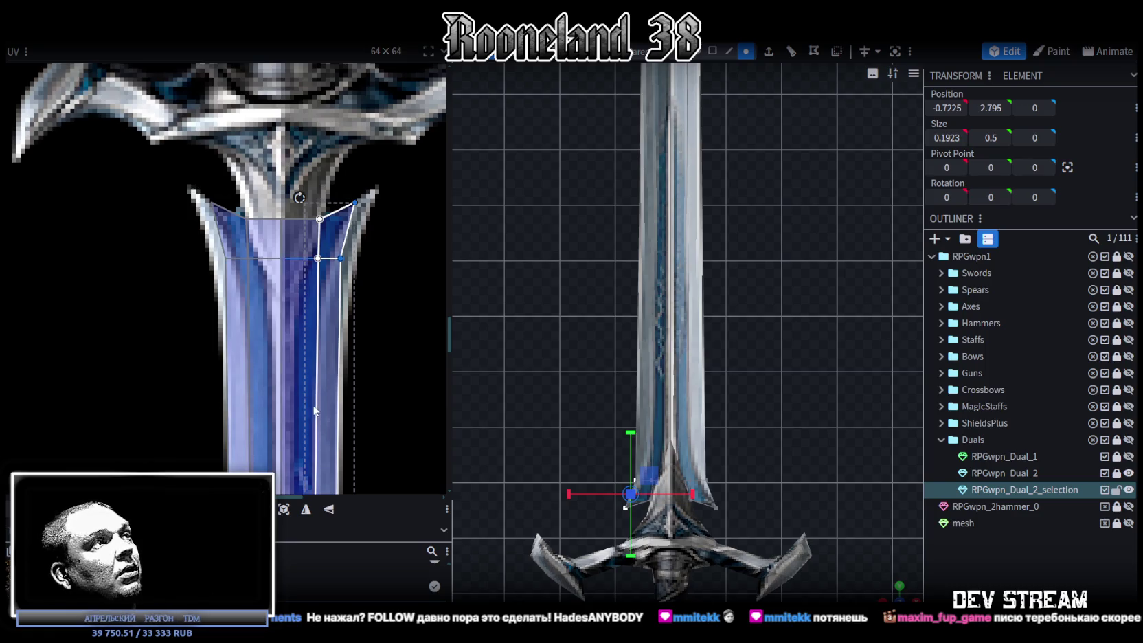
scroll(314, 410, down, 5)
scroll(767, 341, down, 2)
scroll(768, 342, down, 2)
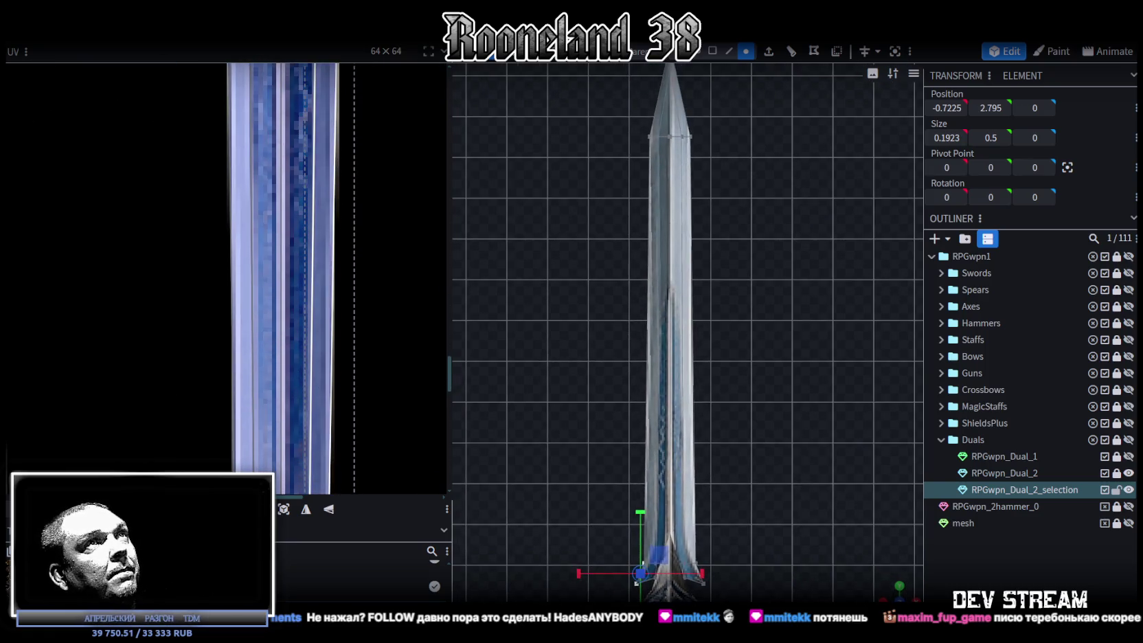
click(730, 52)
- Loop-cut across the blade and slide the cut down near the crossguard, Offset about 0.83
click(670, 323)
scroll(762, 83, down, 2)
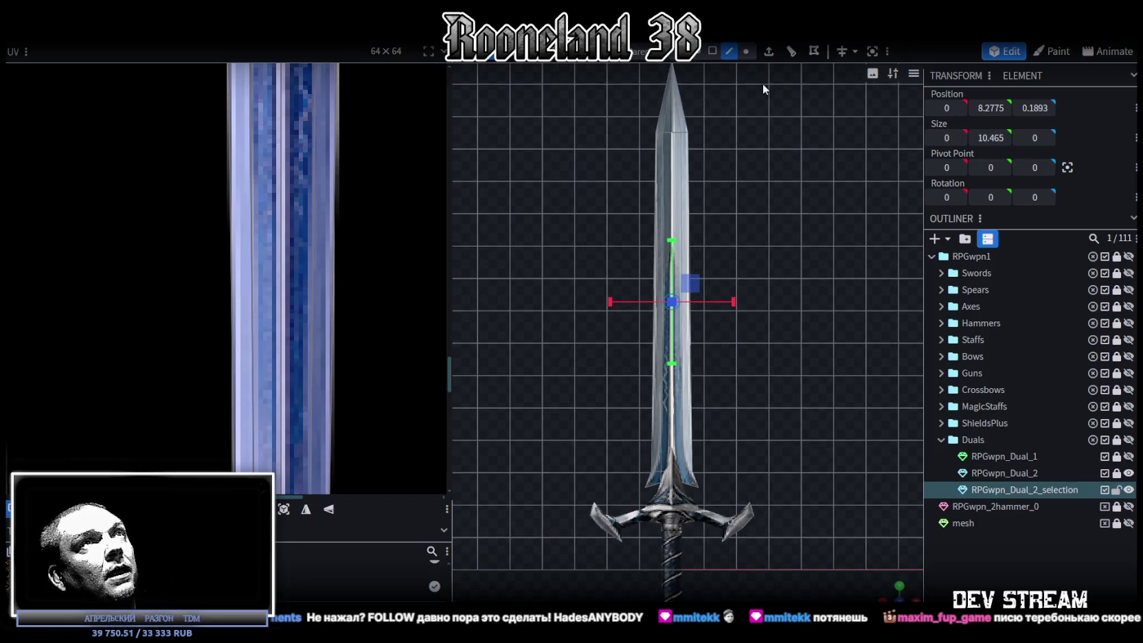
click(790, 55)
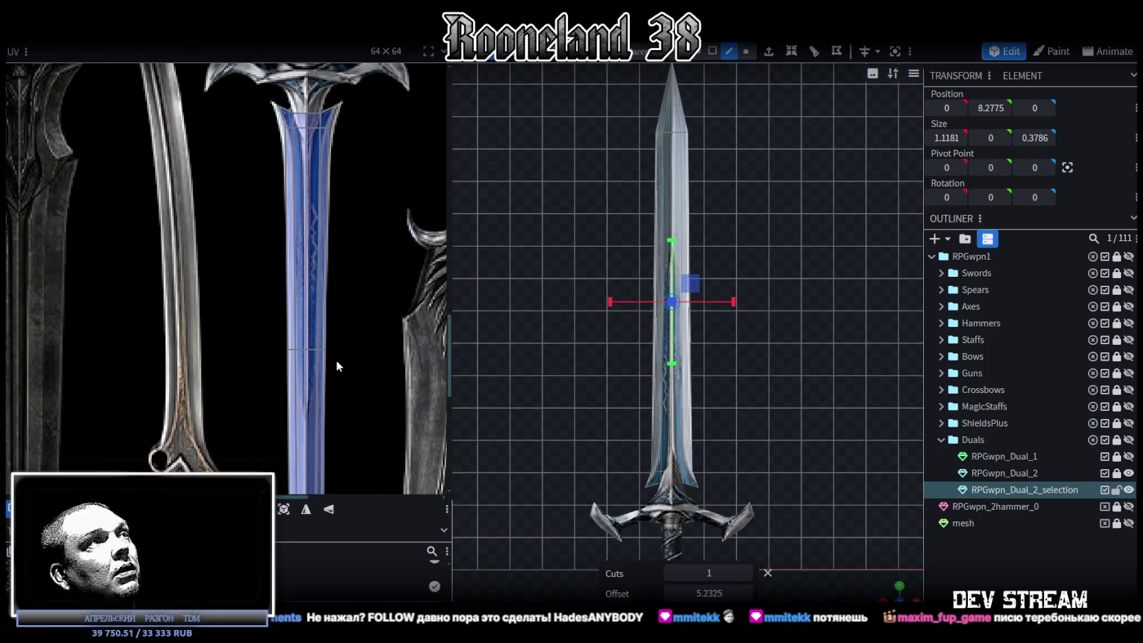
scroll(336, 359, up, 1)
drag(709, 593, 675, 593)
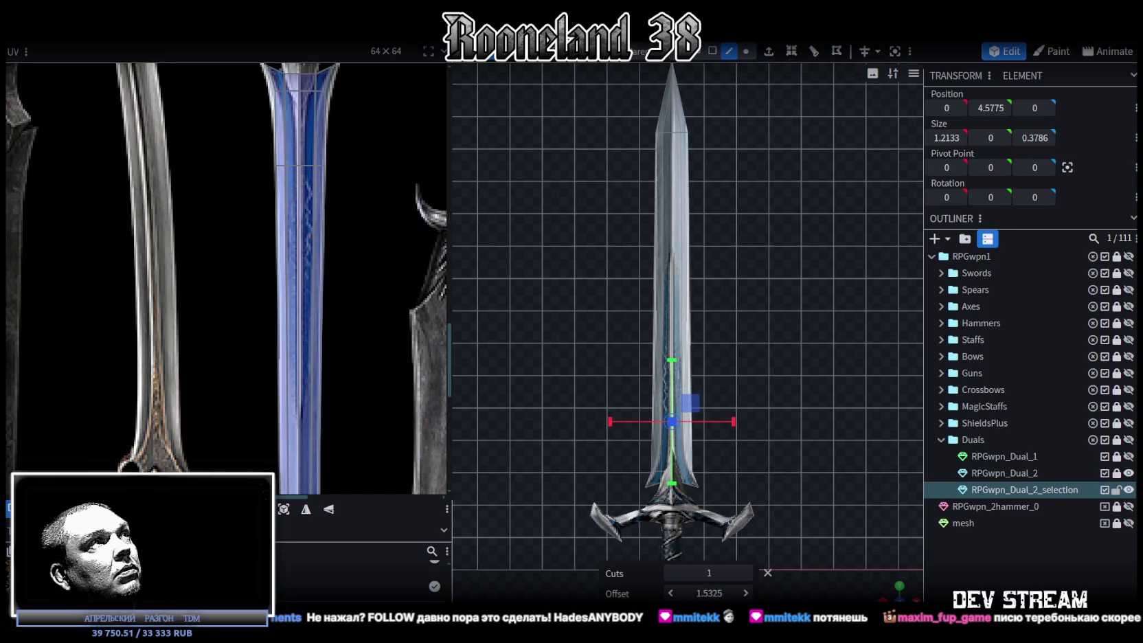
drag(712, 592, 694, 593)
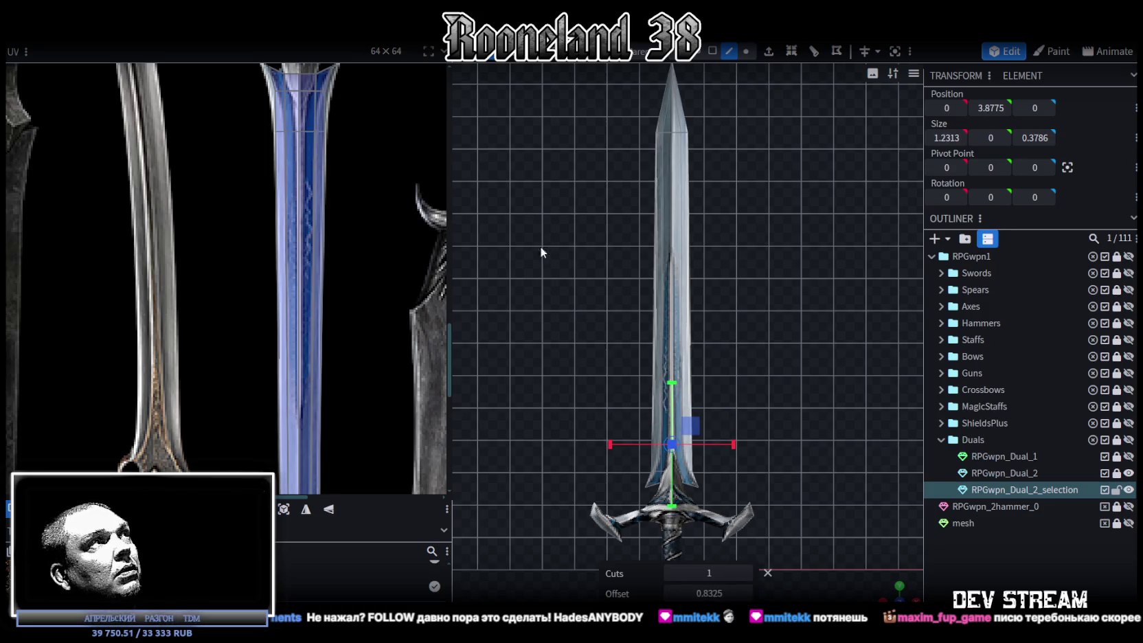
- Stretch the right and left blade-base strips' UV mapping outward over the flared guard
scroll(373, 388, up, 3)
scroll(262, 160, up, 3)
scroll(335, 176, up, 2)
click(335, 176)
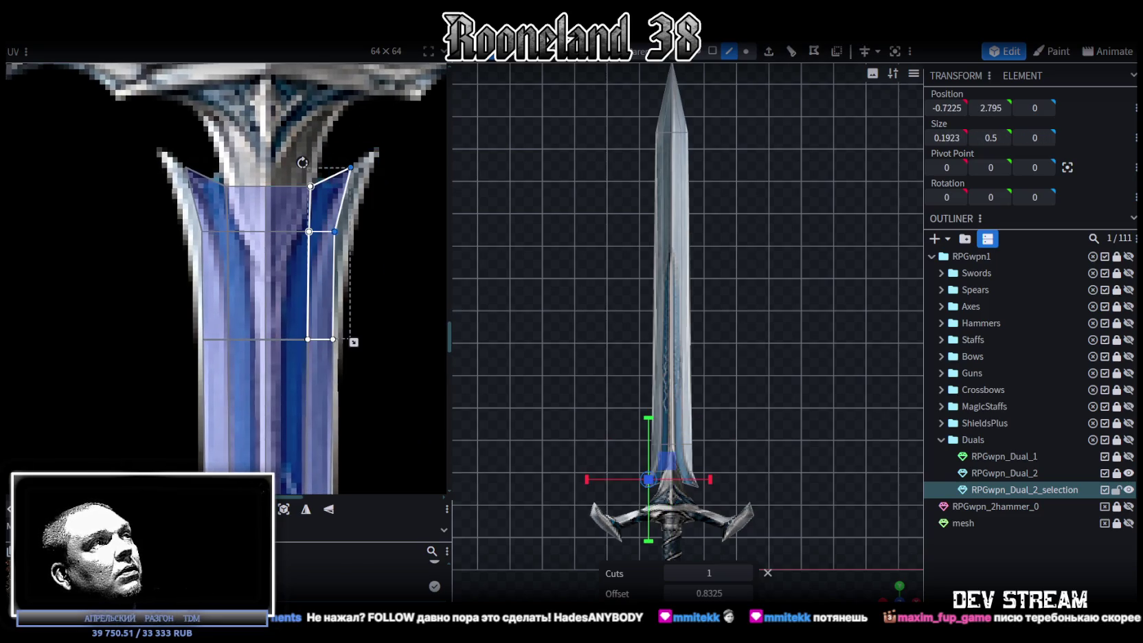
drag(354, 342, 364, 342)
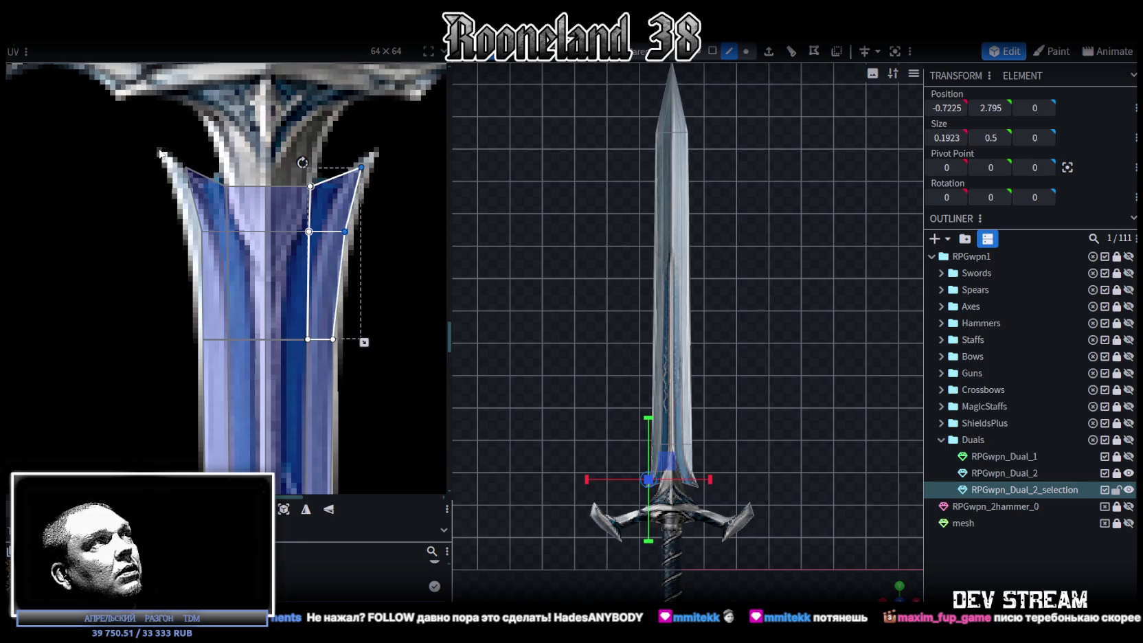
click(206, 274)
drag(179, 162, 170, 162)
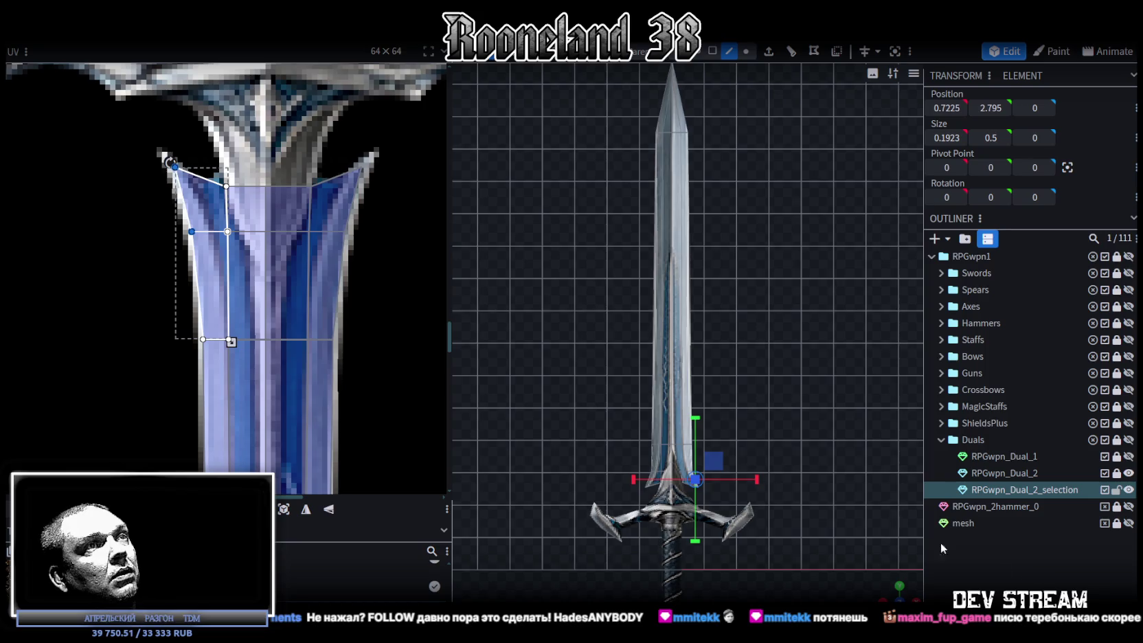
scroll(796, 516, up, 5)
scroll(827, 274, up, 2)
scroll(814, 173, up, 2)
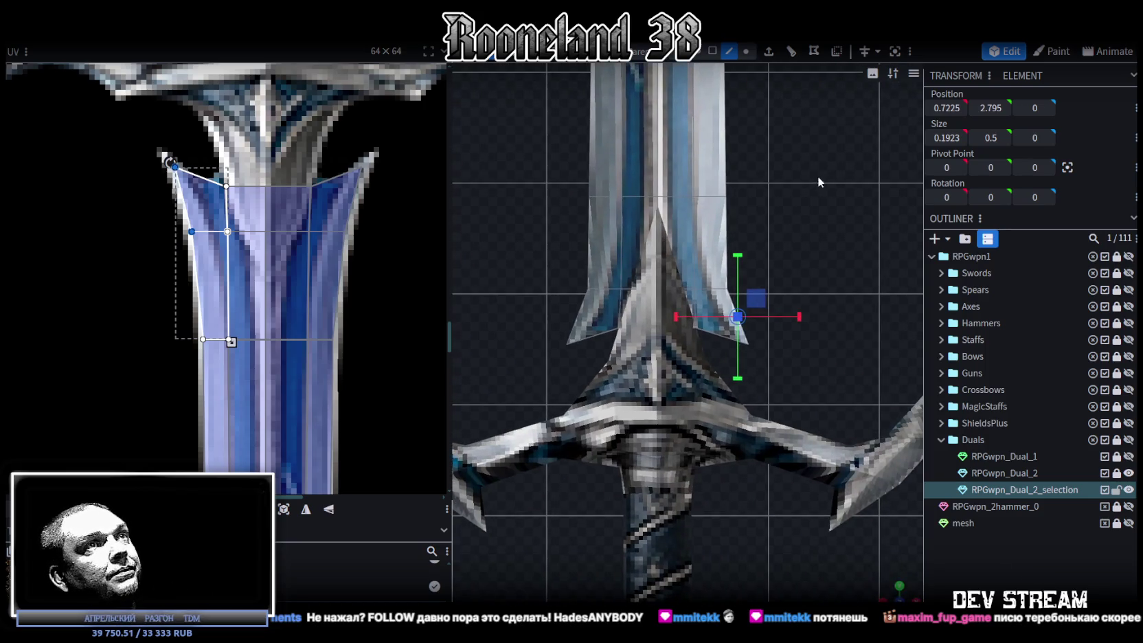
- Push the blade's right and left lower corner vertices 0.1 outward along X
click(792, 359)
drag(804, 307, 807, 315)
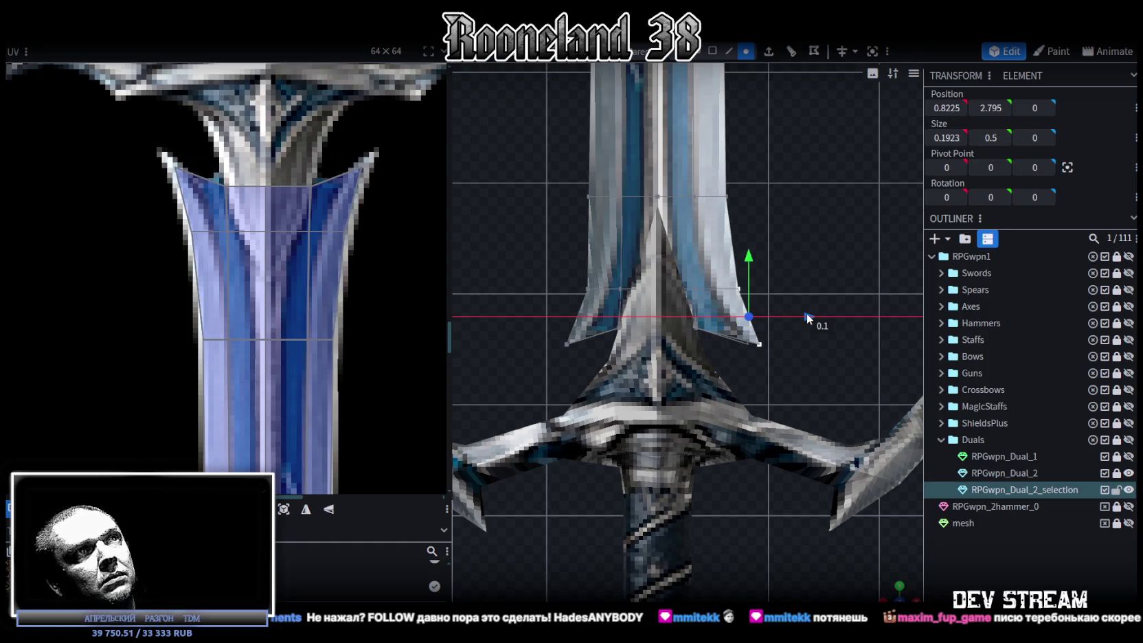
drag(806, 313, 807, 313)
click(567, 344)
drag(623, 317, 621, 323)
drag(769, 357, 801, 361)
scroll(832, 306, down, 2)
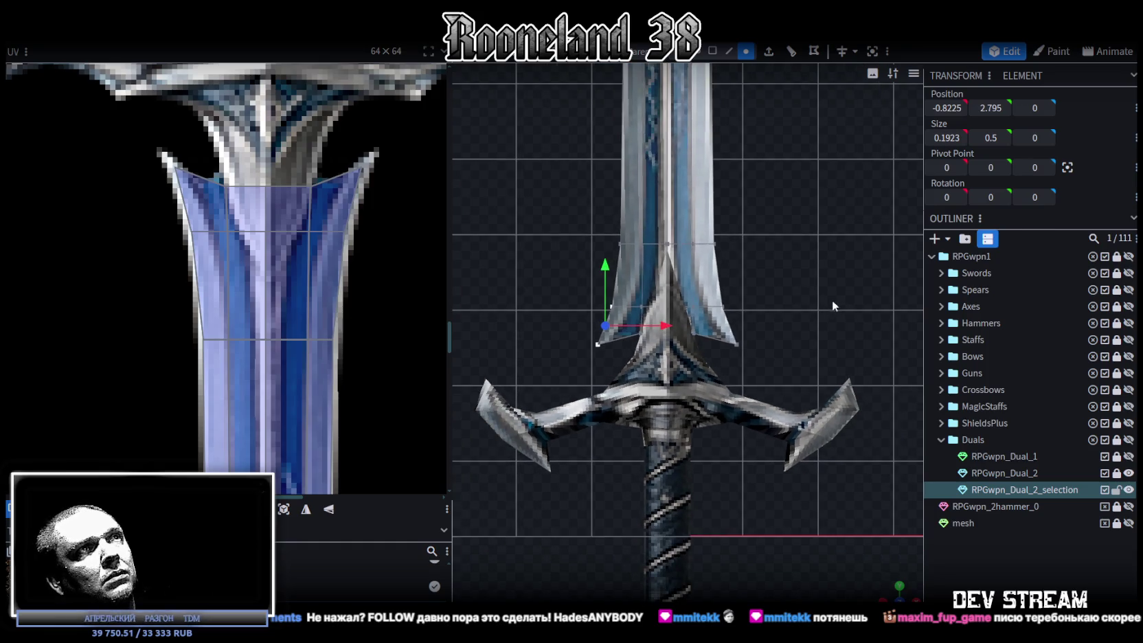
scroll(857, 550, down, 3)
- Orbit and zoom to inspect the flared blade base in perspective and edge-on
mouse_move(889, 580)
mouse_down()
mouse_move(900, 618)
mouse_move(839, 466)
mouse_up()
scroll(786, 335, up, 1)
scroll(804, 332, up, 2)
scroll(801, 357, up, 2)
scroll(802, 362, up, 2)
scroll(808, 333, up, 2)
scroll(798, 248, up, 2)
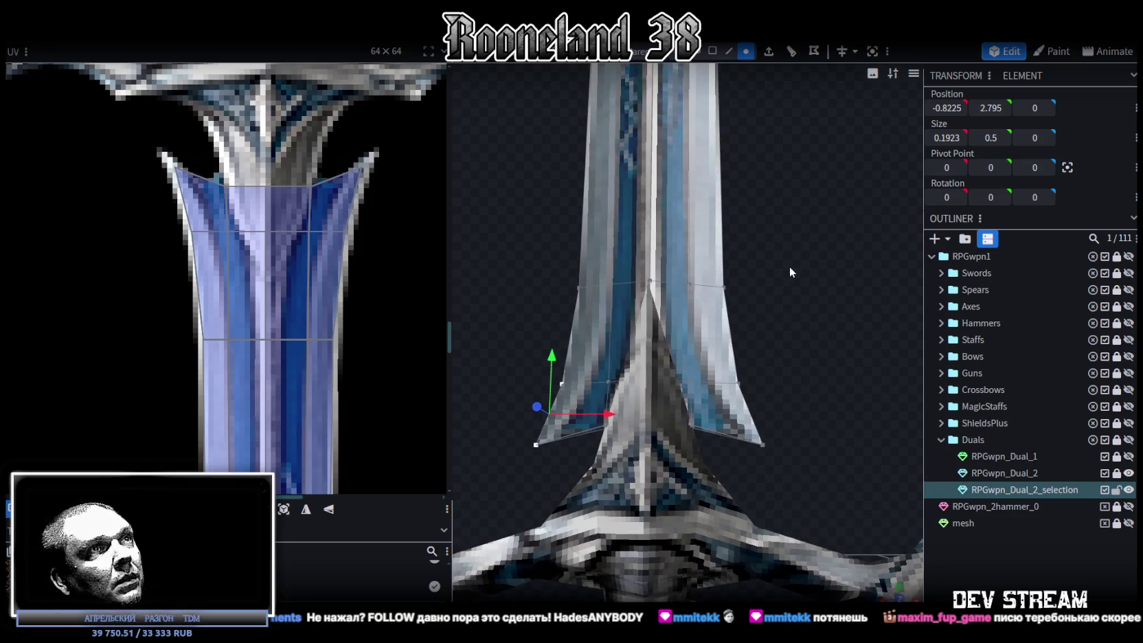
scroll(769, 329, up, 2)
scroll(771, 332, up, 1)
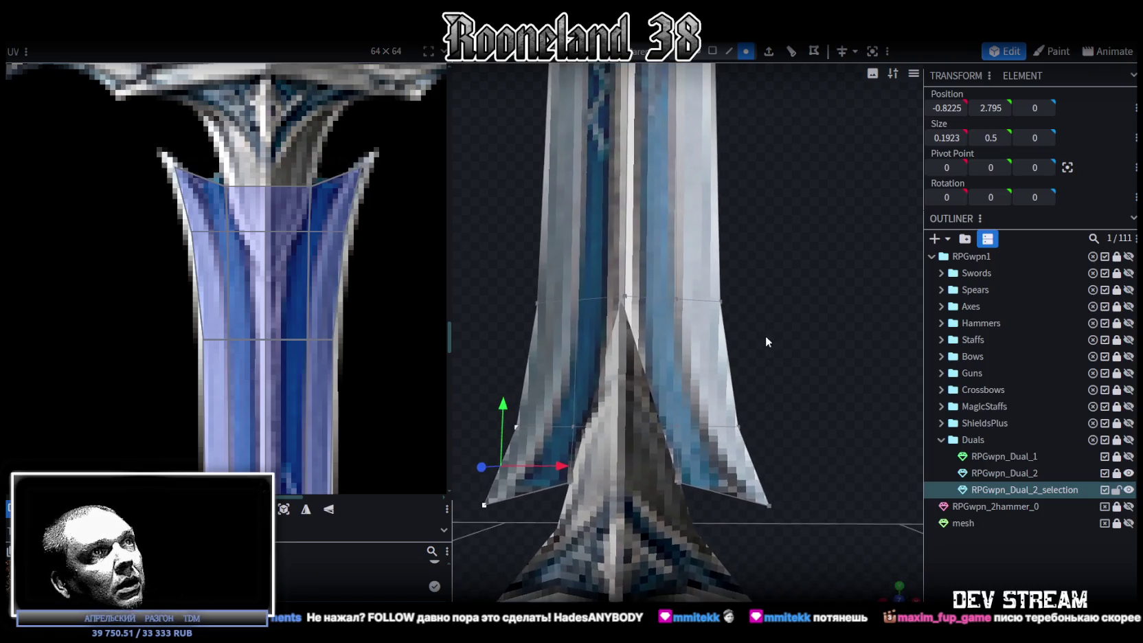
drag(765, 335, 772, 343)
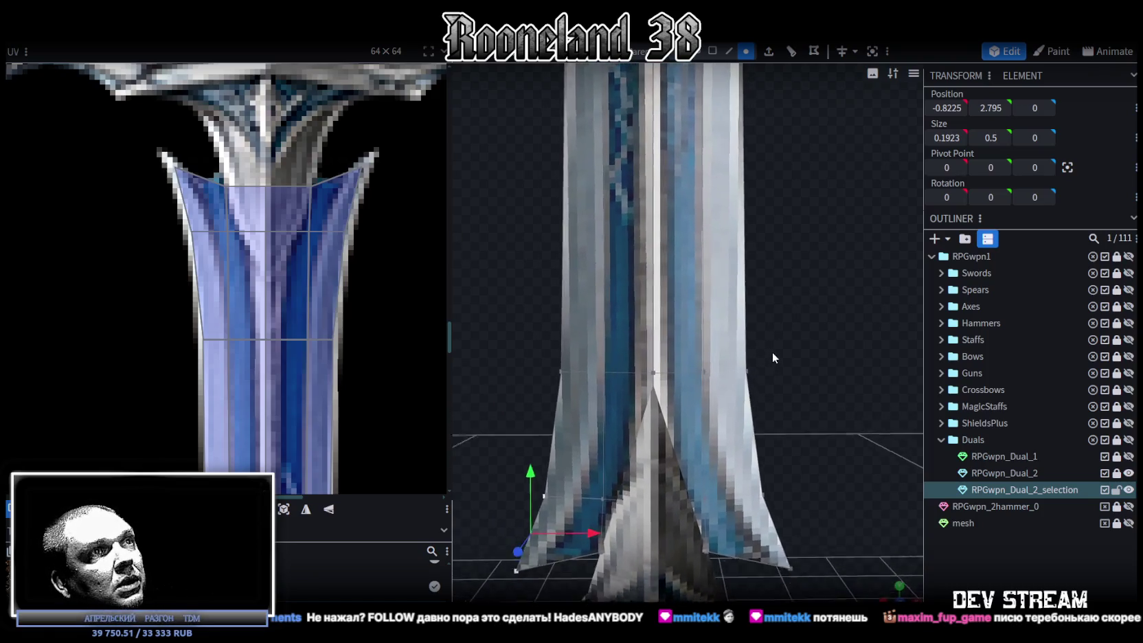
scroll(771, 344, down, 2)
scroll(772, 340, down, 2)
drag(776, 368, 759, 416)
scroll(759, 410, down, 3)
scroll(812, 550, up, 2)
scroll(803, 468, up, 2)
scroll(327, 328, down, 2)
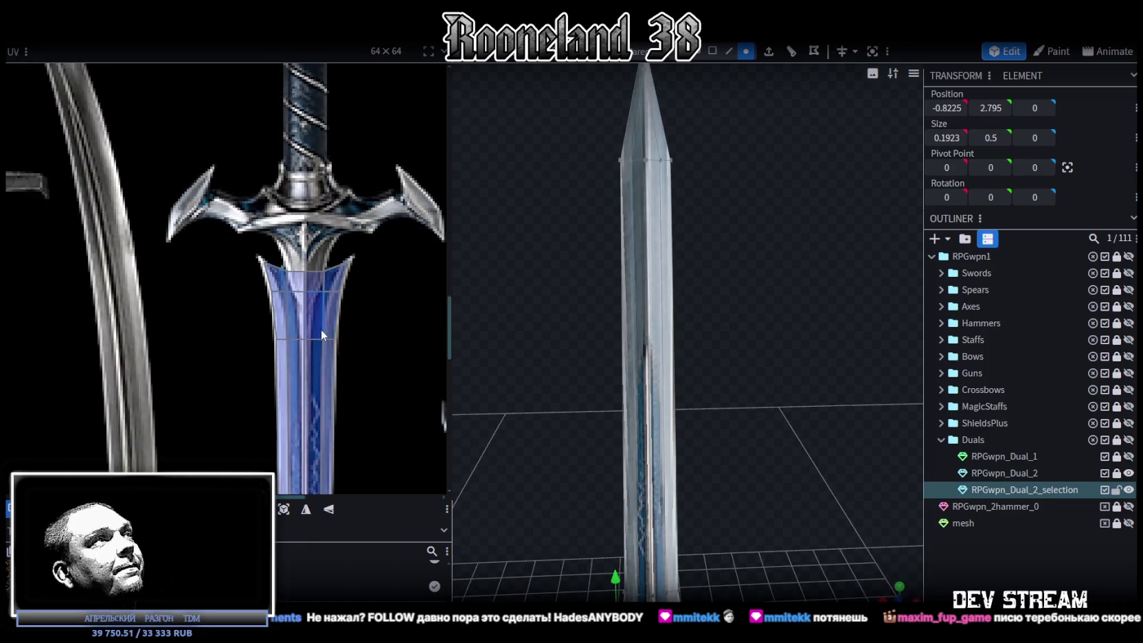
scroll(327, 329, down, 2)
scroll(327, 328, down, 3)
scroll(339, 365, up, 3)
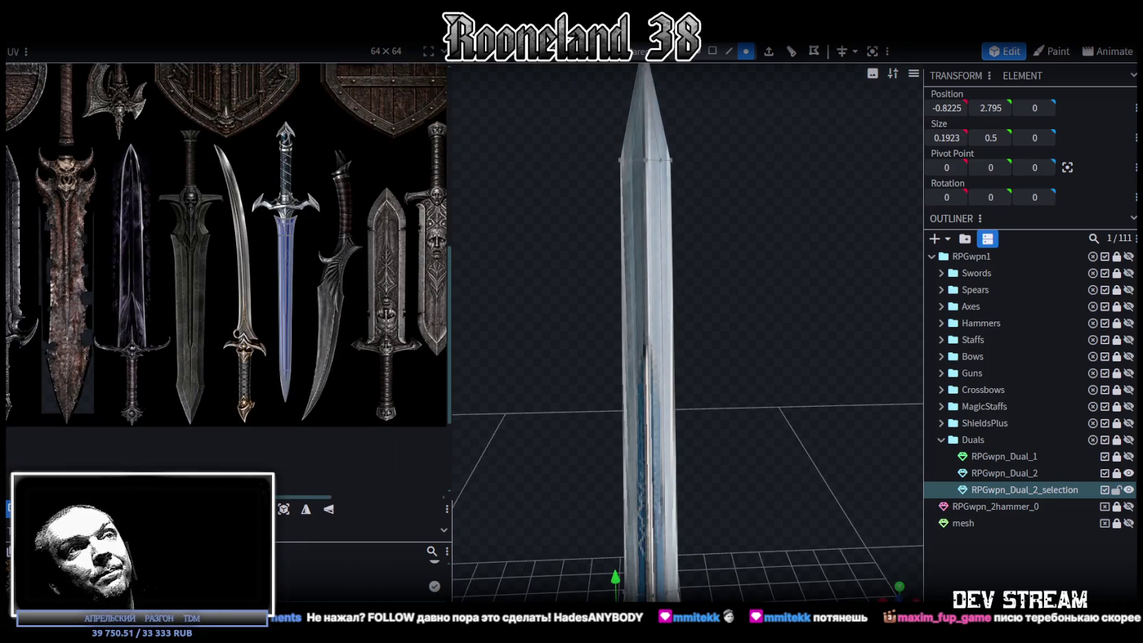
- Resize RPGwpn_Dual_2 so Size Z reads 0.445 where the blade meets the guard
click(785, 343)
scroll(785, 343, down, 3)
scroll(763, 318, up, 1)
scroll(736, 407, up, 2)
drag(736, 407, 657, 359)
click(663, 337)
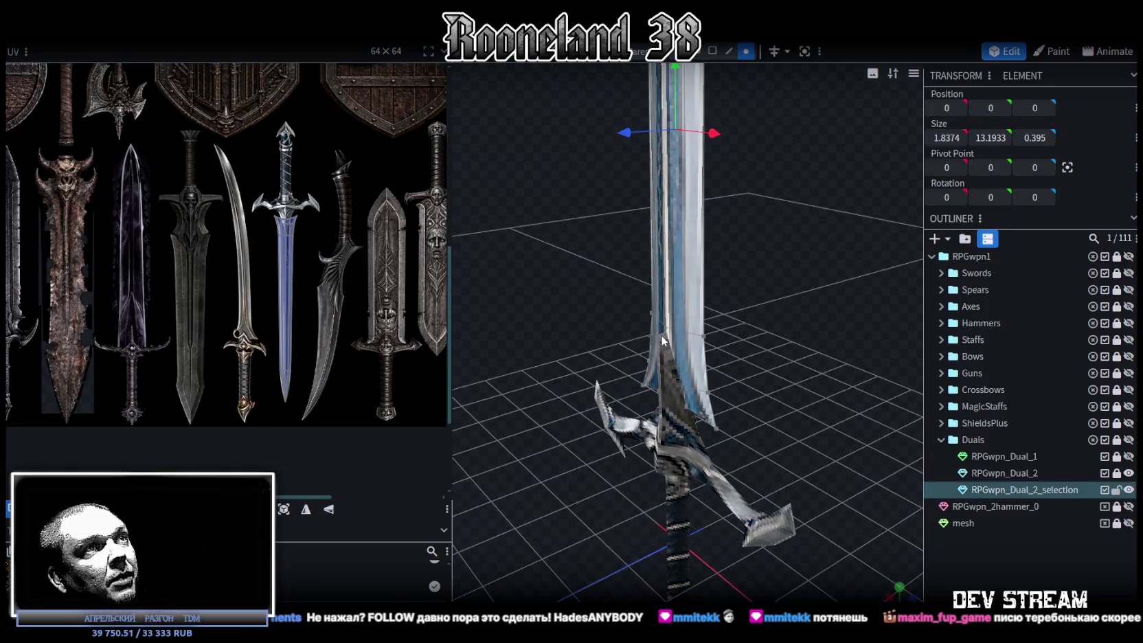
double_click(1006, 472)
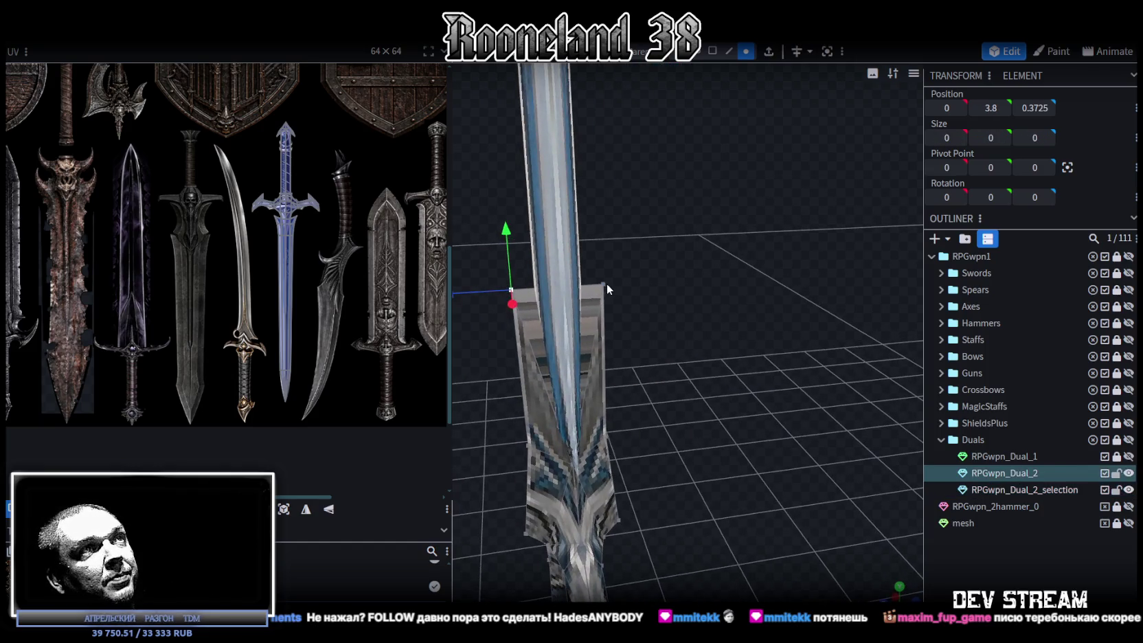
key(s)
mouse_move(606, 283)
mouse_down()
mouse_move(647, 284)
mouse_move(593, 283)
mouse_up()
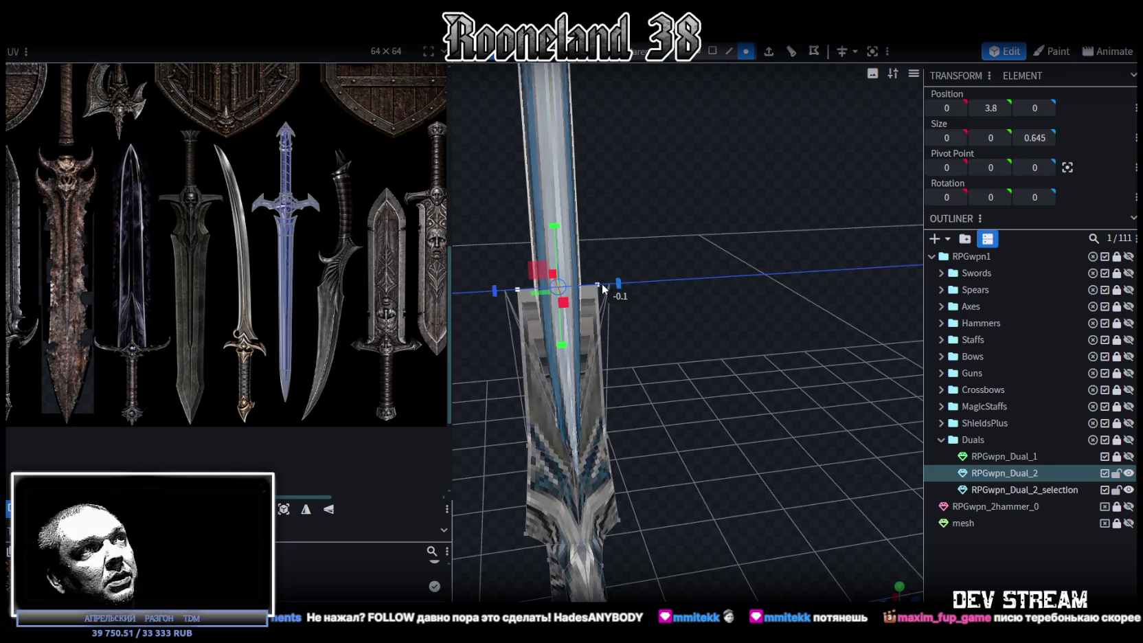
mouse_move(513, 322)
mouse_down()
mouse_move(603, 312)
mouse_move(648, 292)
mouse_move(636, 297)
mouse_up()
- Reselect RPGwpn_Dual_2 and select all of its faces in face mode
scroll(437, 284, right, 1)
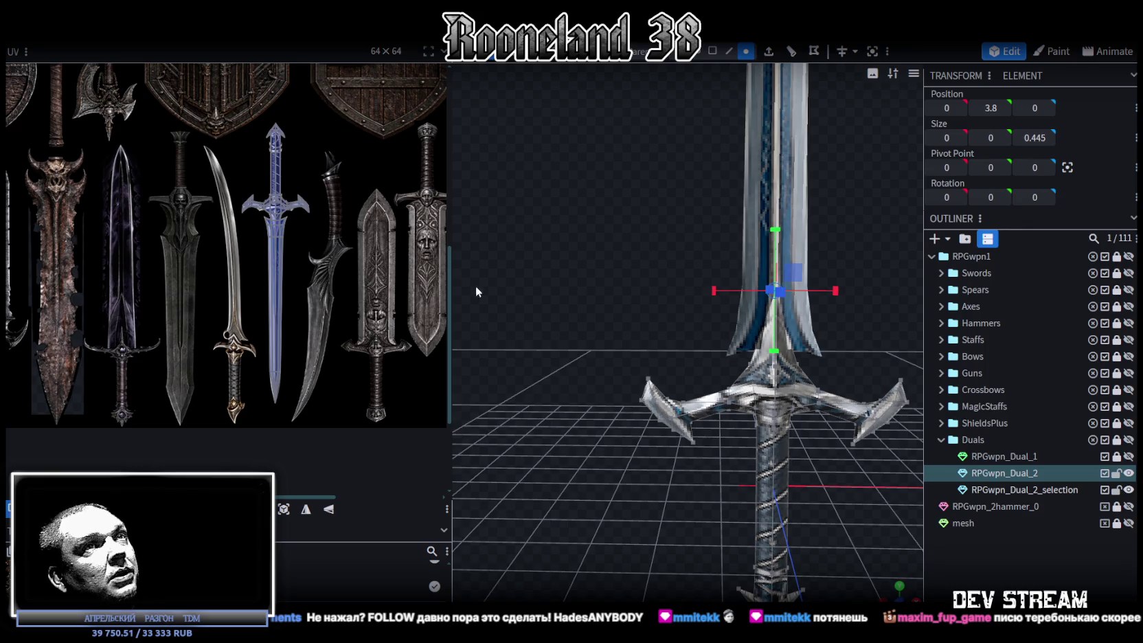
click(1023, 489)
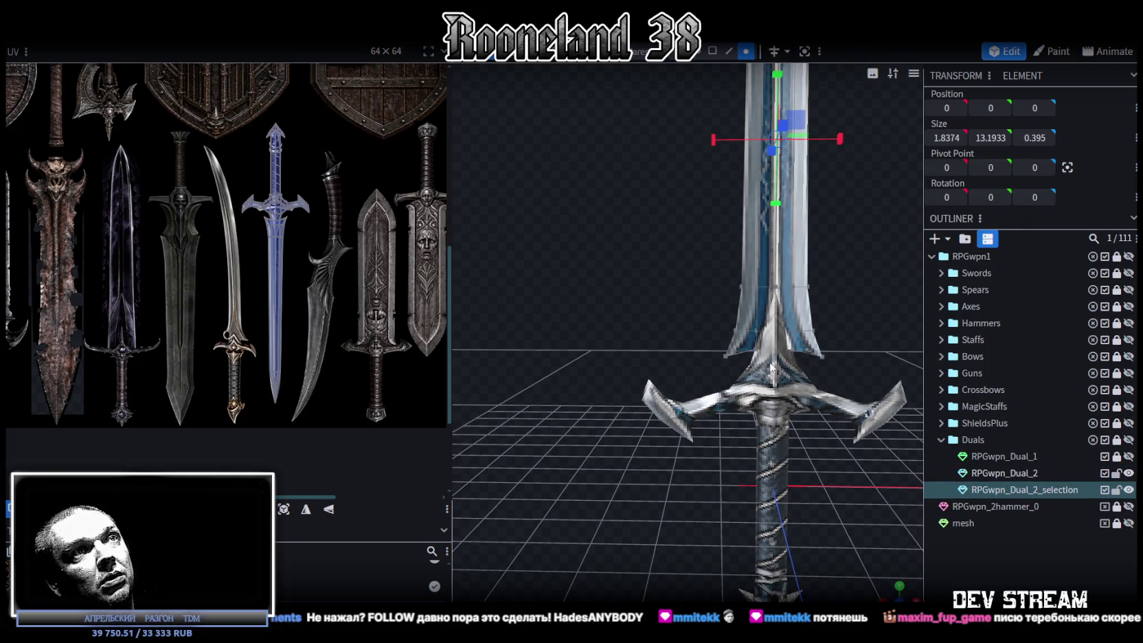
right_drag(772, 405, 704, 337)
click(704, 337)
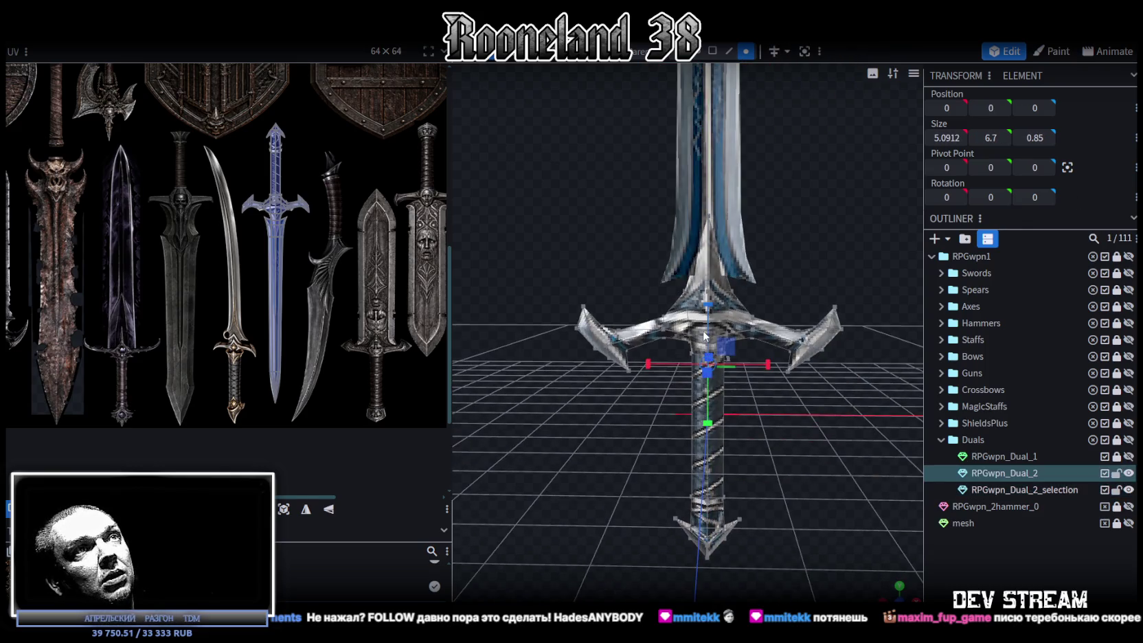
click(712, 52)
key(ctrl+a)
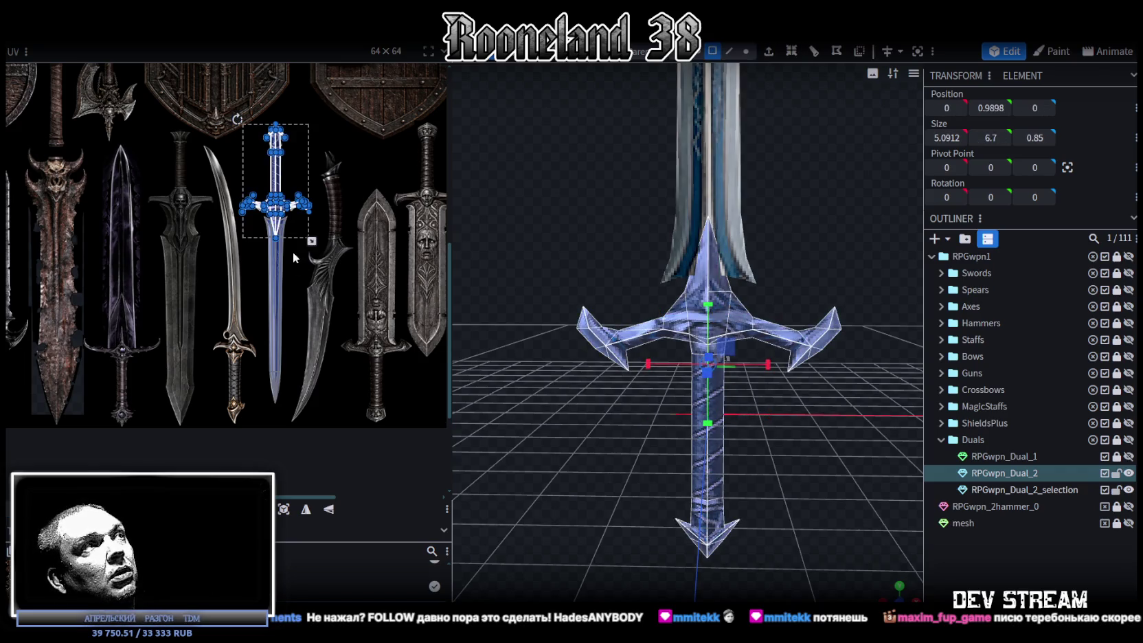
scroll(289, 241, up, 3)
scroll(288, 241, up, 3)
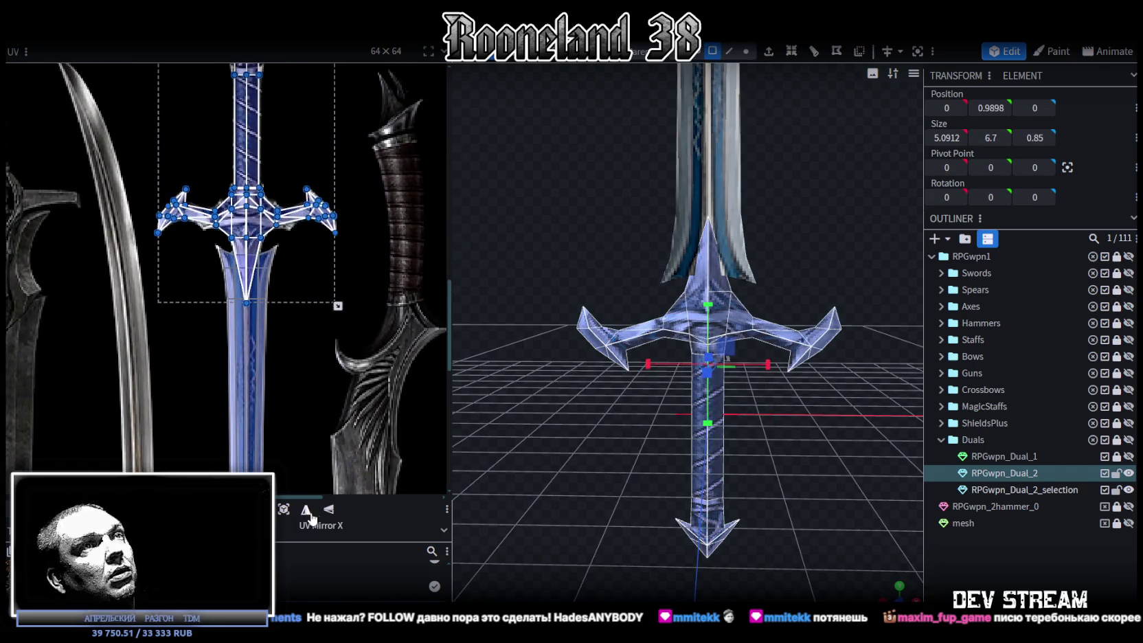
- Orbit around the assembled sword, return to front view, and select the RPGwpn_Dual_2_selection piece
click(869, 466)
mouse_move(869, 466)
mouse_down()
mouse_move(807, 426)
mouse_move(779, 437)
mouse_move(582, 436)
mouse_move(504, 407)
mouse_up()
drag(473, 420, 835, 410)
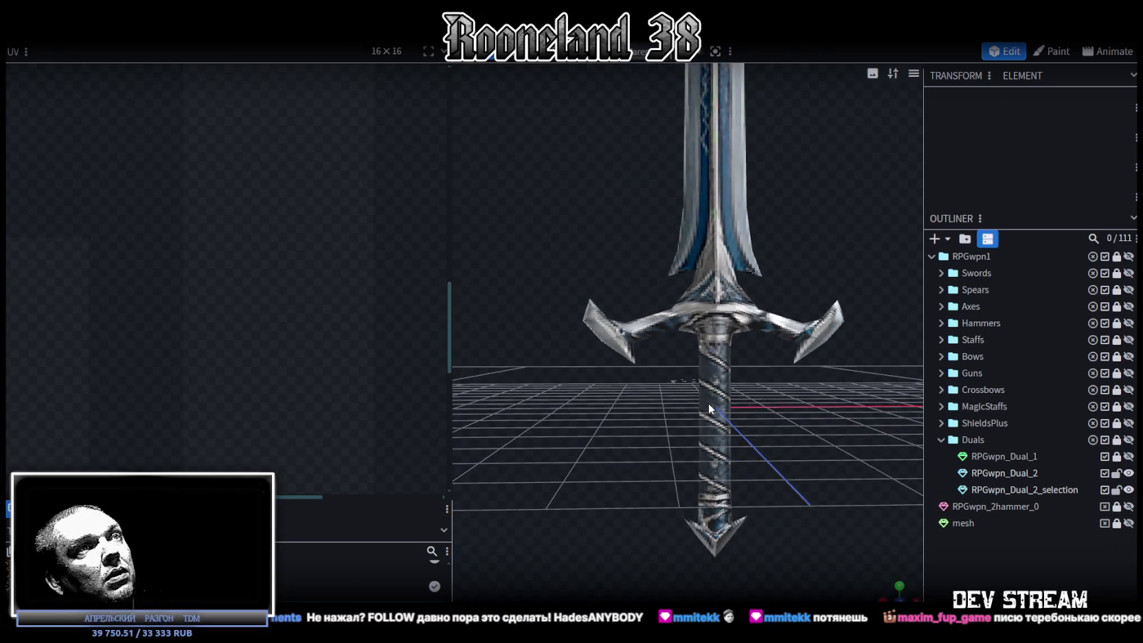
click(708, 402)
scroll(191, 327, down, 3)
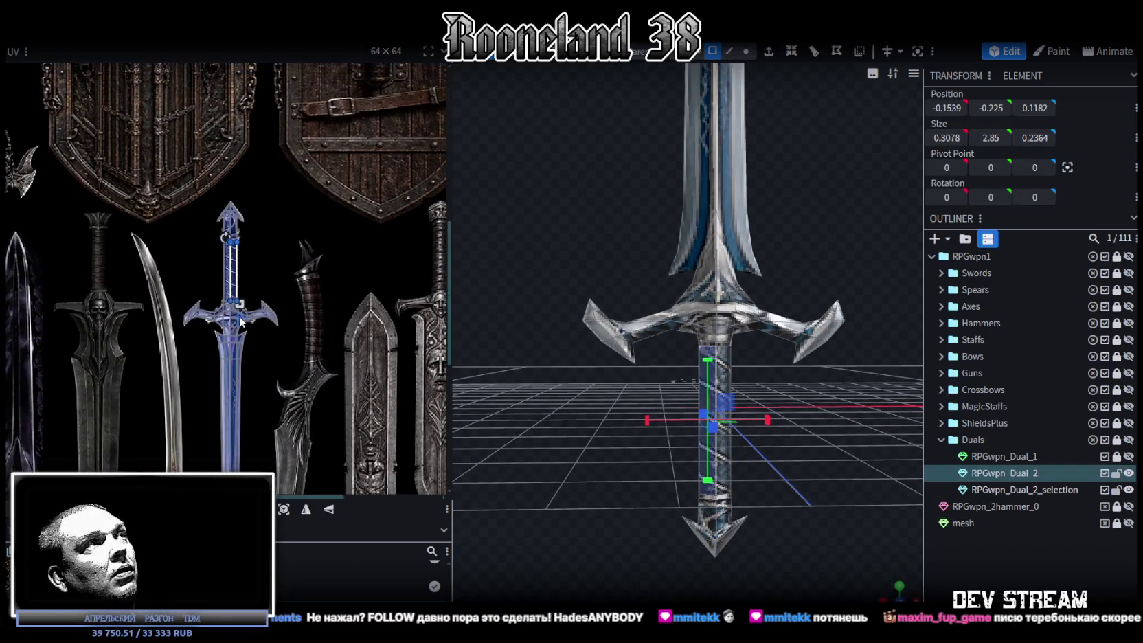
mouse_move(876, 492)
mouse_down()
mouse_move(555, 506)
mouse_move(790, 480)
mouse_up()
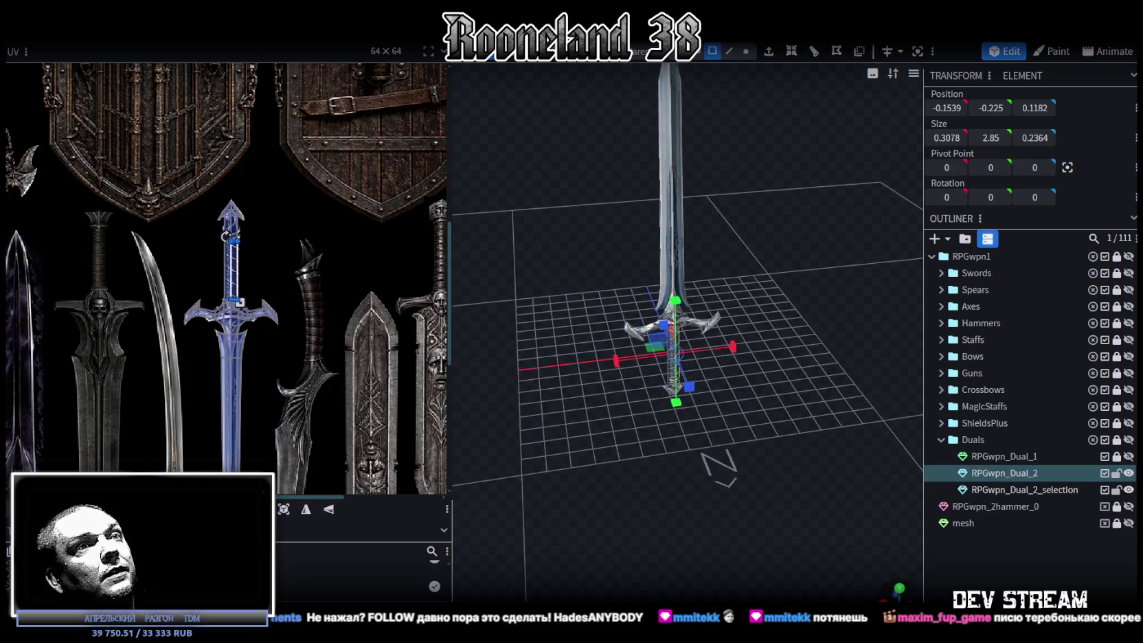
key(KP_1)
scroll(734, 404, up, 2)
scroll(734, 404, up, 3)
click(728, 287)
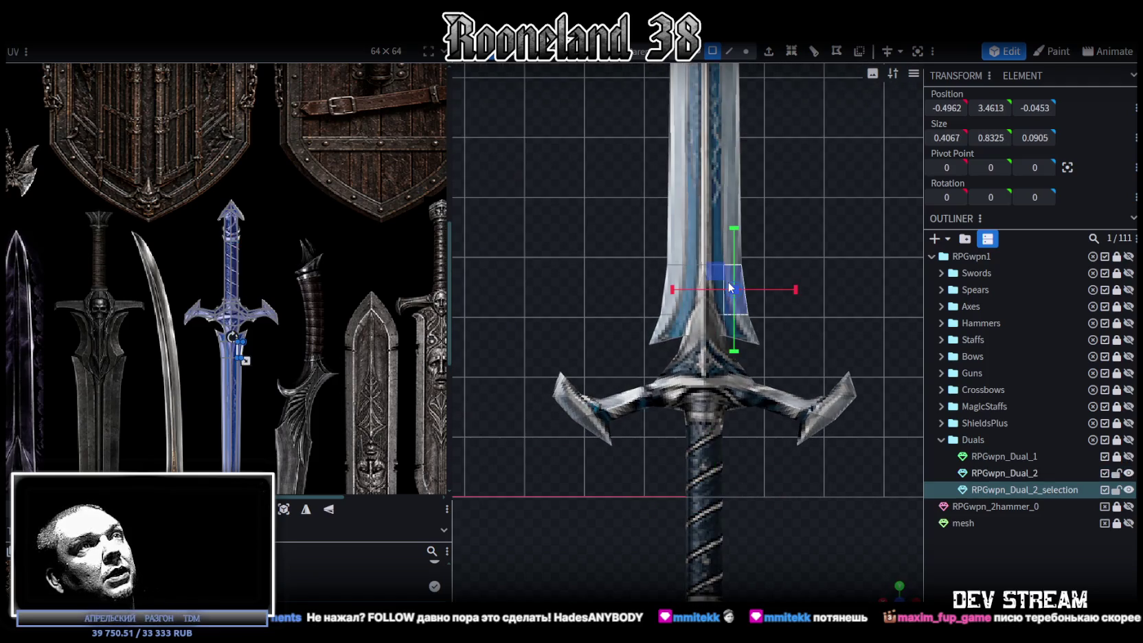
- Merge RPGwpn_Dual_2_selection back into RPGwpn_Dual_2 with Merge Meshes
click(717, 442)
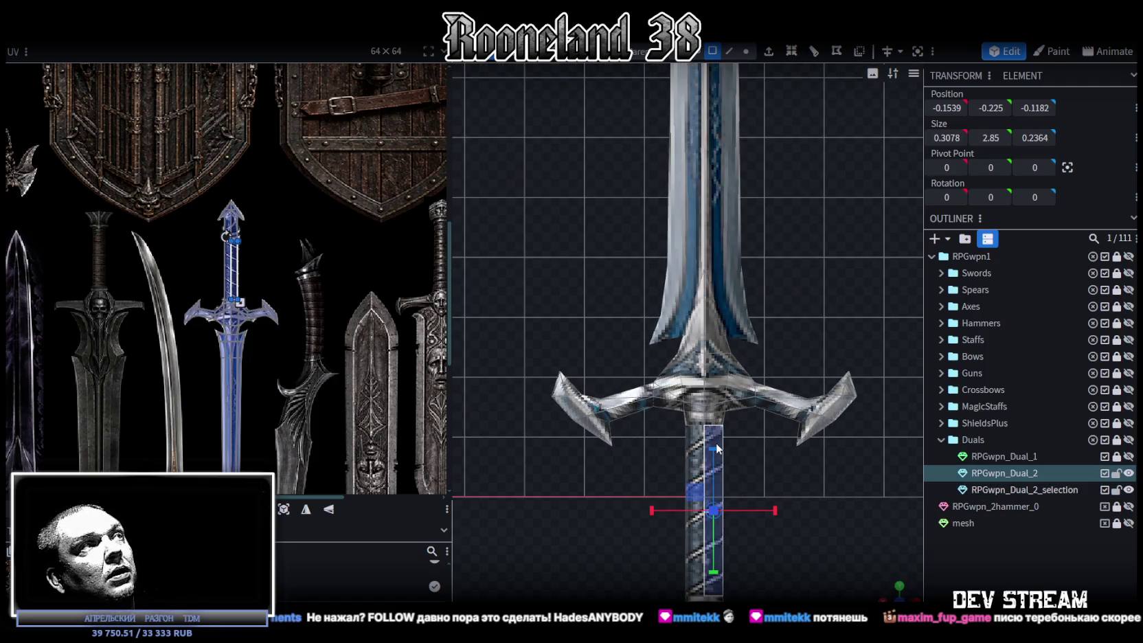
scroll(717, 447, down, 3)
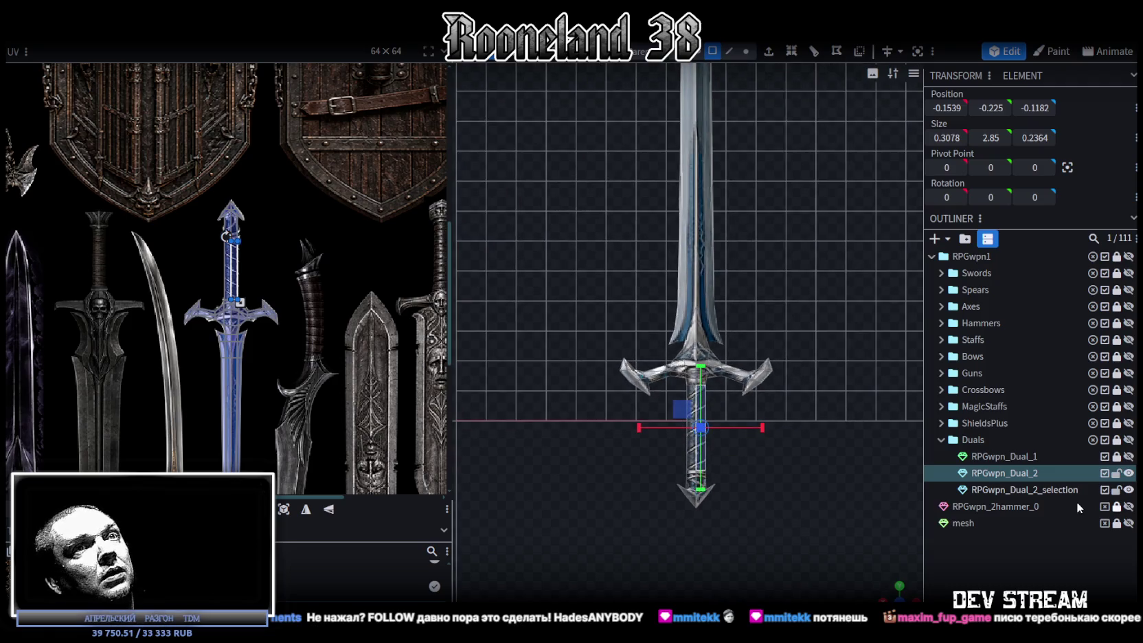
ctrl+click(1039, 489)
right_click(1039, 489)
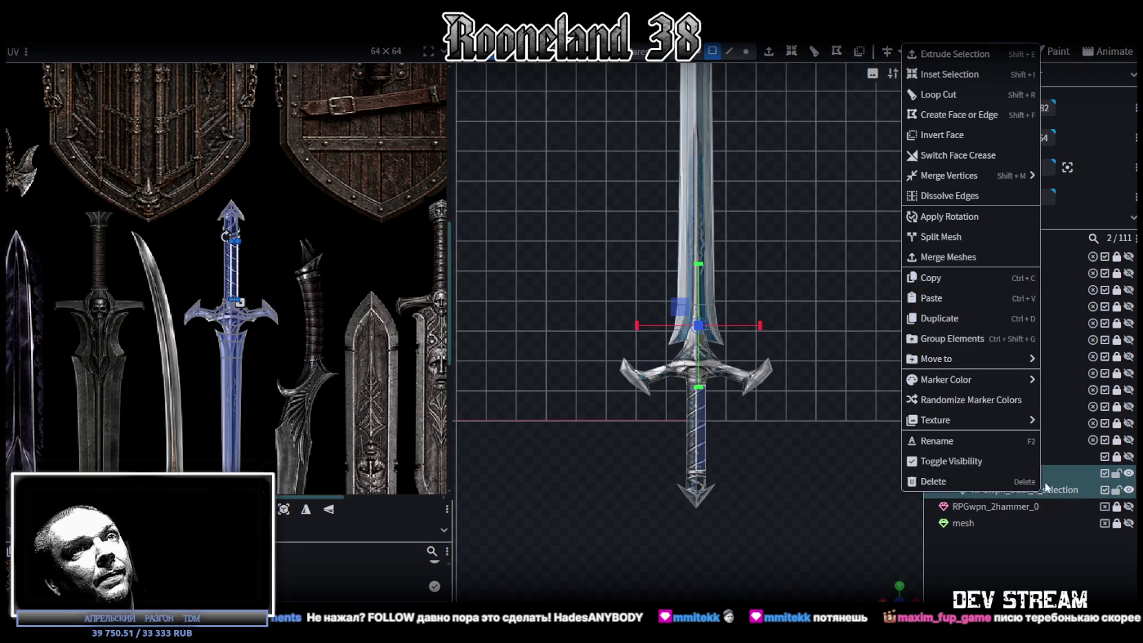
click(947, 257)
- Mirror the sword's UV layout horizontally with Flip X
double_click(698, 199)
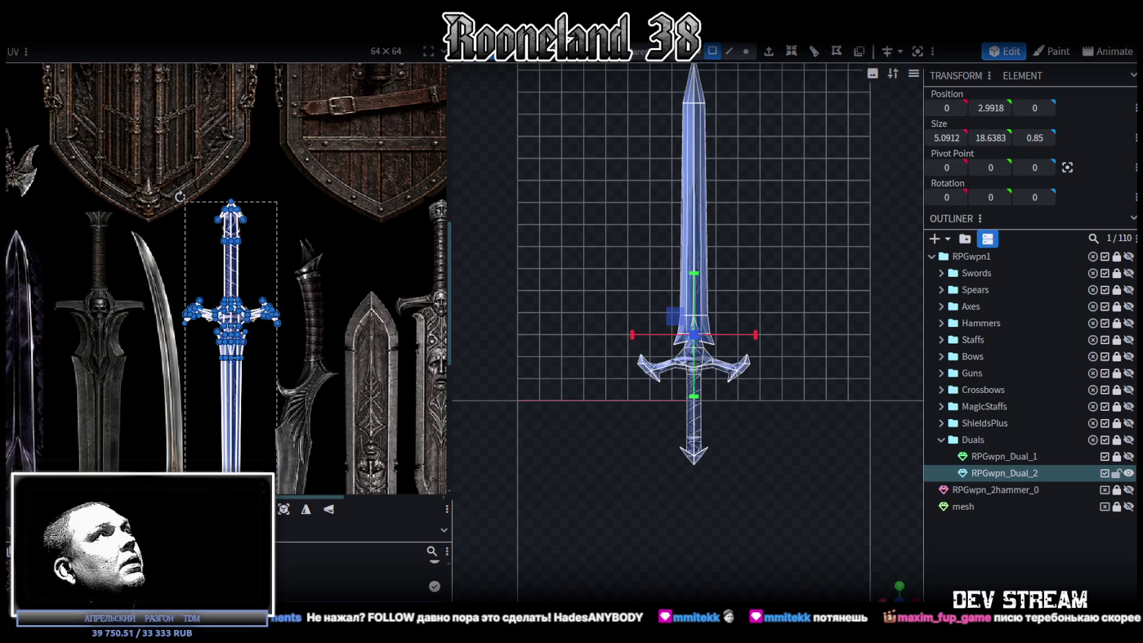
right_click(142, 40)
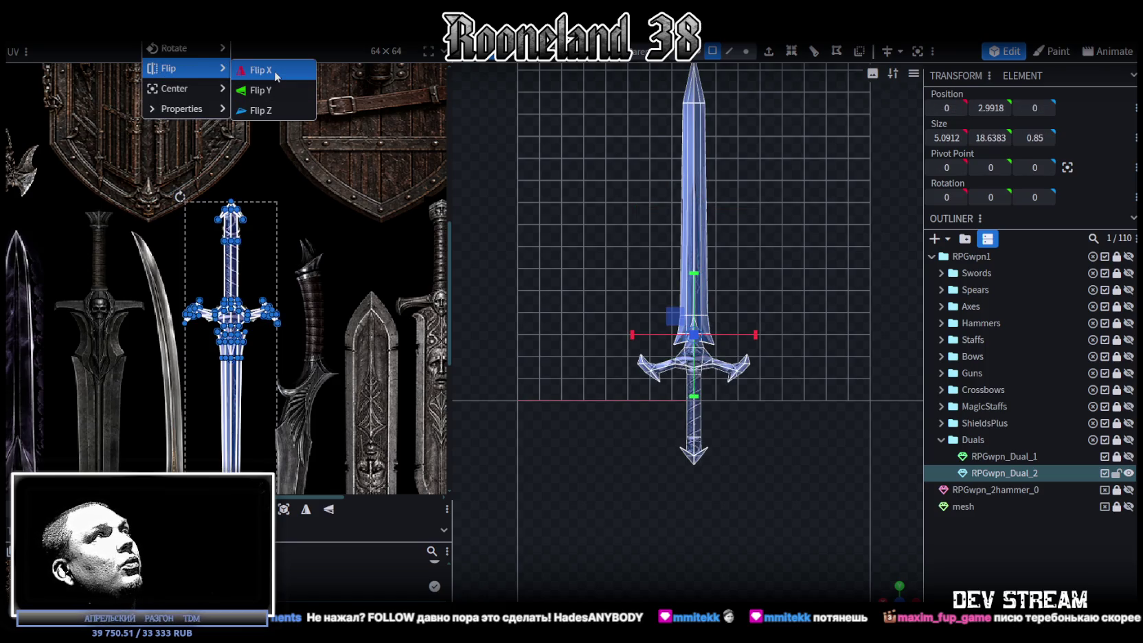
click(274, 71)
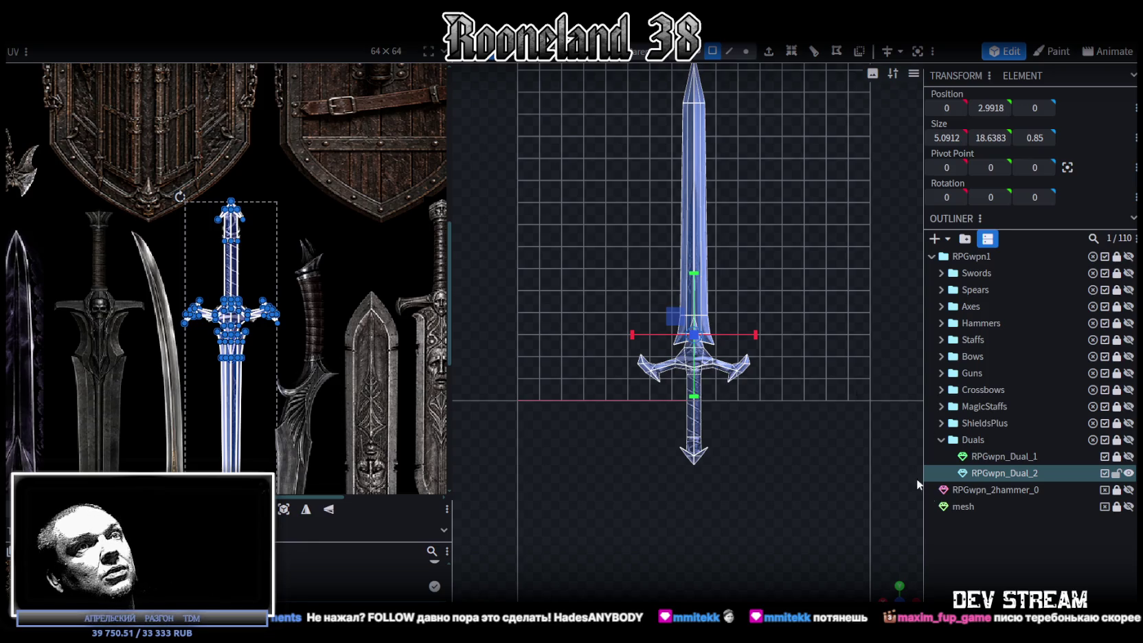
- Save the project as RPGweapon.bbmodel
click(663, 388)
scroll(663, 389, up, 3)
key(ctrl+s)
click(699, 347)
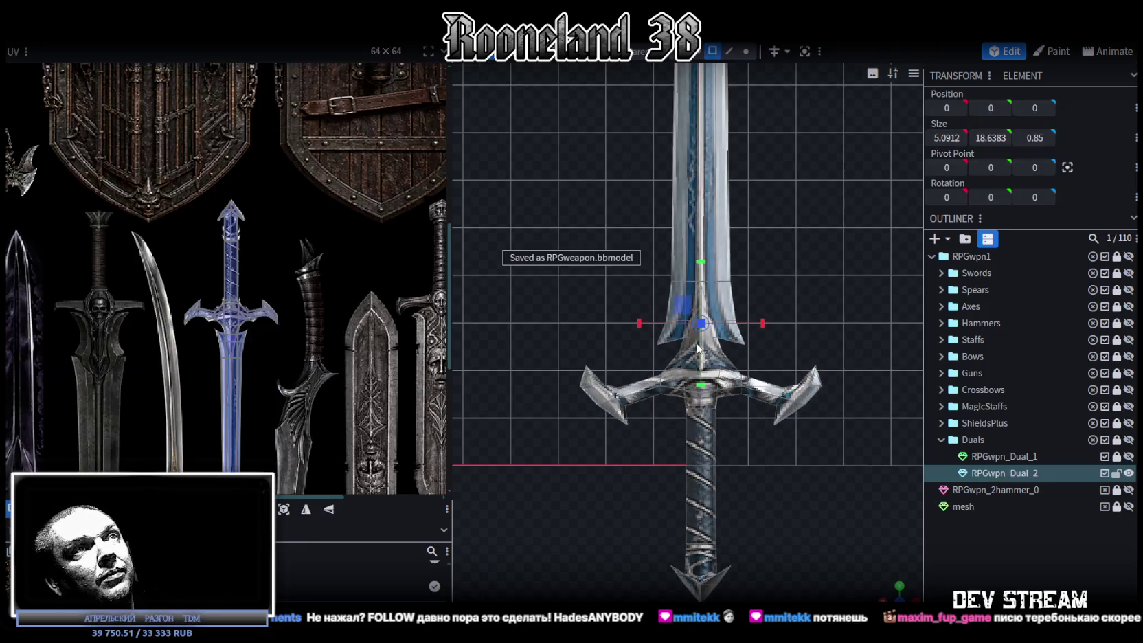
scroll(763, 426, down, 1)
scroll(836, 369, down, 1)
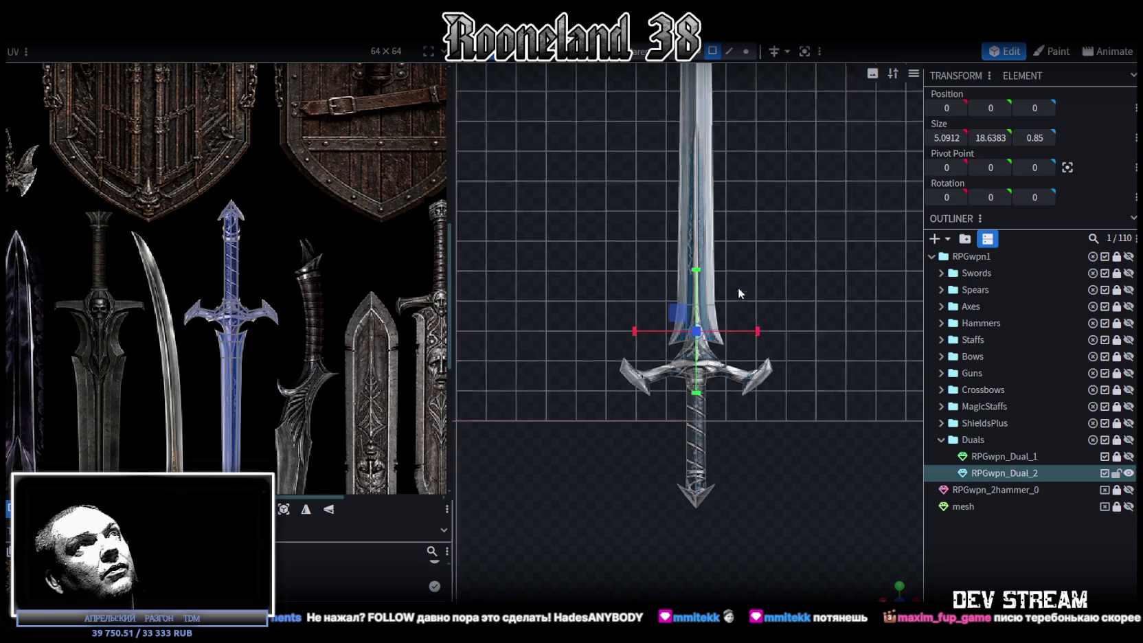
scroll(790, 206, down, 1)
click(746, 50)
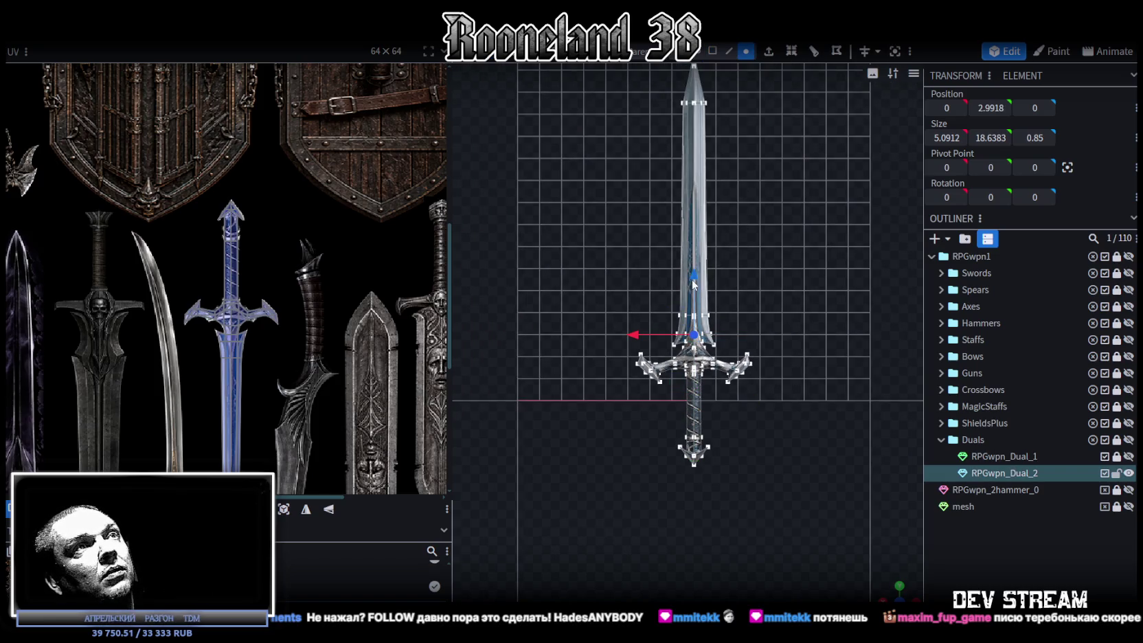
click(695, 256)
scroll(729, 305, up, 2)
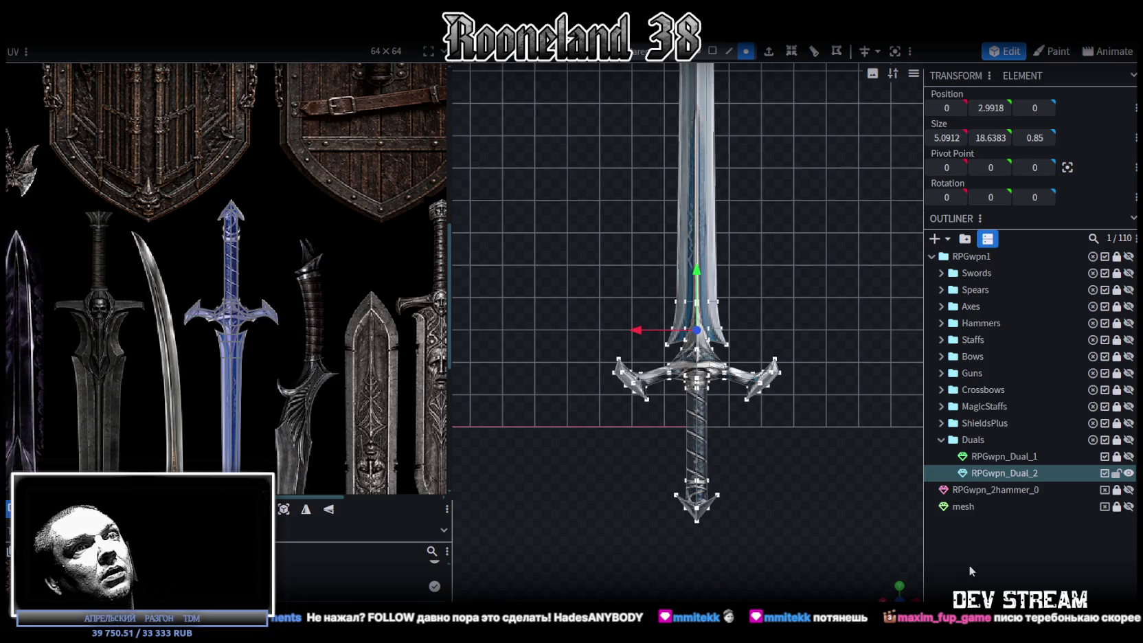
click(968, 565)
mouse_move(880, 593)
mouse_down()
mouse_move(632, 418)
mouse_move(665, 379)
mouse_up()
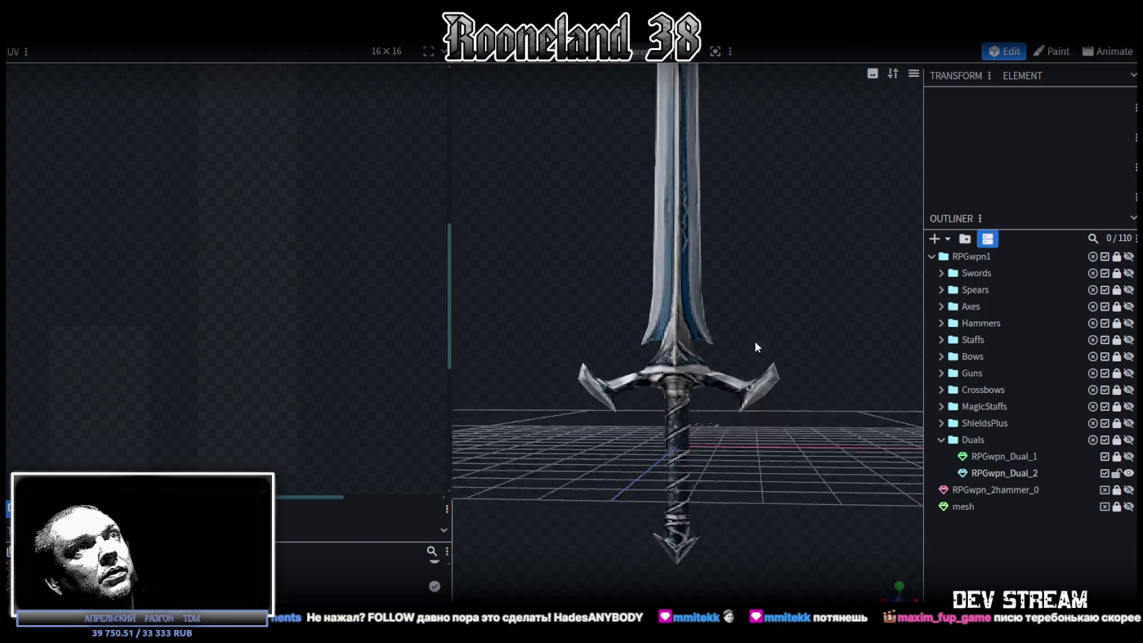
drag(665, 378, 692, 360)
click(692, 359)
scroll(374, 316, down, 2)
scroll(398, 361, up, 2)
scroll(398, 361, down, 2)
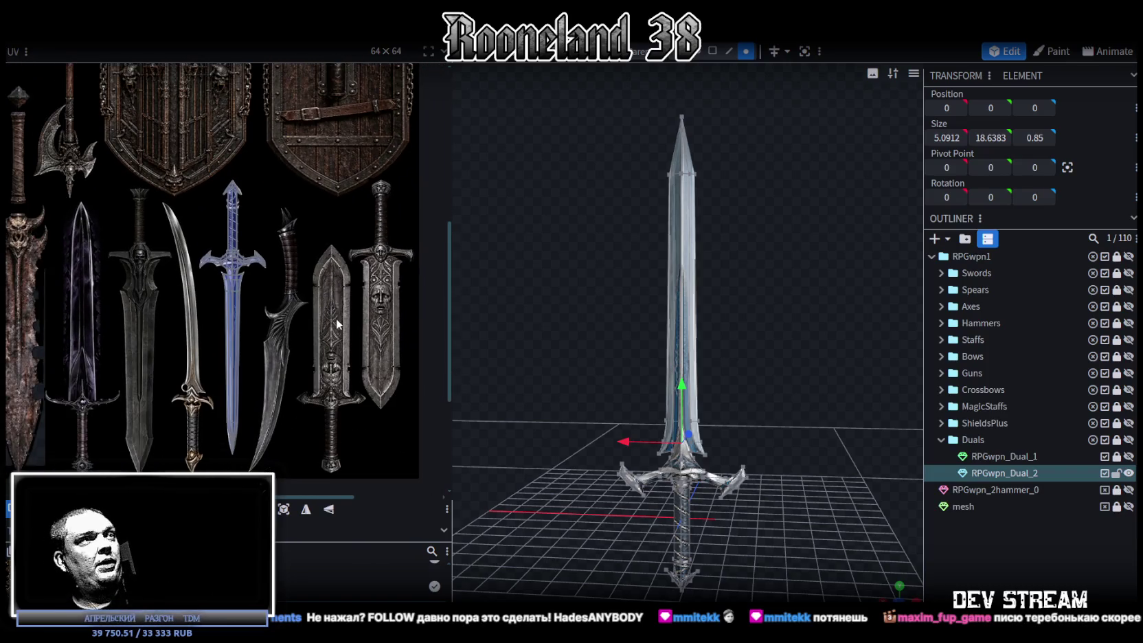
scroll(335, 307, down, 1)
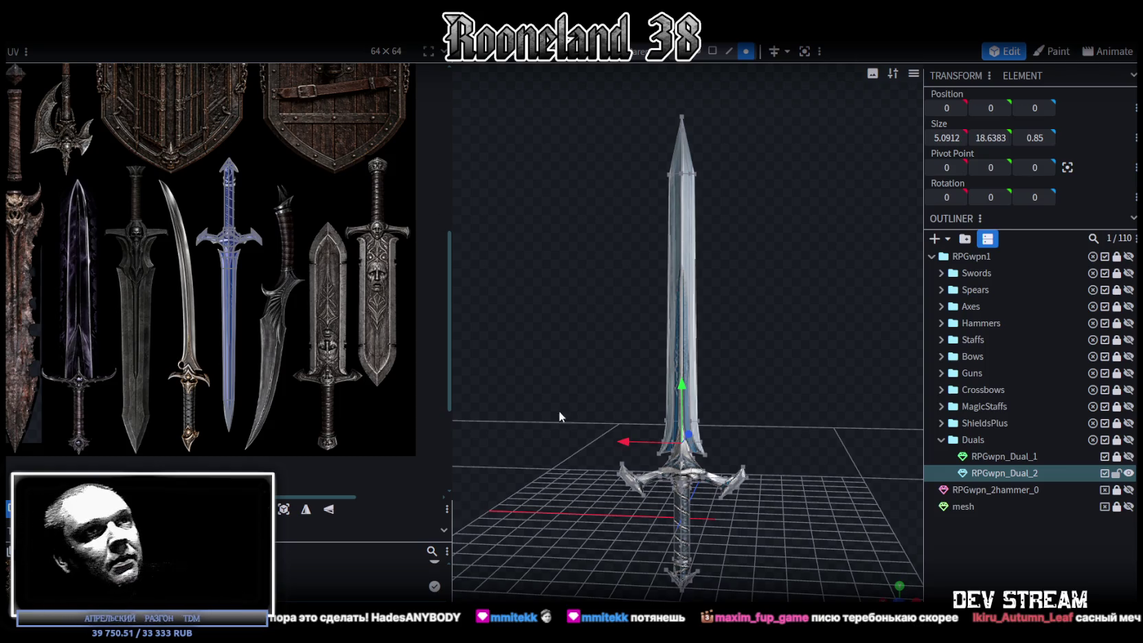
click(1045, 560)
mouse_move(817, 493)
mouse_down()
mouse_move(741, 433)
mouse_move(708, 542)
mouse_move(684, 467)
mouse_up()
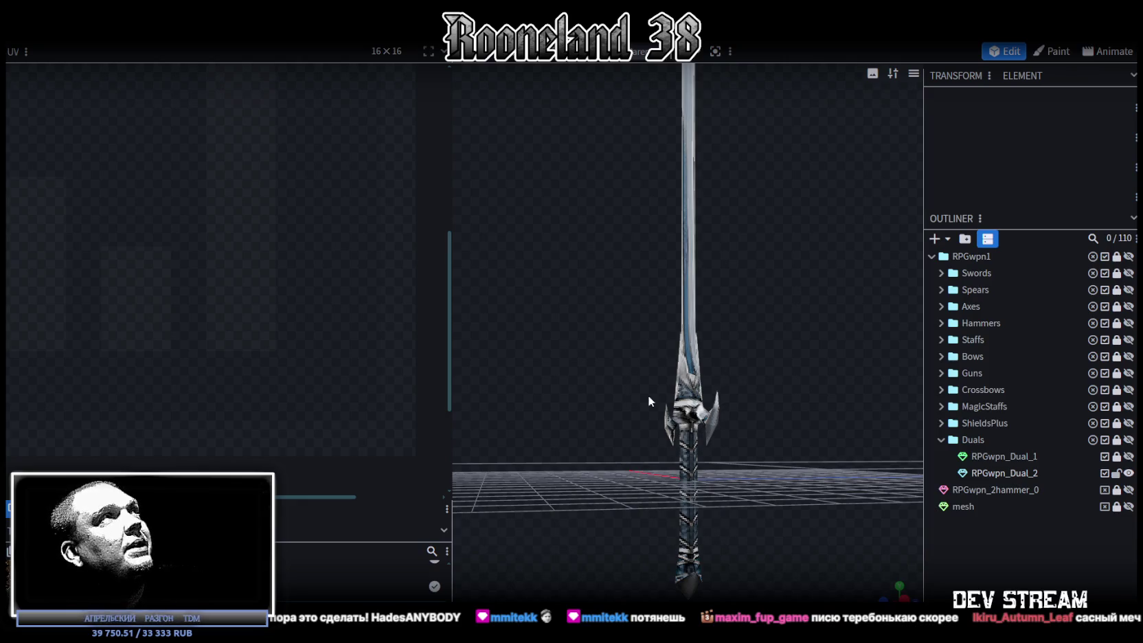
drag(631, 378, 662, 398)
key(ctrl+s)
mouse_move(741, 402)
mouse_down()
mouse_move(720, 390)
mouse_move(842, 296)
mouse_up()
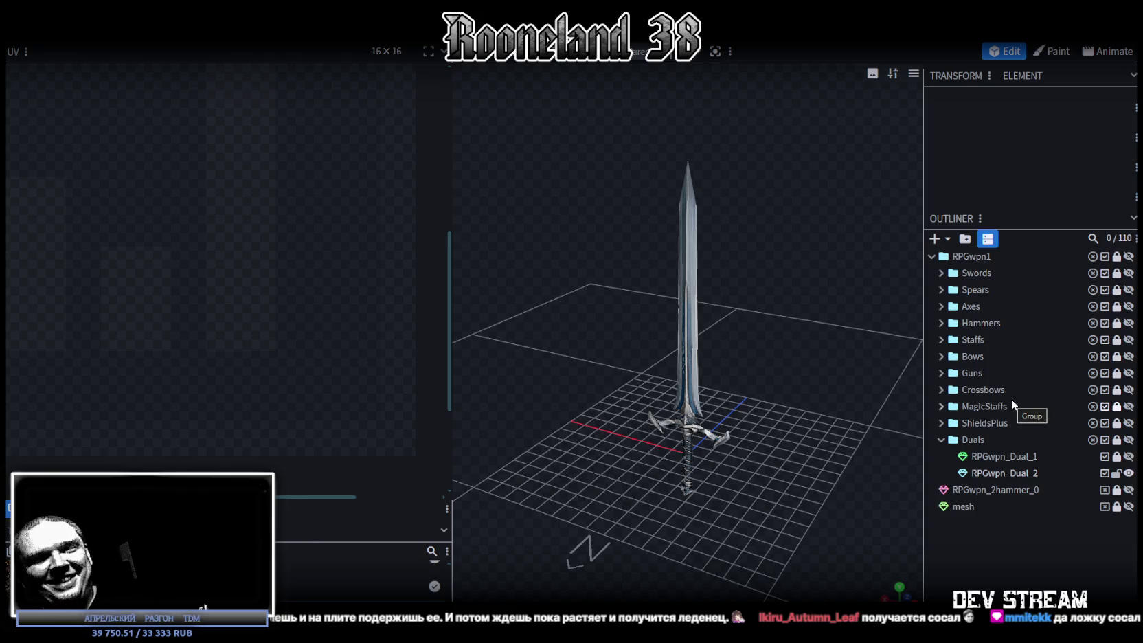
scroll(687, 278, up, 3)
mouse_move(687, 277)
mouse_down()
mouse_move(600, 315)
mouse_move(654, 280)
mouse_up()
scroll(766, 366, up, 2)
click(738, 359)
scroll(738, 359, down, 3)
mouse_move(814, 231)
mouse_down()
mouse_move(694, 246)
mouse_move(664, 231)
mouse_move(664, 194)
mouse_up()
scroll(694, 243, up, 2)
scroll(666, 201, up, 2)
scroll(679, 176, up, 2)
scroll(725, 161, up, 2)
drag(726, 161, 762, 182)
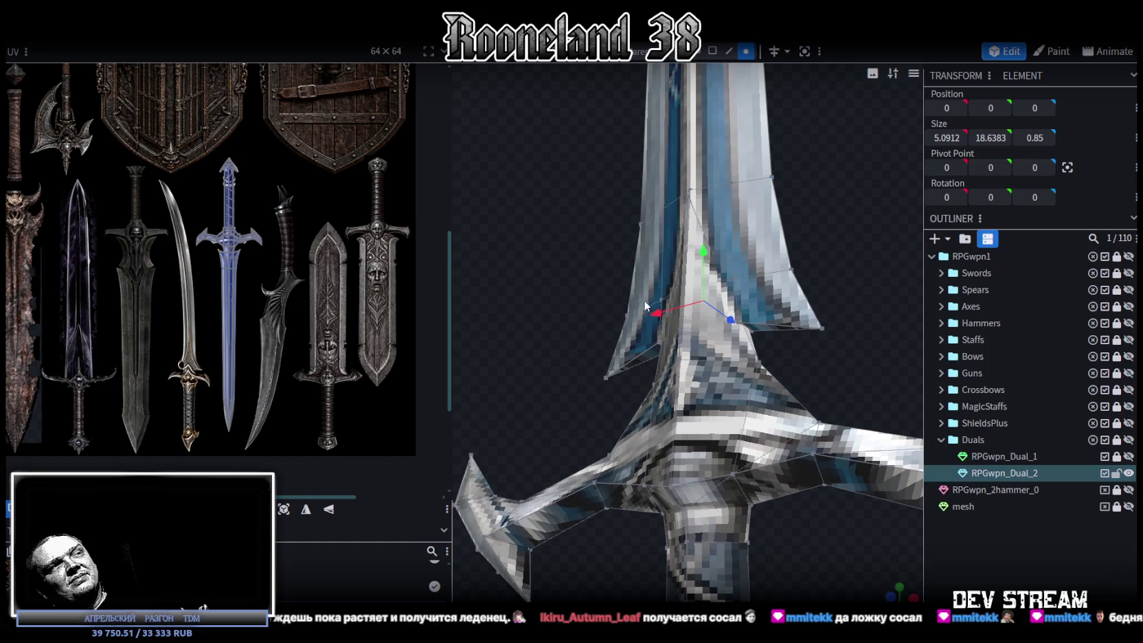
scroll(720, 273, down, 5)
drag(754, 245, 788, 273)
scroll(794, 269, up, 3)
scroll(800, 266, up, 2)
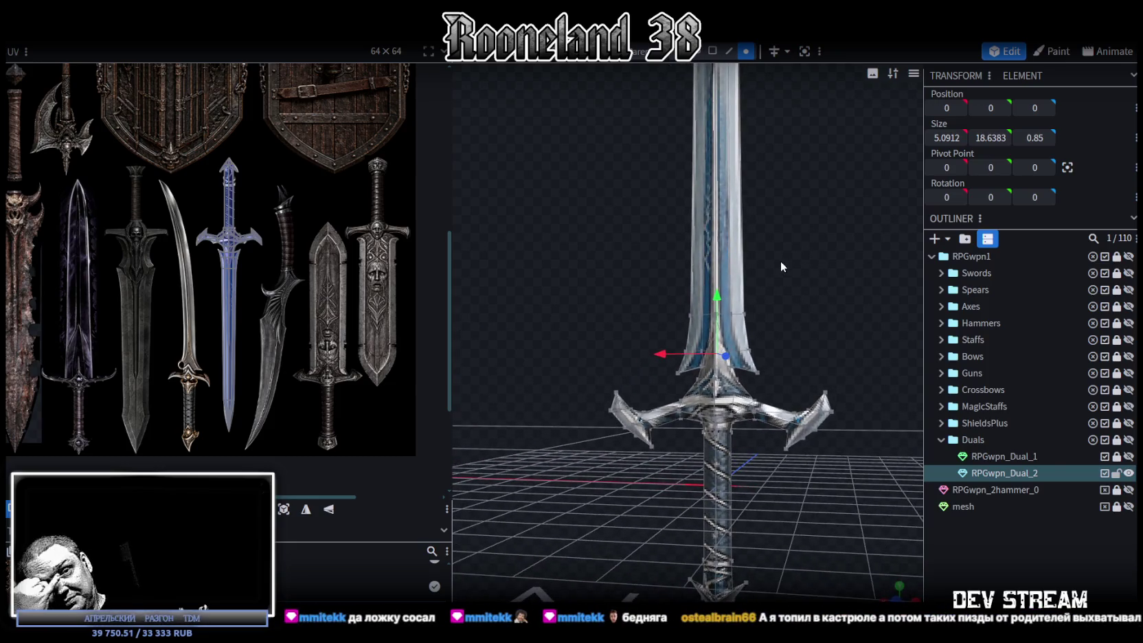
scroll(763, 293, down, 3)
drag(792, 305, 813, 300)
key(ctrl+s)
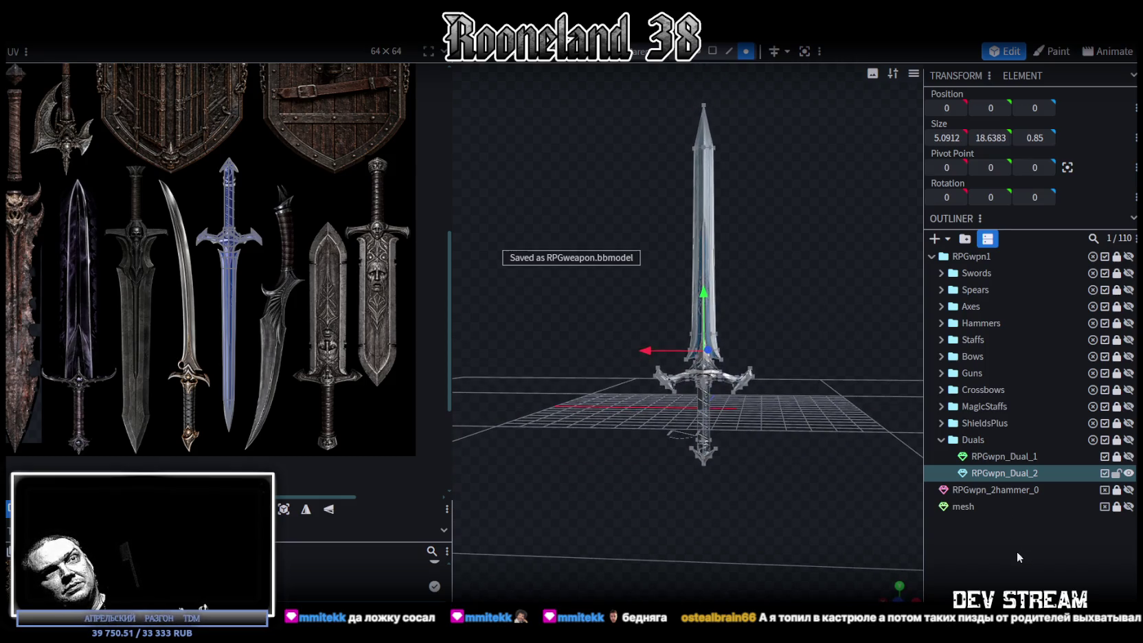
click(1015, 551)
- Add a 16 by 8 cuboid mesh and strip it down to its single front face
click(933, 238)
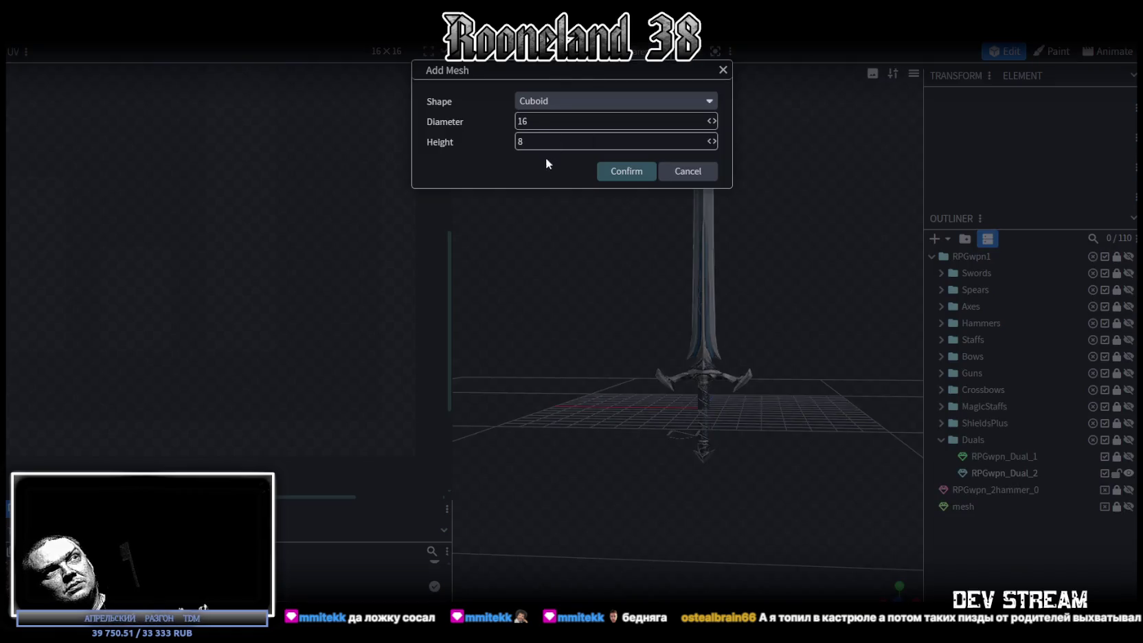
click(626, 171)
scroll(661, 201, down, 3)
drag(800, 255, 654, 250)
scroll(654, 250, up, 2)
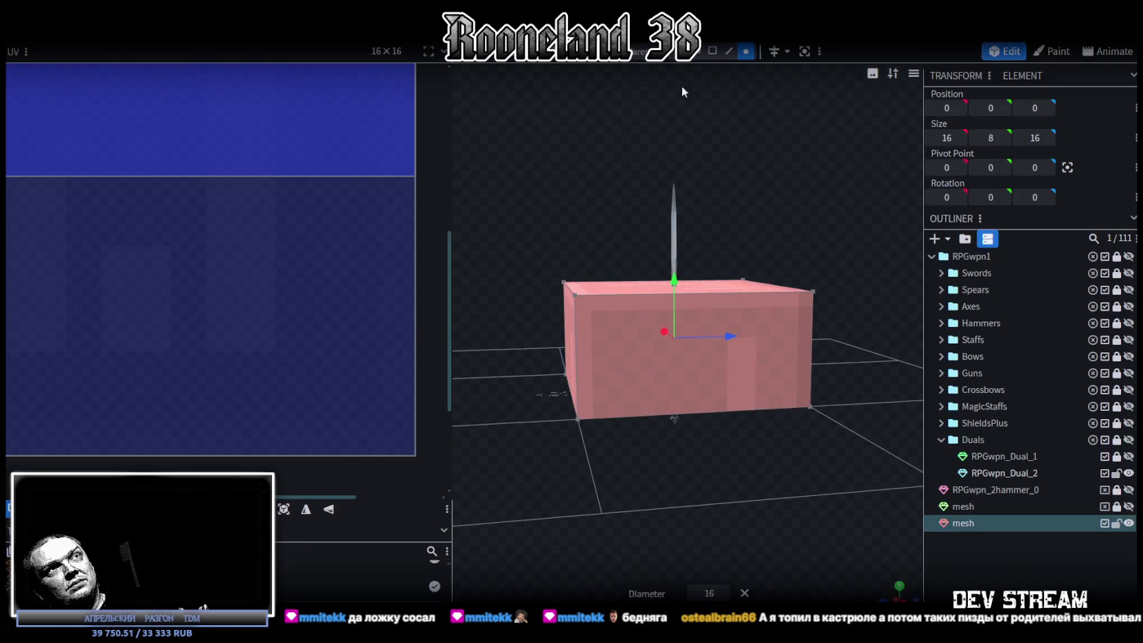
click(712, 51)
drag(530, 243, 603, 460)
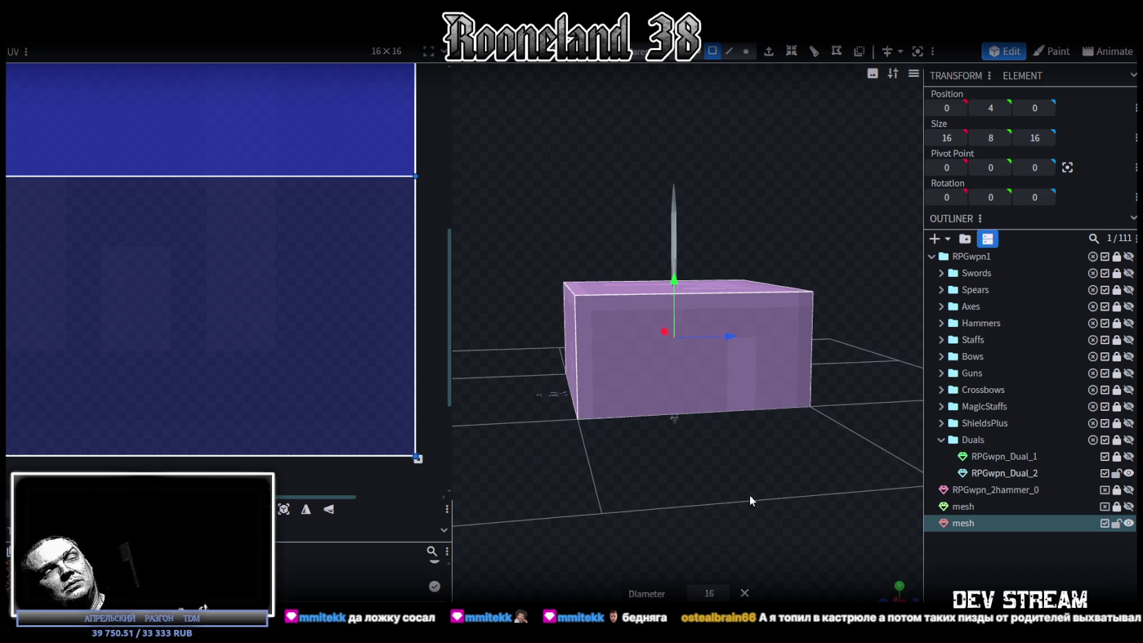
key(Delete)
click(785, 374)
key(KP_1)
- Stretch the face to 24.8 high and raise it behind the sword
drag(705, 286, 718, 180)
drag(809, 217, 871, 235)
key(KP_1)
drag(699, 299, 699, 271)
mouse_move(865, 263)
mouse_down()
mouse_move(814, 295)
mouse_move(865, 264)
mouse_move(697, 245)
mouse_move(866, 282)
mouse_move(793, 254)
mouse_up()
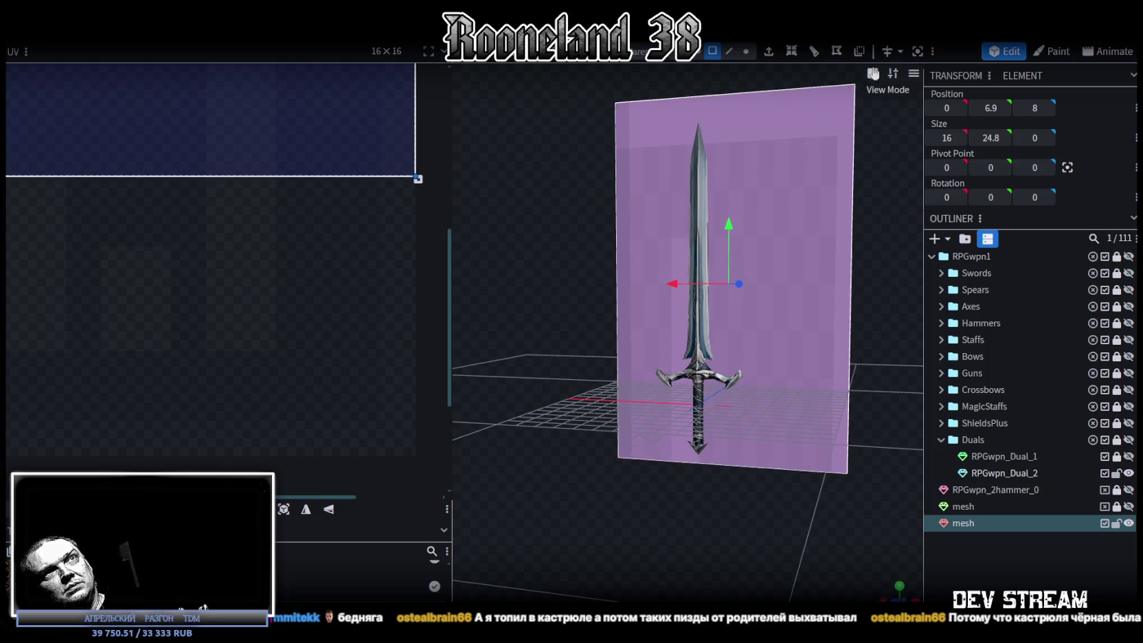
right_click(787, 206)
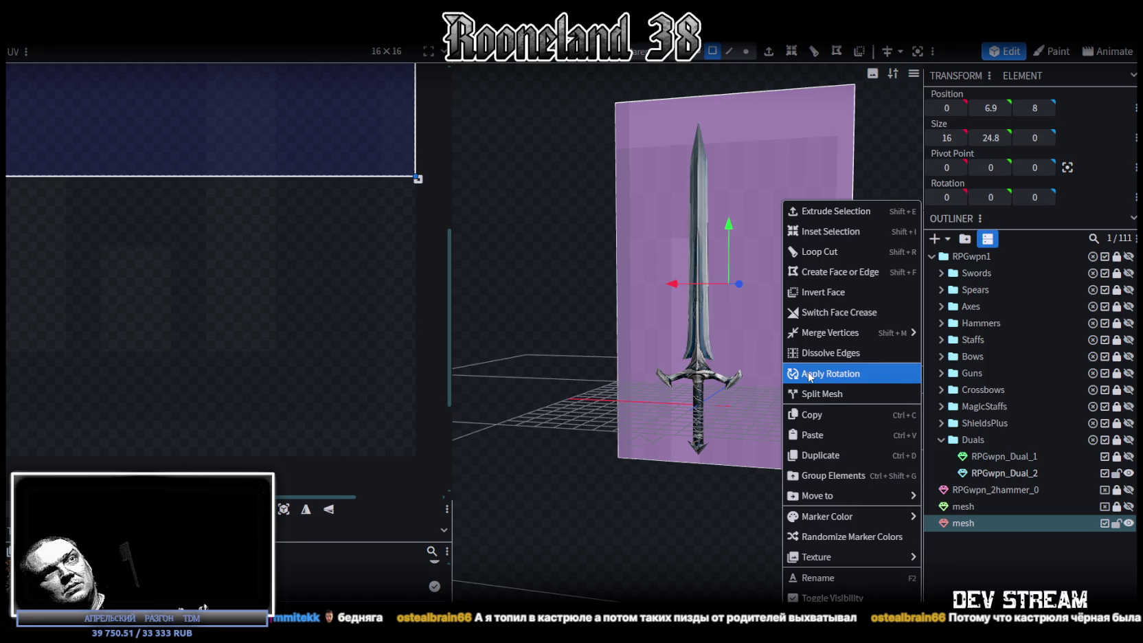
- Move the plane to depth 0, centred on the sword, and check it alone
mouse_move(868, 193)
mouse_down()
mouse_move(647, 533)
mouse_move(1071, 124)
mouse_up()
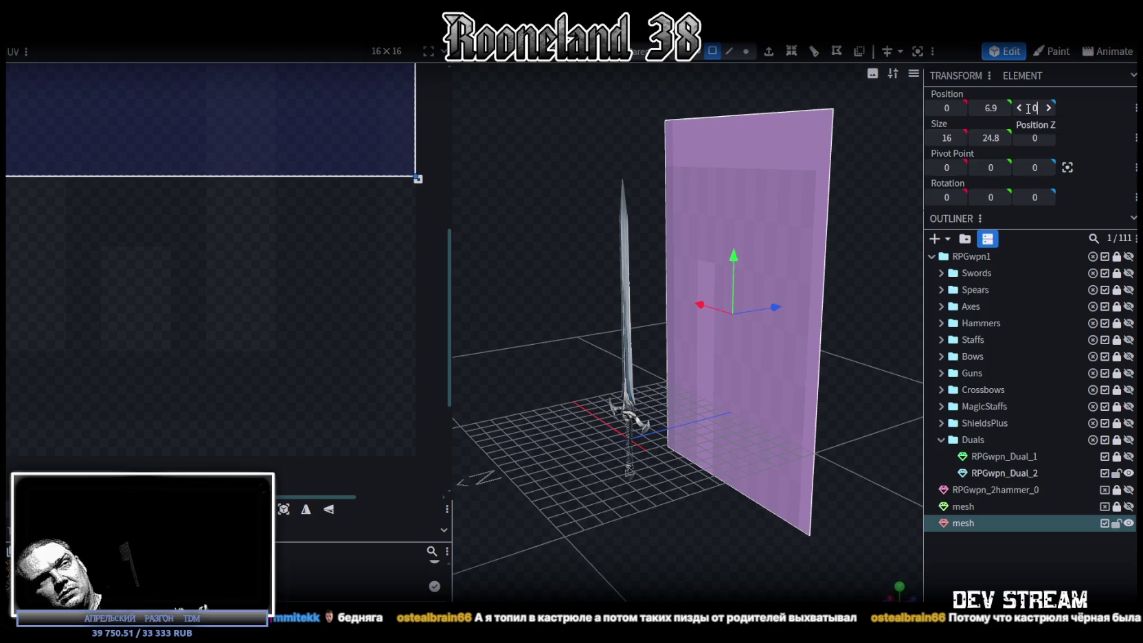
key(Return)
drag(663, 259, 832, 254)
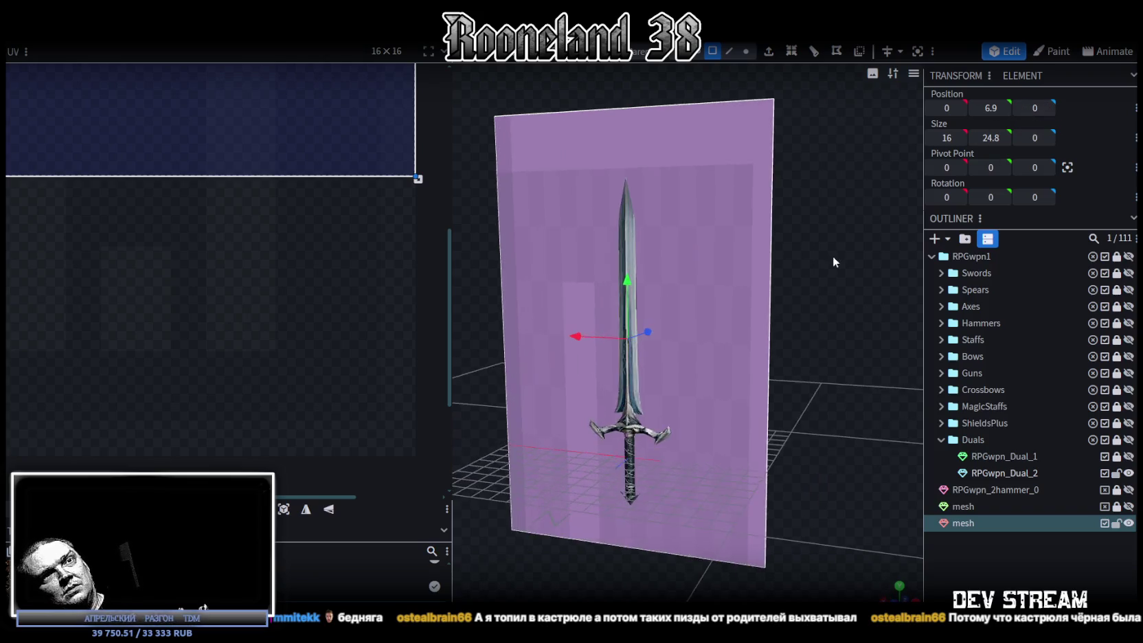
click(1127, 473)
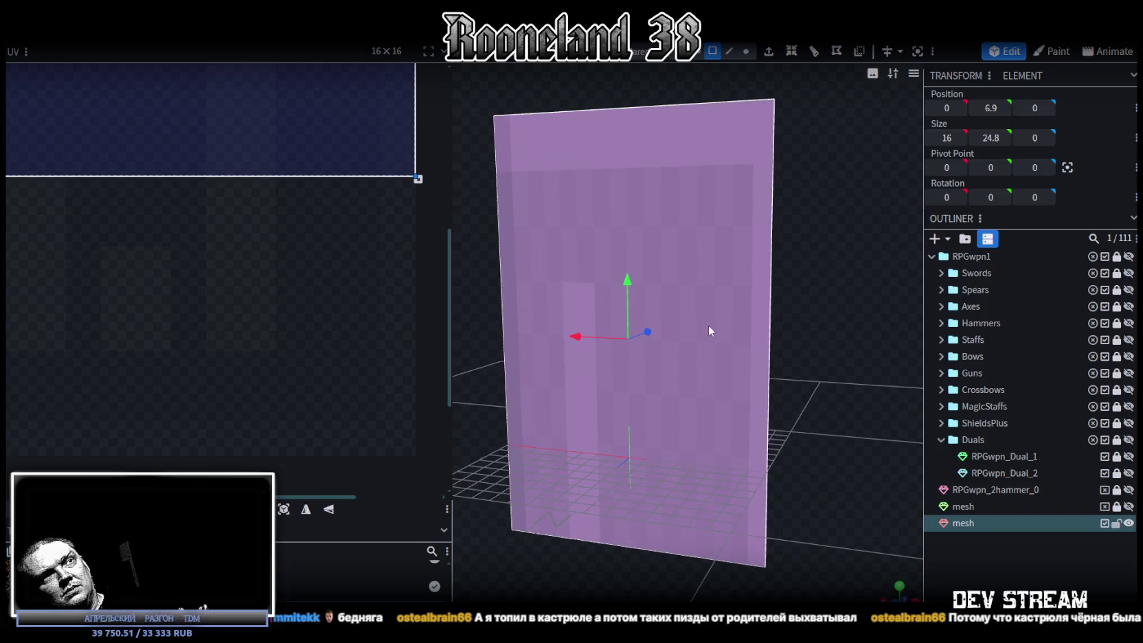
click(1128, 473)
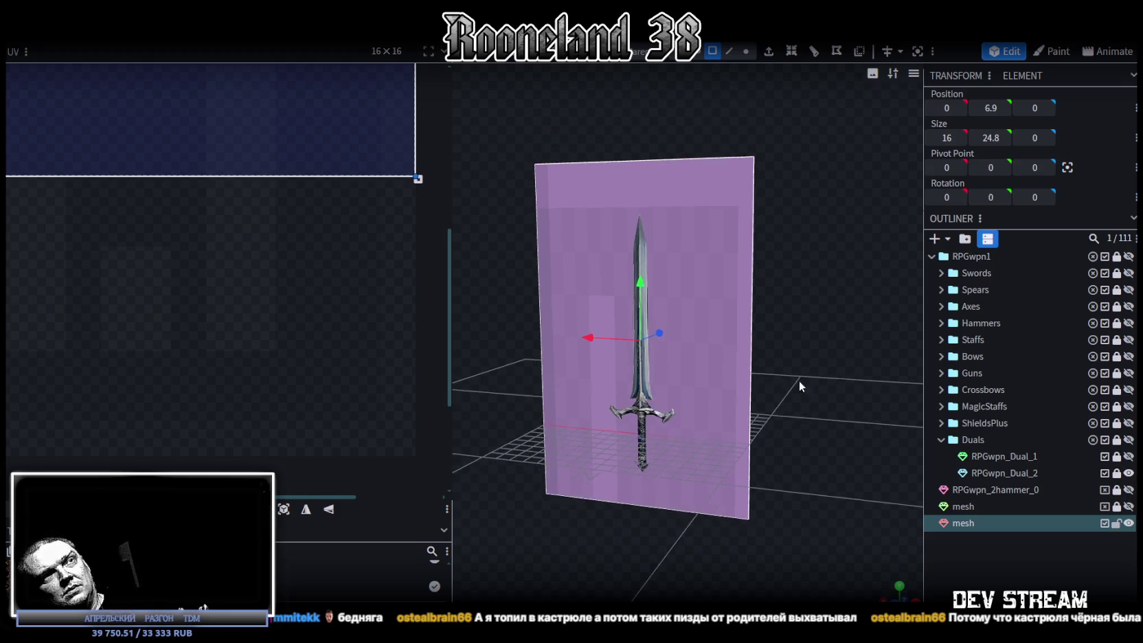
scroll(820, 351, up, 3)
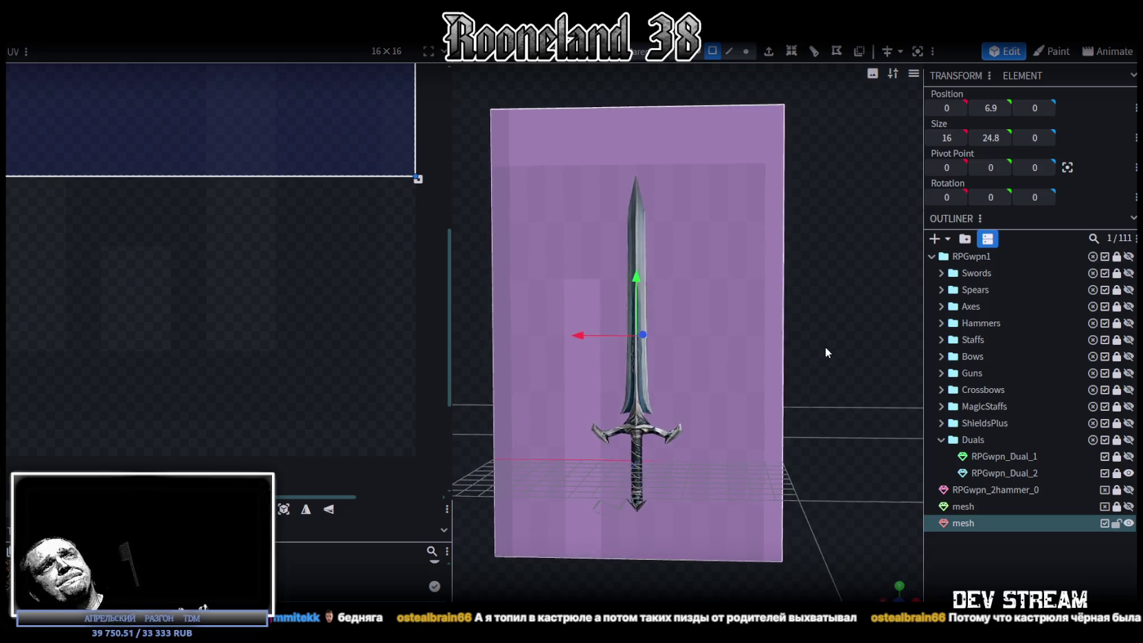
- Shorten the plane to 18.5 high by lowering its top edge toward the blade tip
key(s)
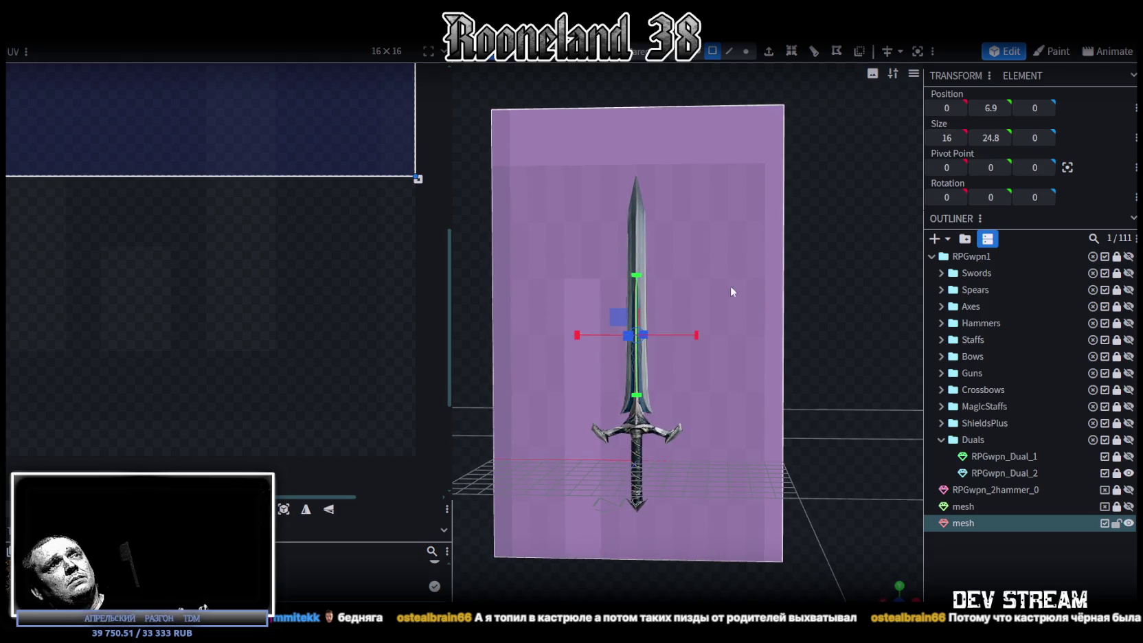
mouse_move(629, 302)
mouse_down()
mouse_move(629, 331)
mouse_move(633, 299)
mouse_move(647, 297)
mouse_up()
key(v)
scroll(821, 320, down, 1)
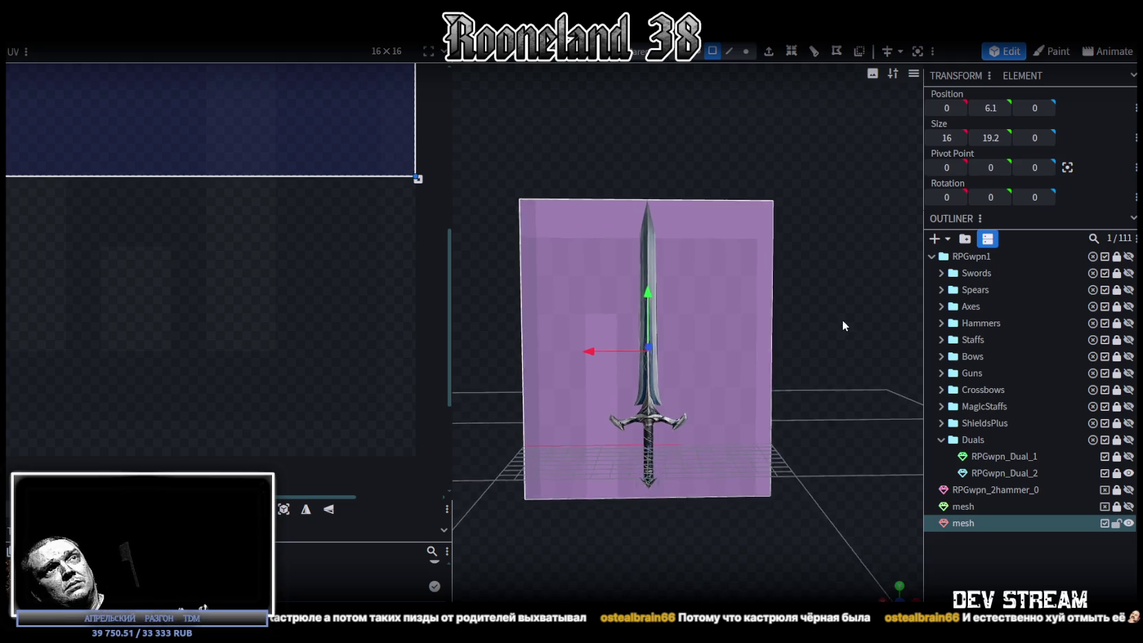
click(728, 51)
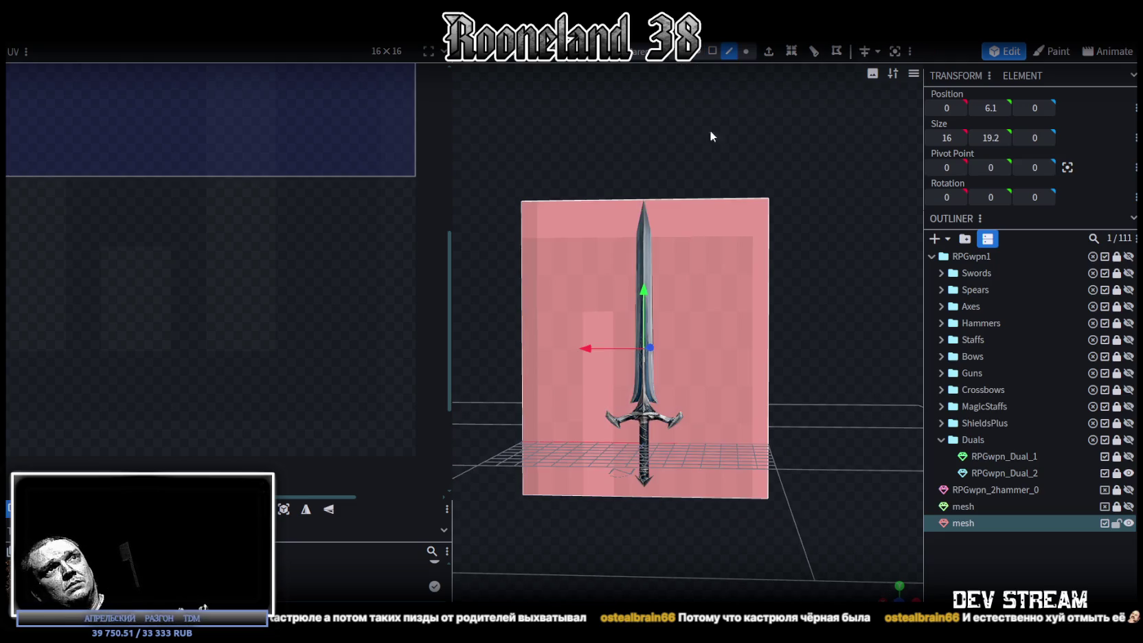
click(708, 198)
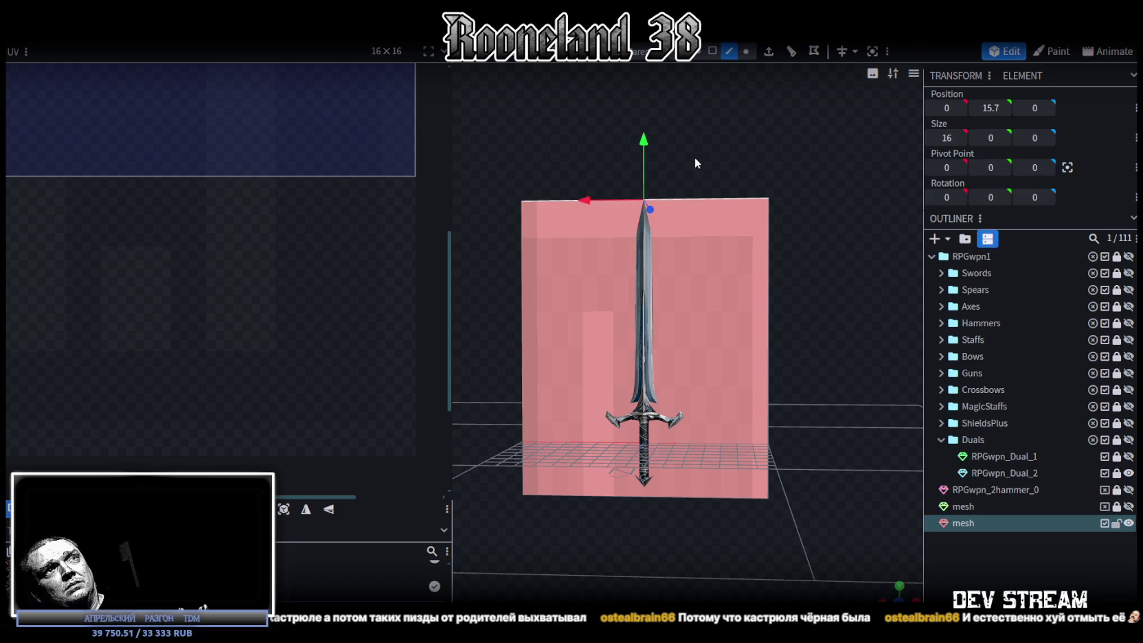
drag(643, 140, 647, 159)
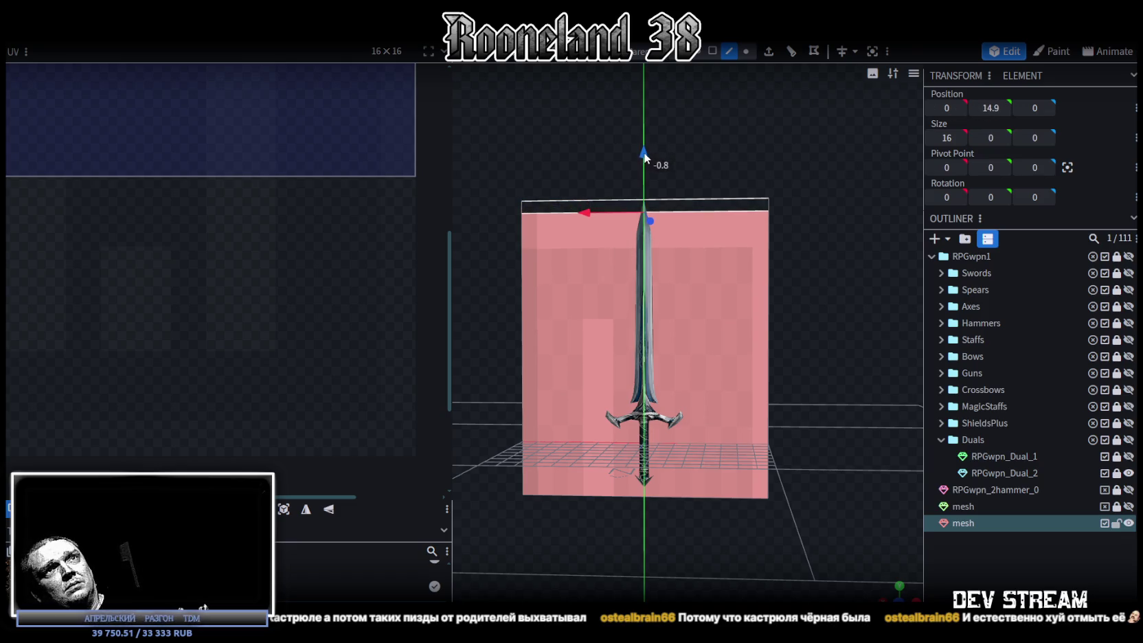
click(699, 496)
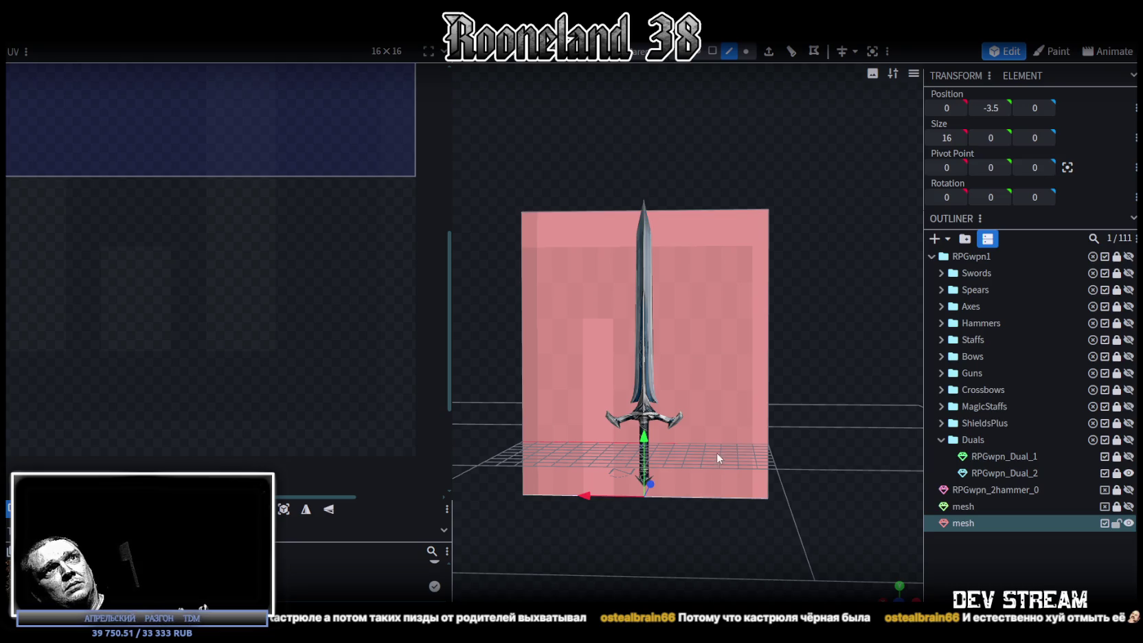
scroll(818, 433, down, 1)
- Narrow the plane face to 8 units wide and apply the weapon texture atlas
drag(829, 397, 792, 379)
click(712, 51)
click(754, 310)
drag(754, 310, 843, 392)
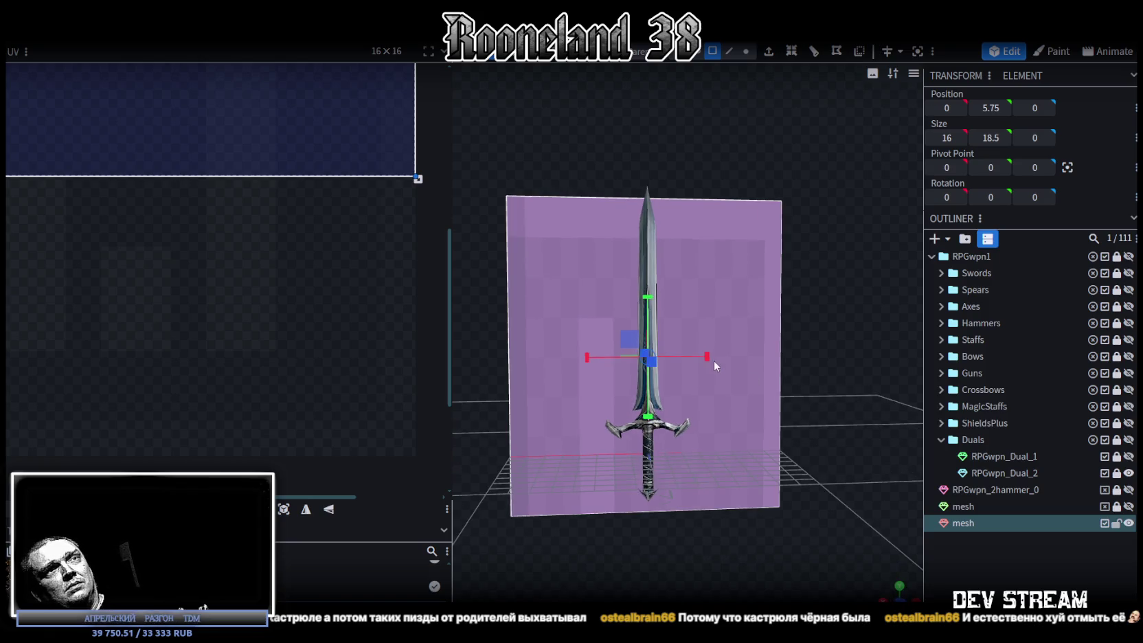
drag(713, 360, 647, 362)
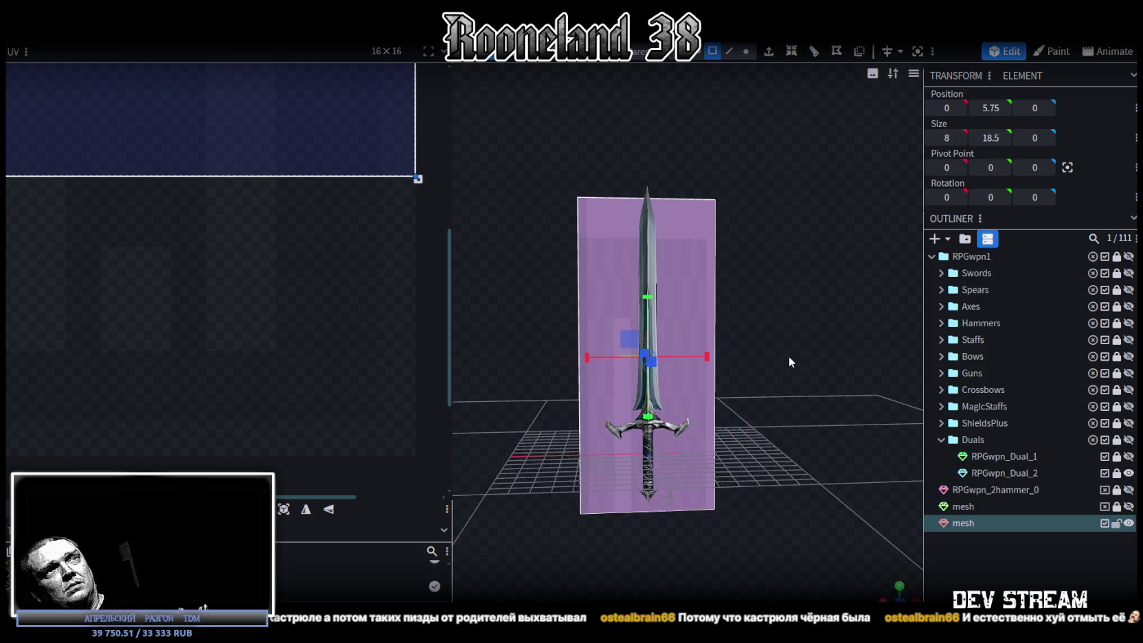
drag(780, 355, 749, 364)
right_click(700, 201)
mouse_move(733, 556)
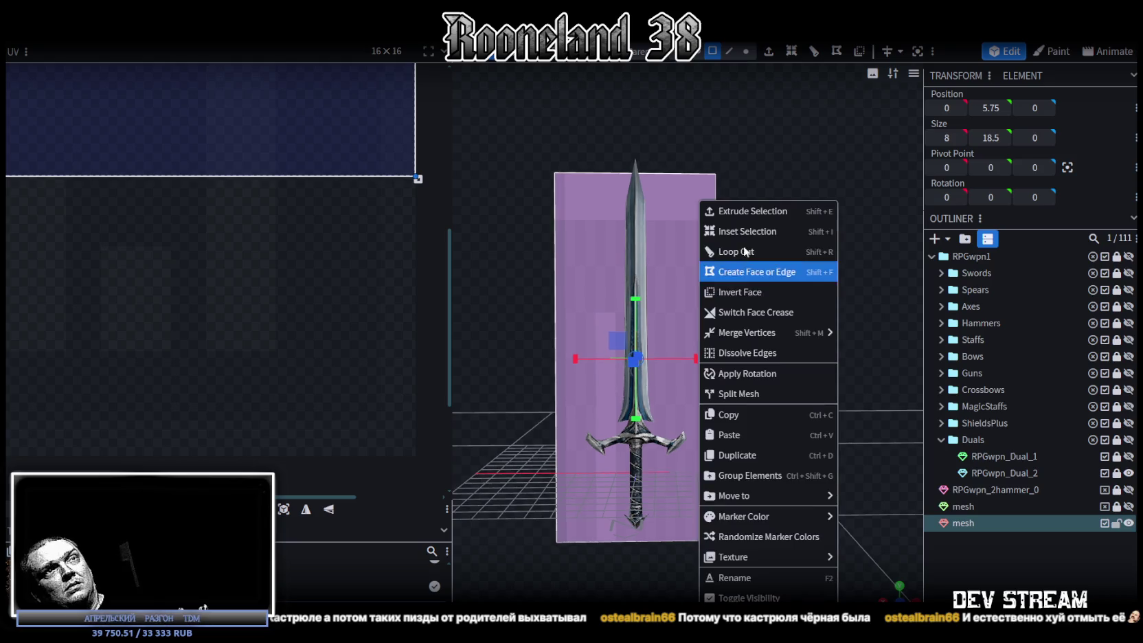
click(887, 557)
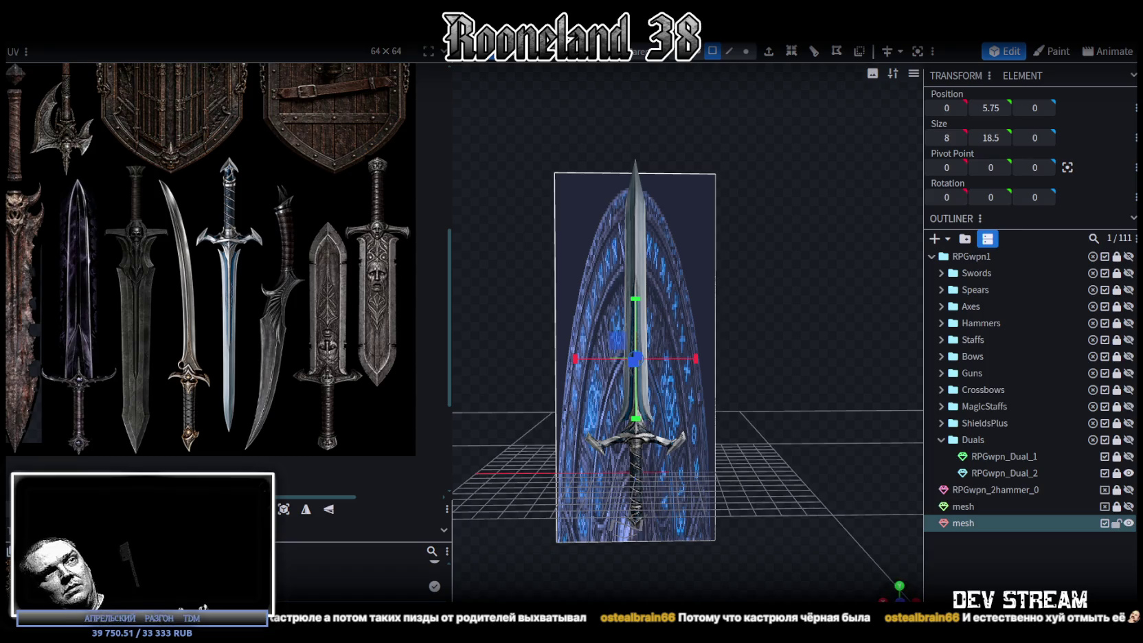
- Project the atlas onto the plane from the front view, unmirrored
click(900, 597)
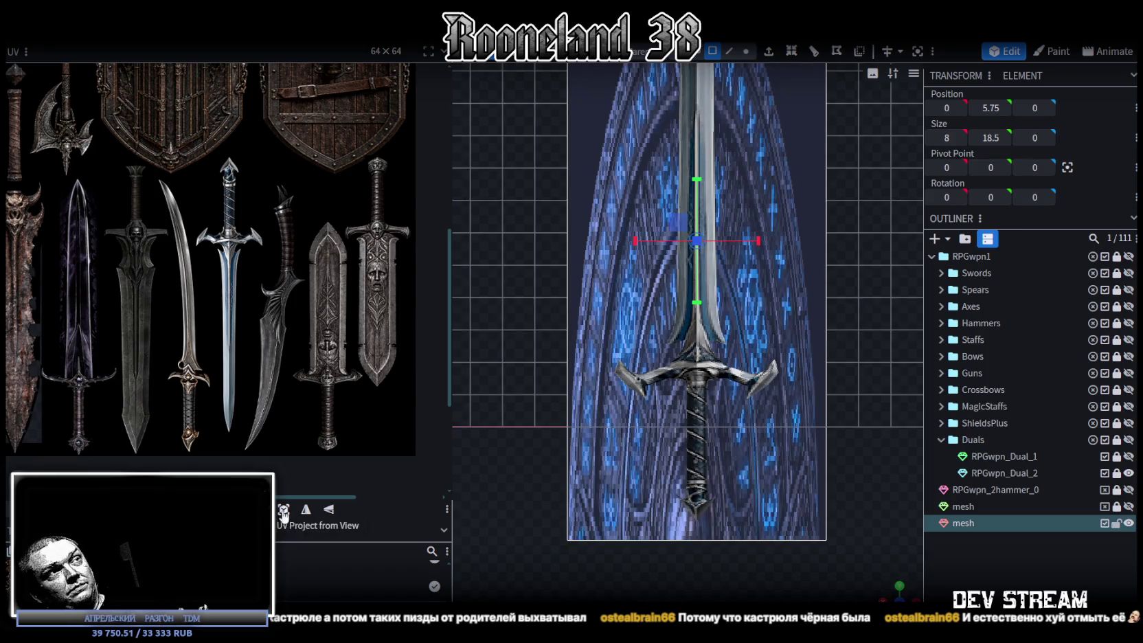
click(283, 512)
click(328, 509)
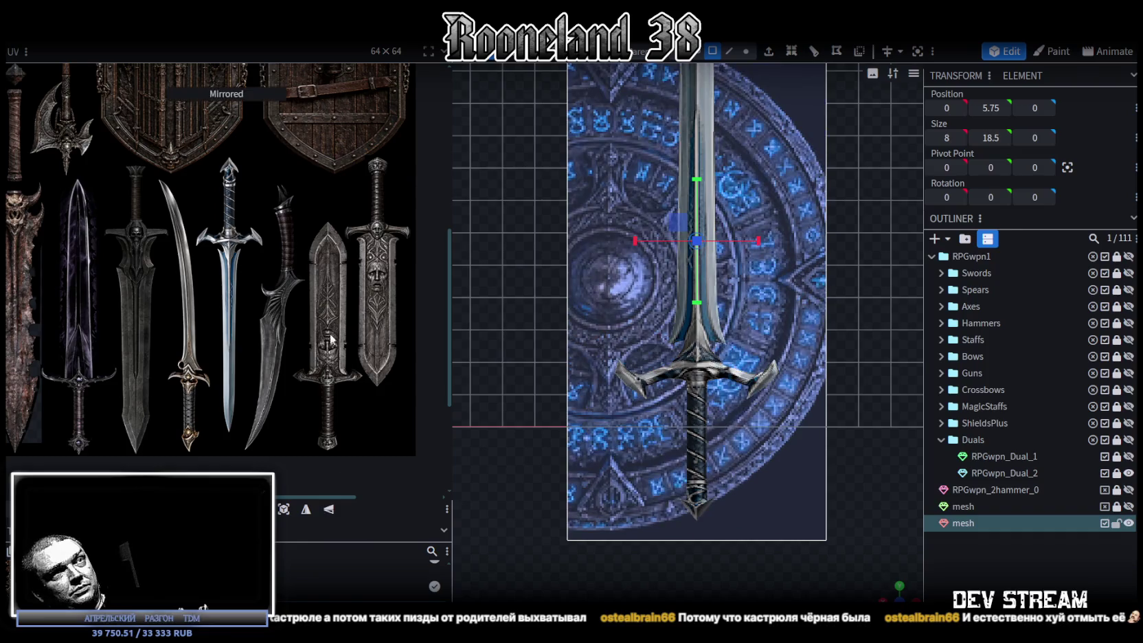
scroll(309, 330, down, 5)
click(306, 509)
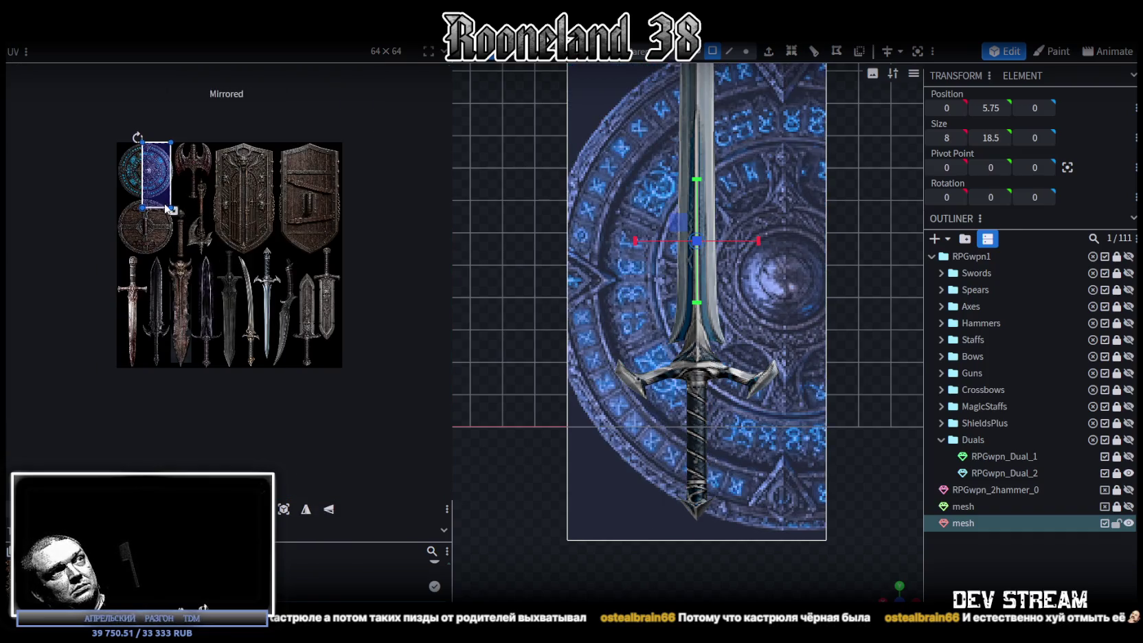
- Move the UV box onto the curved blade and enlarge it to cover more swords
drag(168, 208, 292, 323)
scroll(280, 316, up, 3)
scroll(293, 346, up, 2)
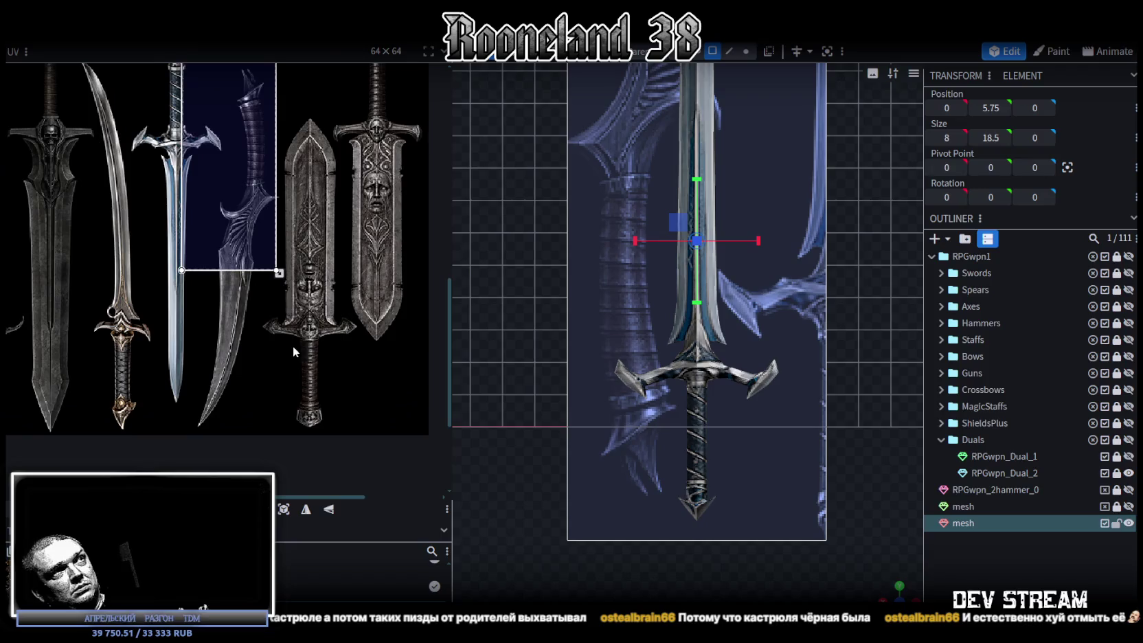
middle_drag(292, 346, 295, 337)
mouse_move(280, 263)
mouse_down()
mouse_move(346, 415)
mouse_move(289, 379)
mouse_up()
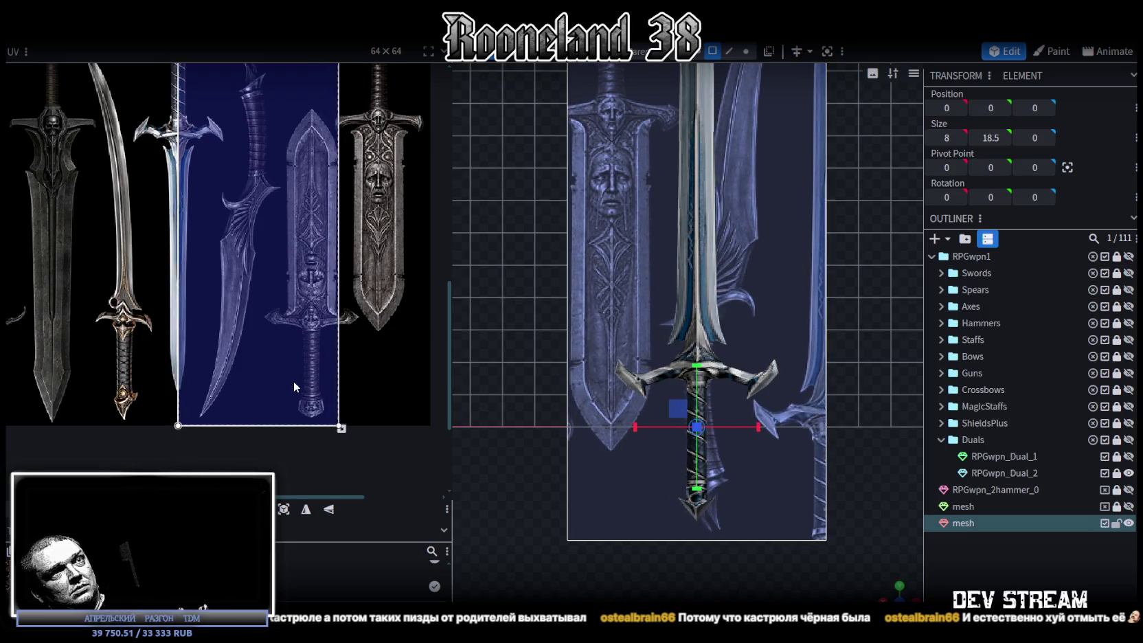
scroll(335, 313, down, 3)
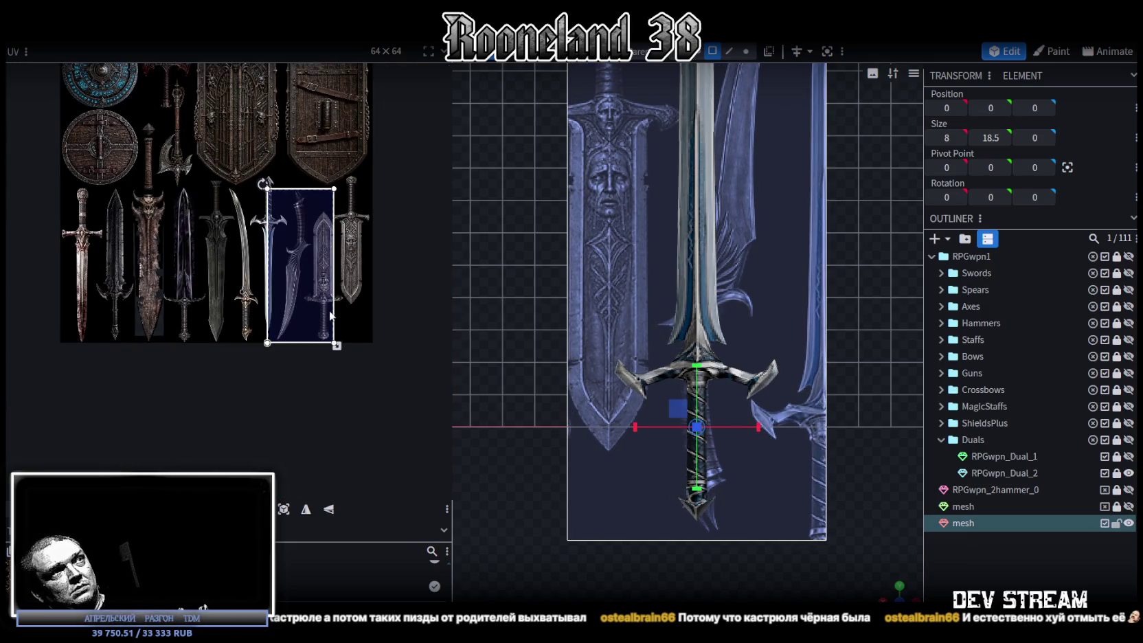
scroll(335, 316, up, 2)
scroll(319, 330, down, 2)
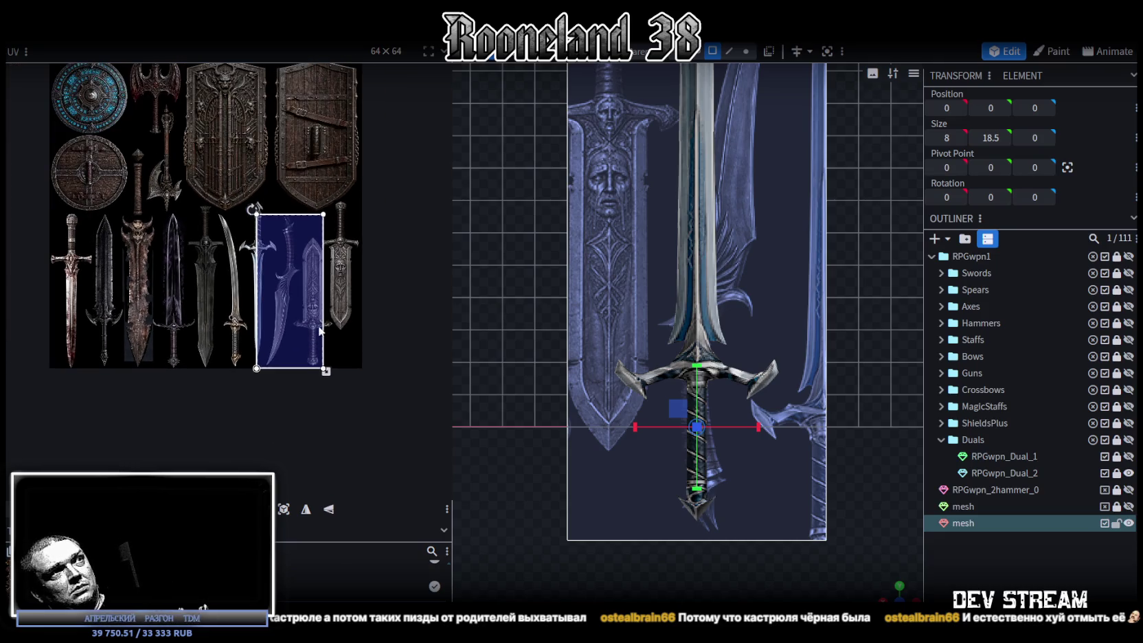
scroll(299, 318, down, 2)
scroll(718, 421, down, 3)
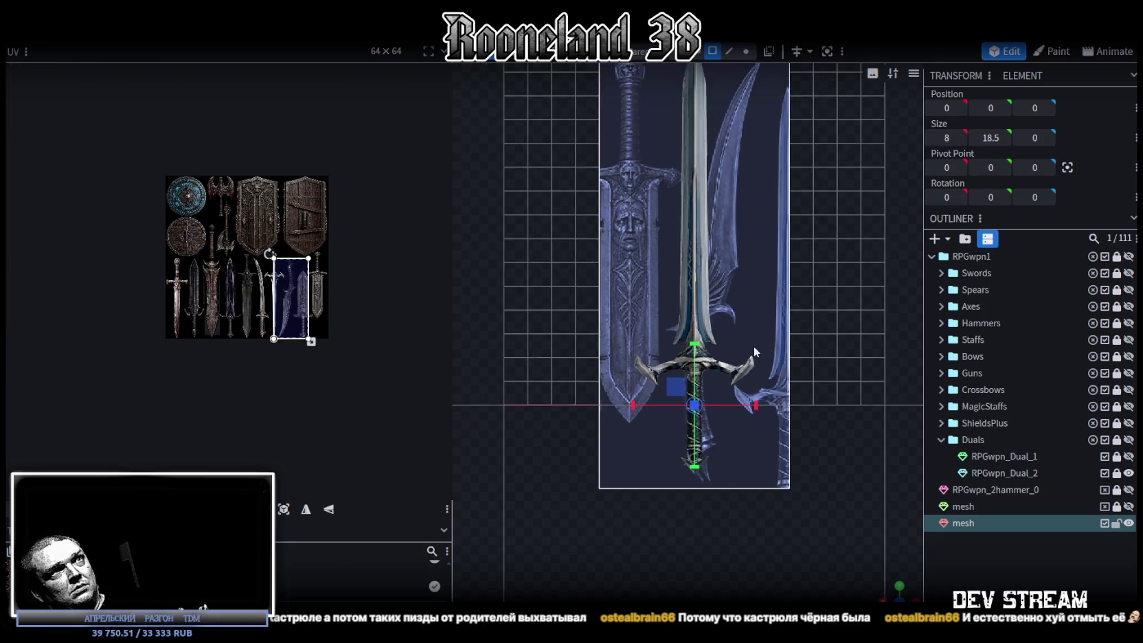
scroll(719, 422, down, 1)
scroll(693, 412, up, 1)
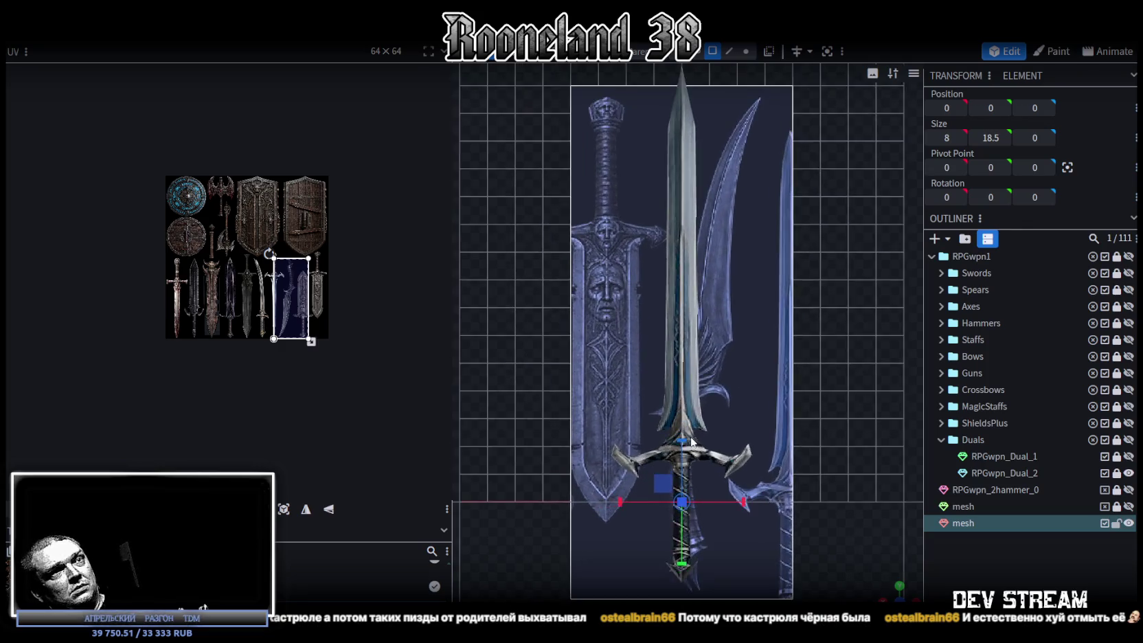
scroll(695, 399, up, 1)
scroll(696, 373, up, 2)
scroll(298, 320, up, 3)
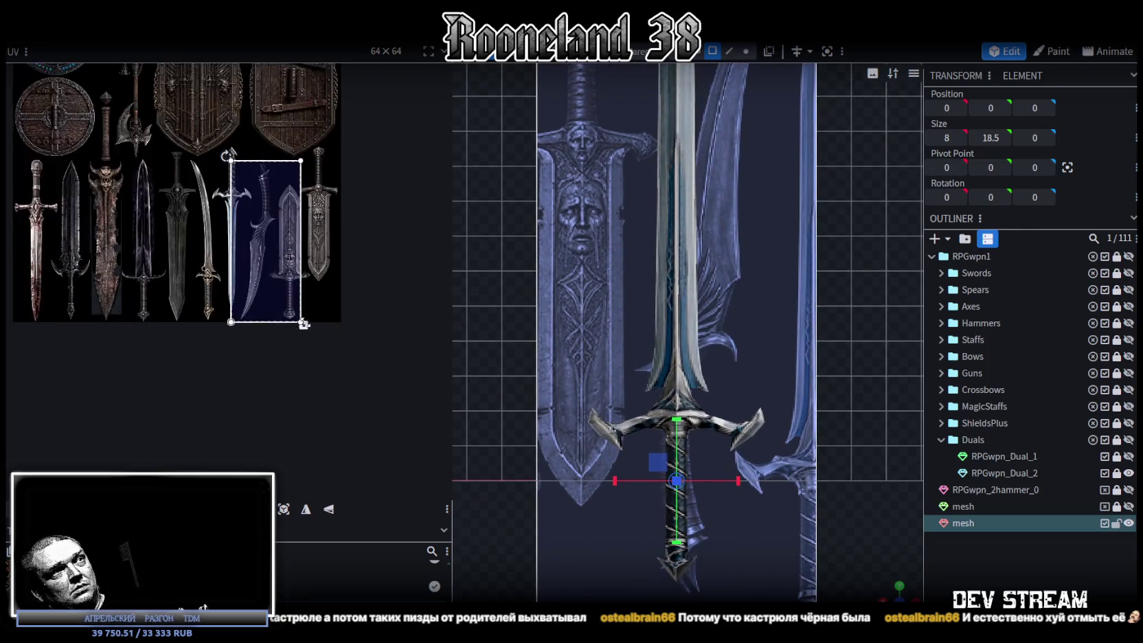
- Fine-tune the UV box around the column of three blue swords, then hide RPGwpn_Dual_2
drag(310, 333, 306, 334)
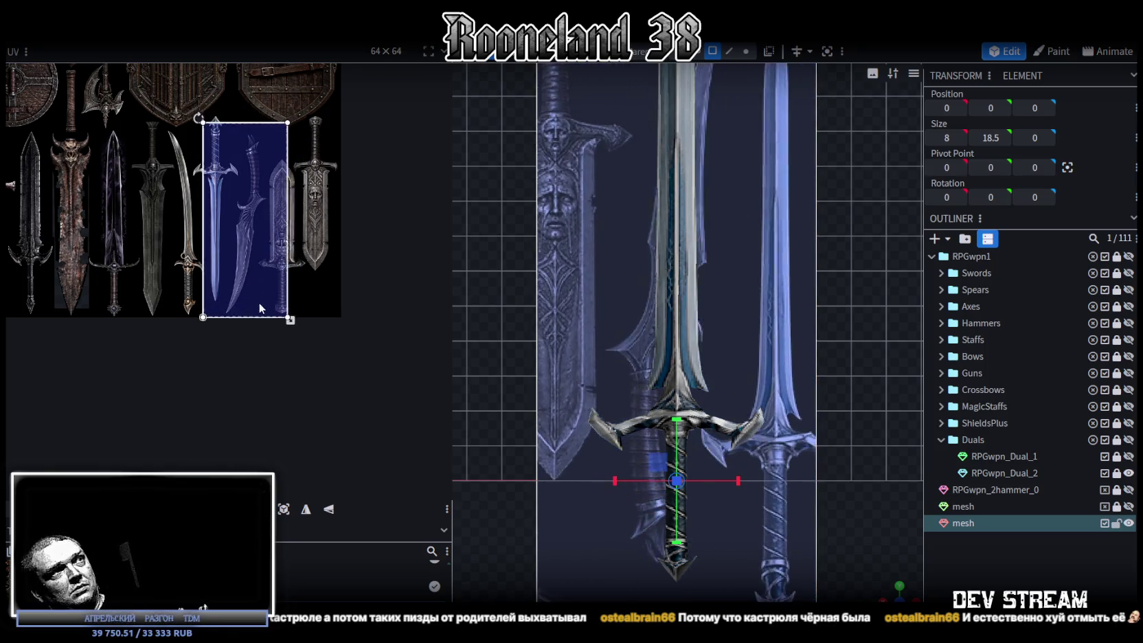
mouse_move(263, 289)
mouse_down()
mouse_move(259, 313)
mouse_move(304, 351)
mouse_up()
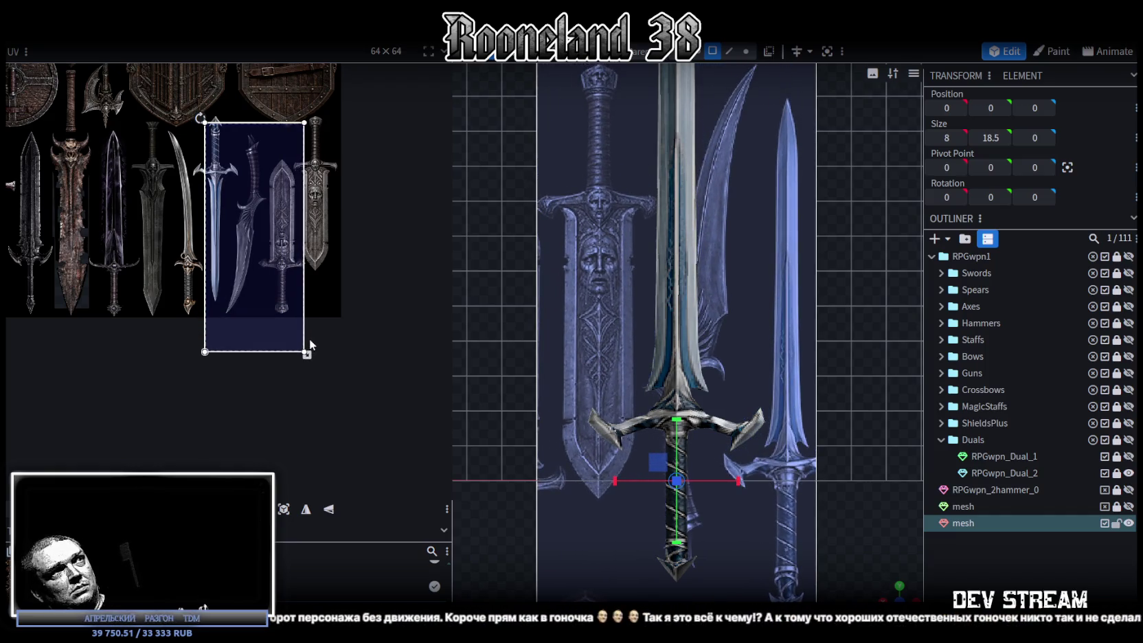
drag(275, 305, 276, 272)
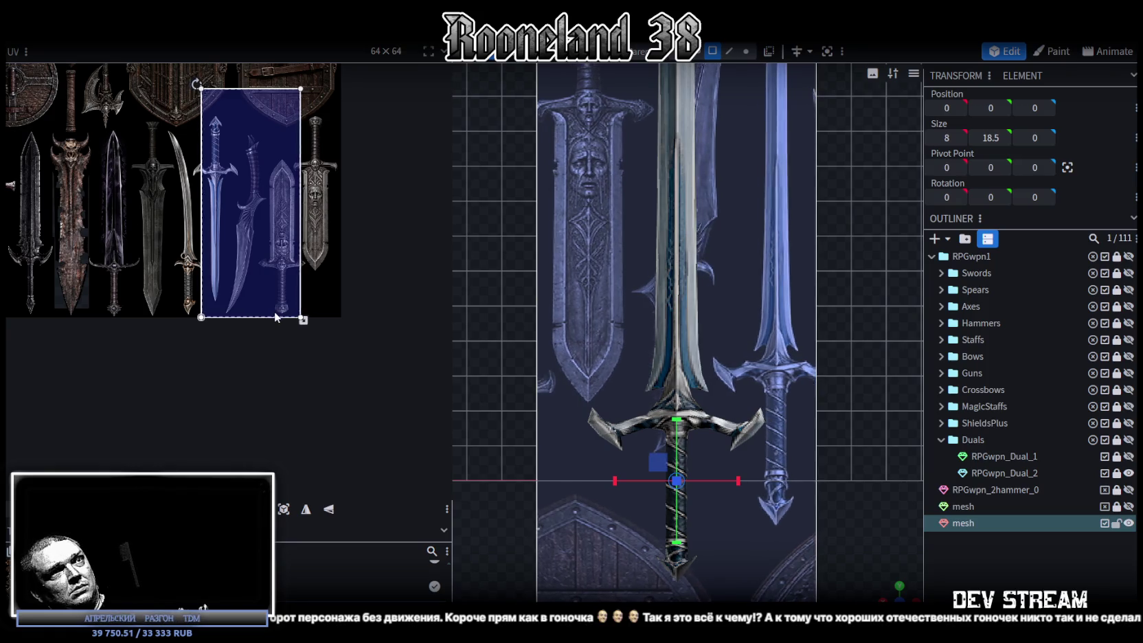
drag(279, 318, 278, 319)
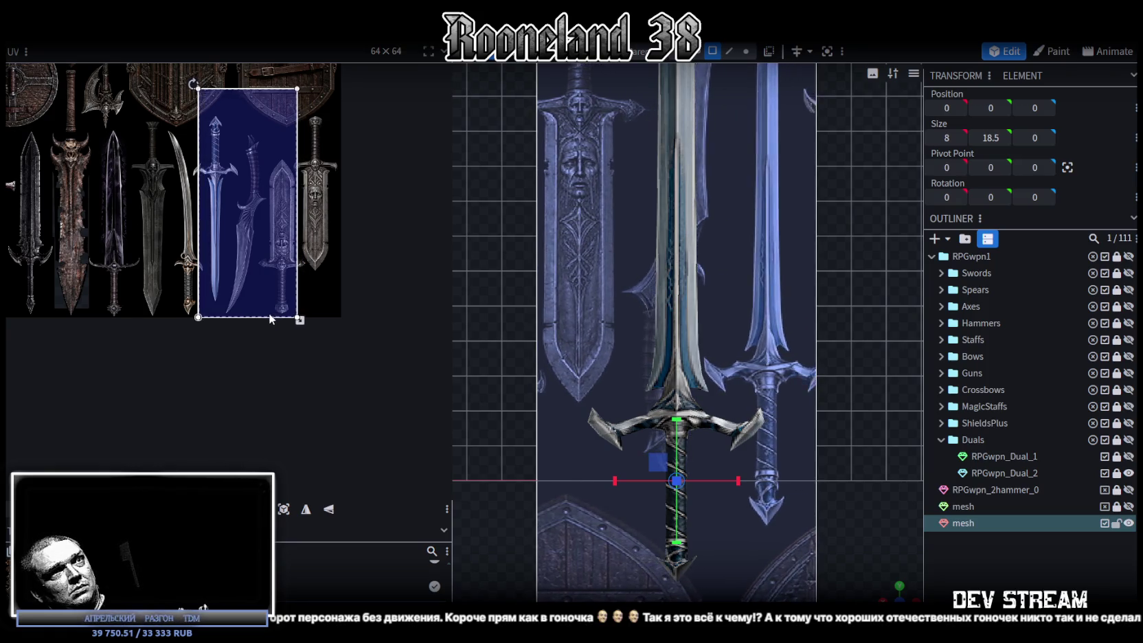
scroll(629, 407, down, 2)
scroll(629, 406, down, 2)
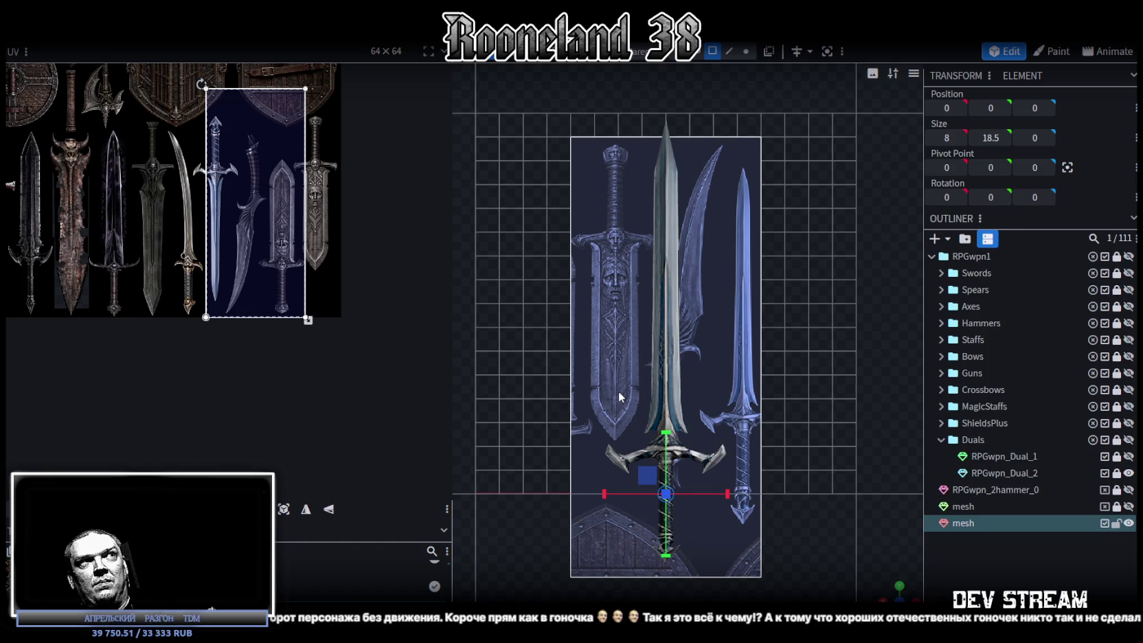
drag(258, 268, 266, 263)
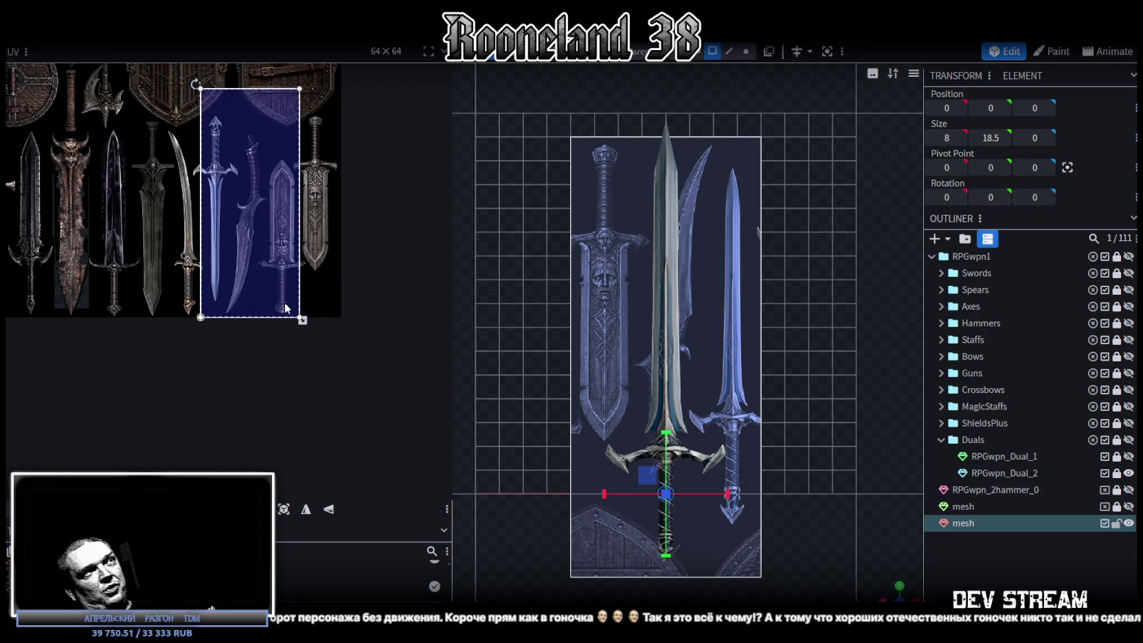
scroll(735, 347, up, 2)
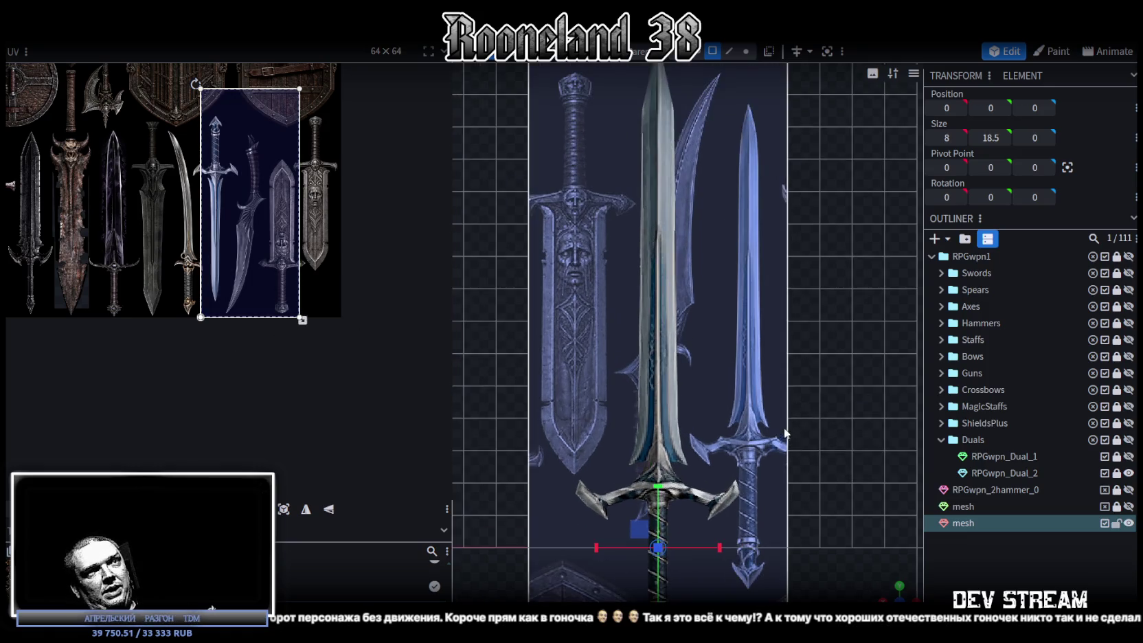
scroll(734, 346, up, 2)
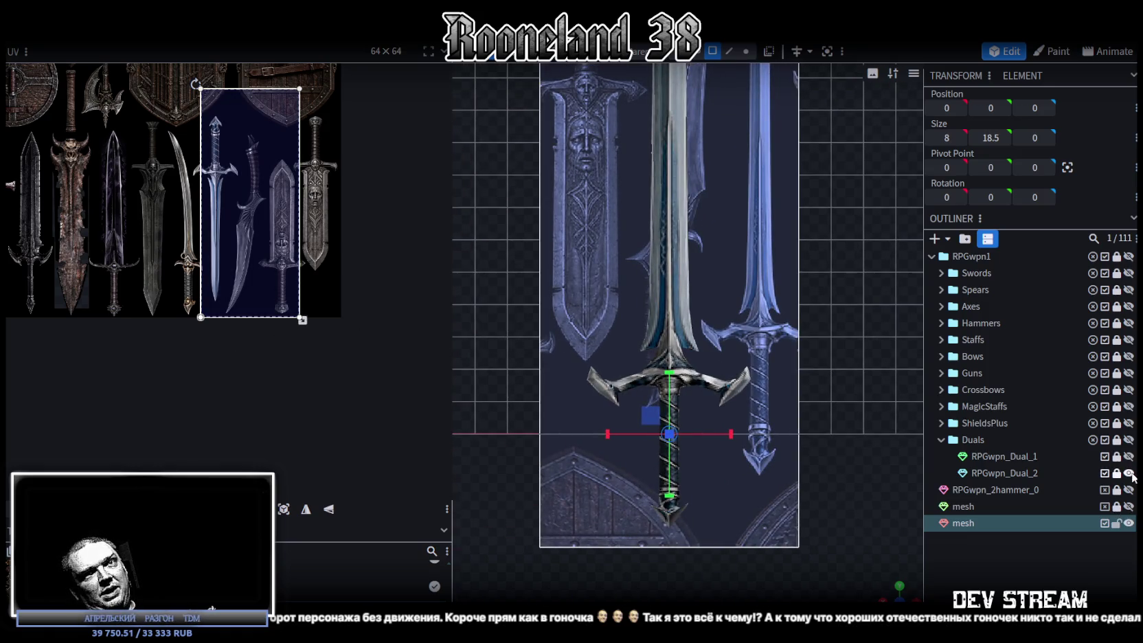
click(1128, 472)
scroll(761, 428, down, 1)
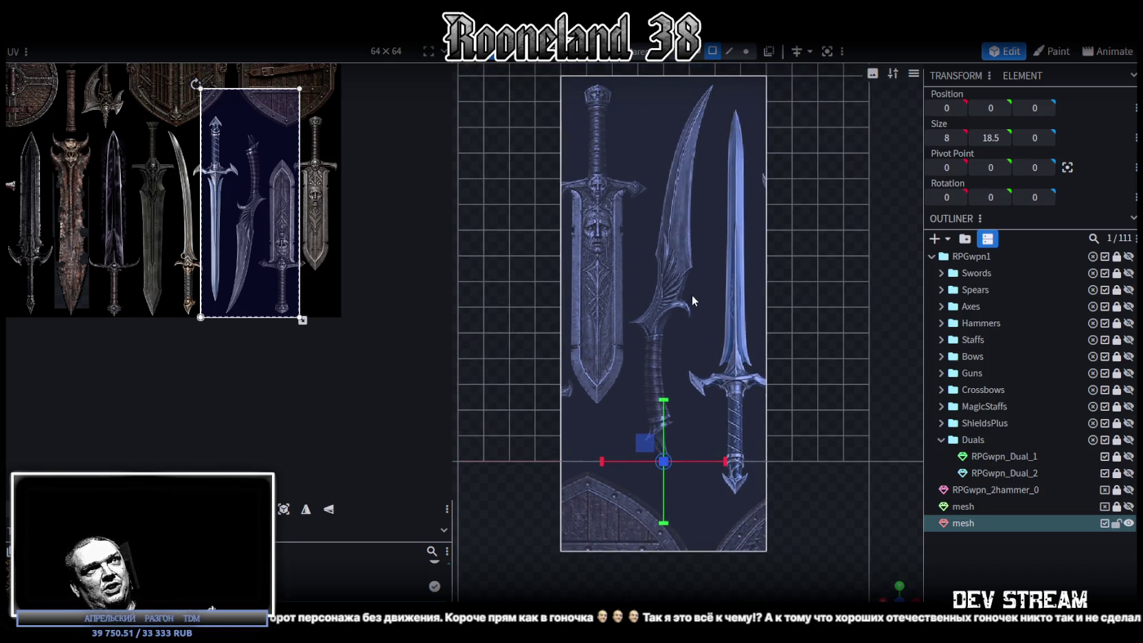
- Loop-cut the plane vertically from its top edge, adjusting the offset to fall between swords
key(ctrl+z)
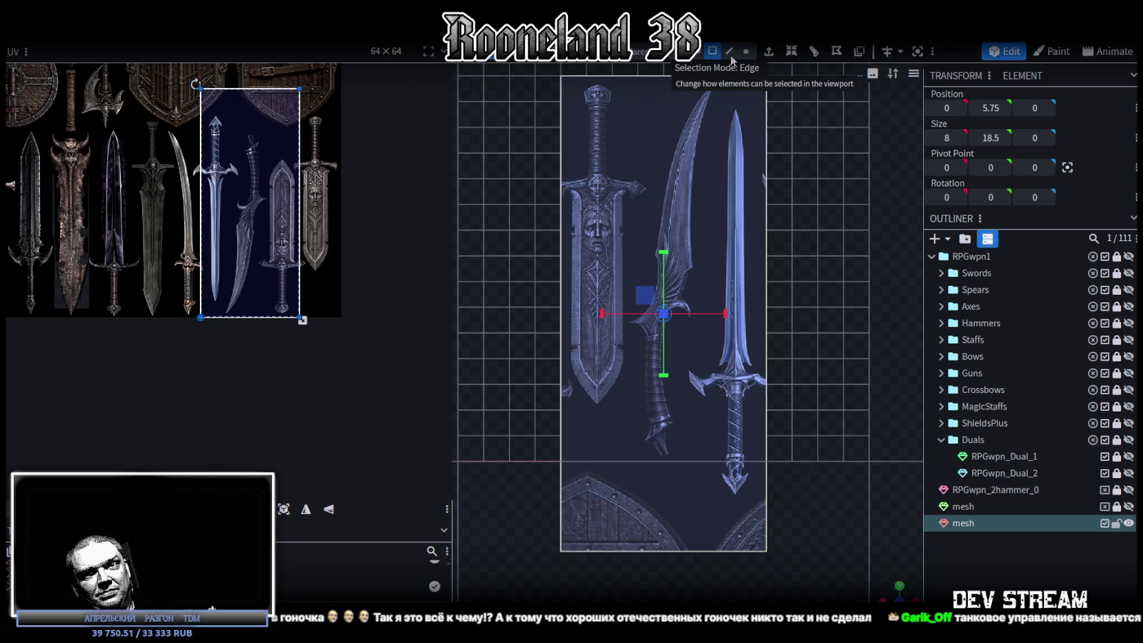
right_drag(779, 219, 759, 261)
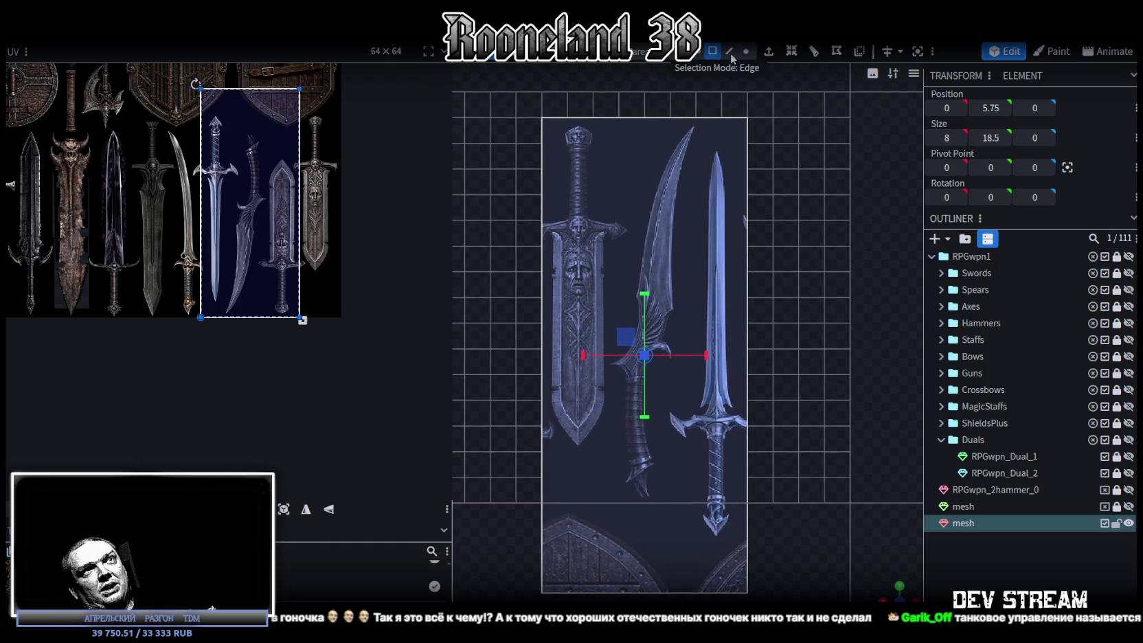
click(728, 51)
click(643, 117)
click(791, 51)
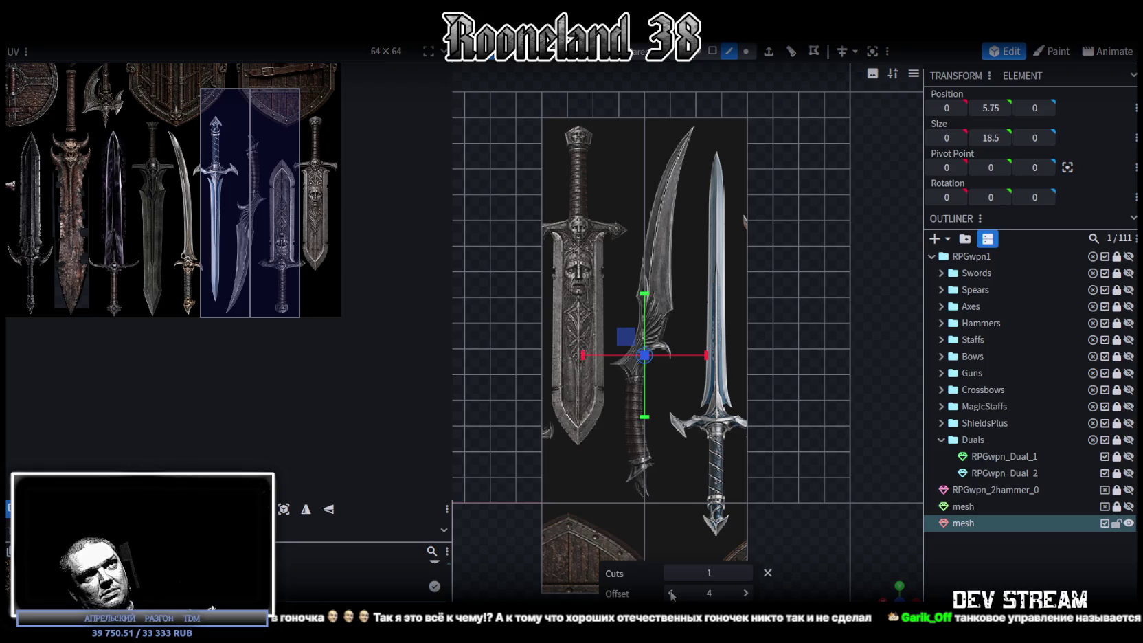
click(671, 594)
drag(671, 595, 671, 594)
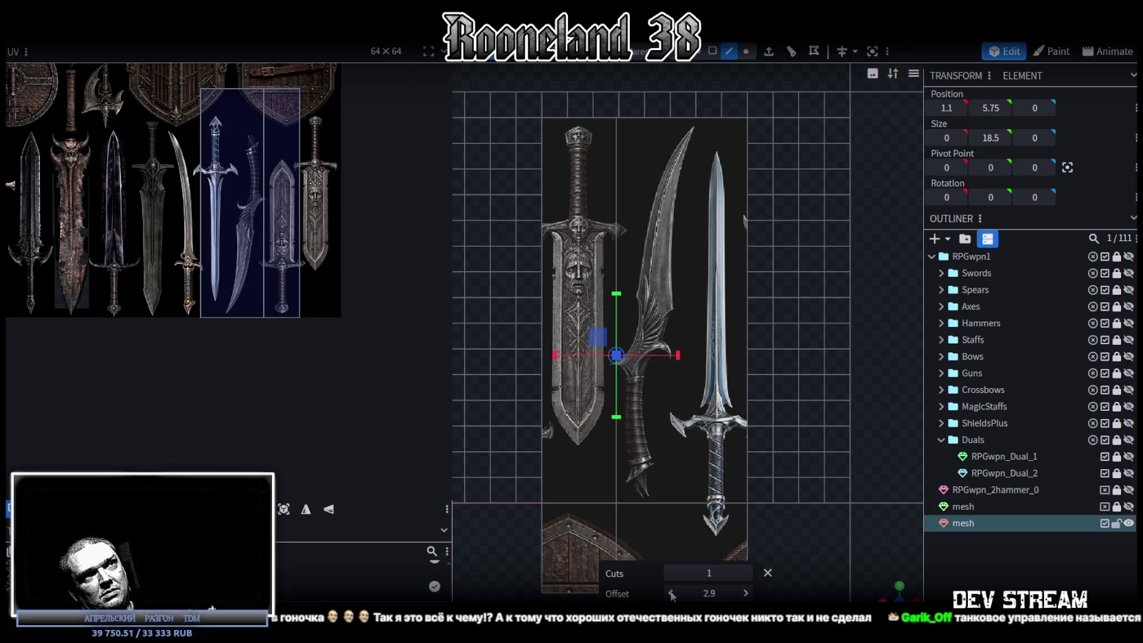
click(671, 593)
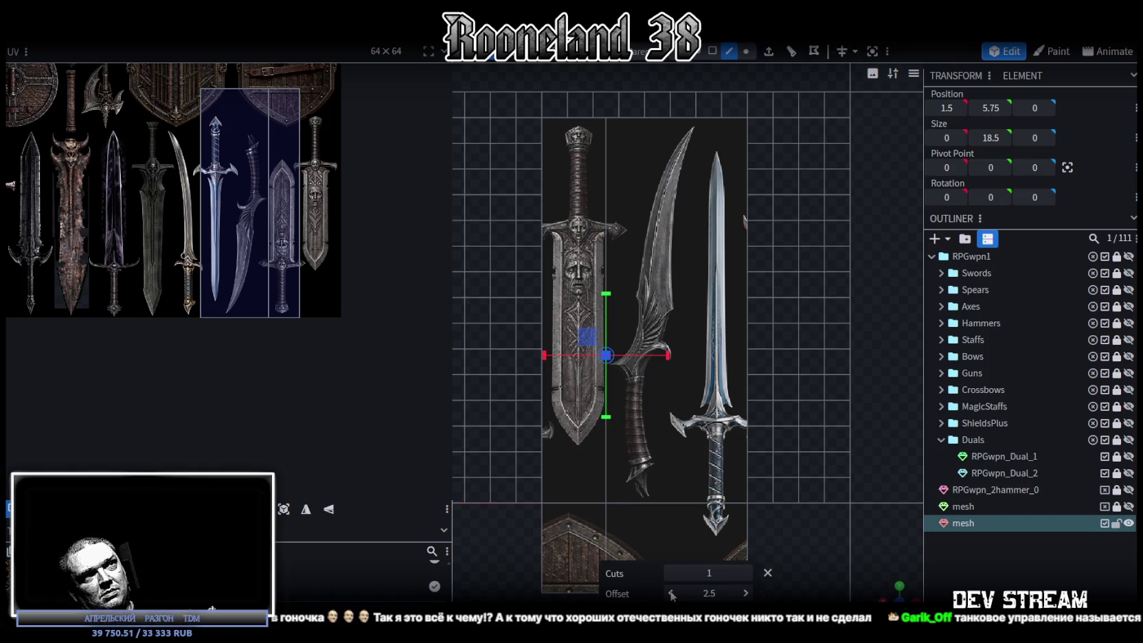
click(717, 118)
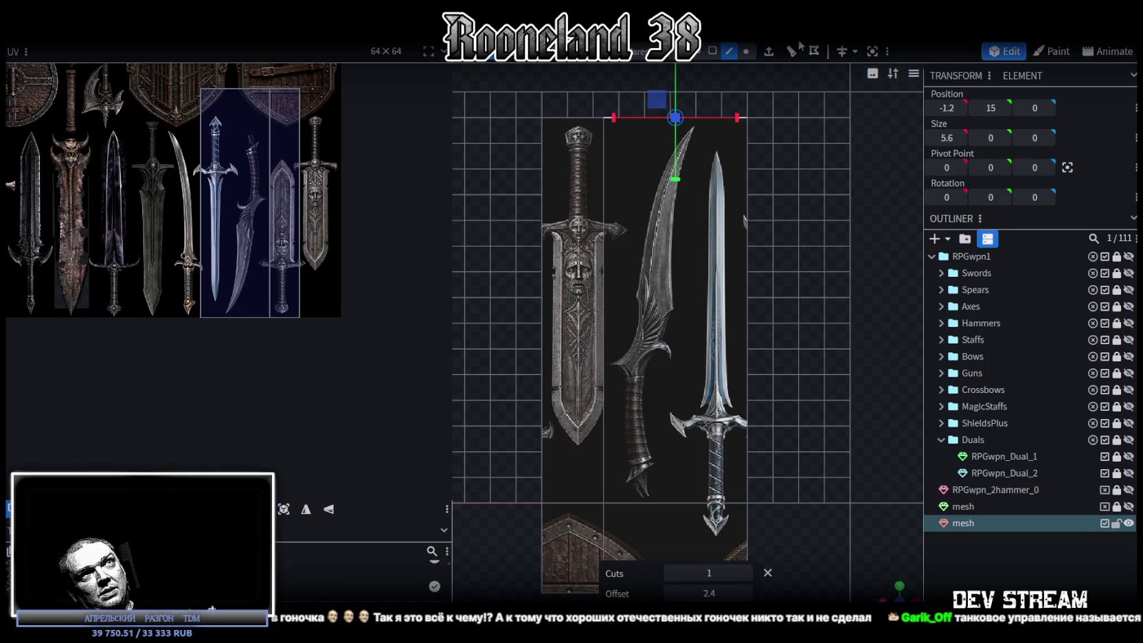
click(671, 593)
- Shift the cut offset right and place another vertical cut at the right sword's edge
click(746, 593)
click(745, 593)
click(746, 593)
click(746, 593)
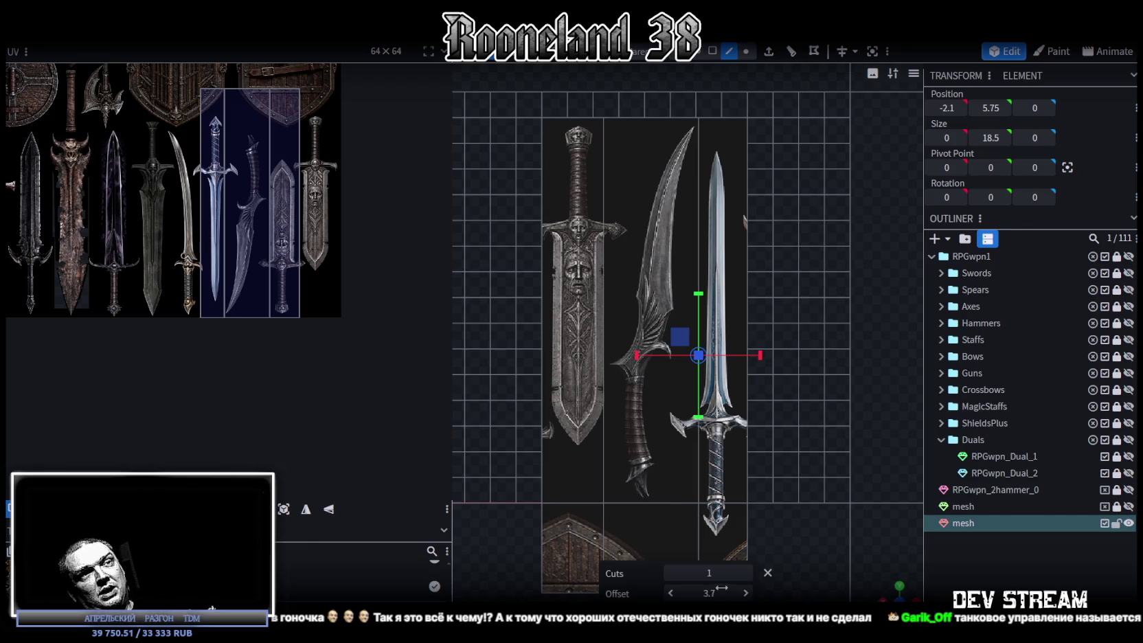
click(671, 594)
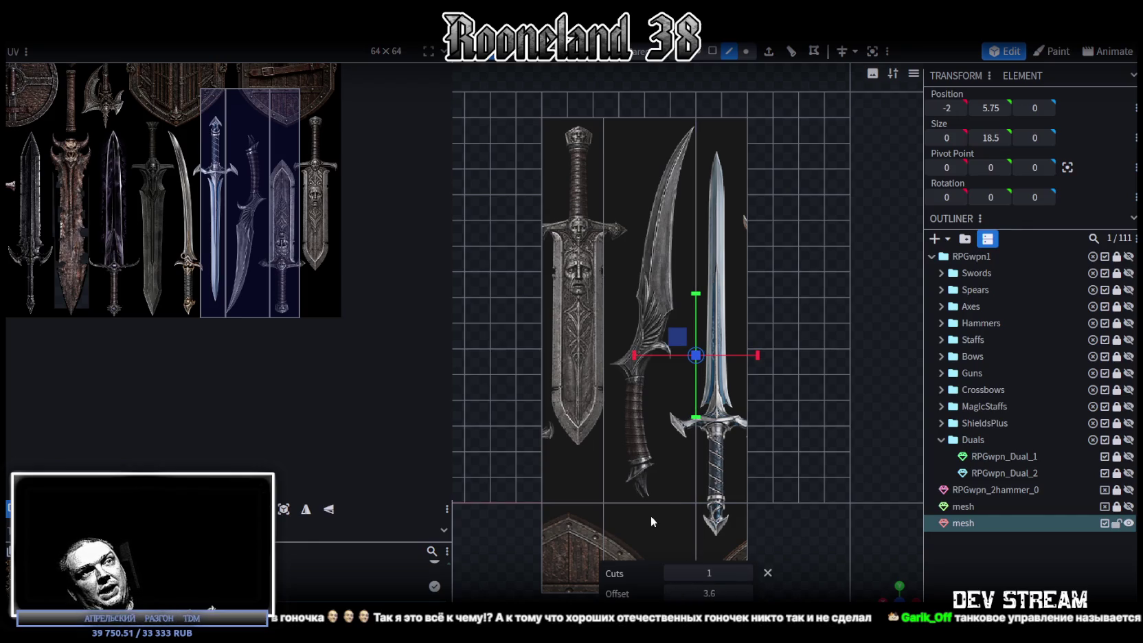
scroll(649, 481, up, 2)
click(744, 439)
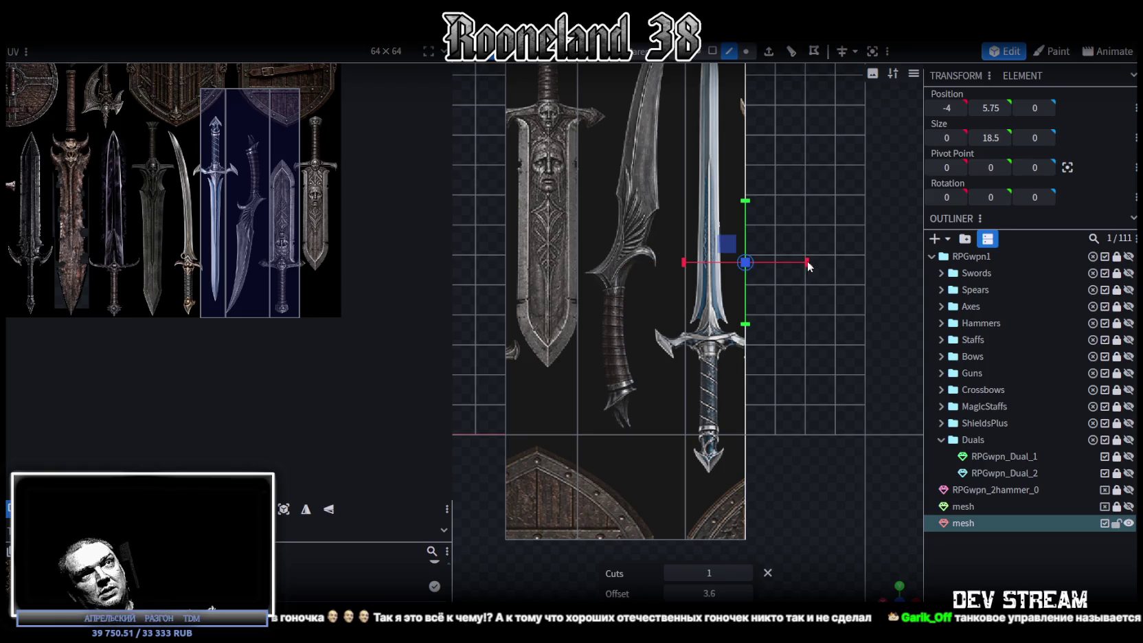
- Add a horizontal loop cut at offset 15 to separate the shields row
click(791, 51)
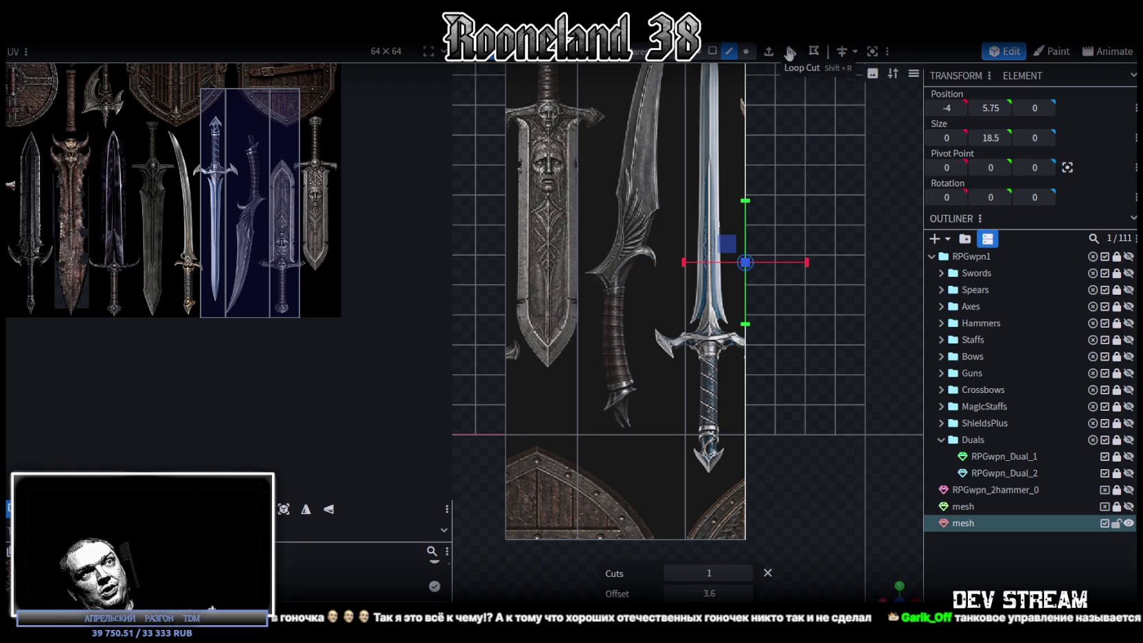
click(745, 594)
click(745, 593)
click(745, 594)
click(745, 593)
click(745, 593)
click(745, 594)
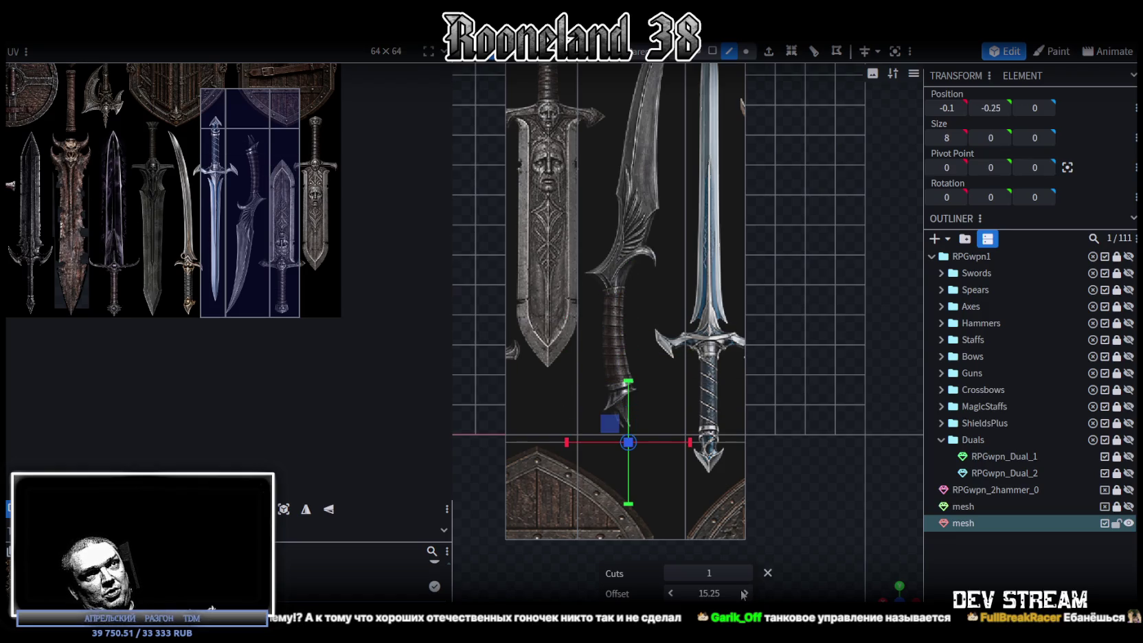
click(671, 594)
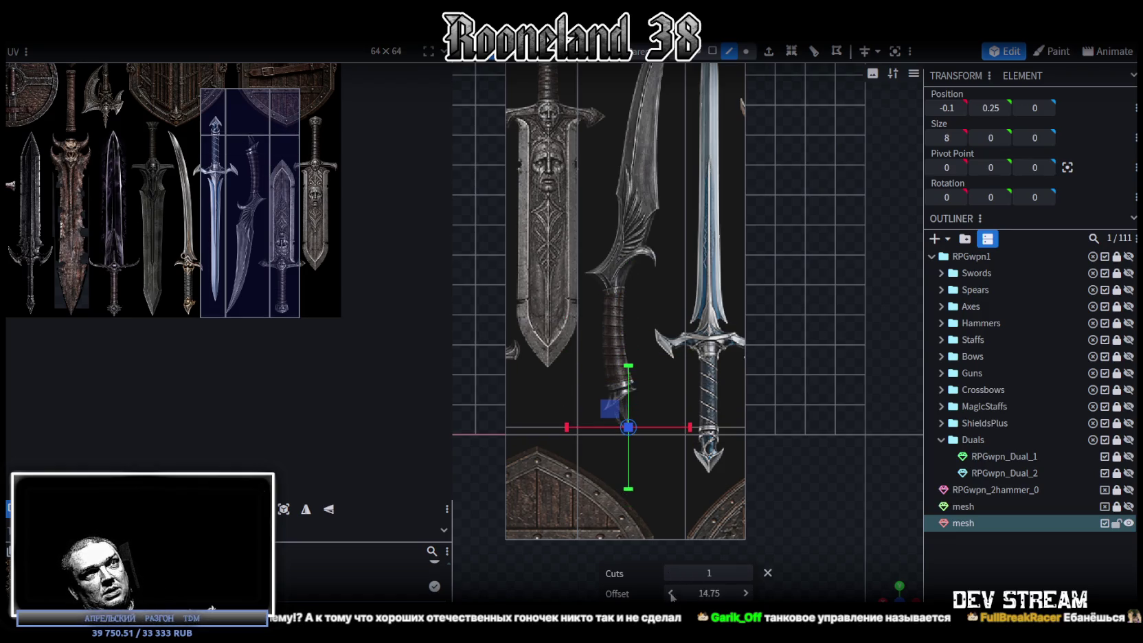
click(745, 593)
scroll(744, 453, down, 4)
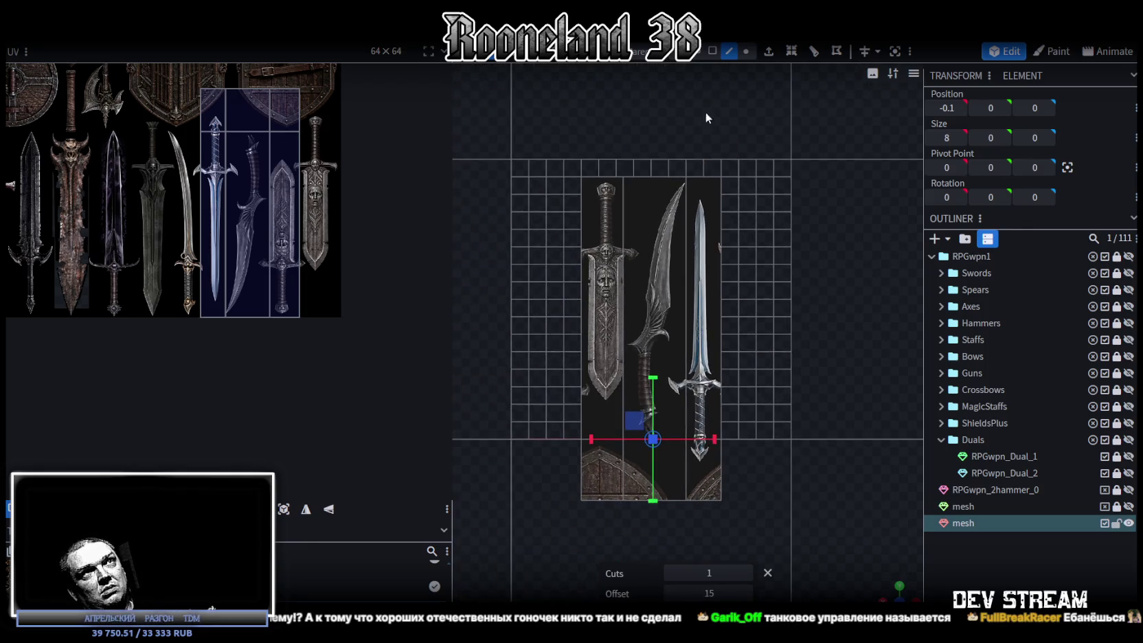
click(712, 51)
click(609, 346)
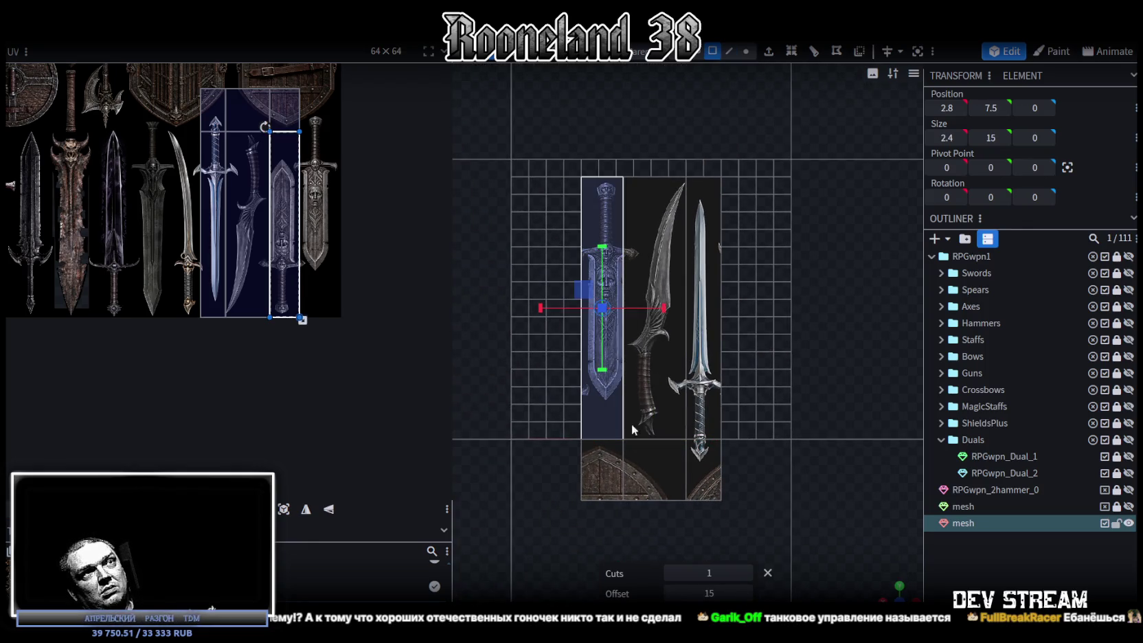
- Delete every face except the curved-sword strip
shift+click(664, 470)
shift+click(710, 331)
key(Delete)
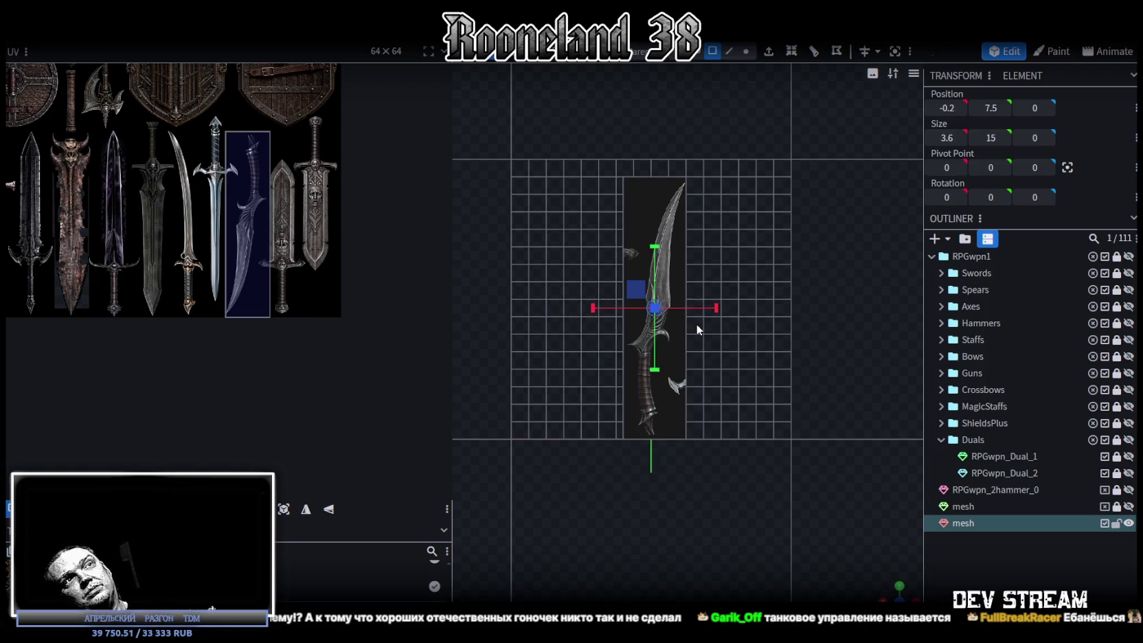
scroll(696, 328, up, 3)
click(695, 380)
drag(696, 379, 811, 485)
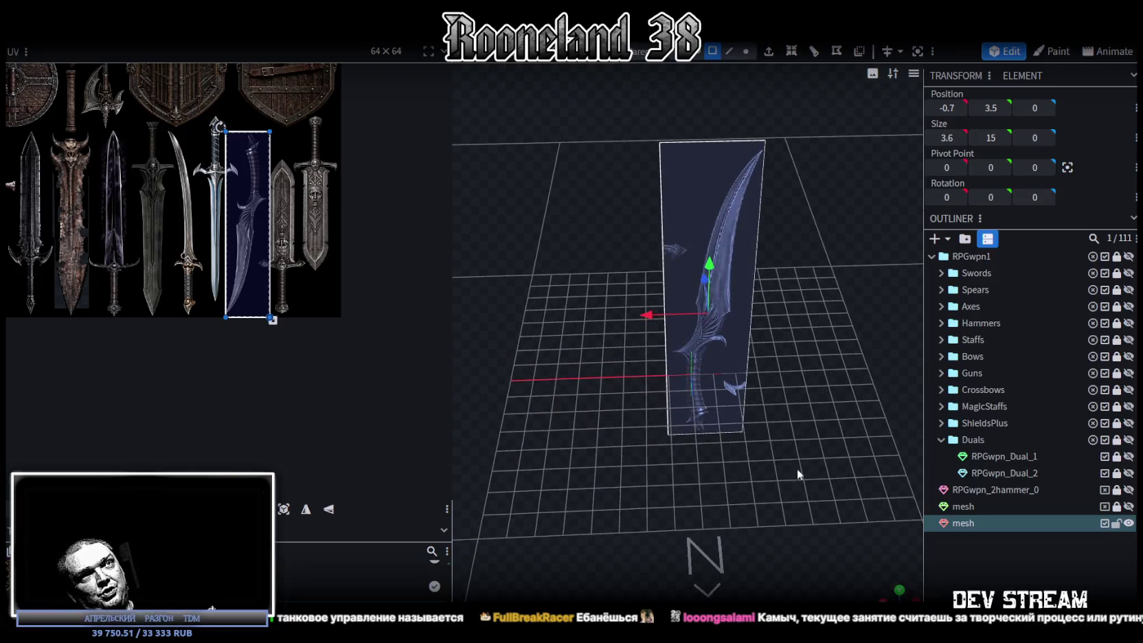
scroll(812, 484, up, 5)
key(KP_1)
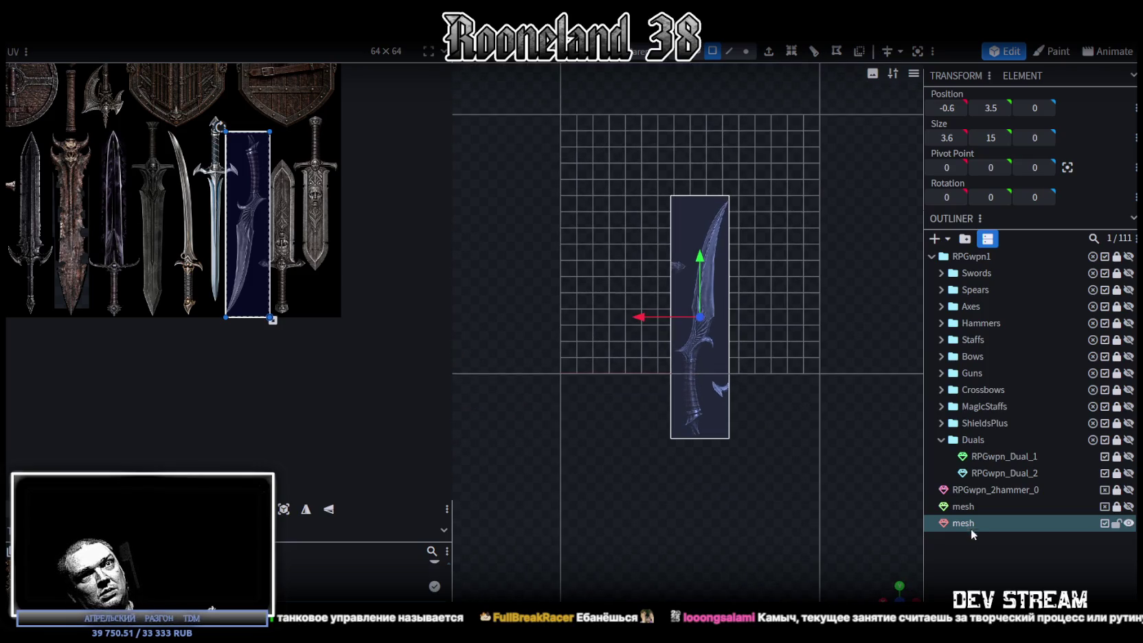
click(977, 522)
- Duplicate the curved-sword mesh, push the copy 4.2 along Z, and lock one copy
key(ctrl+d)
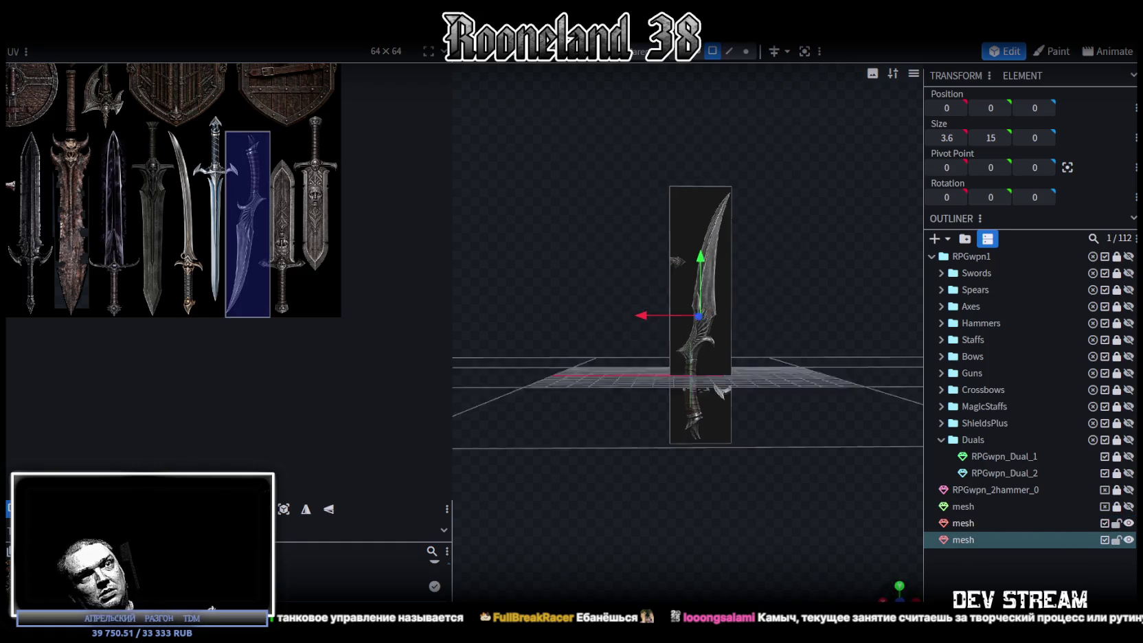
drag(899, 589, 742, 435)
click(741, 435)
mouse_move(682, 360)
mouse_down()
mouse_move(601, 340)
mouse_move(774, 511)
mouse_move(797, 515)
mouse_up()
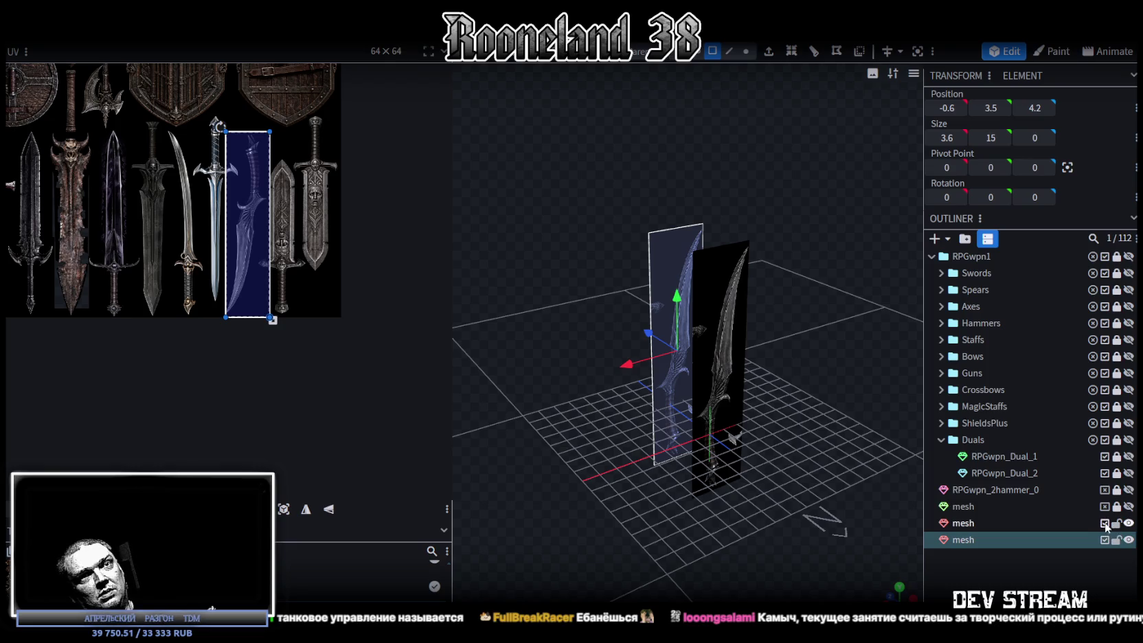
click(1116, 539)
click(978, 522)
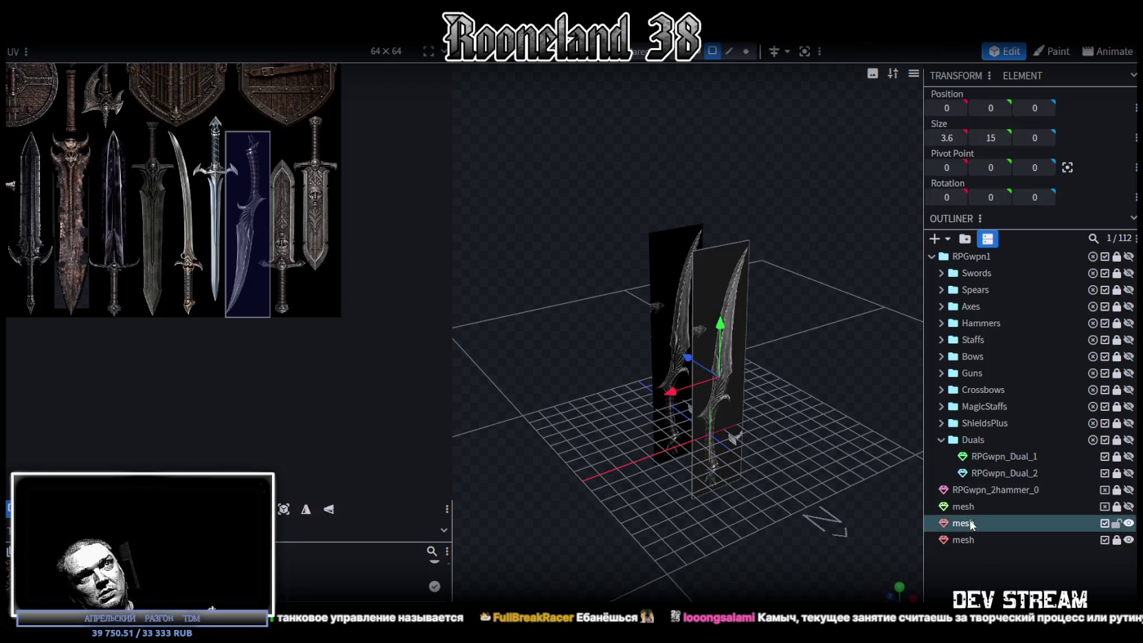
key(KP_1)
scroll(772, 514, up, 2)
- Zoom in on the curved sword and start the knife cut at the blade tip
scroll(745, 473, up, 2)
scroll(678, 469, up, 2)
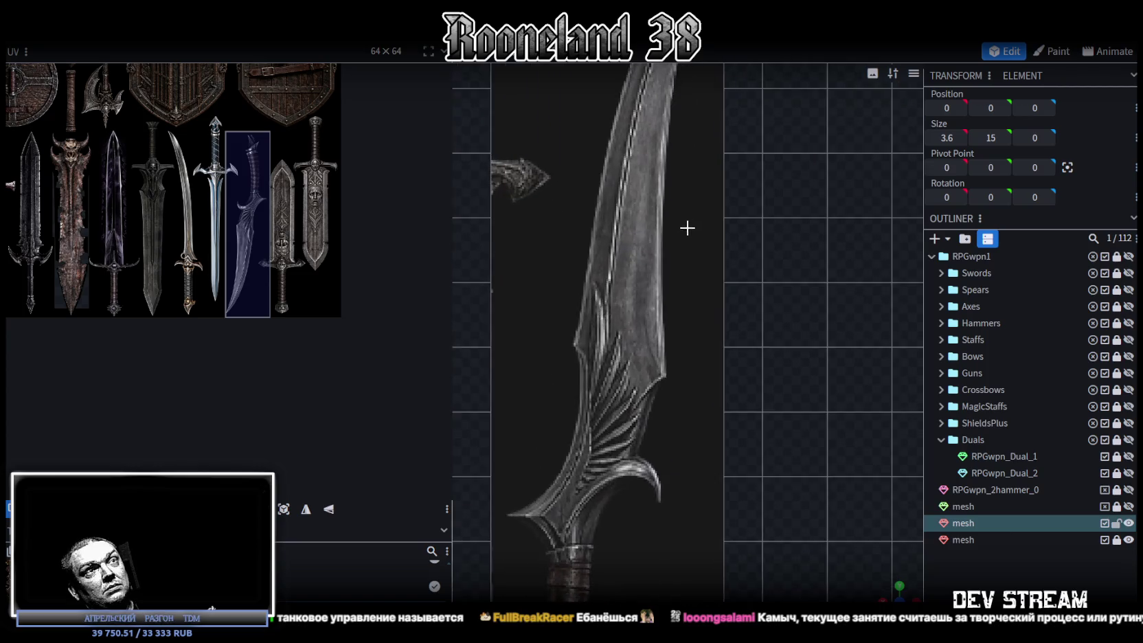
scroll(686, 227, up, 2)
scroll(686, 227, up, 2)
scroll(846, 413, down, 1)
scroll(811, 380, down, 1)
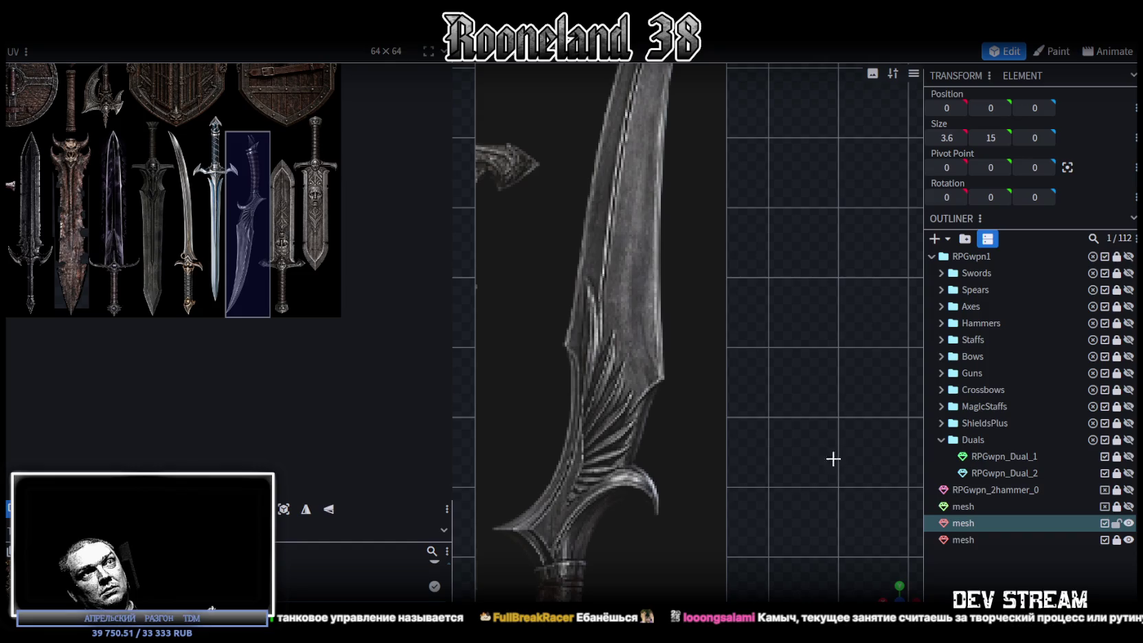
mouse_move(801, 340)
right_down()
mouse_move(814, 552)
mouse_move(824, 512)
right_up()
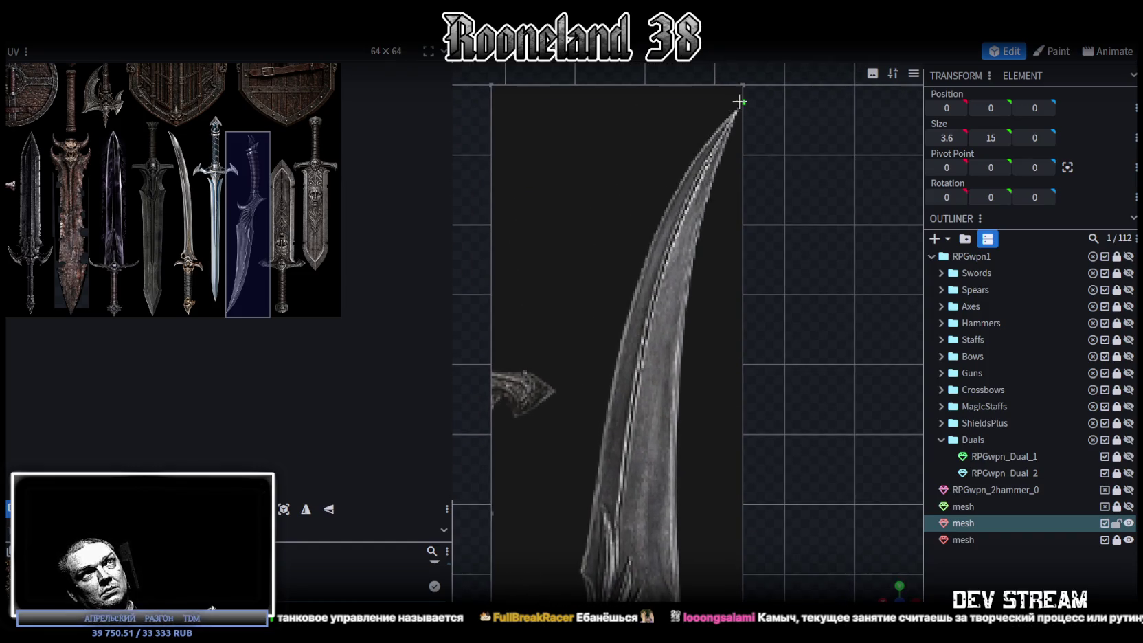
click(734, 107)
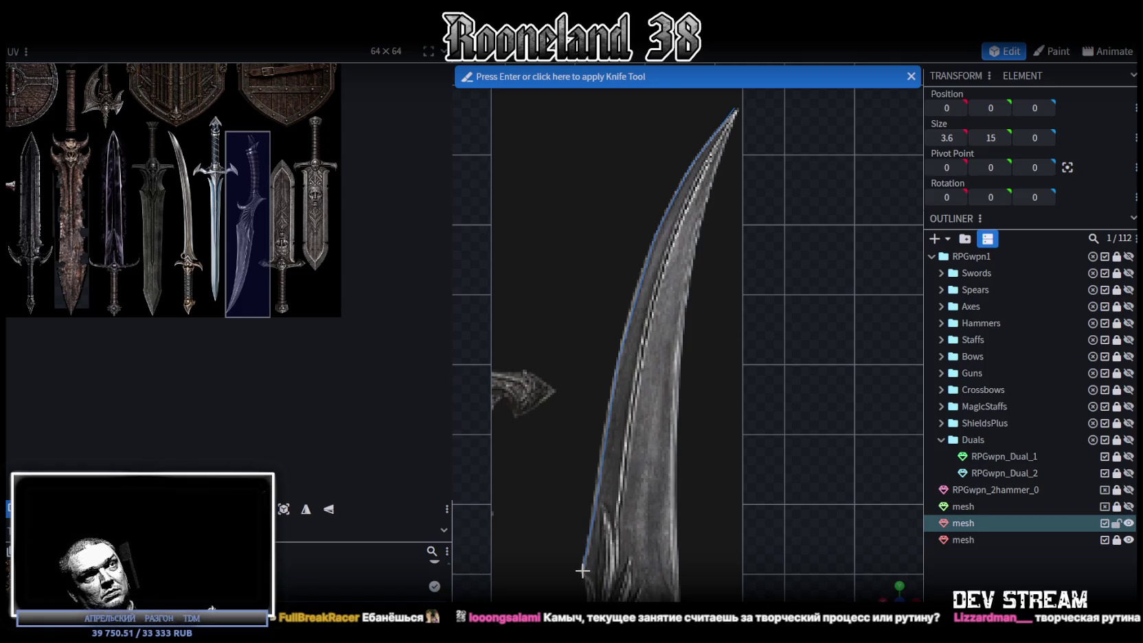
- Continue the cut down the blade edge, around the flared base, to the grip
scroll(656, 362, down, 2)
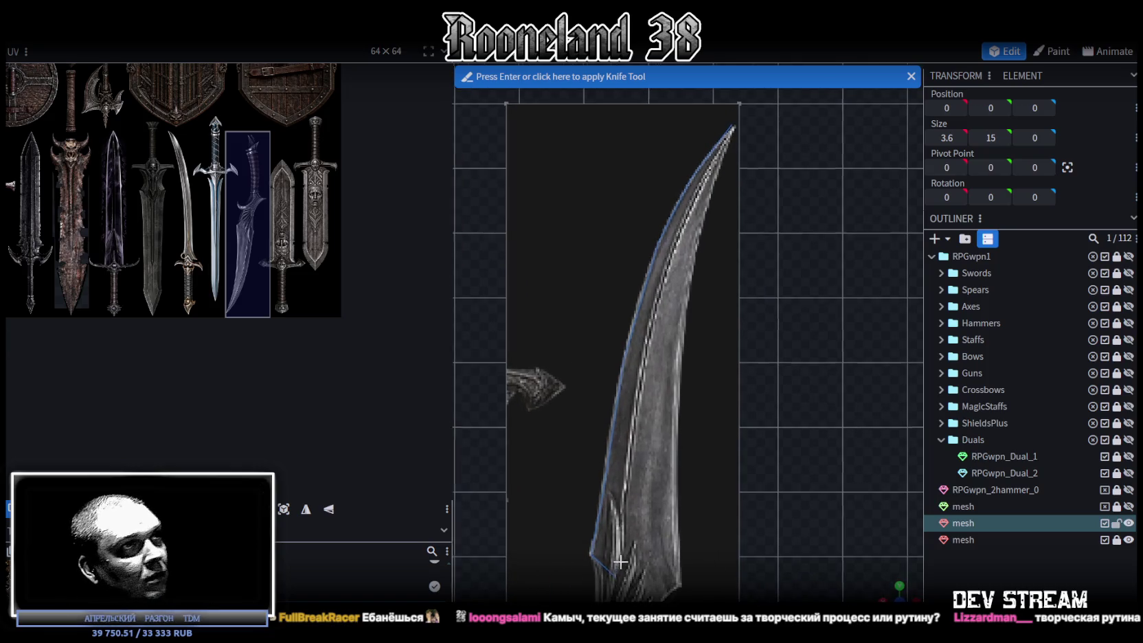
middle_drag(593, 571, 676, 380)
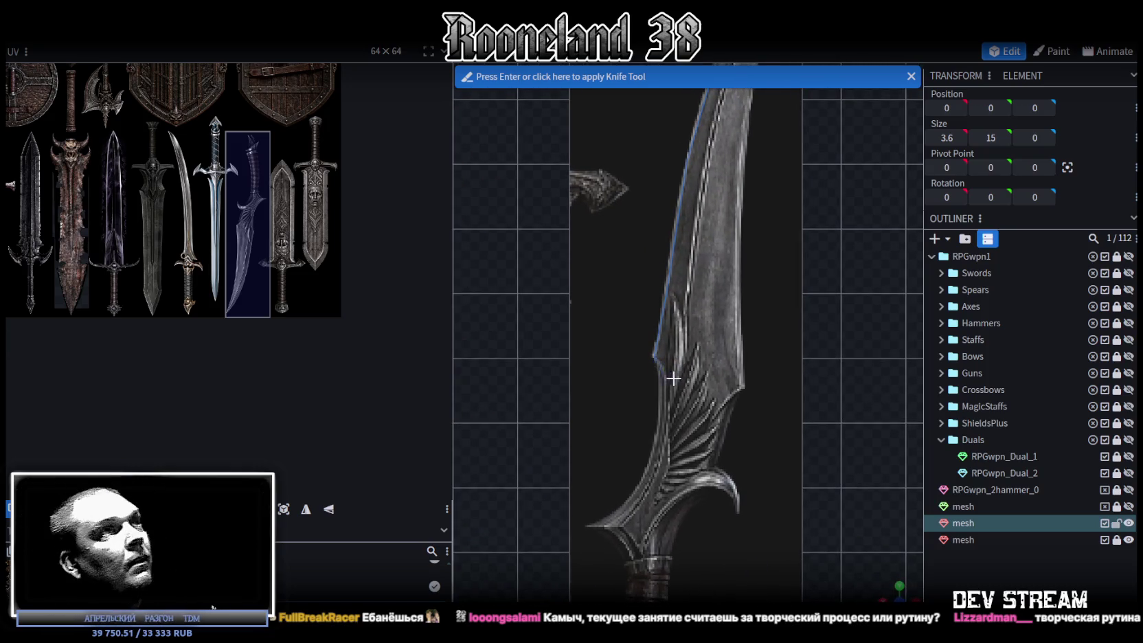
click(660, 372)
click(660, 431)
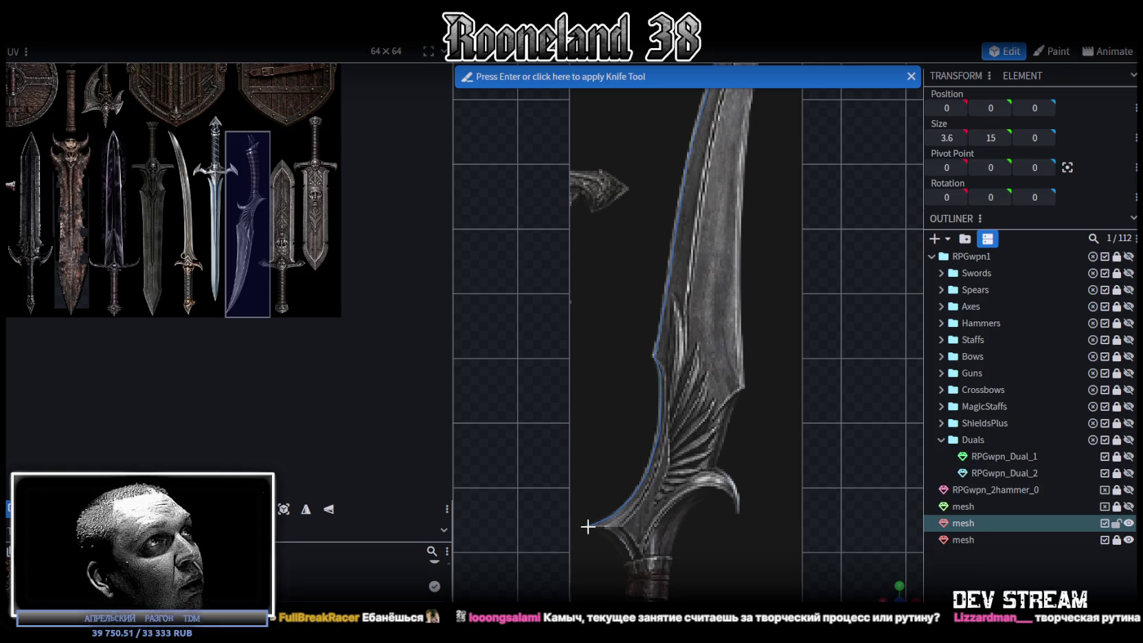
click(588, 526)
click(604, 535)
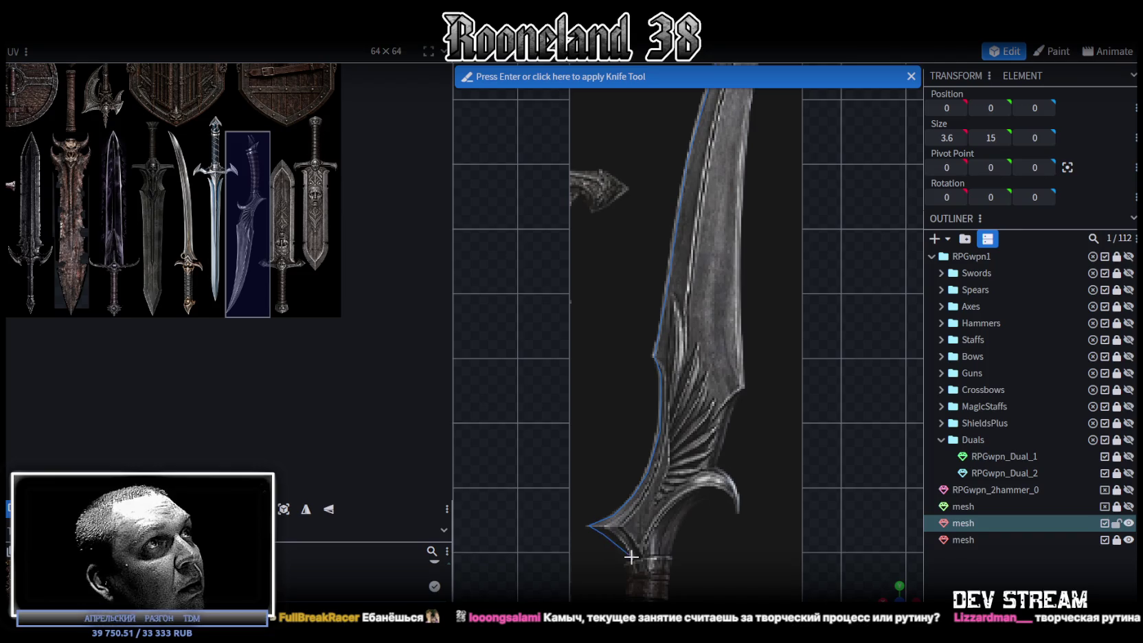
click(621, 556)
click(627, 569)
- Extend the cut down the grip, past the lower guard, across the pommel and its spike
right_drag(649, 590, 684, 292)
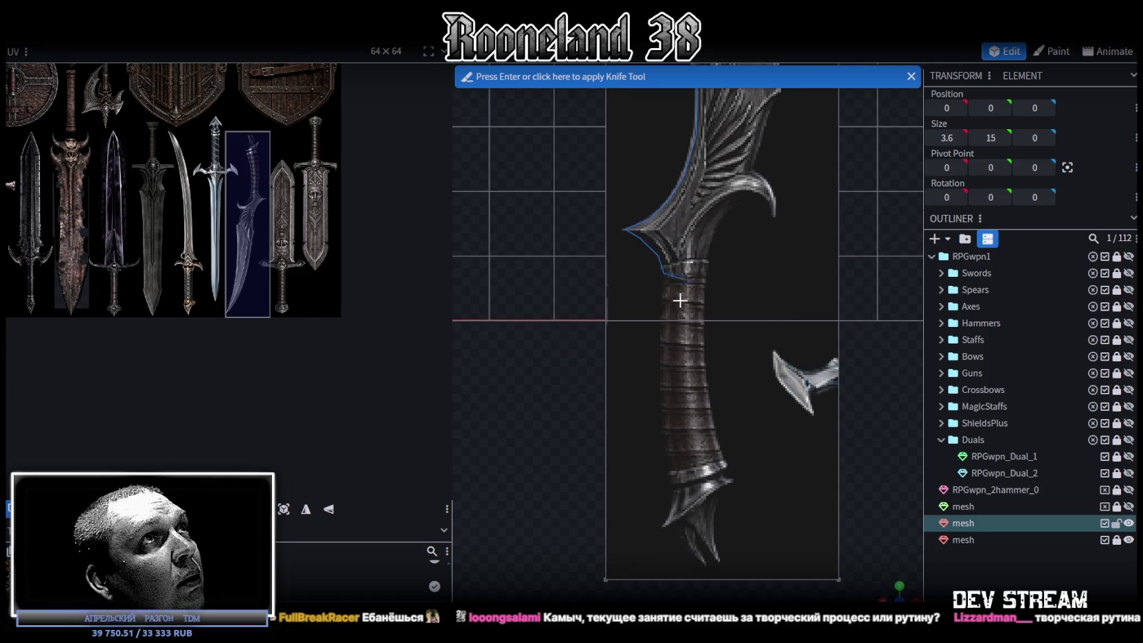
click(661, 388)
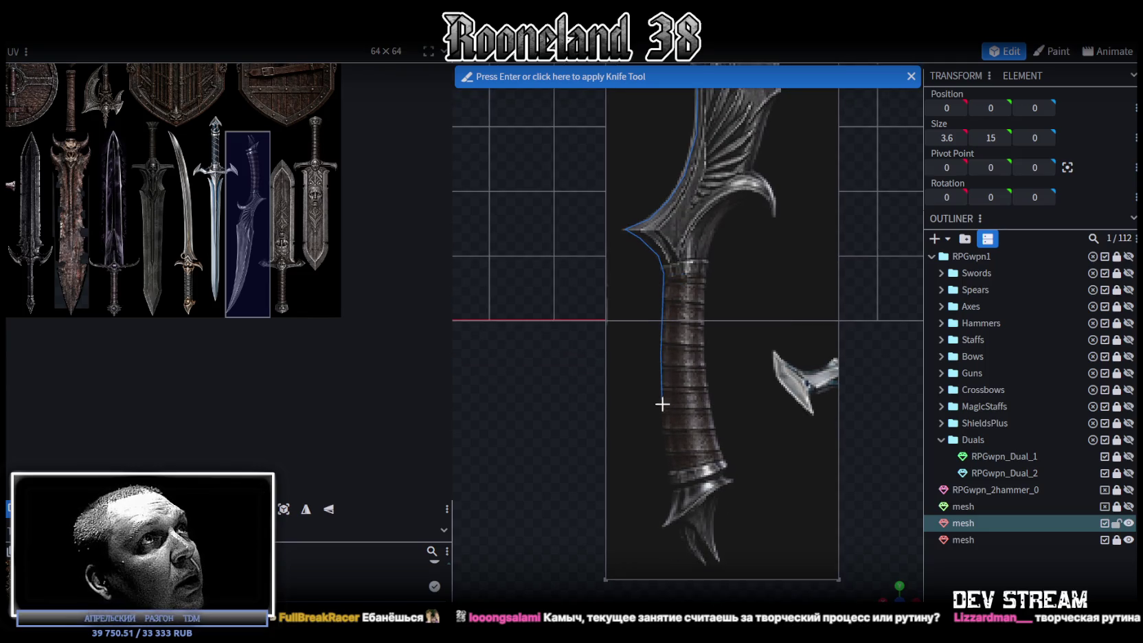
click(665, 446)
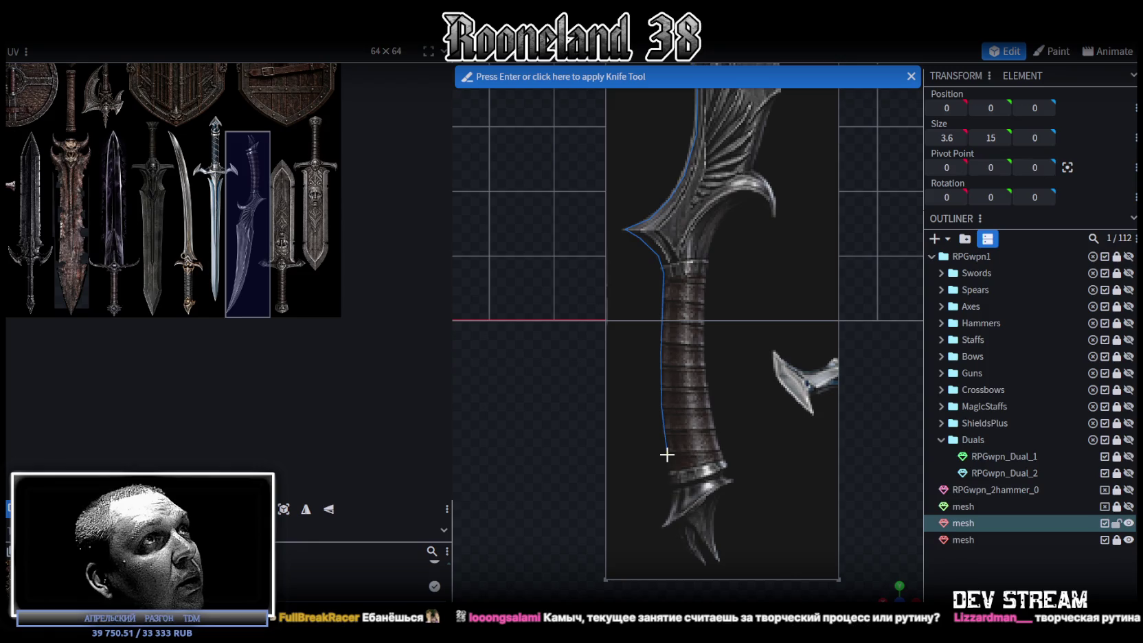
click(669, 466)
click(671, 475)
click(674, 510)
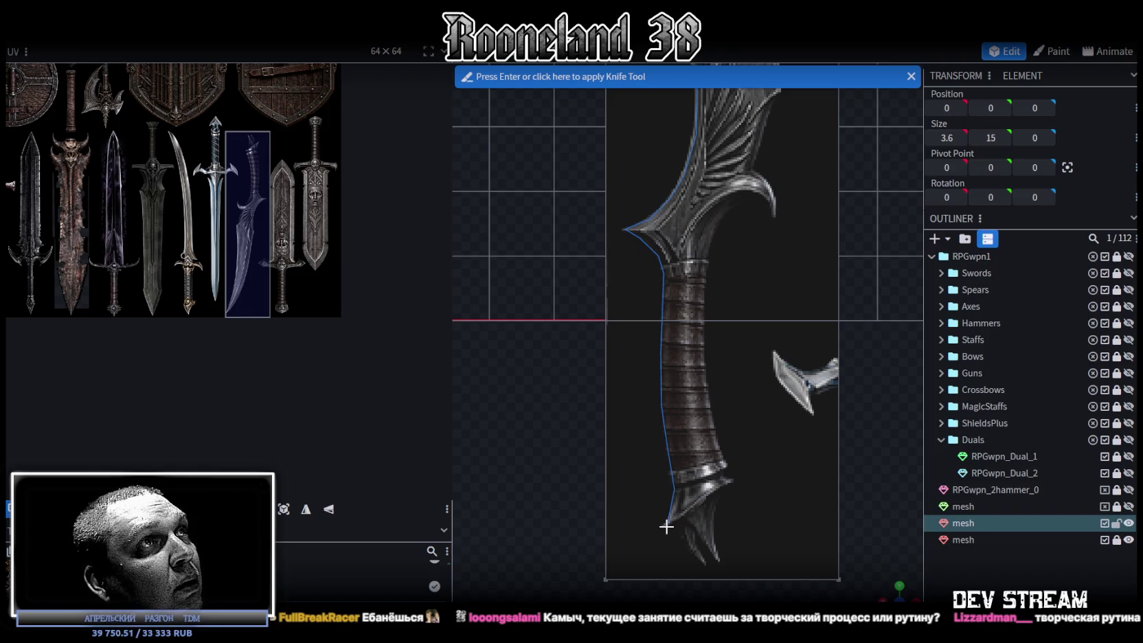
click(668, 526)
click(691, 526)
click(717, 561)
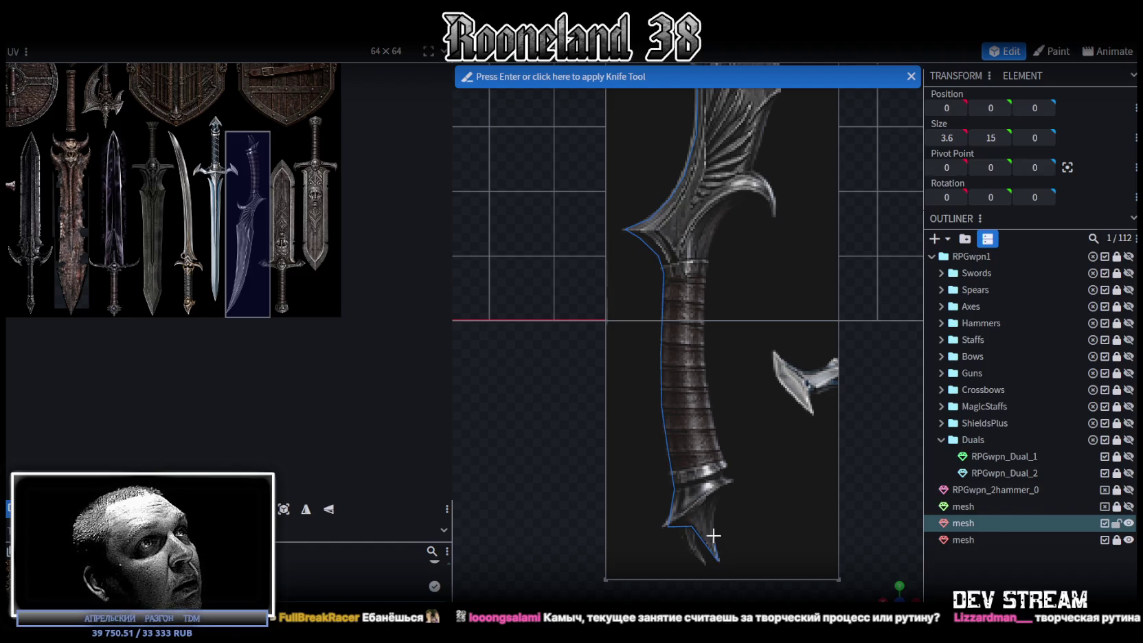
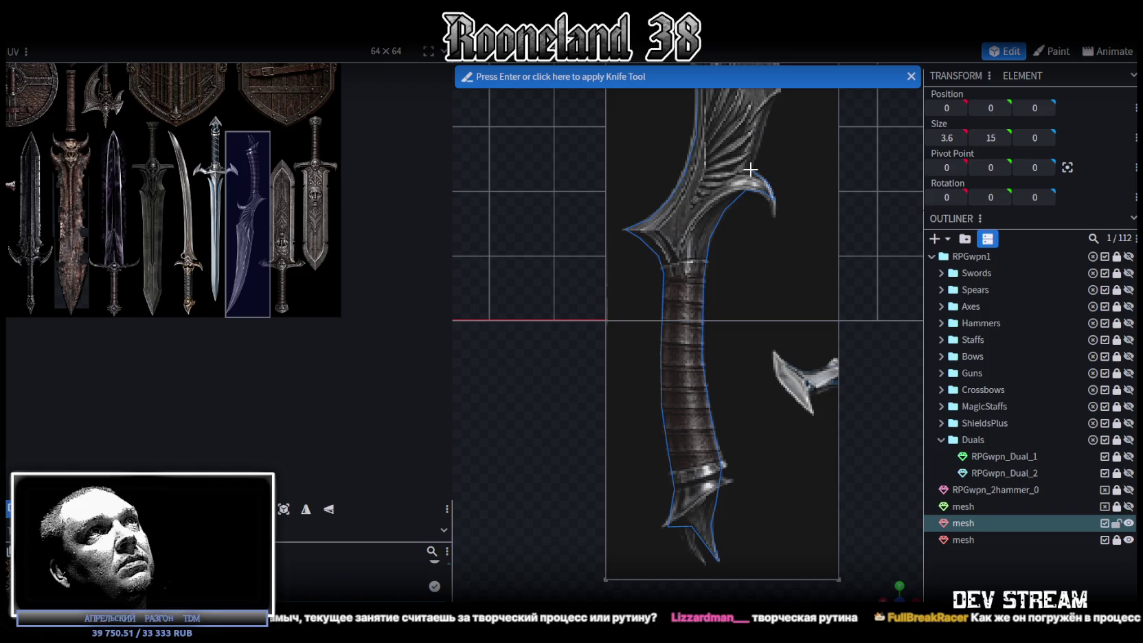
- Trace the last knife points along the blade edge to the tip and apply the cut
scroll(767, 165, up, 2)
scroll(795, 311, down, 2)
right_drag(795, 310, 780, 479)
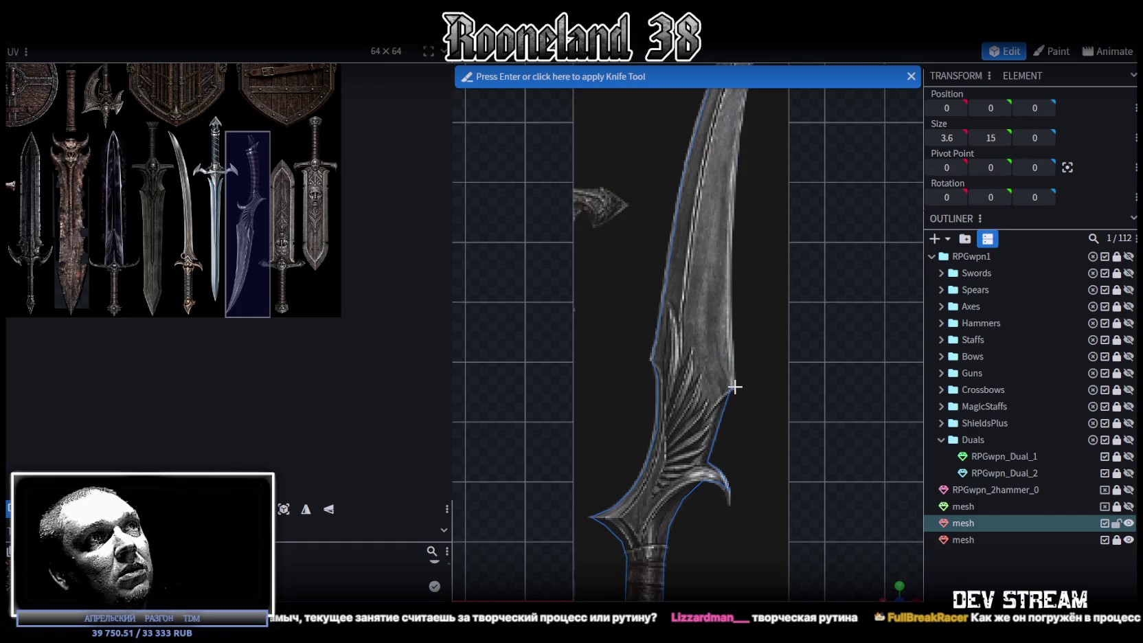
click(733, 388)
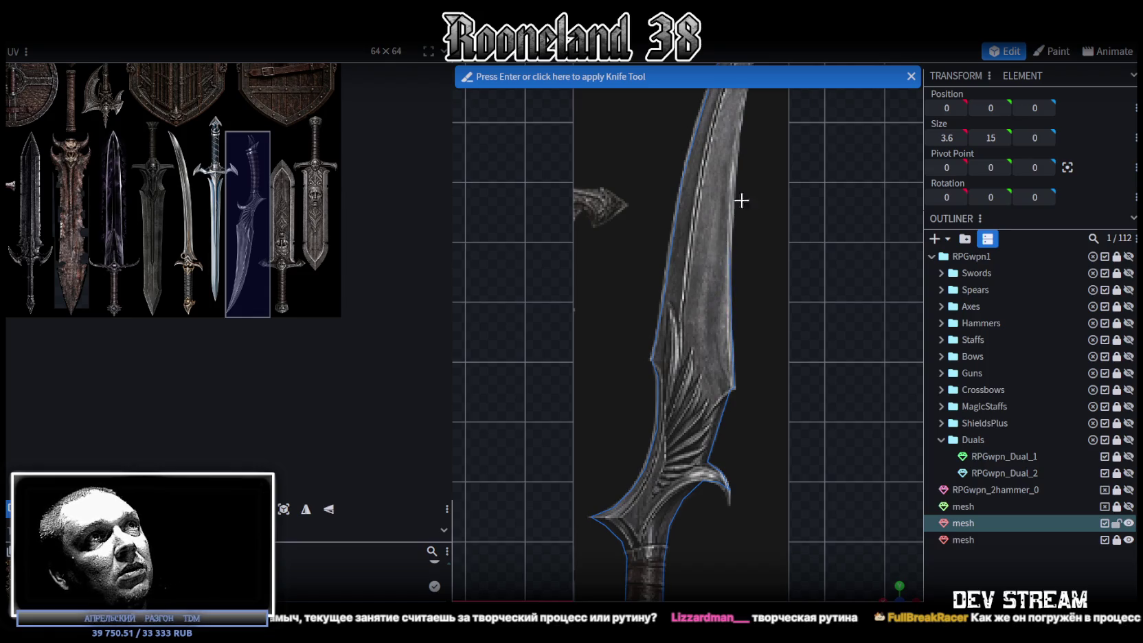
right_drag(735, 222, 669, 463)
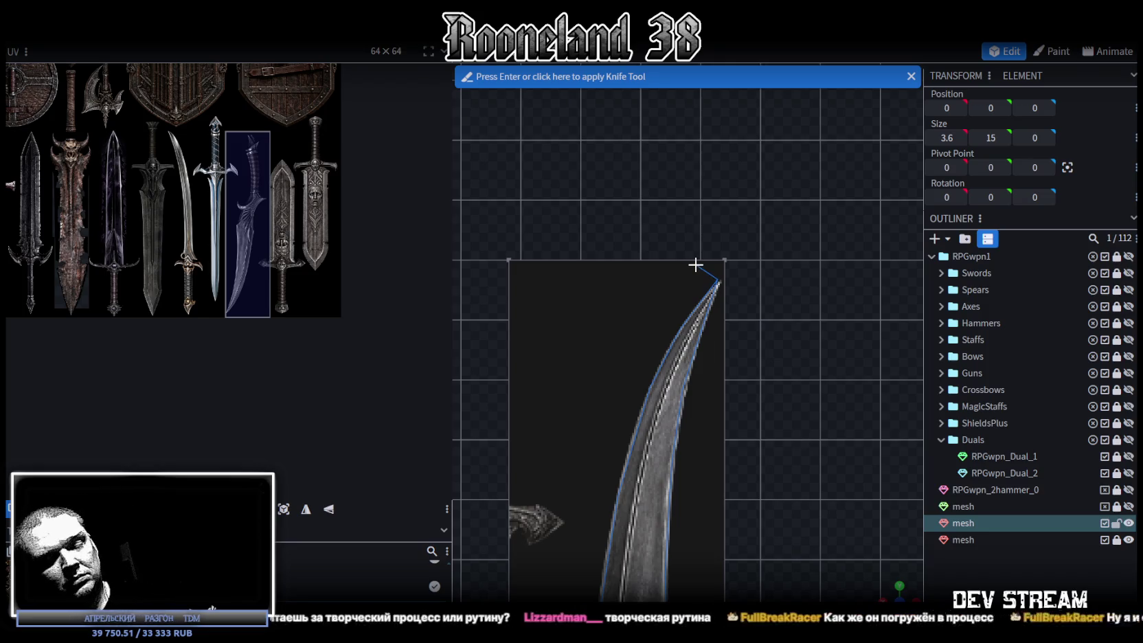
key(Return)
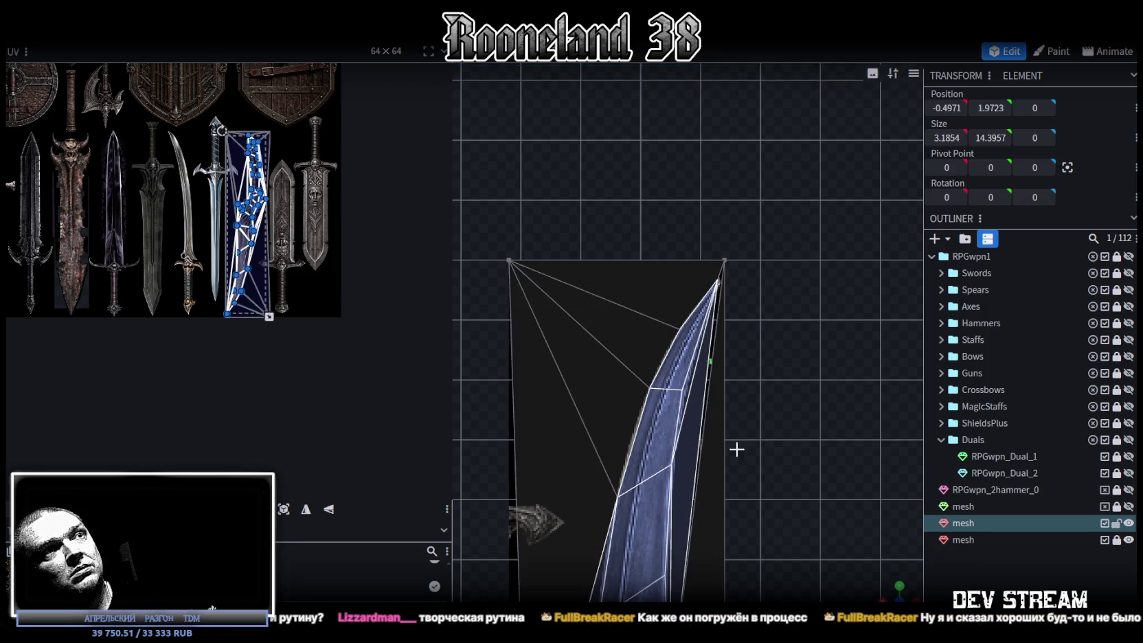
scroll(734, 446, down, 2)
scroll(756, 467, down, 1)
right_drag(768, 457, 787, 287)
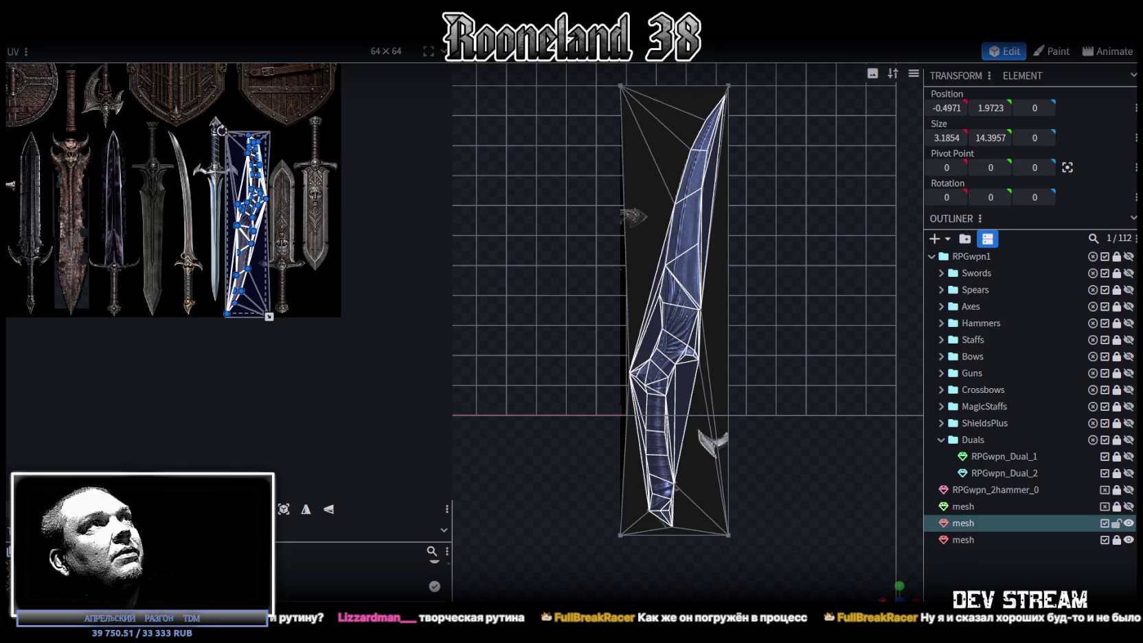
scroll(747, 259, down, 2)
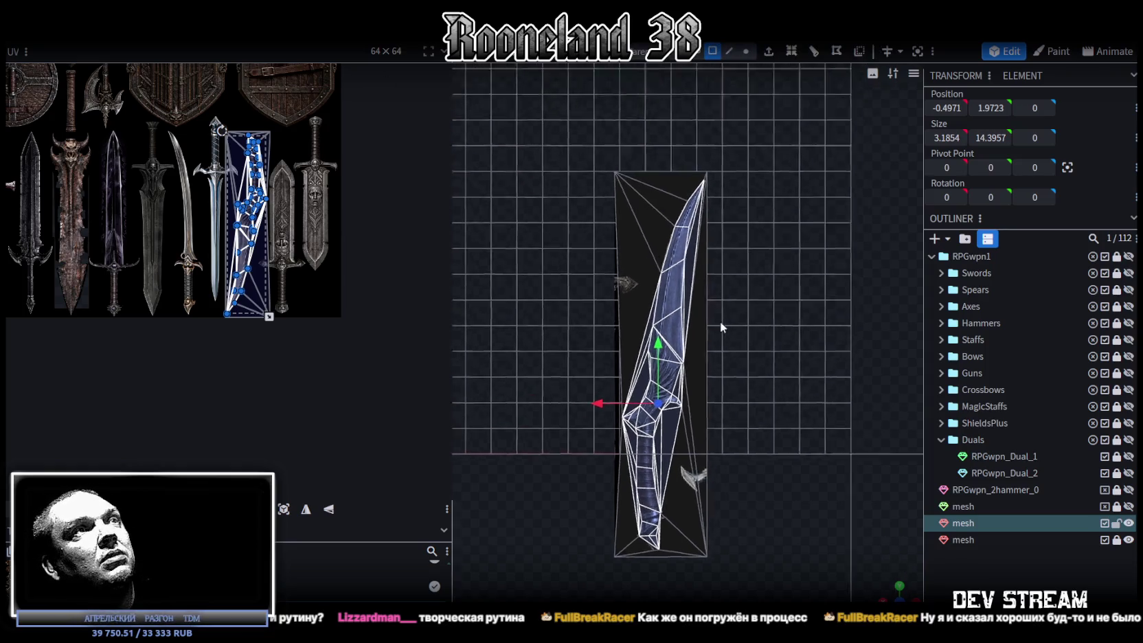
scroll(742, 317, up, 3)
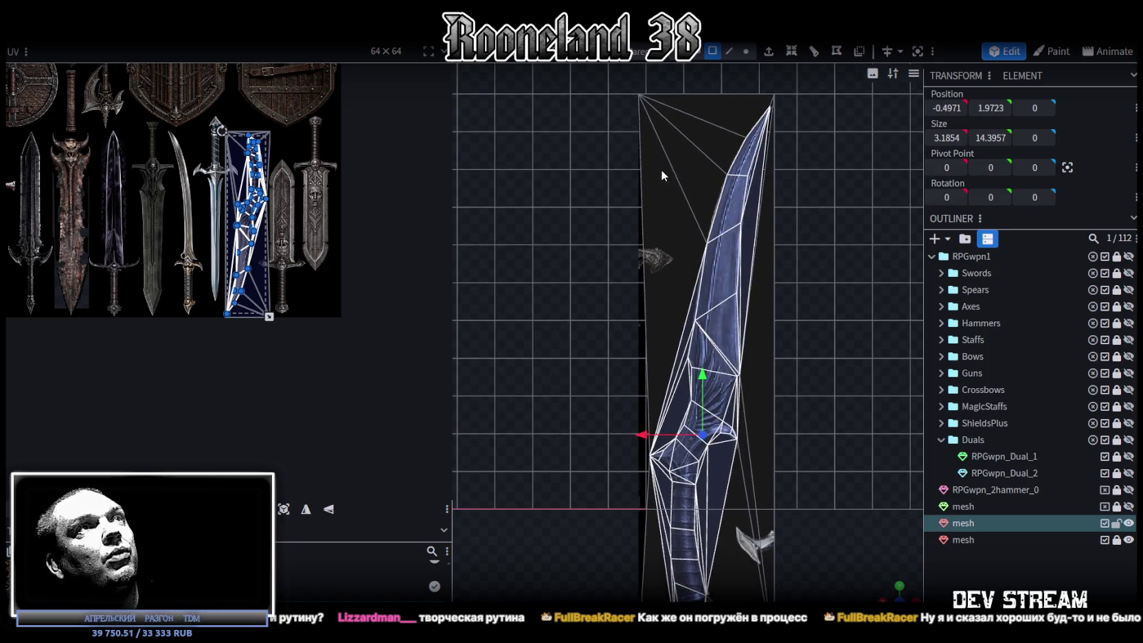
click(660, 168)
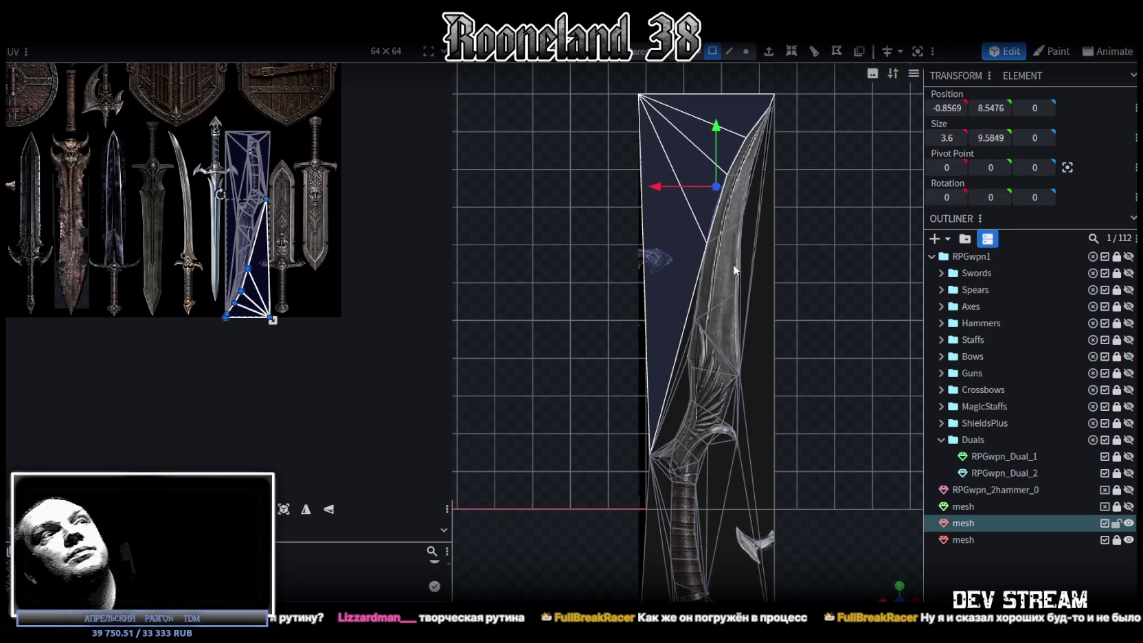
click(768, 342)
right_drag(768, 342, 653, 259)
click(681, 276)
scroll(676, 339, up, 3)
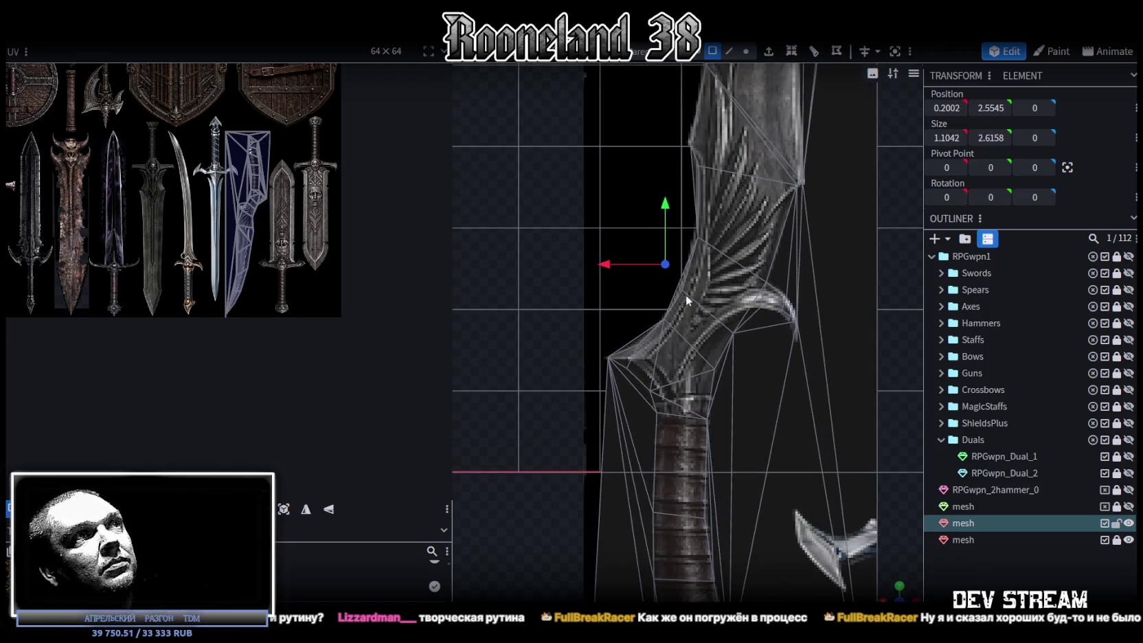
click(677, 288)
scroll(745, 331, down, 2)
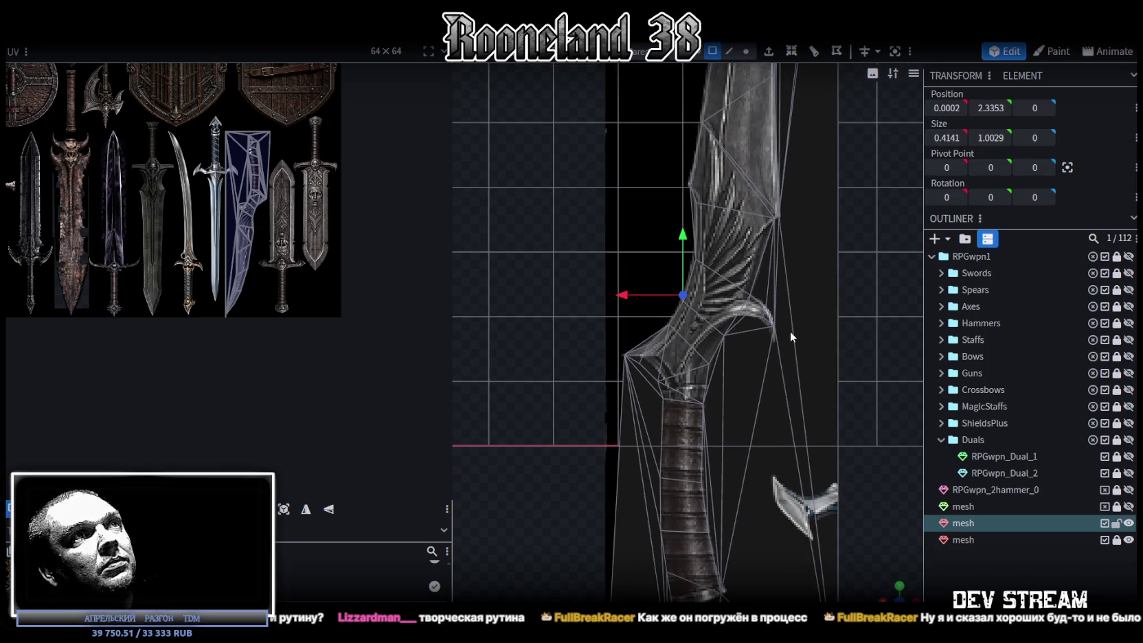
click(747, 330)
click(749, 303)
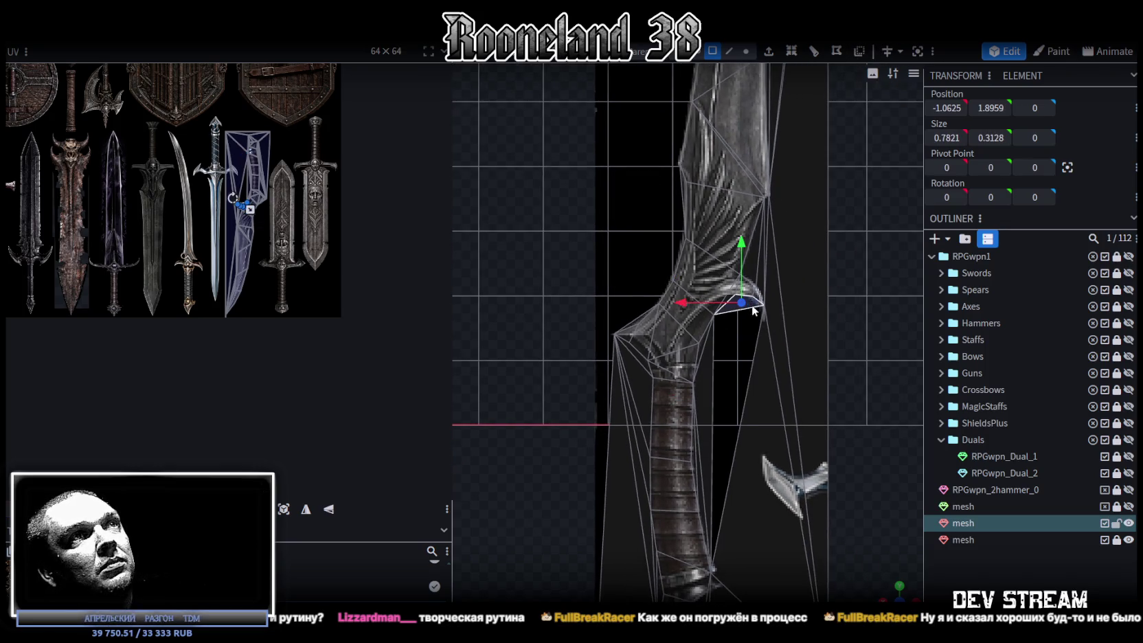
scroll(779, 283, up, 3)
click(856, 355)
right_drag(873, 315, 845, 390)
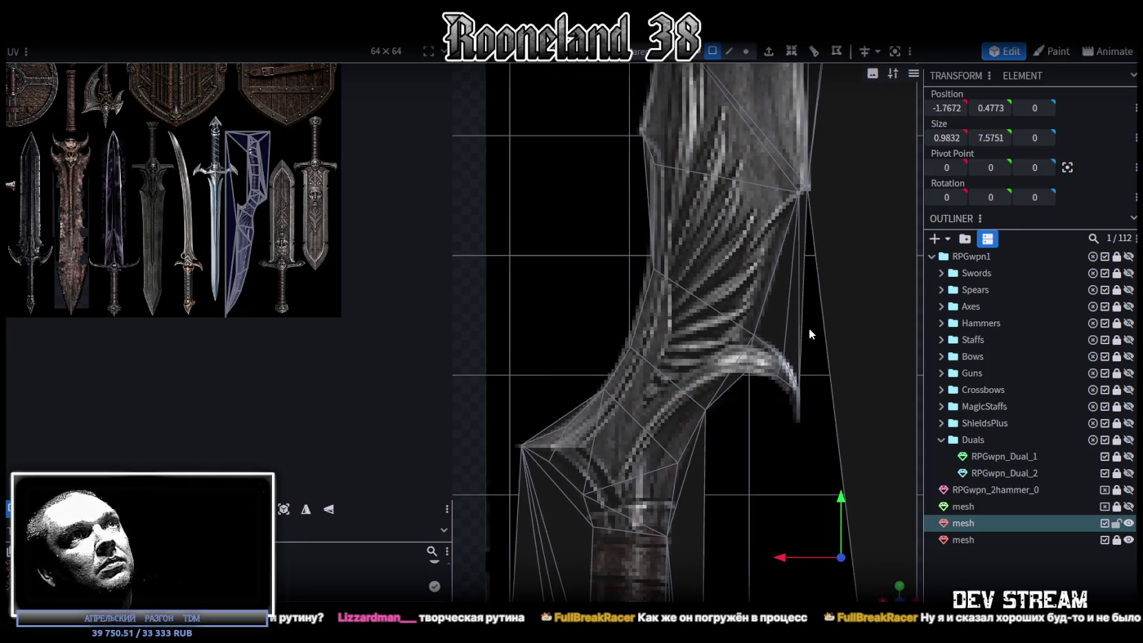
click(802, 272)
click(799, 292)
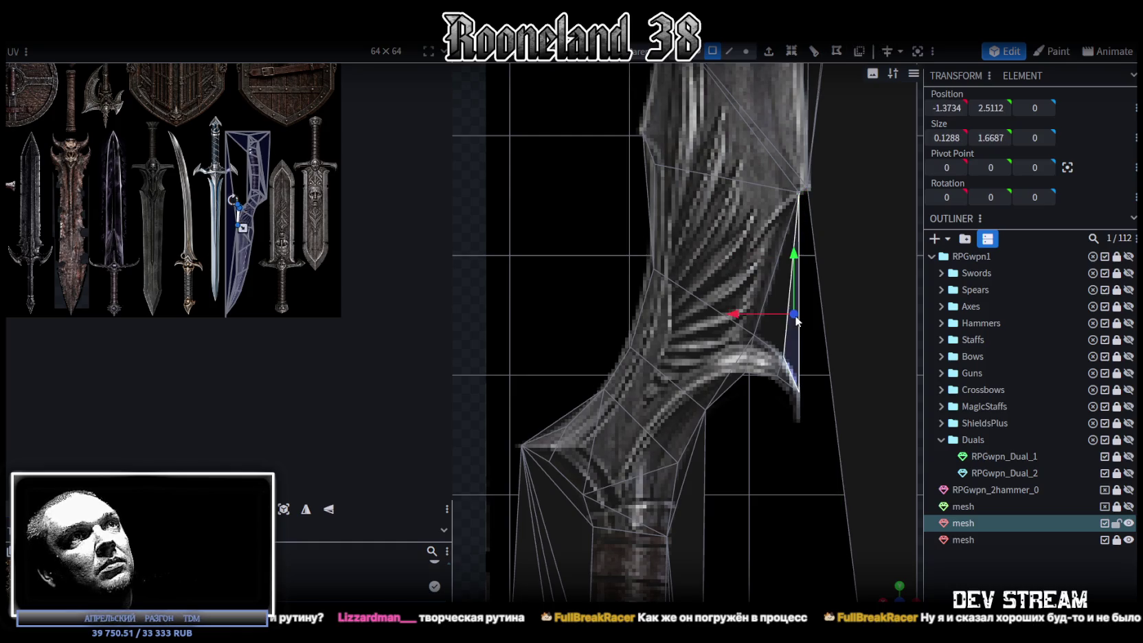
click(772, 331)
scroll(807, 409, down, 2)
right_drag(807, 408, 807, 335)
click(728, 313)
scroll(731, 323, up, 2)
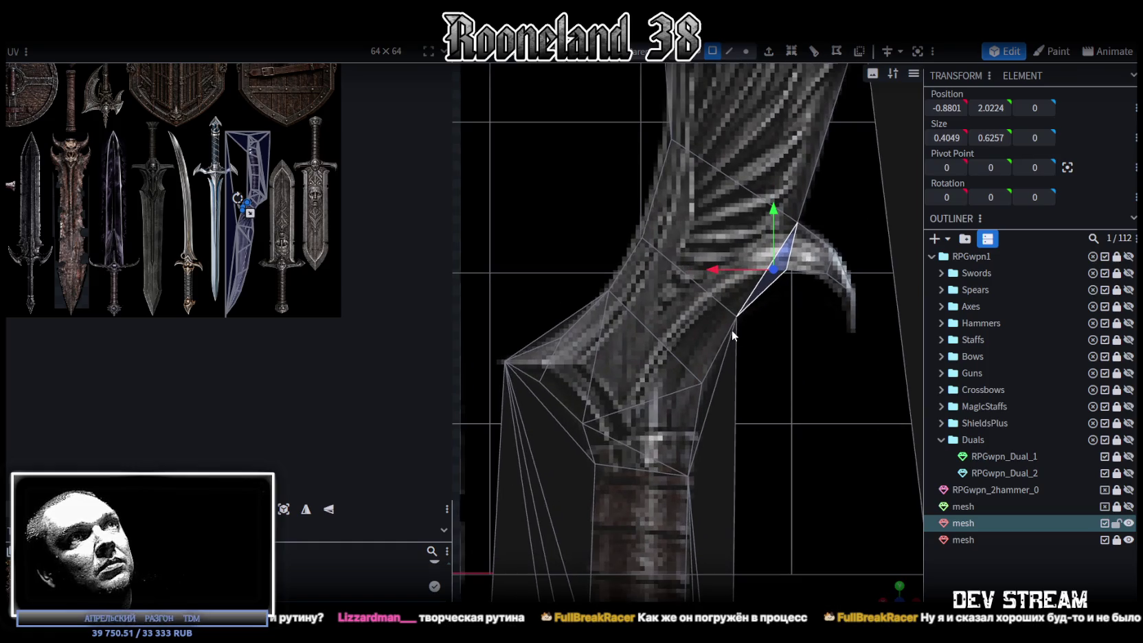
scroll(739, 328, down, 2)
scroll(742, 398, up, 2)
scroll(758, 307, down, 3)
click(711, 369)
scroll(676, 389, up, 1)
click(680, 378)
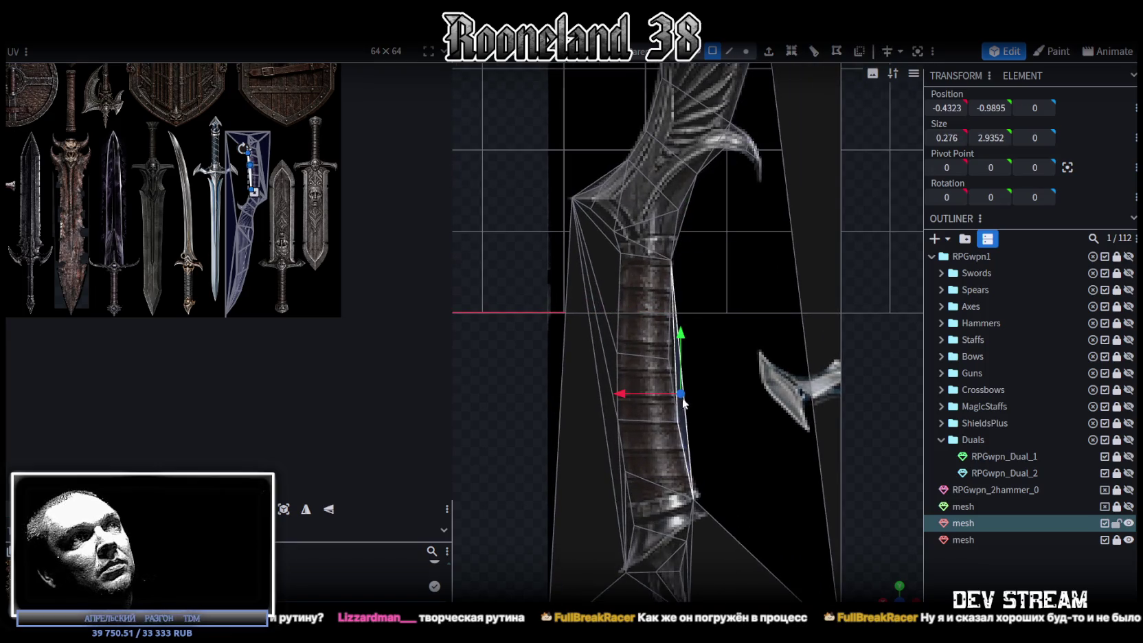
scroll(685, 364, up, 2)
click(671, 368)
right_drag(672, 368, 749, 301)
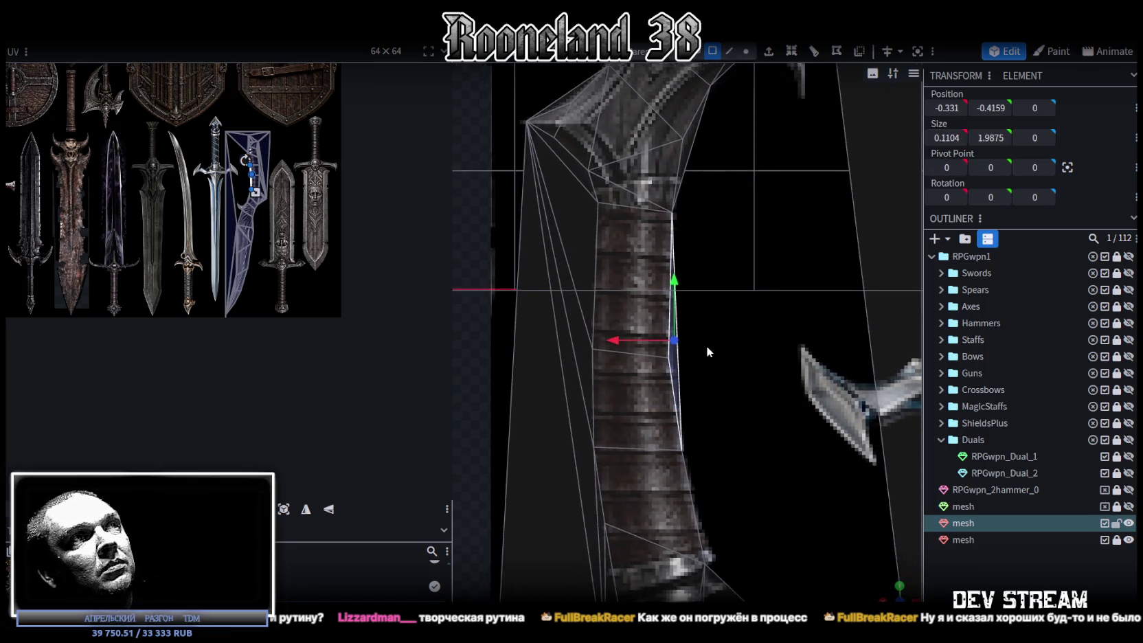
- Inspect faces around the guard, grip and pommel to locate the stray triangle
click(699, 236)
click(709, 195)
right_drag(709, 194, 725, 283)
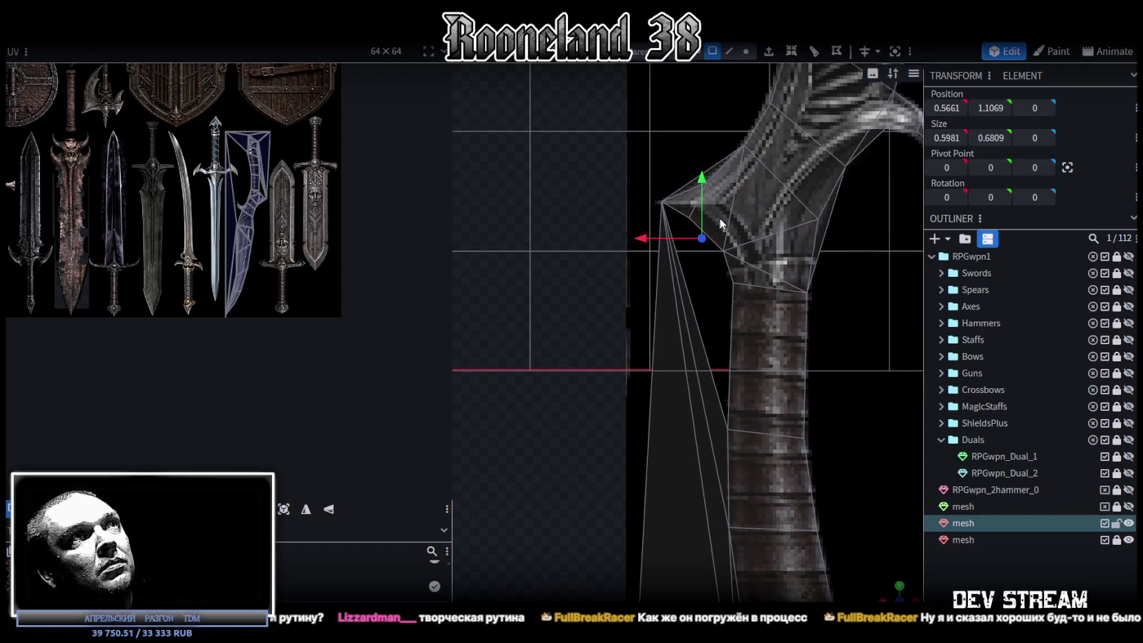
right_drag(721, 224, 721, 259)
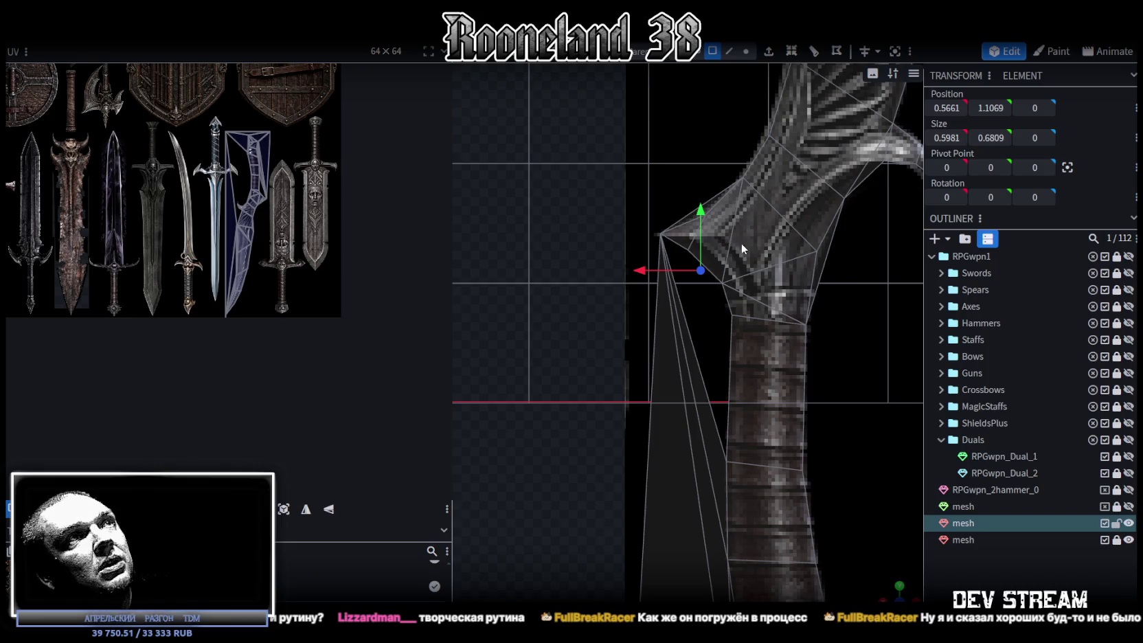
scroll(715, 414, down, 2)
right_drag(715, 414, 719, 223)
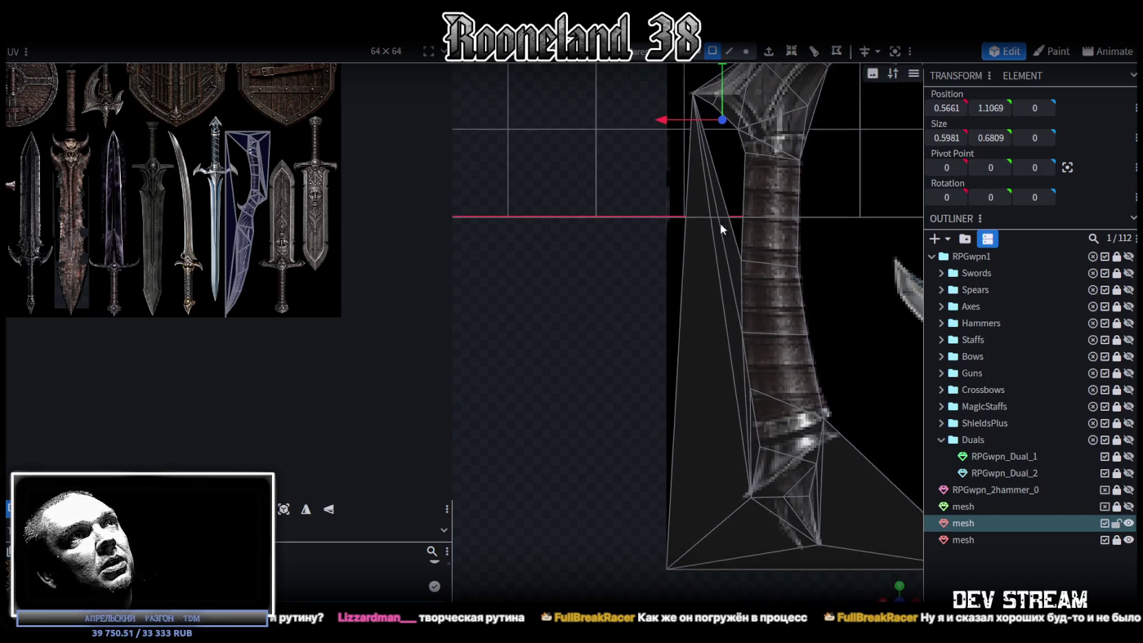
click(697, 180)
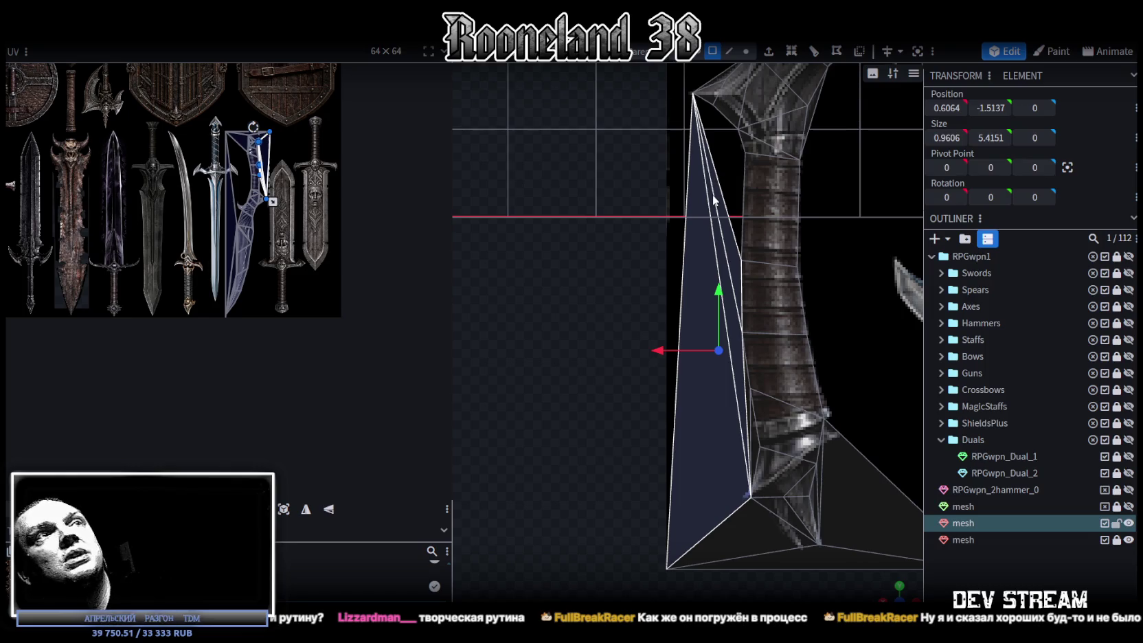
right_drag(728, 234, 753, 142)
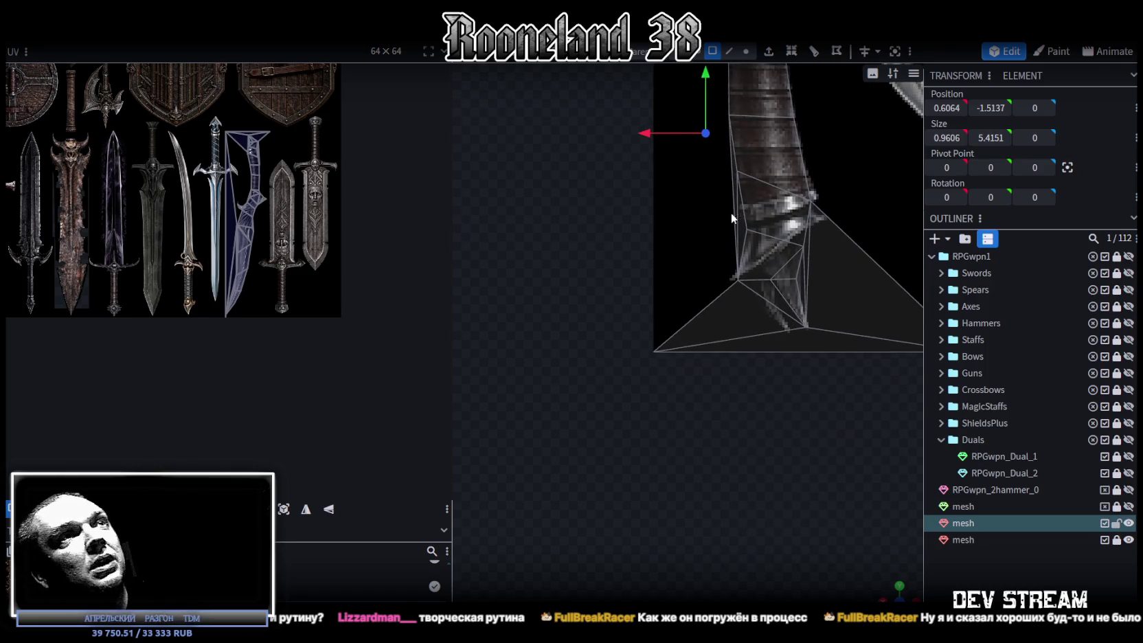
- Select the large stray background triangle beside the pommel and delete it
scroll(735, 222, up, 2)
click(763, 177)
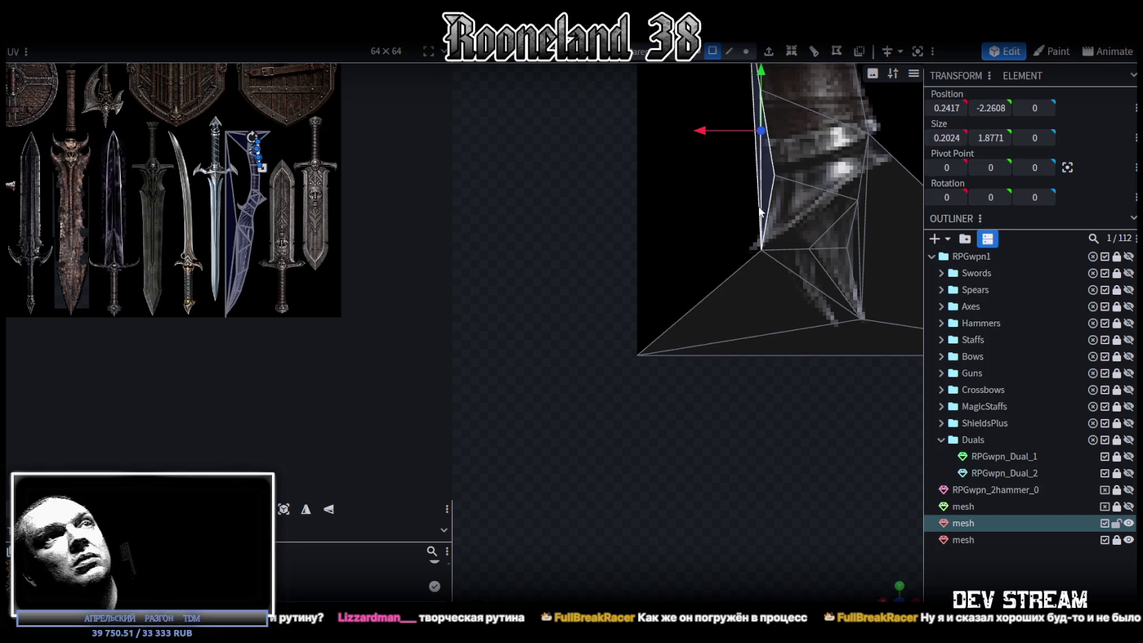
scroll(651, 193, down, 3)
drag(530, 238, 609, 357)
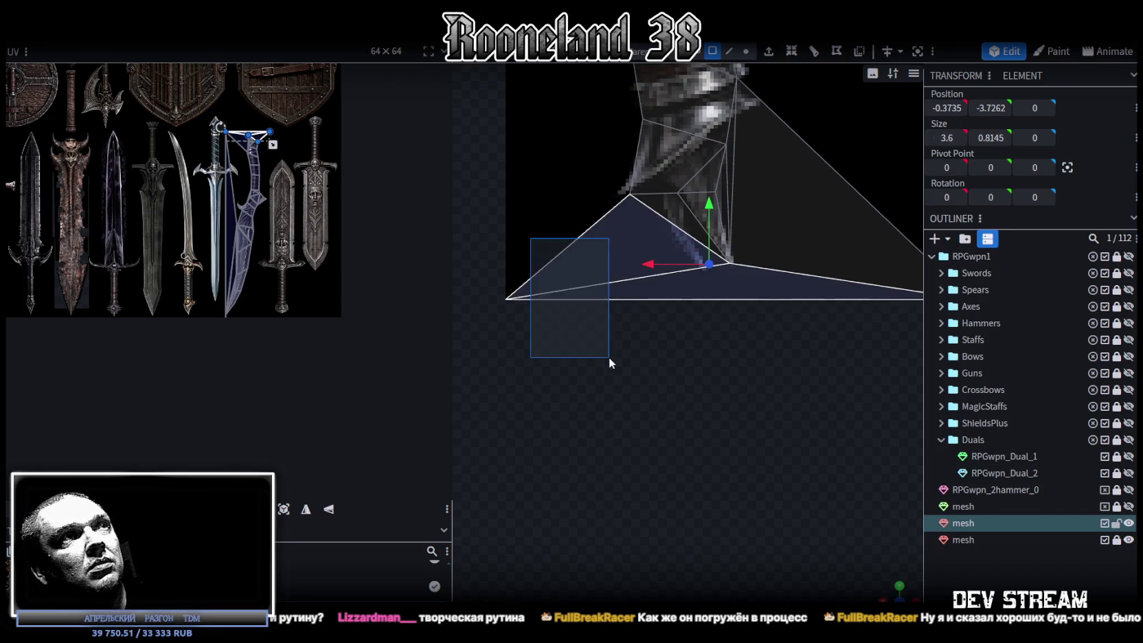
scroll(621, 363, up, 1)
click(791, 290)
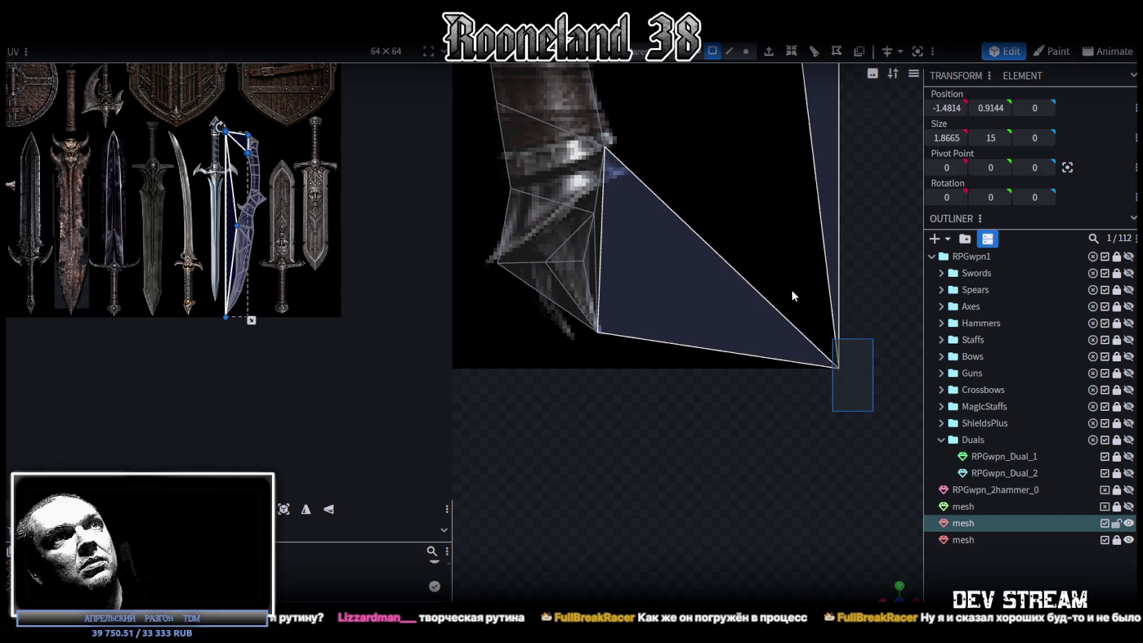
key(Delete)
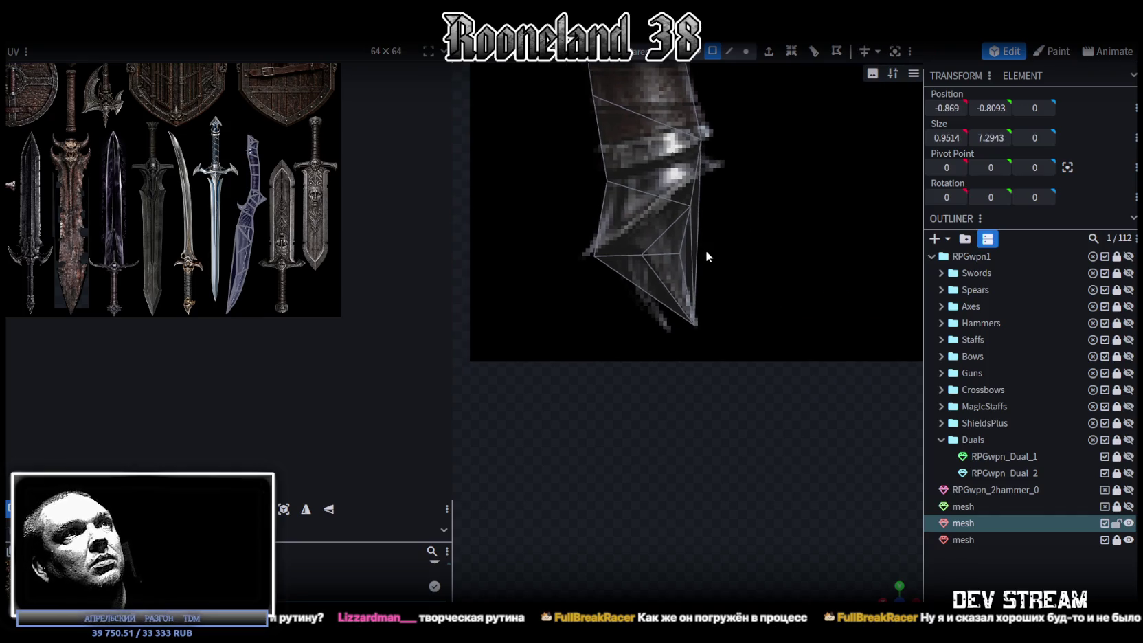
- Check the pommel and blade edges, then view both blades in perspective
drag(706, 252, 685, 263)
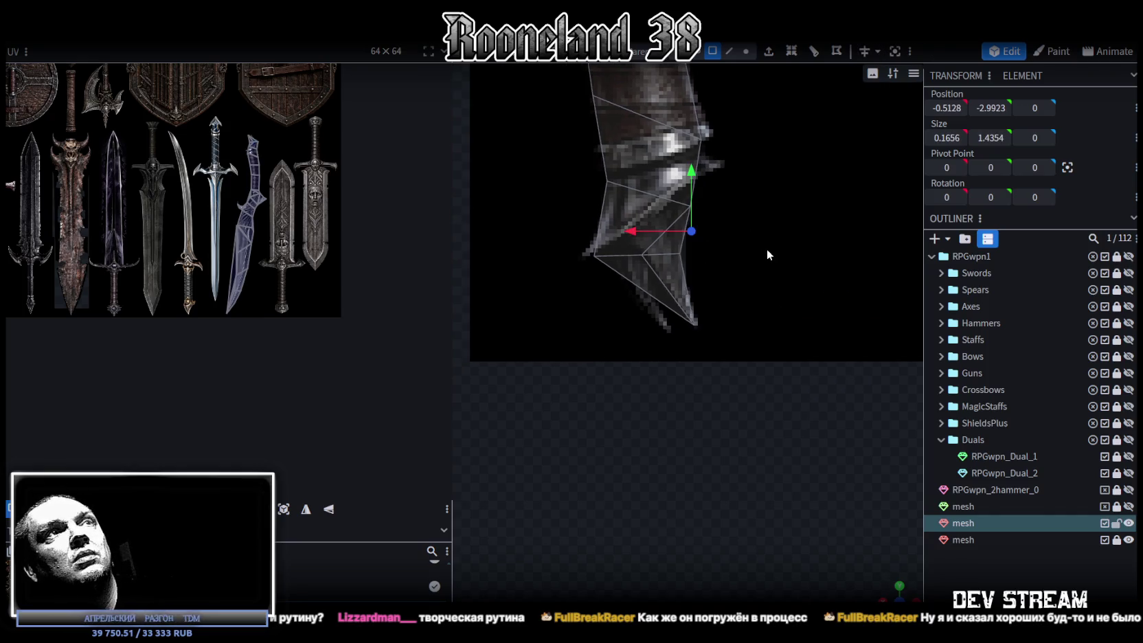
scroll(768, 252, down, 2)
scroll(776, 228, down, 2)
scroll(788, 298, down, 3)
mouse_move(788, 298)
mouse_down()
mouse_move(739, 478)
mouse_move(729, 230)
mouse_up()
click(712, 230)
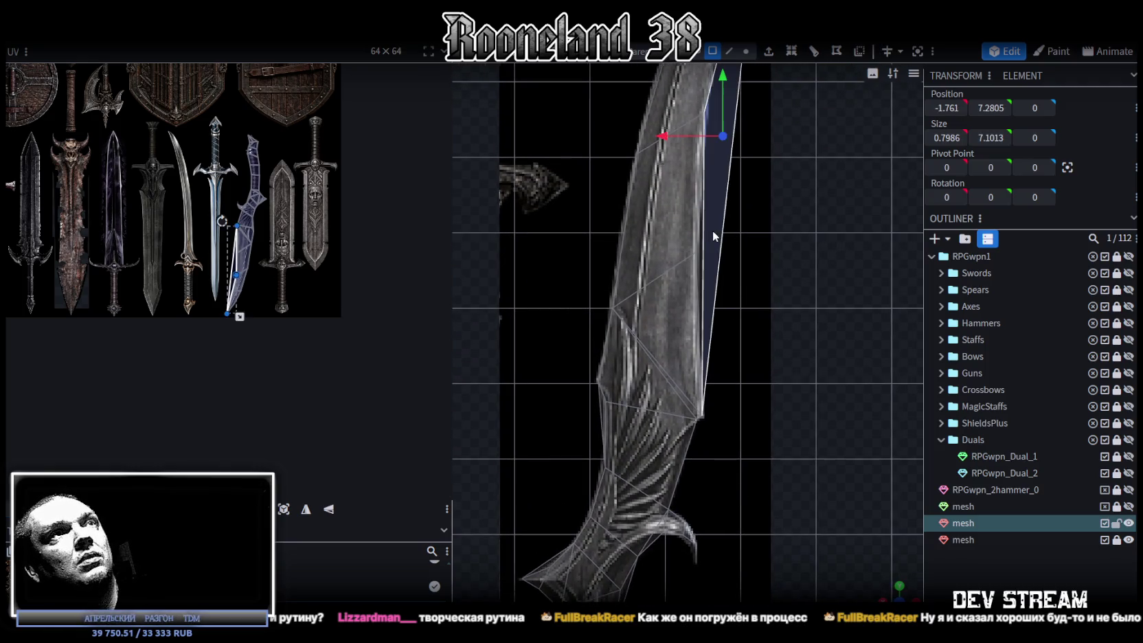
click(699, 276)
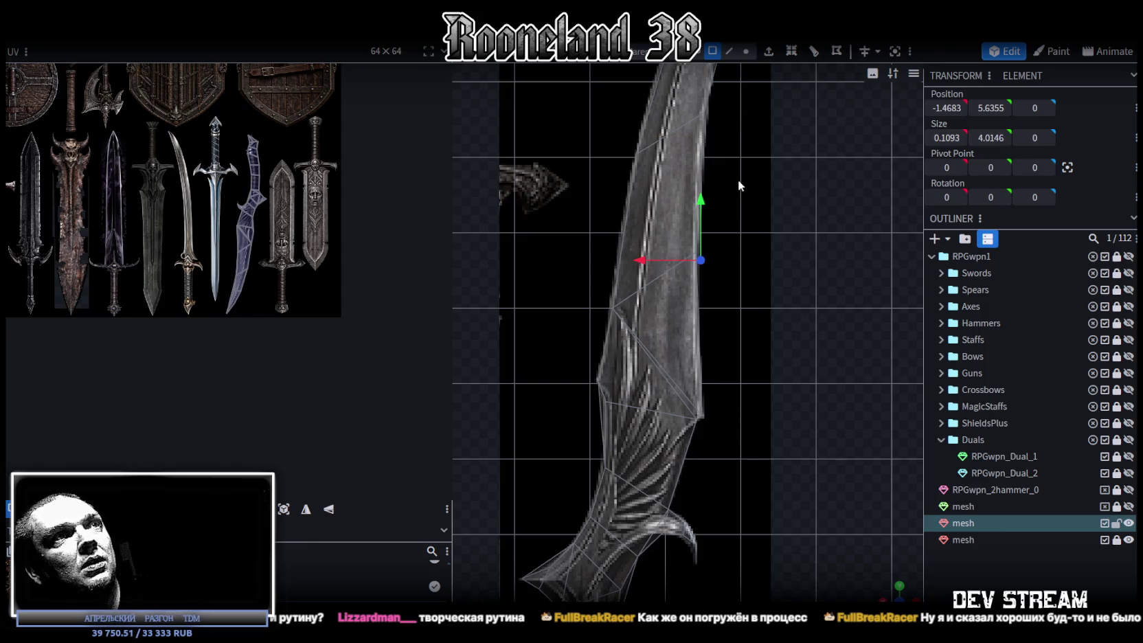
right_drag(738, 182, 735, 379)
scroll(700, 337, up, 1)
click(699, 337)
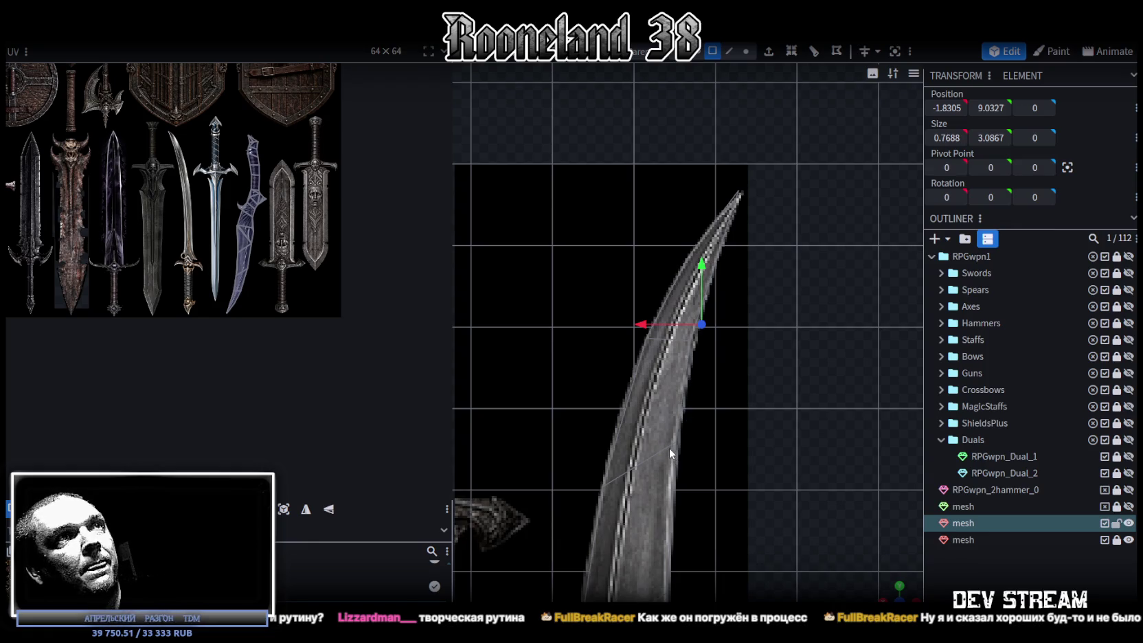
scroll(669, 448, down, 2)
mouse_move(842, 563)
mouse_down()
mouse_move(563, 376)
mouse_move(792, 366)
mouse_move(639, 342)
mouse_move(673, 334)
mouse_move(640, 319)
mouse_move(619, 268)
mouse_move(771, 364)
mouse_move(803, 250)
mouse_move(762, 199)
mouse_move(818, 357)
mouse_move(855, 359)
mouse_move(817, 302)
mouse_move(743, 299)
mouse_move(770, 312)
mouse_up()
- Select the whole blade mesh and extrude it toward Z- with an extend of 0.5
click(740, 223)
double_click(740, 228)
drag(642, 317, 632, 320)
click(767, 55)
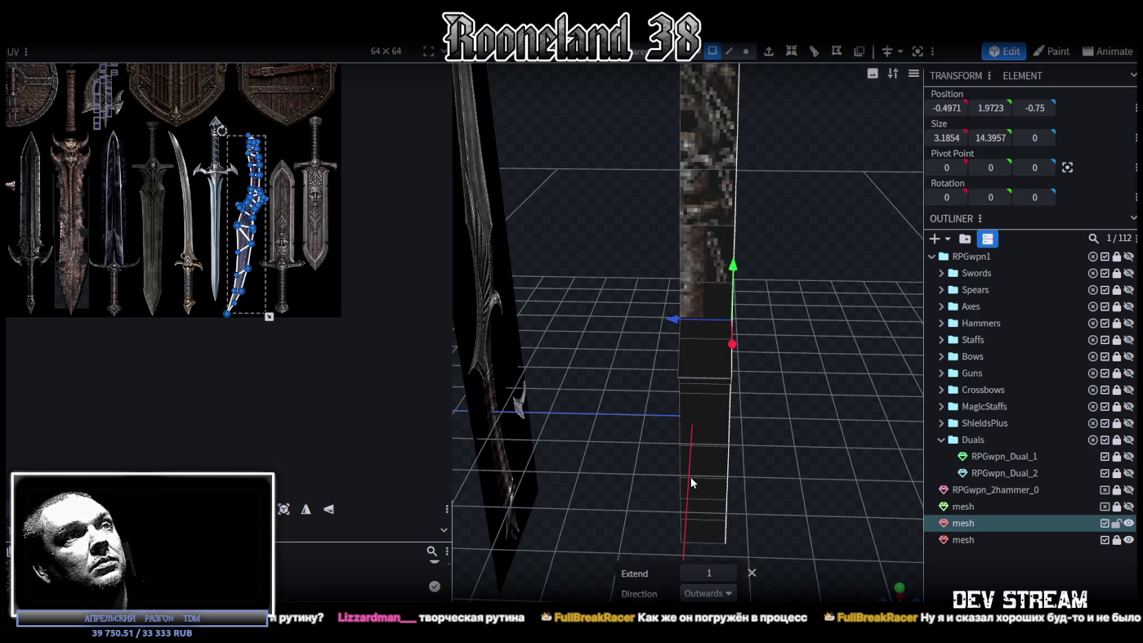
click(707, 593)
click(720, 580)
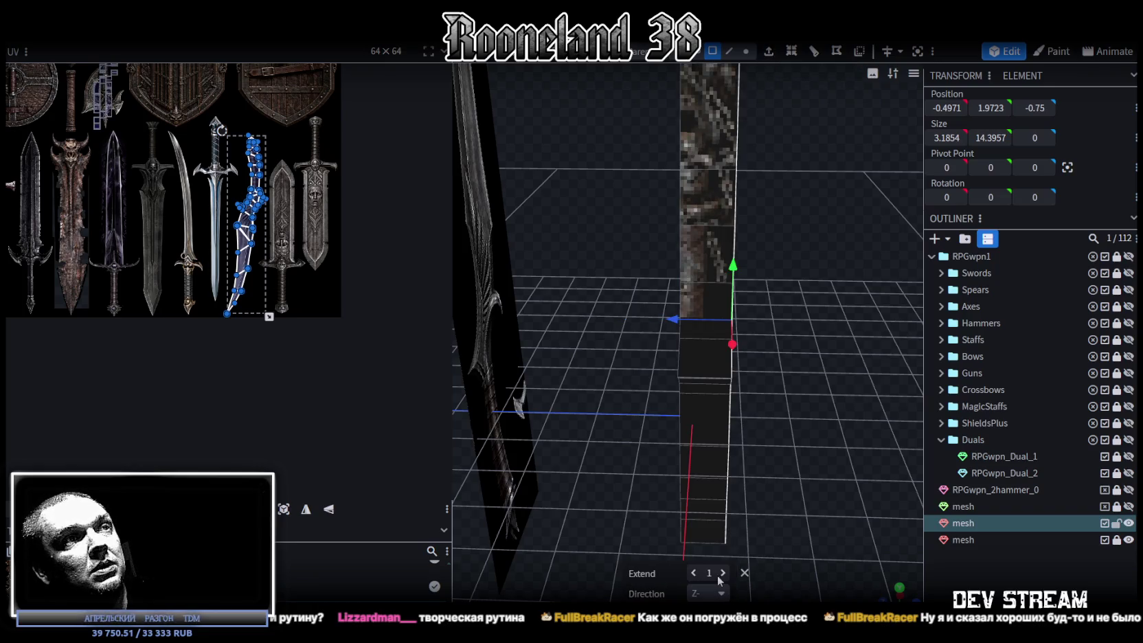
click(694, 572)
- Inspect the thickened blade, clear the selection and switch to the side view
mouse_move(776, 479)
mouse_down()
mouse_move(469, 411)
mouse_move(807, 341)
mouse_move(791, 371)
mouse_move(748, 288)
mouse_up()
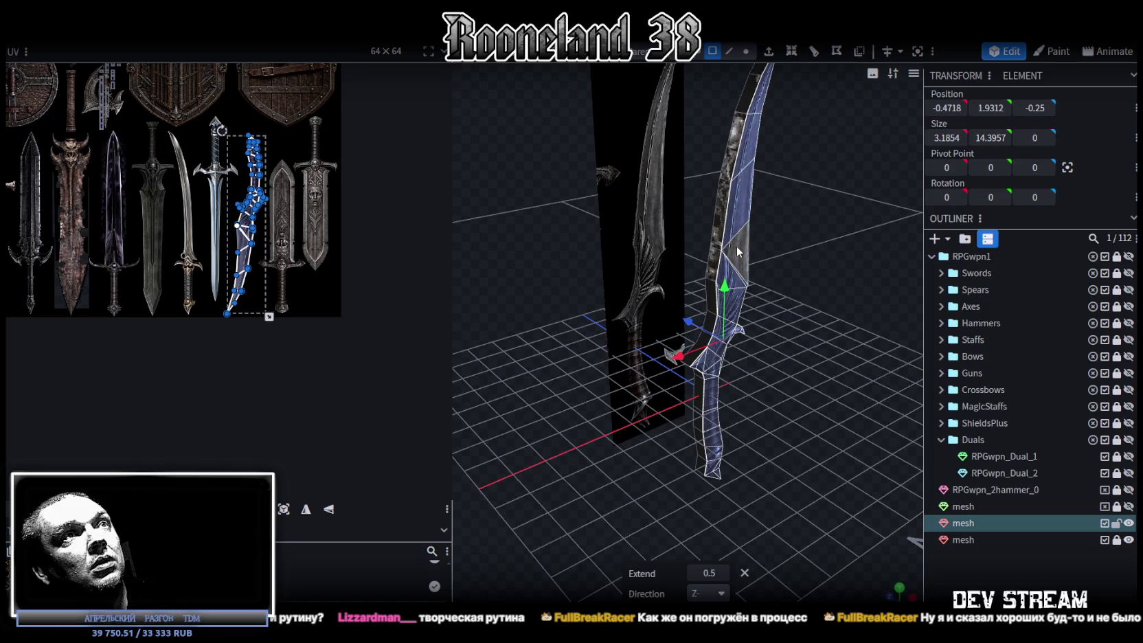
click(812, 328)
mouse_move(813, 328)
mouse_down()
mouse_move(734, 354)
mouse_move(800, 355)
mouse_move(756, 397)
mouse_move(727, 288)
mouse_move(784, 303)
mouse_move(687, 297)
mouse_move(707, 286)
mouse_move(684, 273)
mouse_move(757, 408)
mouse_move(731, 375)
mouse_move(714, 376)
mouse_move(777, 525)
mouse_move(804, 498)
mouse_up()
key(KP_1)
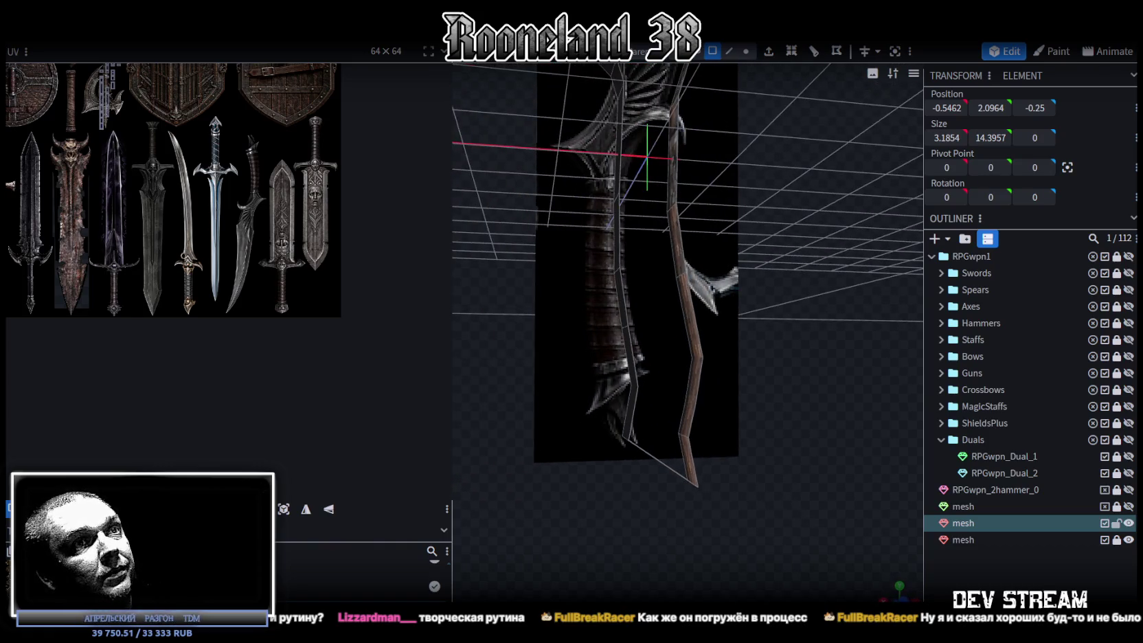
- In Edge mode, select an edge on the strip and add one loop cut at offset 0.25
scroll(708, 376, up, 3)
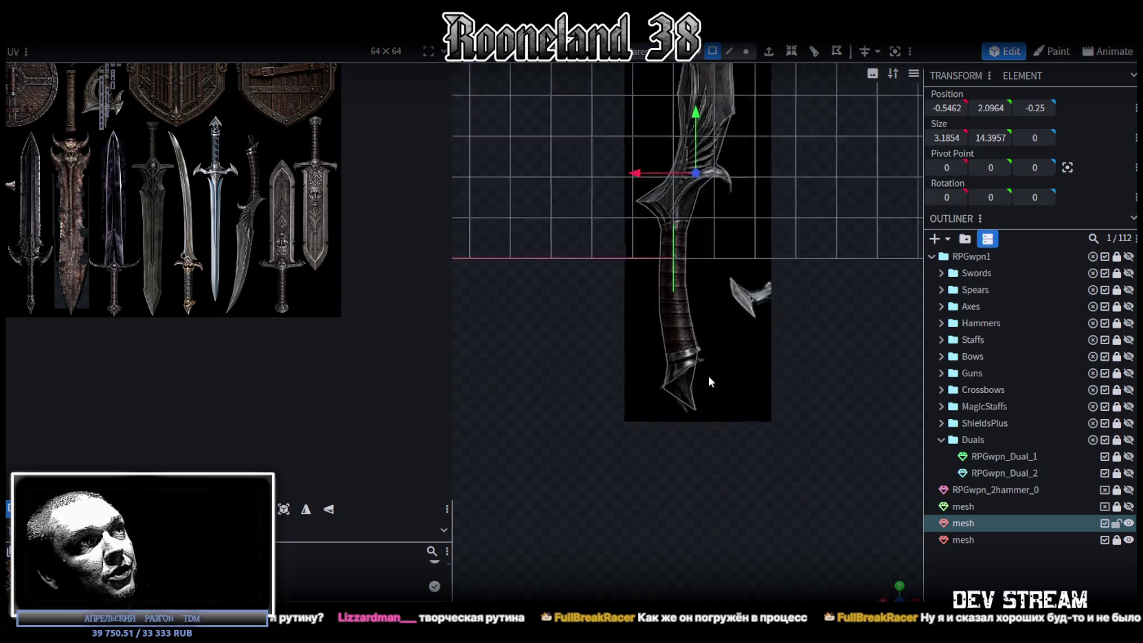
scroll(703, 389, up, 3)
mouse_move(899, 561)
mouse_down()
mouse_move(758, 399)
mouse_move(768, 386)
mouse_up()
click(728, 51)
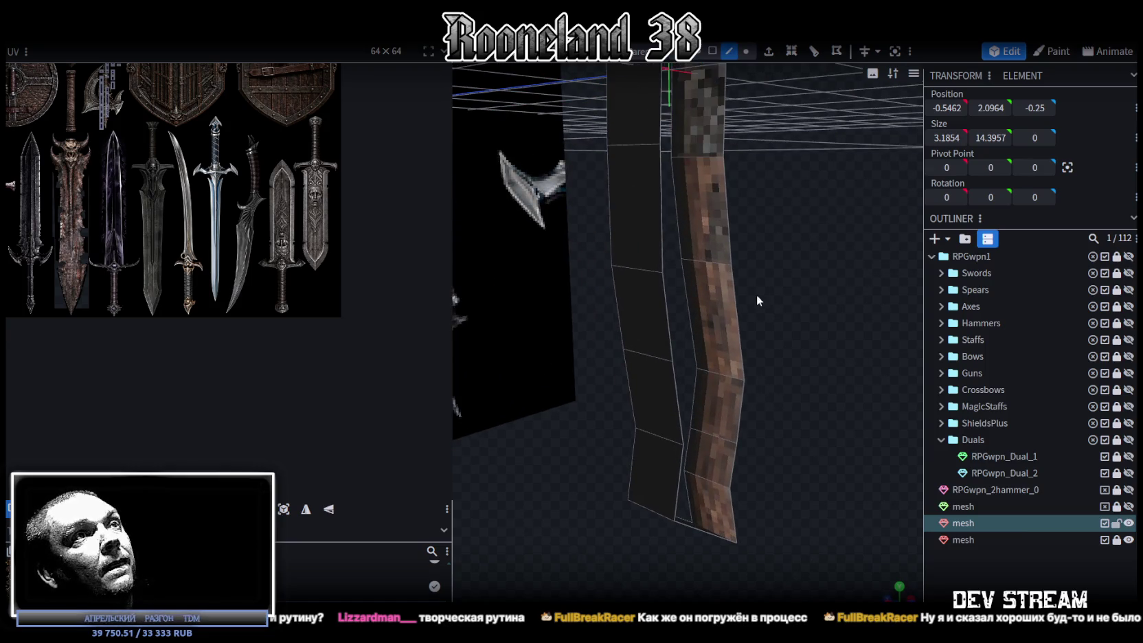
drag(756, 295, 774, 349)
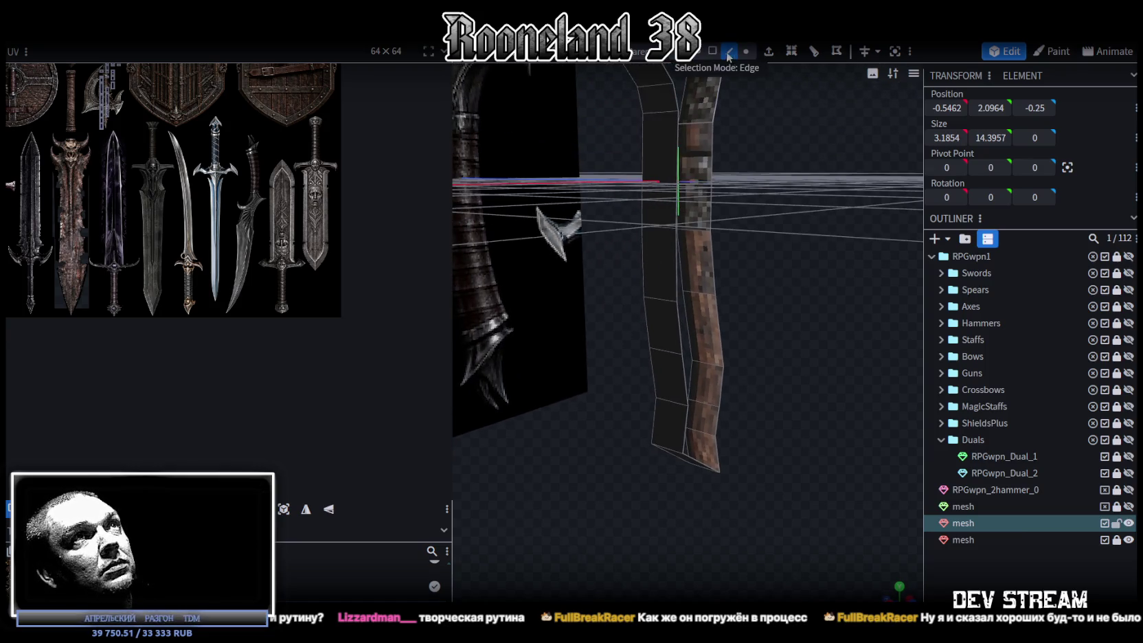
mouse_move(700, 323)
mouse_down()
mouse_move(694, 366)
mouse_move(817, 373)
mouse_move(691, 180)
mouse_up()
click(691, 181)
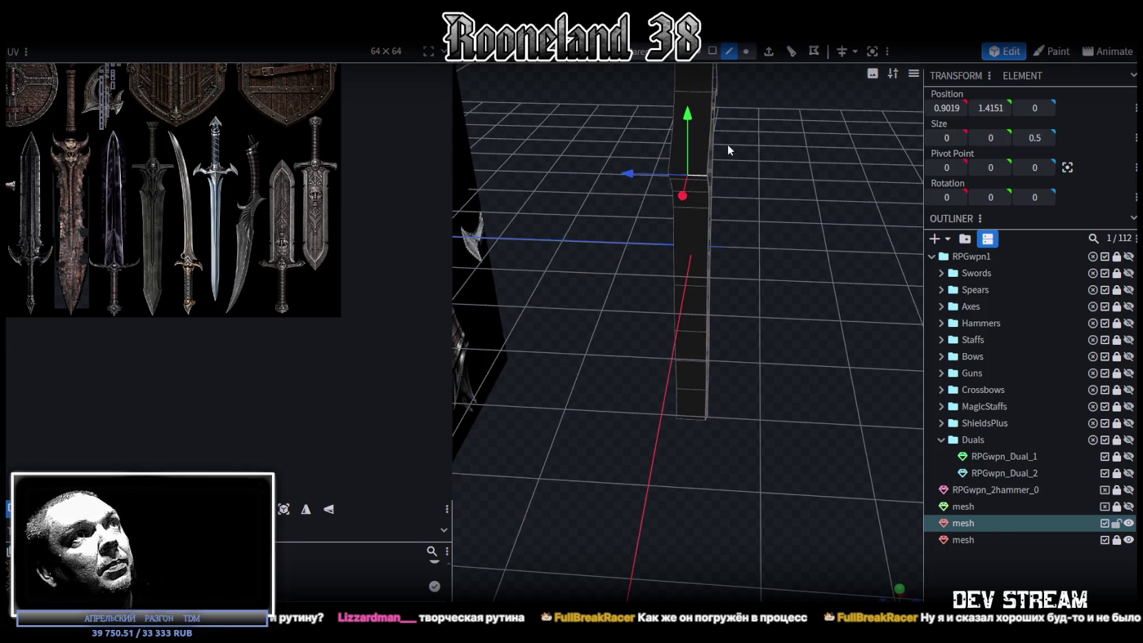
click(791, 58)
mouse_move(789, 206)
mouse_down()
mouse_move(786, 254)
mouse_move(675, 296)
mouse_move(629, 295)
mouse_move(808, 283)
mouse_move(723, 307)
mouse_move(788, 322)
mouse_move(803, 281)
mouse_move(790, 285)
mouse_move(809, 474)
mouse_up()
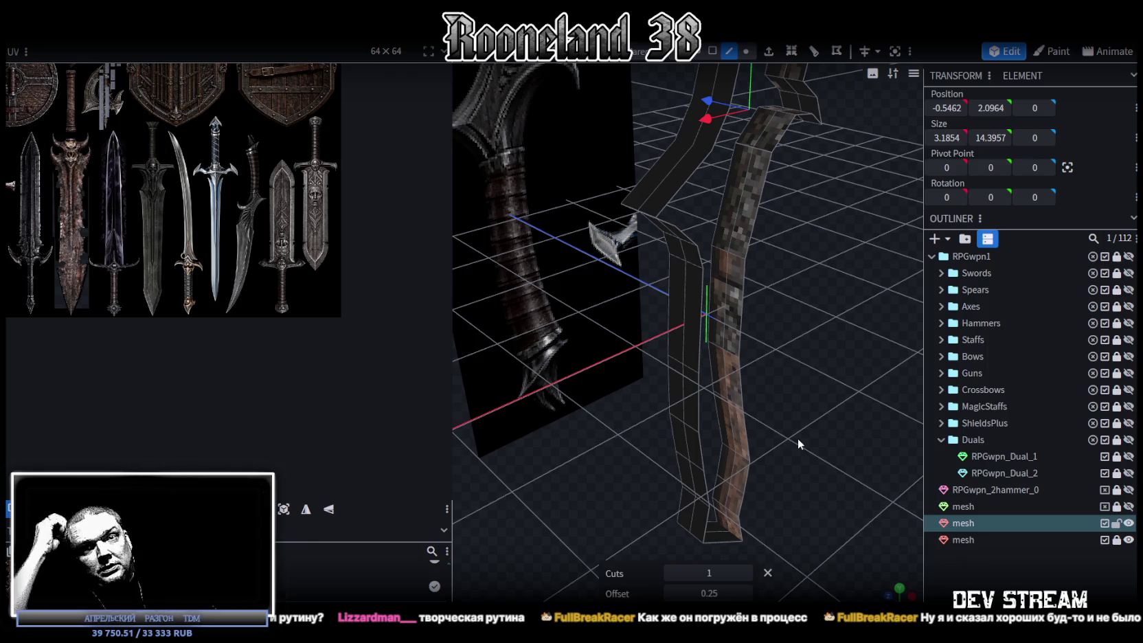
- Check the edges near the guard and line up a straight-on view of the strip
mouse_move(790, 319)
mouse_down()
mouse_move(692, 272)
mouse_move(710, 302)
mouse_move(664, 345)
mouse_up()
mouse_move(684, 363)
mouse_down()
mouse_move(694, 349)
mouse_move(654, 354)
mouse_move(682, 371)
mouse_move(666, 219)
mouse_up()
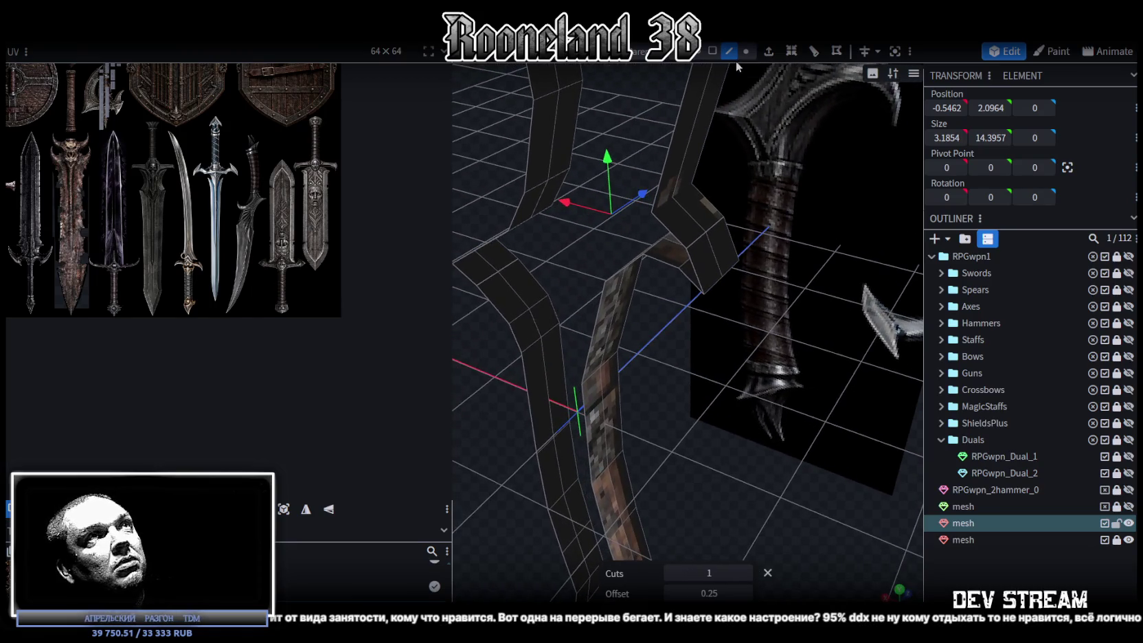
click(675, 234)
click(665, 259)
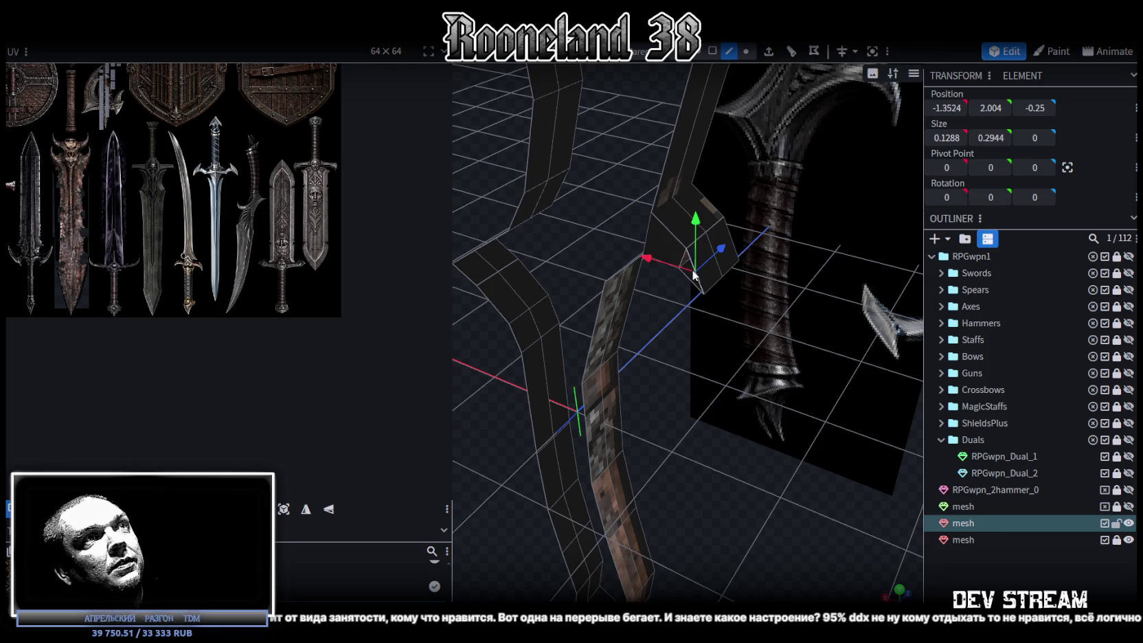
click(694, 272)
mouse_move(754, 360)
mouse_down()
mouse_move(652, 328)
mouse_move(658, 319)
mouse_up()
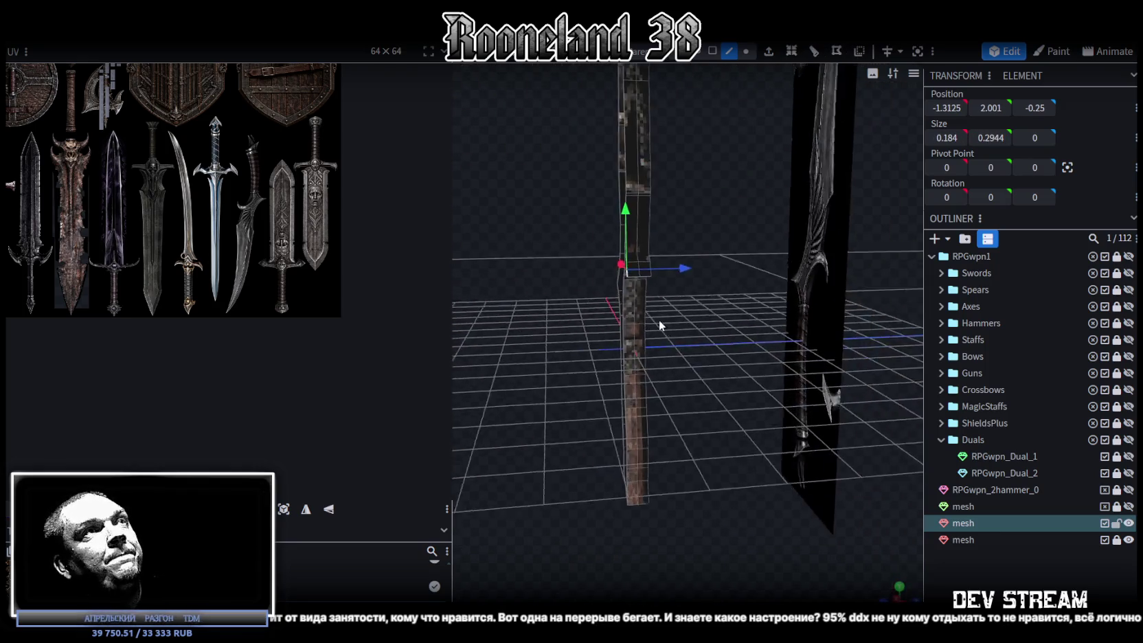
drag(702, 415, 731, 295)
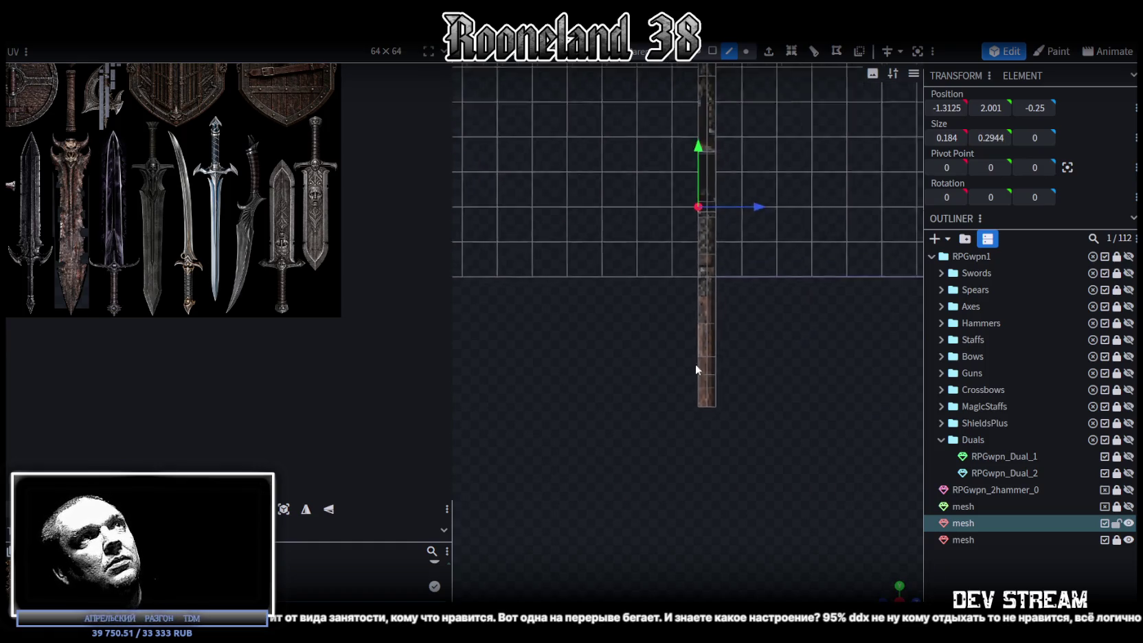
- Check the faces along the strip, then view the guard area in perspective
click(712, 50)
drag(704, 80, 689, 532)
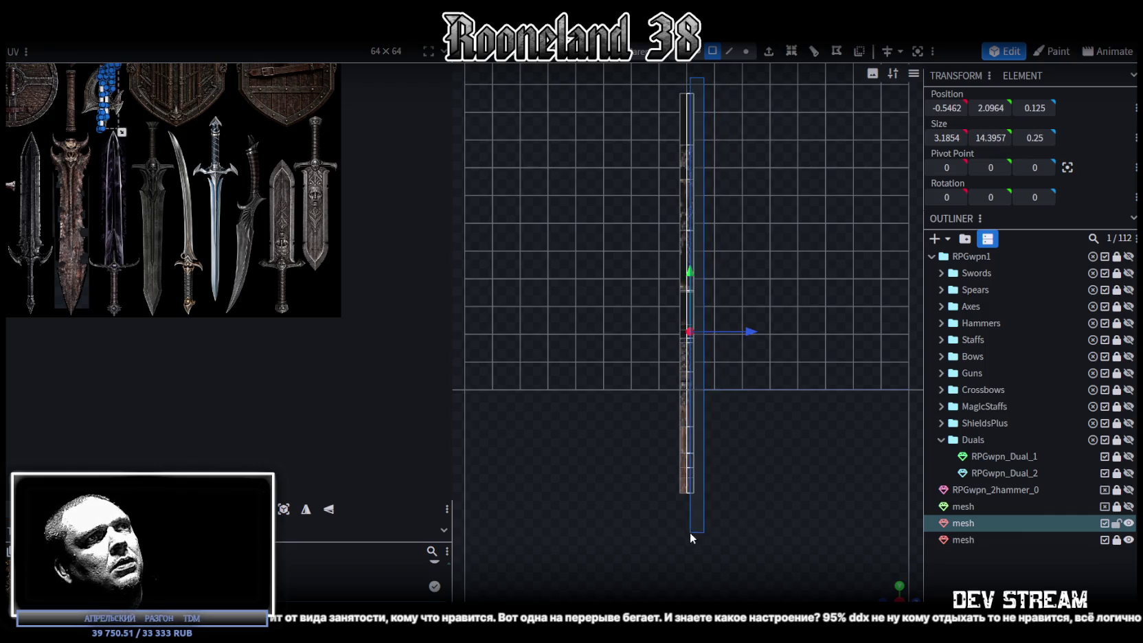
mouse_move(751, 531)
mouse_down()
mouse_move(687, 412)
mouse_move(741, 493)
mouse_up()
scroll(708, 387, up, 3)
mouse_move(707, 388)
mouse_down()
mouse_move(673, 446)
mouse_move(550, 357)
mouse_move(512, 385)
mouse_move(676, 358)
mouse_up()
- Select the front and back vertices at the guard's lower tip and Merge All them into one
click(745, 50)
click(628, 279)
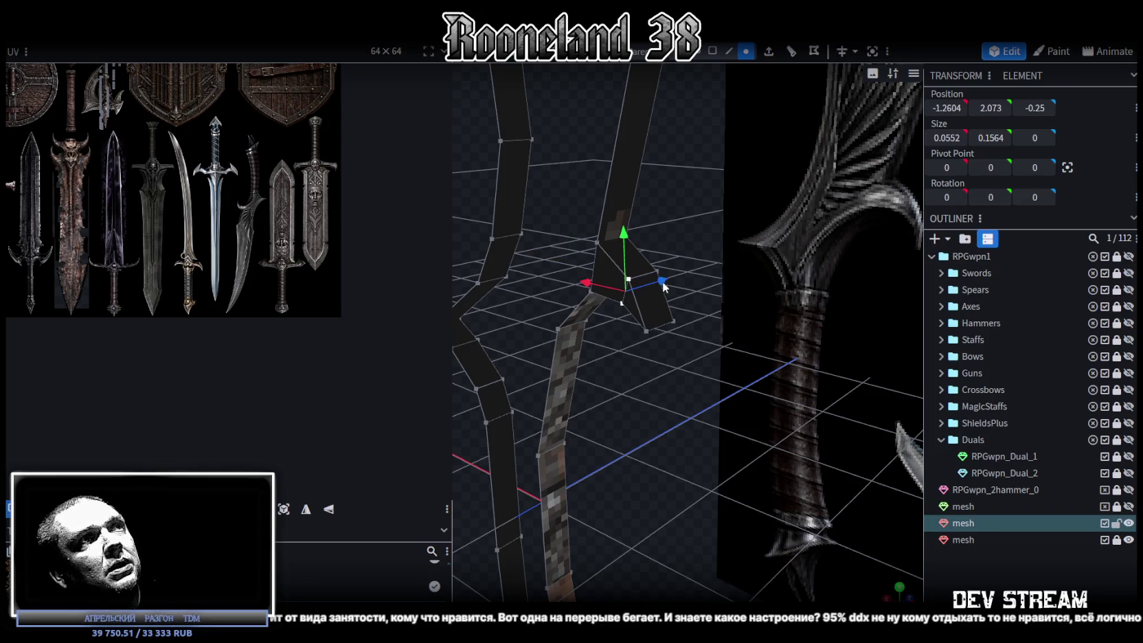
drag(665, 287, 667, 276)
click(645, 331)
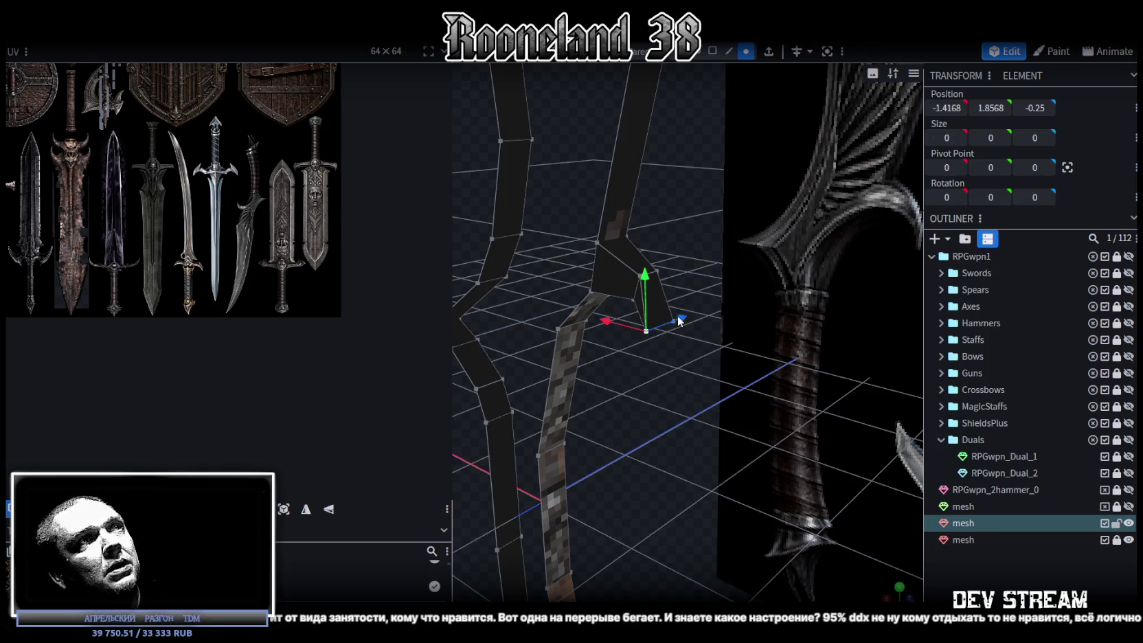
click(673, 321)
shift+click(646, 331)
right_click(645, 333)
click(813, 332)
- Check the merged point, then zoom in and select two vertices at the guard corner
mouse_move(698, 358)
mouse_down()
mouse_move(679, 411)
mouse_move(727, 357)
mouse_move(672, 330)
mouse_move(622, 365)
mouse_up()
scroll(721, 376, up, 3)
mouse_move(701, 306)
mouse_down()
mouse_move(836, 343)
mouse_move(710, 289)
mouse_up()
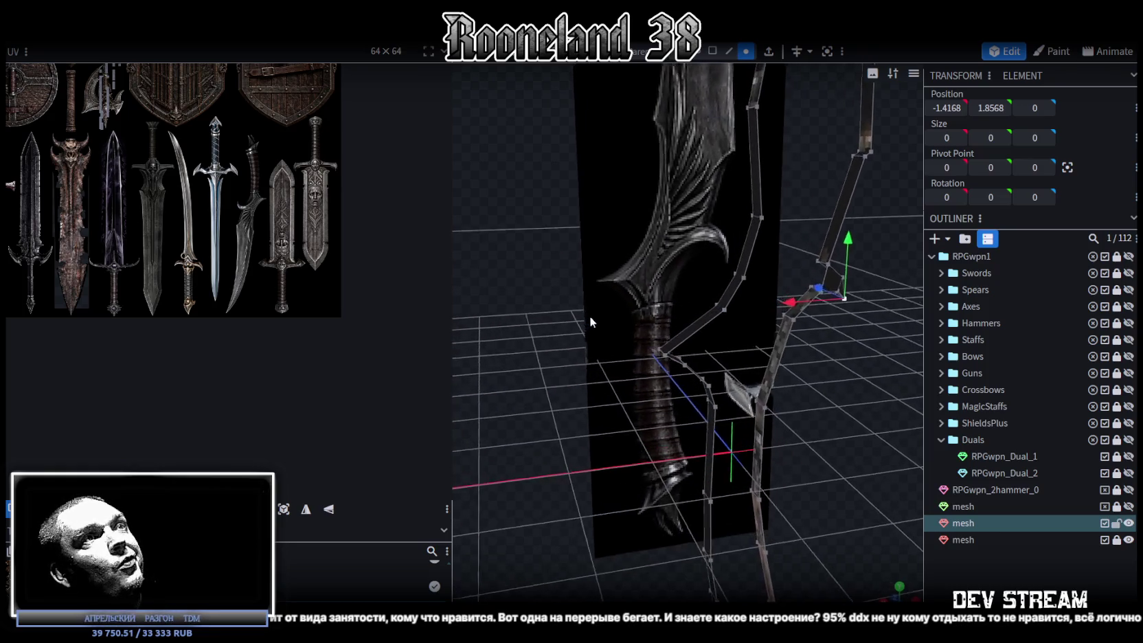
scroll(589, 313, up, 2)
scroll(584, 303, up, 2)
scroll(579, 303, up, 2)
scroll(578, 299, up, 1)
scroll(577, 294, up, 1)
scroll(581, 302, up, 2)
scroll(583, 309, up, 2)
click(595, 336)
shift+click(649, 356)
- Merge the selected guard corner vertices and another guard vertex pair with Merge All
right_click(651, 361)
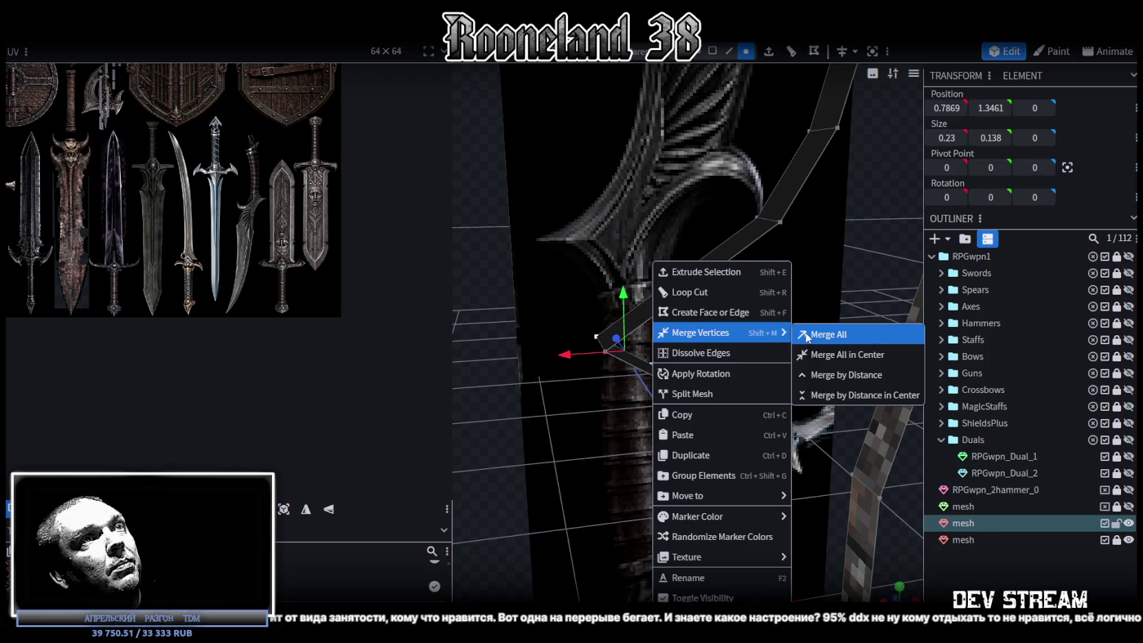
mouse_move(705, 333)
click(814, 333)
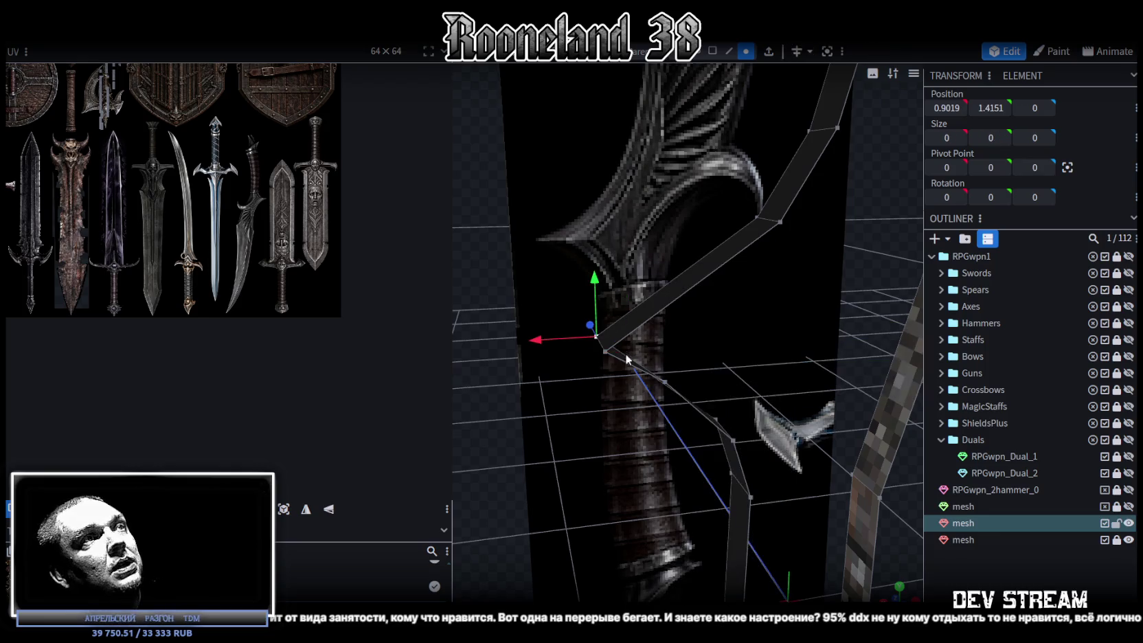
right_click(662, 381)
click(866, 332)
mouse_move(659, 412)
mouse_down()
mouse_move(599, 441)
mouse_move(577, 422)
mouse_up()
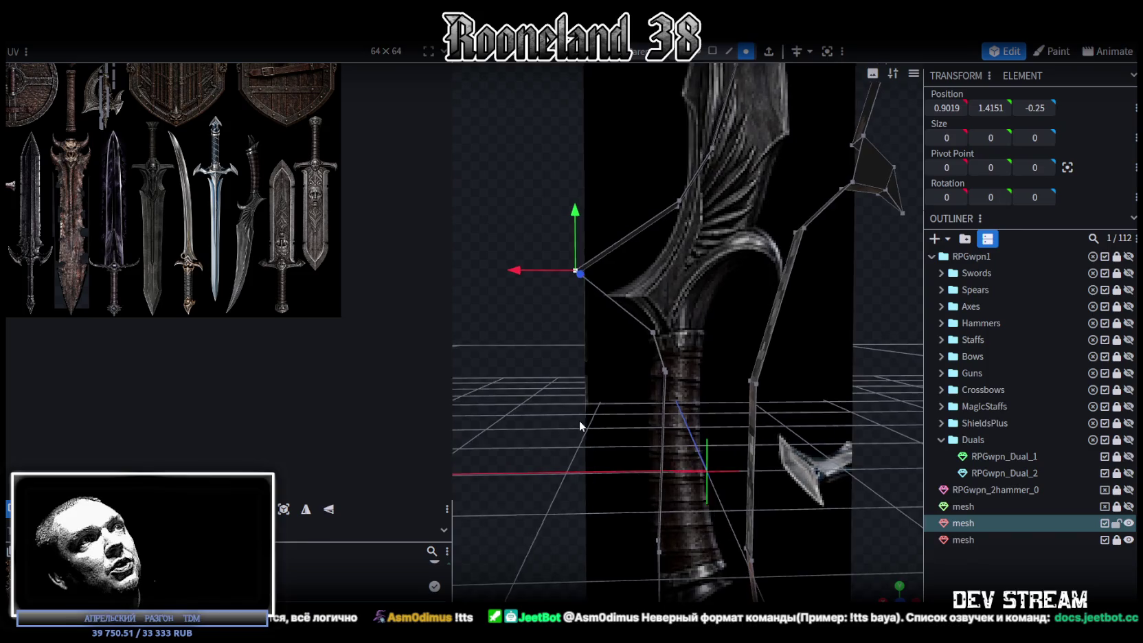
drag(578, 422, 796, 537)
- In front view, move the guard's right-edge vertex up and sideways onto the reference outline
key(KP_1)
scroll(645, 400, up, 5)
scroll(595, 392, up, 5)
right_drag(563, 452, 619, 403)
drag(653, 412, 592, 371)
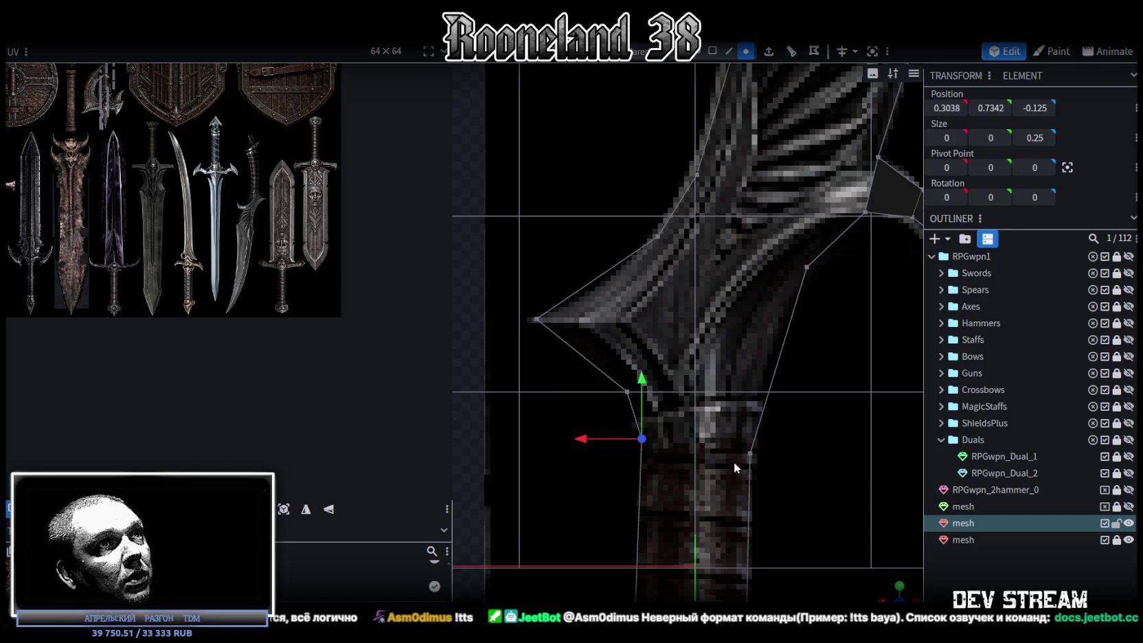
right_drag(734, 462, 780, 375)
drag(762, 346, 714, 400)
drag(747, 316, 748, 263)
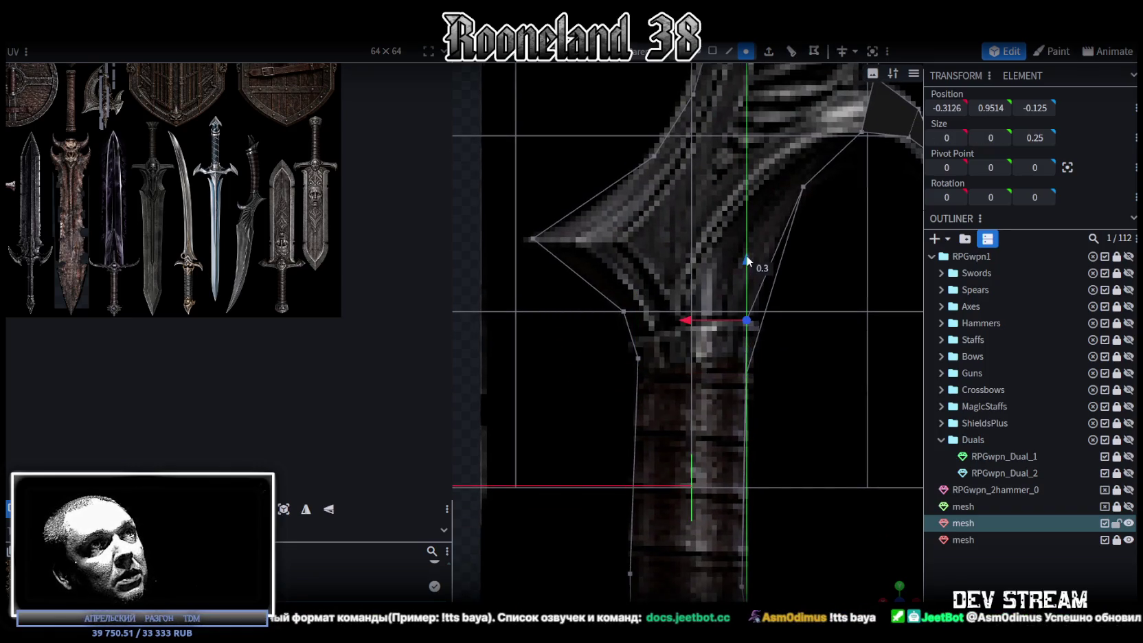
drag(691, 322, 689, 317)
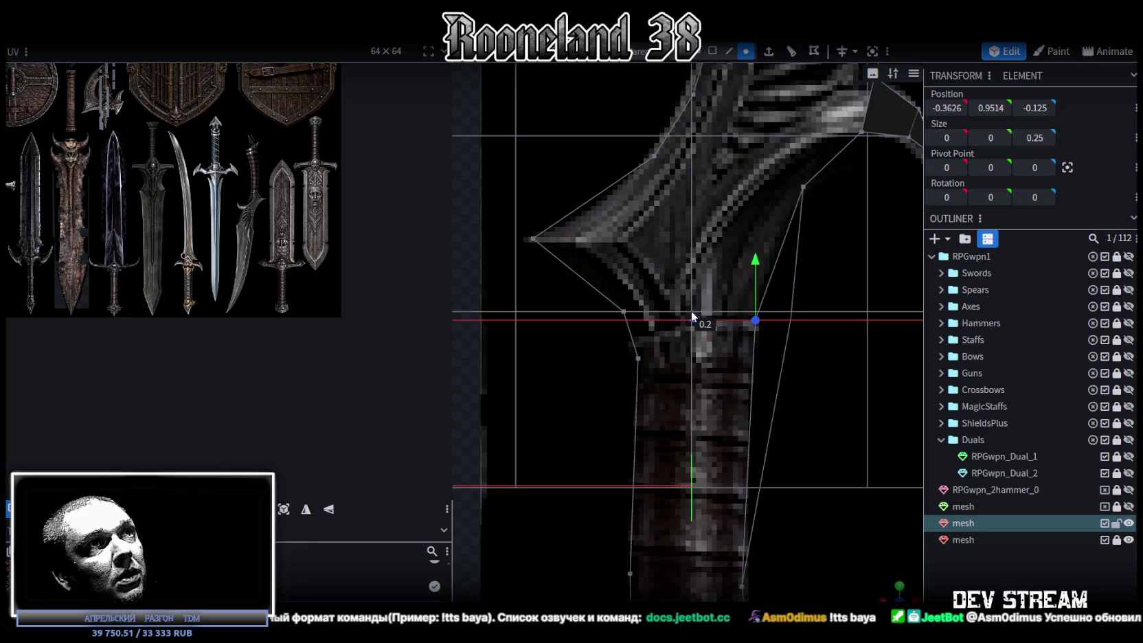
- Lift the left guard vertex to the reference at X 0.4867 and raise a handle vertex to Y 0.8342
right_drag(705, 348, 734, 386)
drag(652, 352, 655, 326)
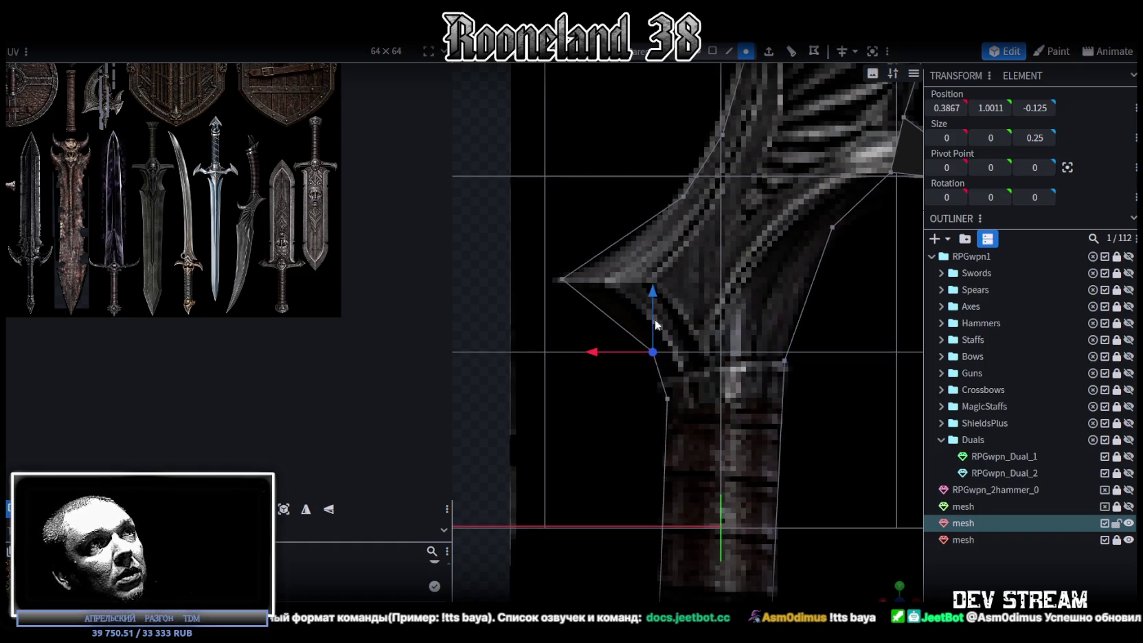
drag(581, 334, 582, 335)
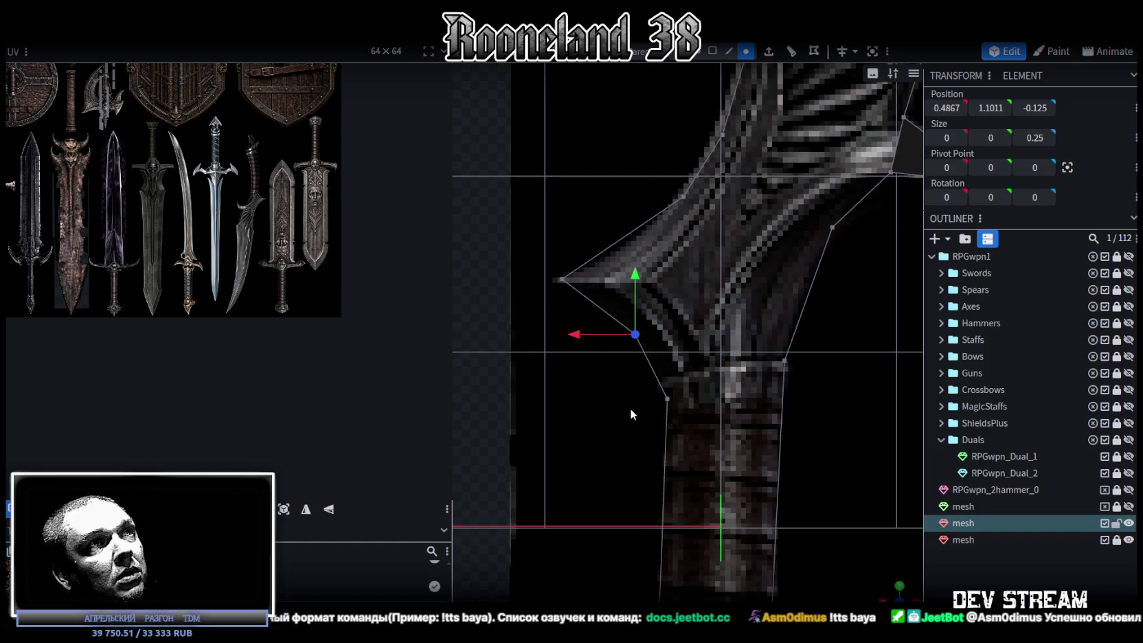
drag(673, 343, 663, 319)
- Select the two vertices across the handle and set their Position Y to -0.5
scroll(695, 444, down, 3)
scroll(696, 363, down, 2)
scroll(696, 363, up, 2)
scroll(723, 404, up, 1)
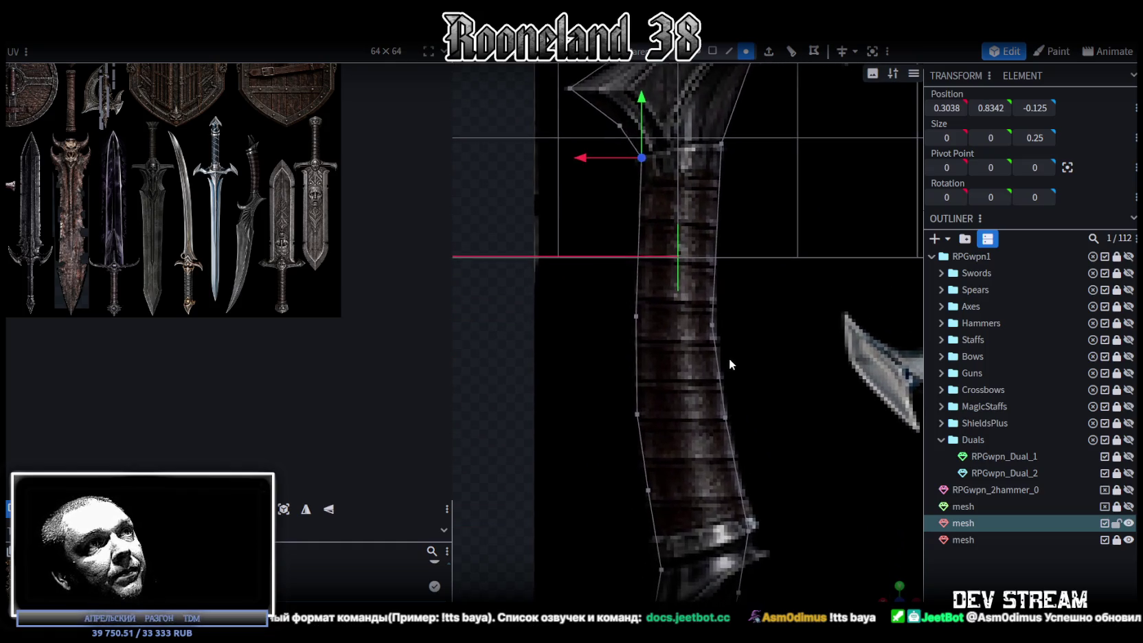
right_drag(702, 391, 722, 336)
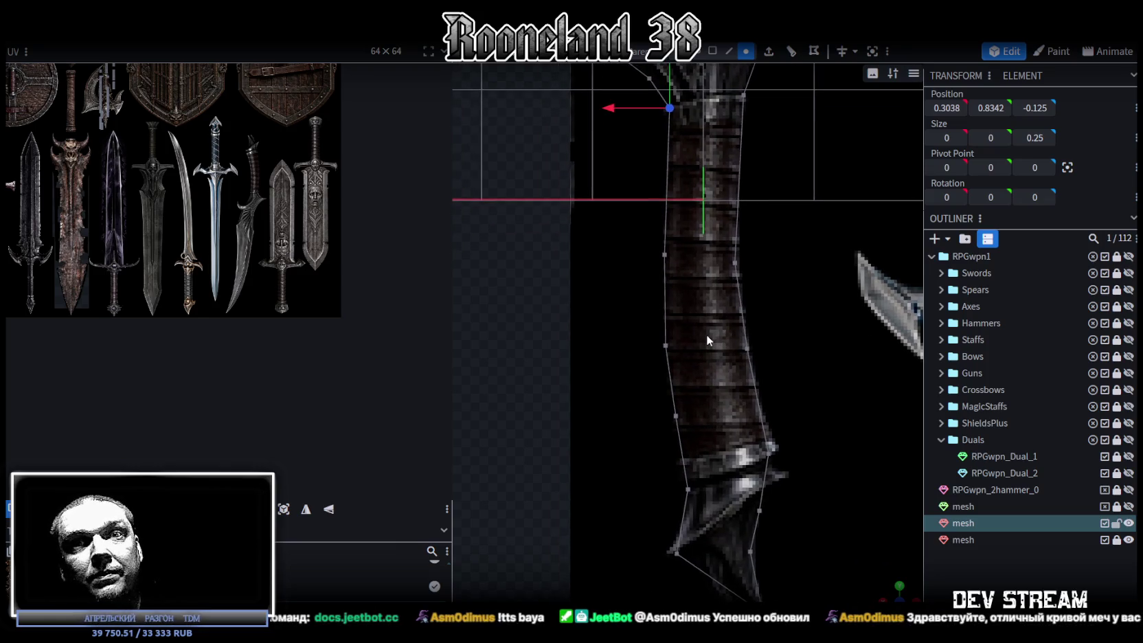
mouse_move(664, 422)
mouse_down()
mouse_move(661, 486)
mouse_move(635, 450)
mouse_move(566, 434)
mouse_move(869, 578)
mouse_up()
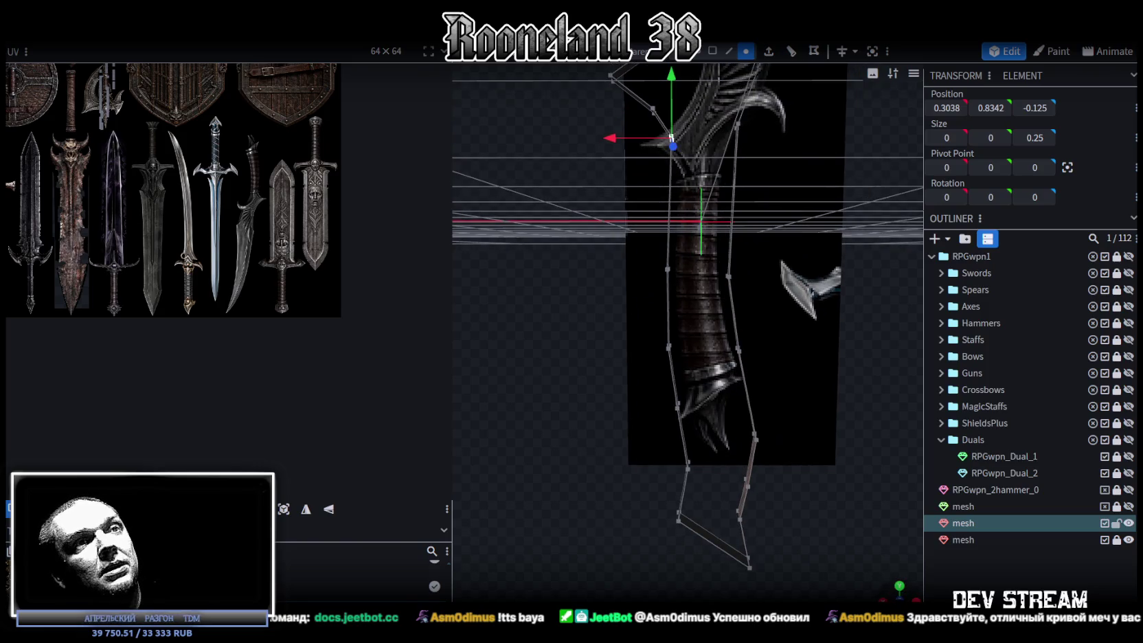
scroll(763, 451, up, 3)
scroll(752, 480, up, 2)
click(653, 279)
drag(797, 342, 803, 341)
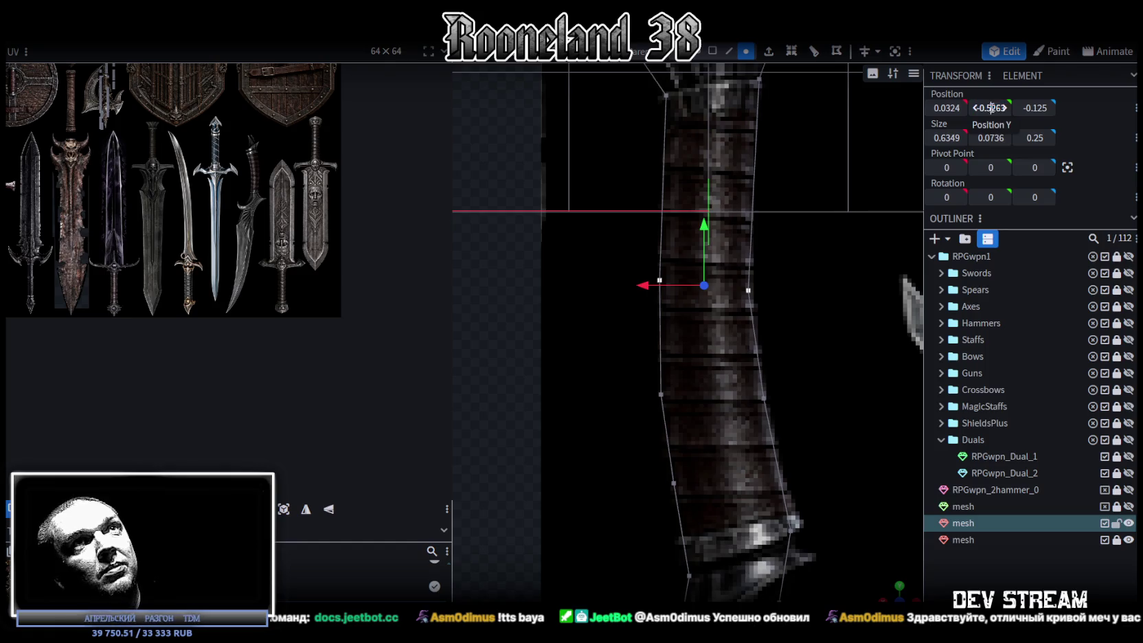
key(Delete)
key(Delete)
key(Delete)
key(Return)
mouse_move(792, 271)
mouse_down()
mouse_move(775, 280)
mouse_move(776, 270)
mouse_up()
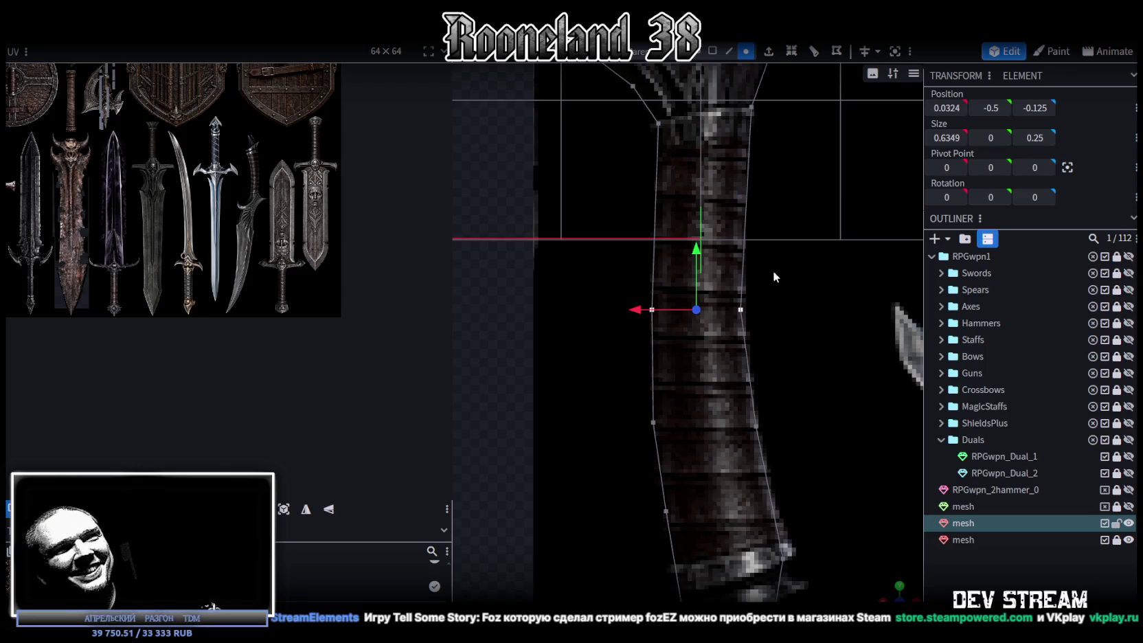
mouse_move(540, 333)
mouse_down()
mouse_move(609, 299)
mouse_move(632, 349)
mouse_up()
- Merge the three right-edge vertices of the grip strip into the bottom point
scroll(687, 347, up, 3)
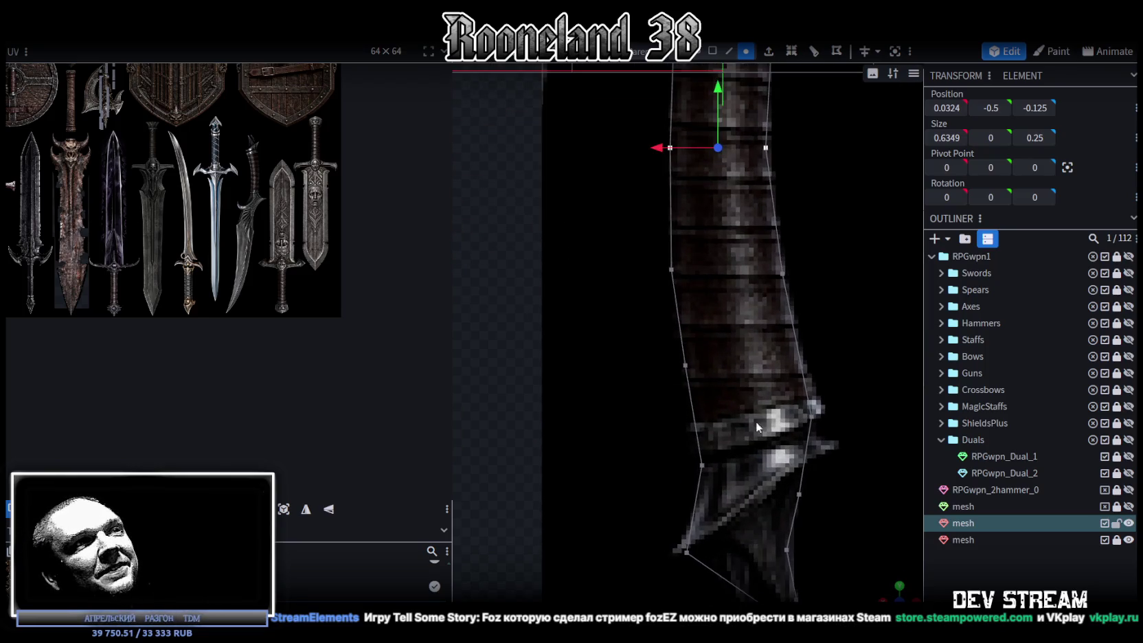
scroll(894, 591, down, 3)
scroll(855, 489, up, 2)
drag(855, 488, 729, 466)
click(729, 463)
shift+click(721, 378)
shift+click(715, 281)
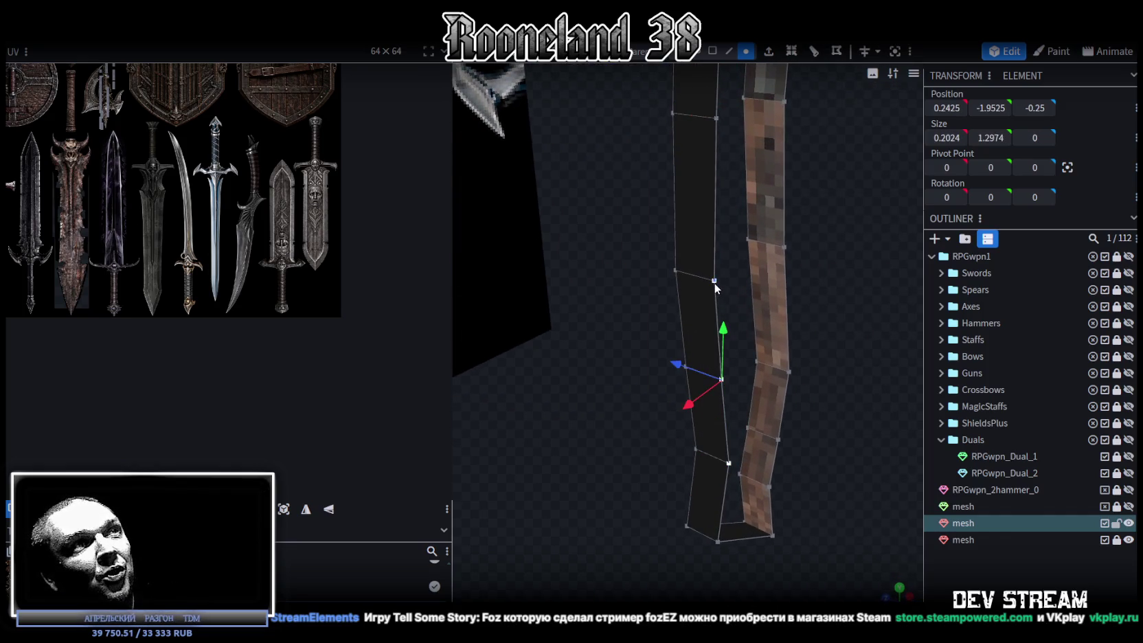
right_click(713, 286)
click(807, 334)
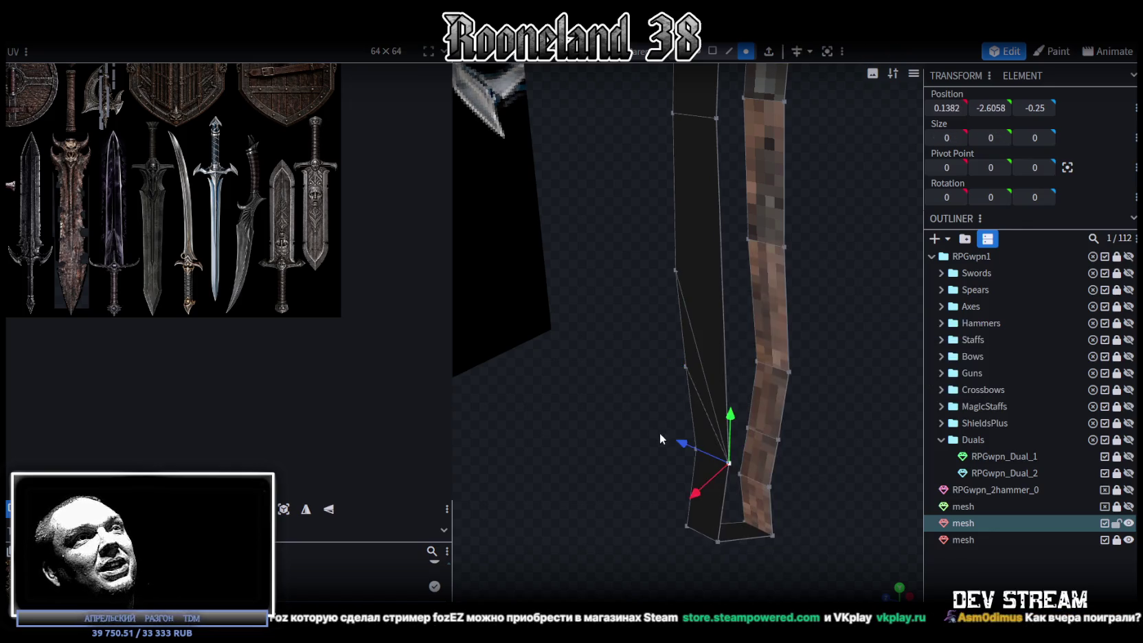
- Merge the grip strip's left-edge vertices into a single point
click(689, 373)
click(696, 448)
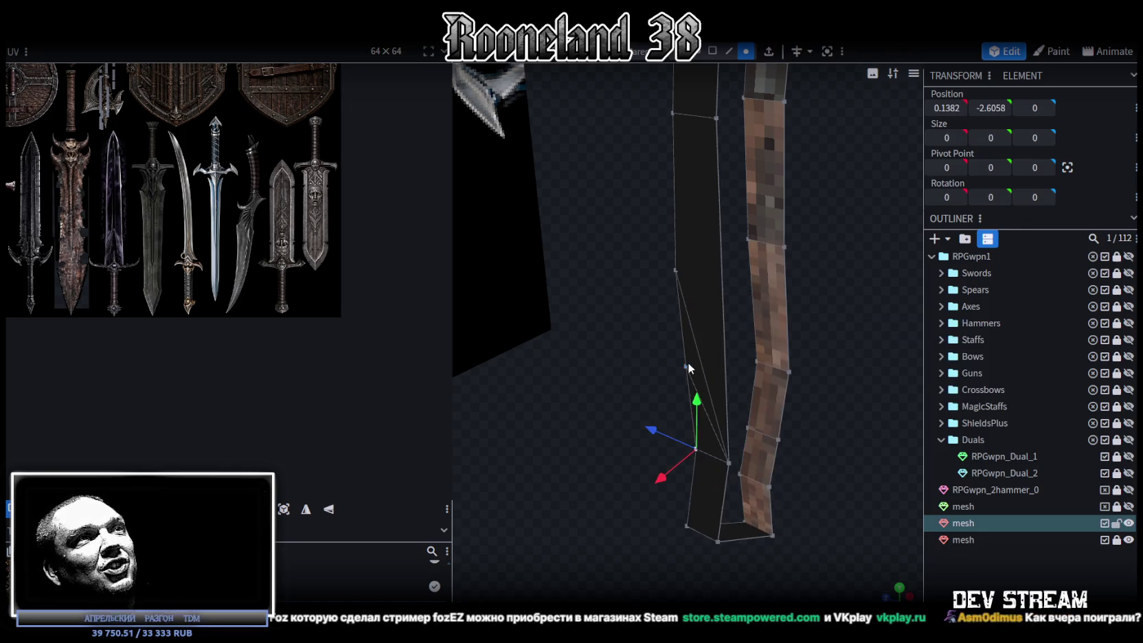
shift+click(688, 361)
shift+click(675, 270)
right_click(675, 267)
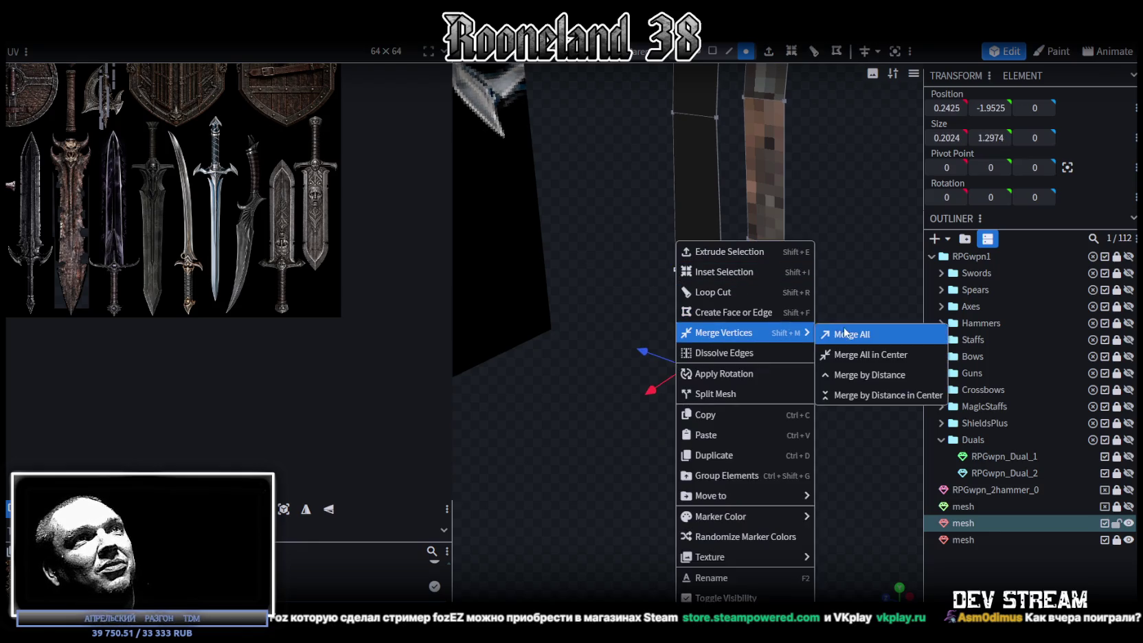
click(844, 335)
- Loop cut the strip face and shift the new edge along X to follow the handle curve
mouse_move(839, 420)
mouse_down()
mouse_move(796, 426)
mouse_move(754, 498)
mouse_move(736, 479)
mouse_up()
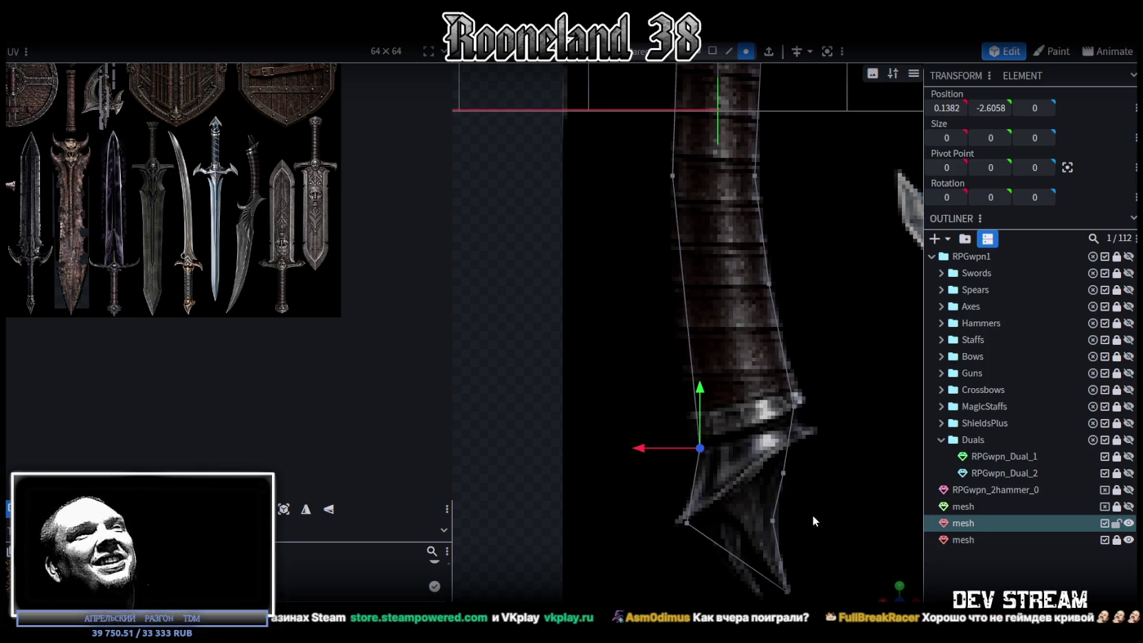
drag(888, 592, 857, 503)
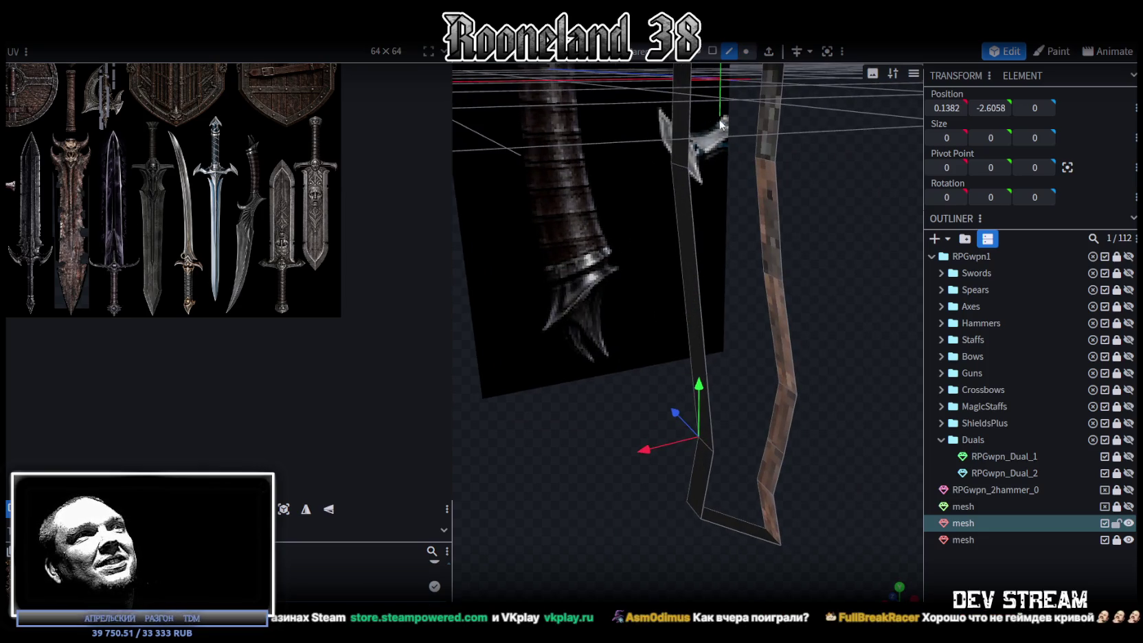
click(704, 300)
key(ctrl+r)
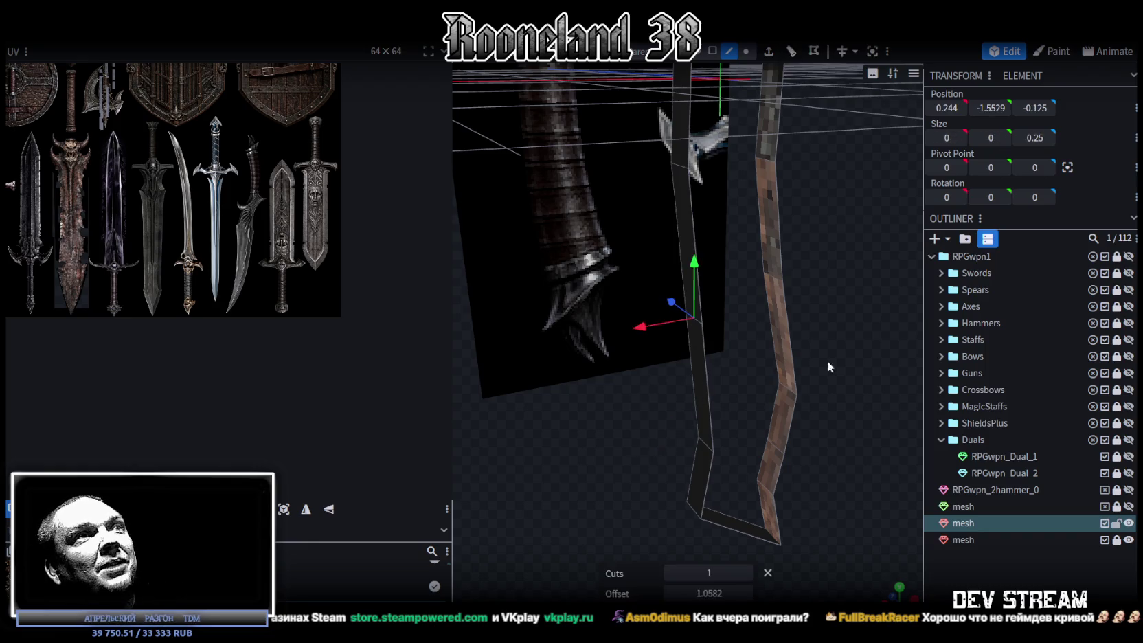
key(1)
drag(647, 300, 640, 295)
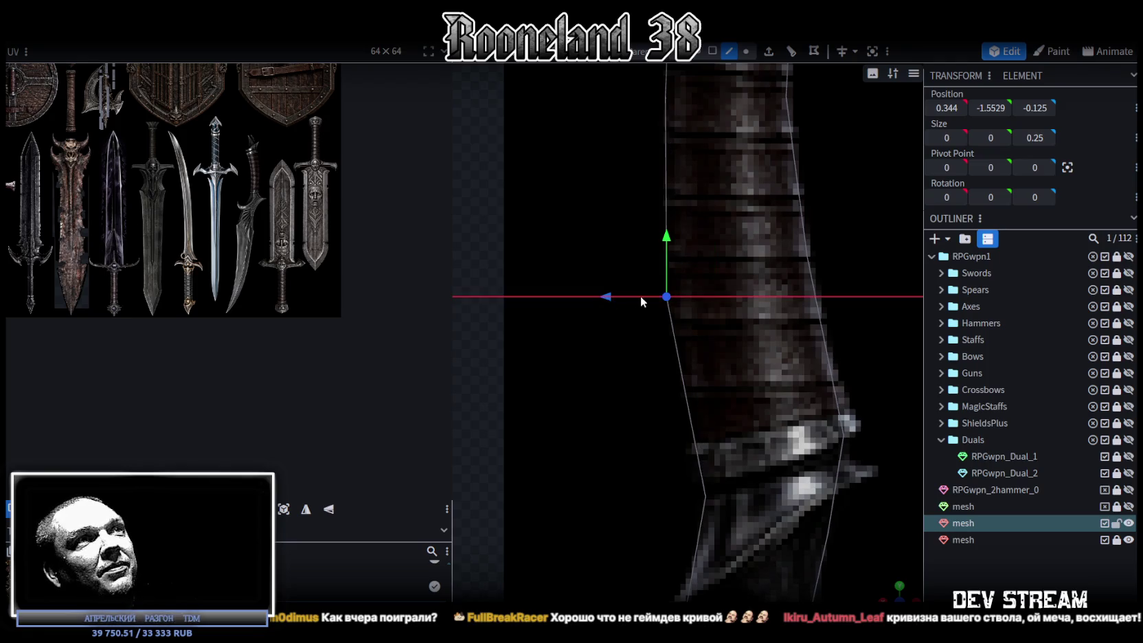
drag(640, 301, 618, 300)
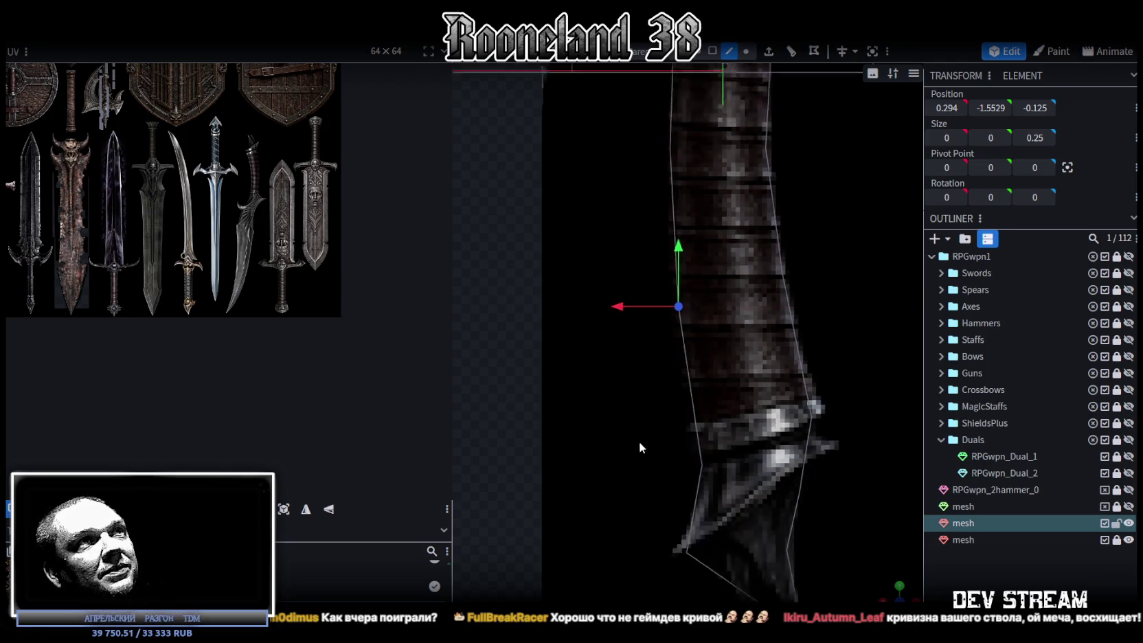
scroll(639, 448, down, 2)
scroll(642, 417, up, 2)
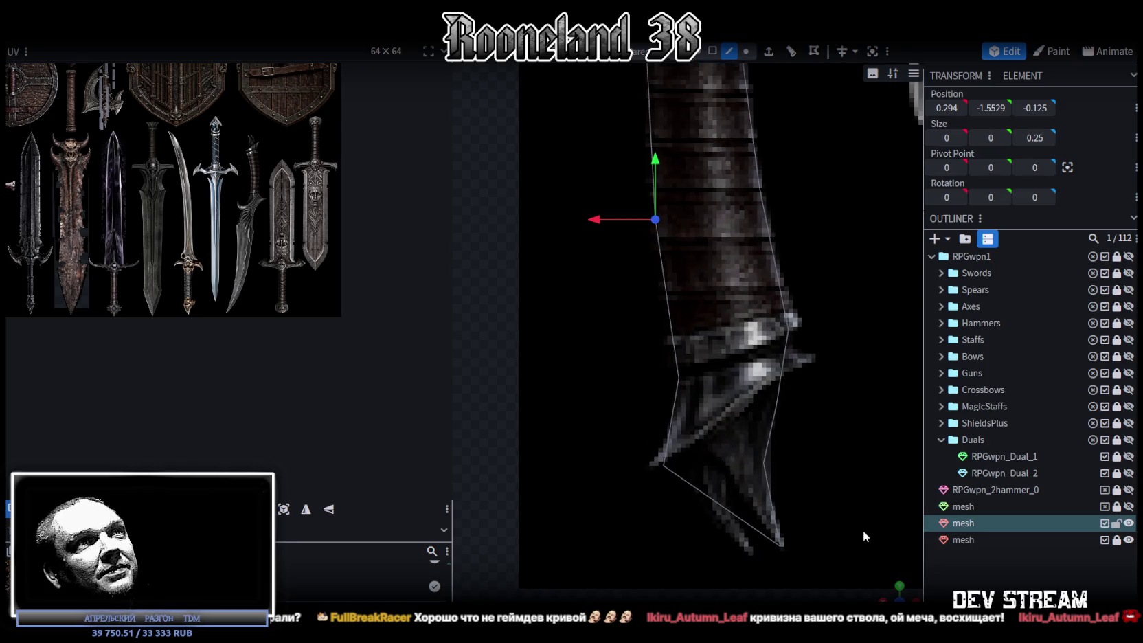
- Select a face of the dark strip and view it front-on with face normal colours
mouse_move(898, 594)
mouse_down()
mouse_move(855, 421)
mouse_move(819, 432)
mouse_move(806, 355)
mouse_move(772, 365)
mouse_move(785, 377)
mouse_move(762, 383)
mouse_move(685, 398)
mouse_move(672, 390)
mouse_move(712, 379)
mouse_move(786, 386)
mouse_move(805, 361)
mouse_move(734, 379)
mouse_move(782, 374)
mouse_up()
click(756, 357)
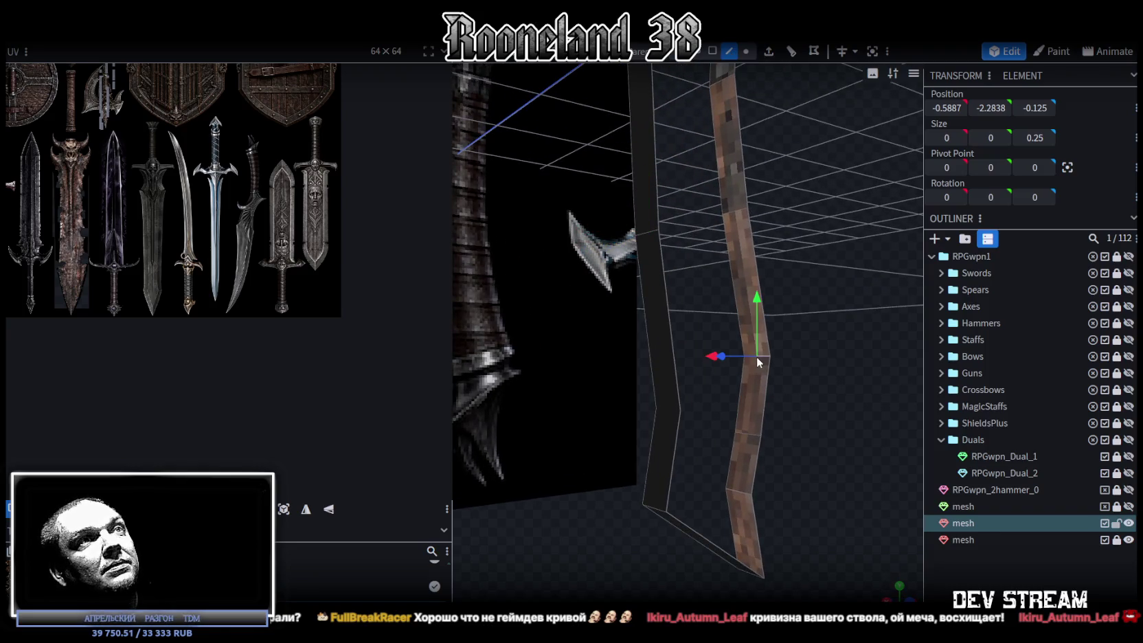
click(667, 409)
mouse_move(821, 419)
mouse_down()
mouse_move(741, 409)
mouse_move(817, 455)
mouse_up()
key(z)
key(z)
key(z)
mouse_move(830, 399)
mouse_down()
mouse_move(627, 364)
mouse_move(848, 352)
mouse_move(872, 333)
mouse_move(825, 326)
mouse_move(853, 318)
mouse_move(845, 289)
mouse_up()
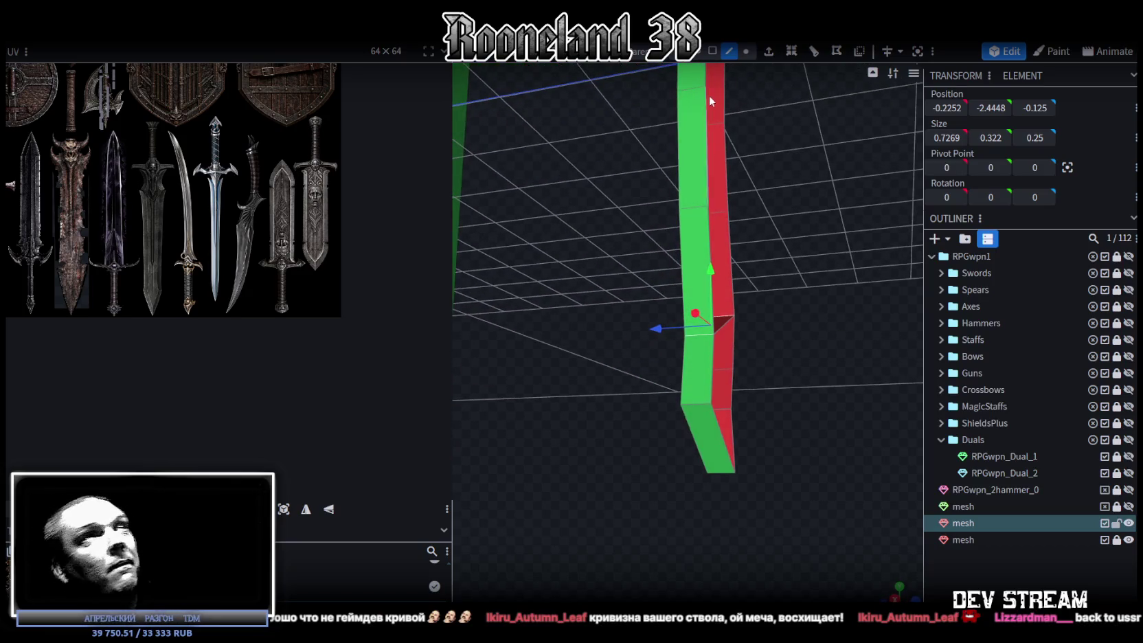
- Split the strip's lower faces off into a separate mesh piece
click(712, 55)
mouse_move(755, 370)
mouse_down()
mouse_move(794, 379)
mouse_move(793, 450)
mouse_up()
mouse_move(791, 522)
mouse_down()
mouse_move(667, 364)
mouse_move(674, 375)
mouse_up()
right_click(708, 382)
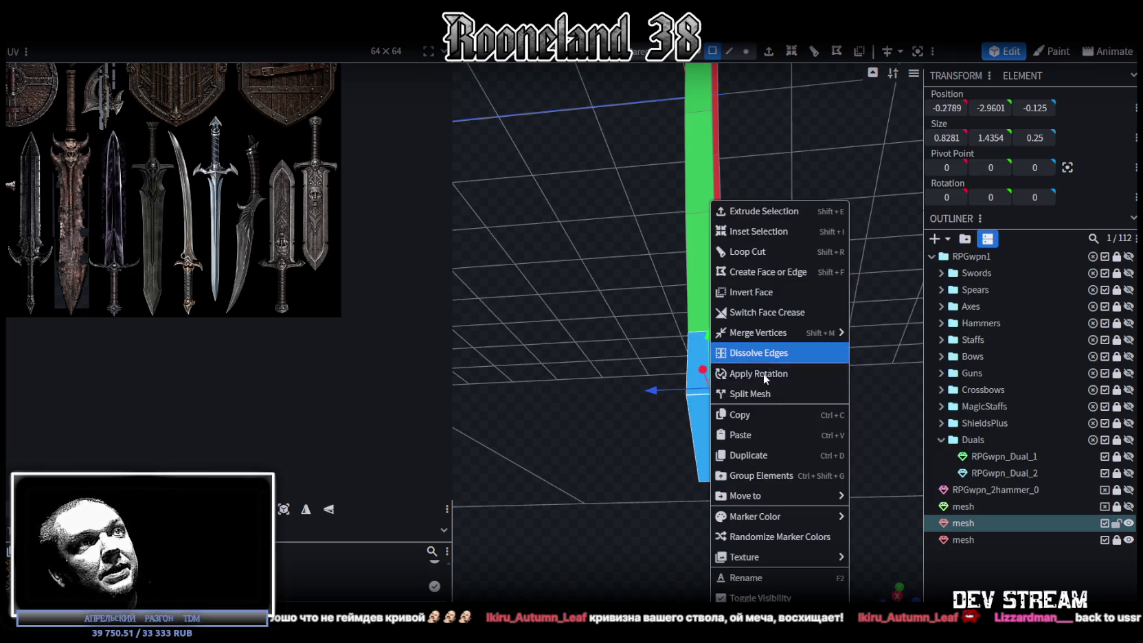
click(801, 394)
drag(805, 412, 771, 447)
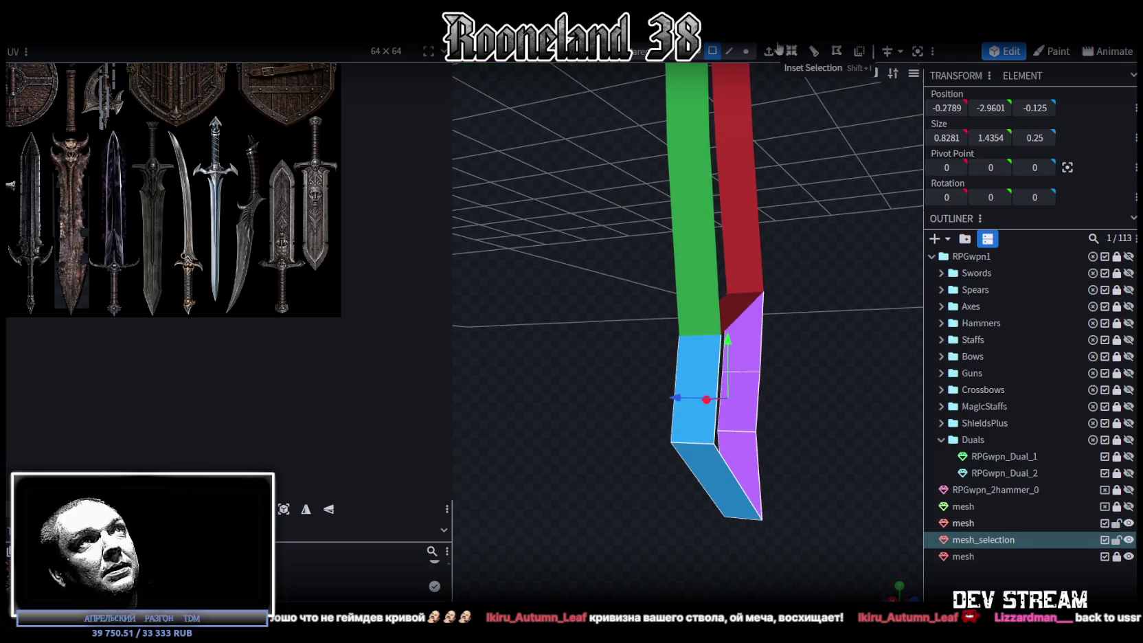
- Hide the upper strip and merge the split piece's top vertices into one point
click(745, 50)
drag(735, 100, 682, 349)
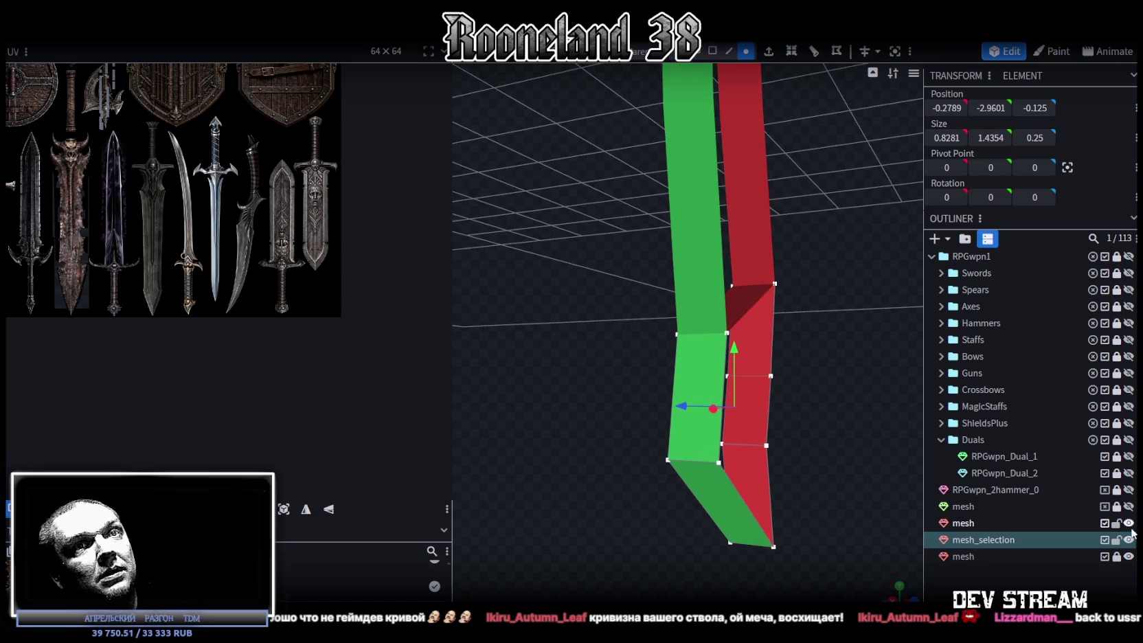
click(1129, 523)
click(674, 336)
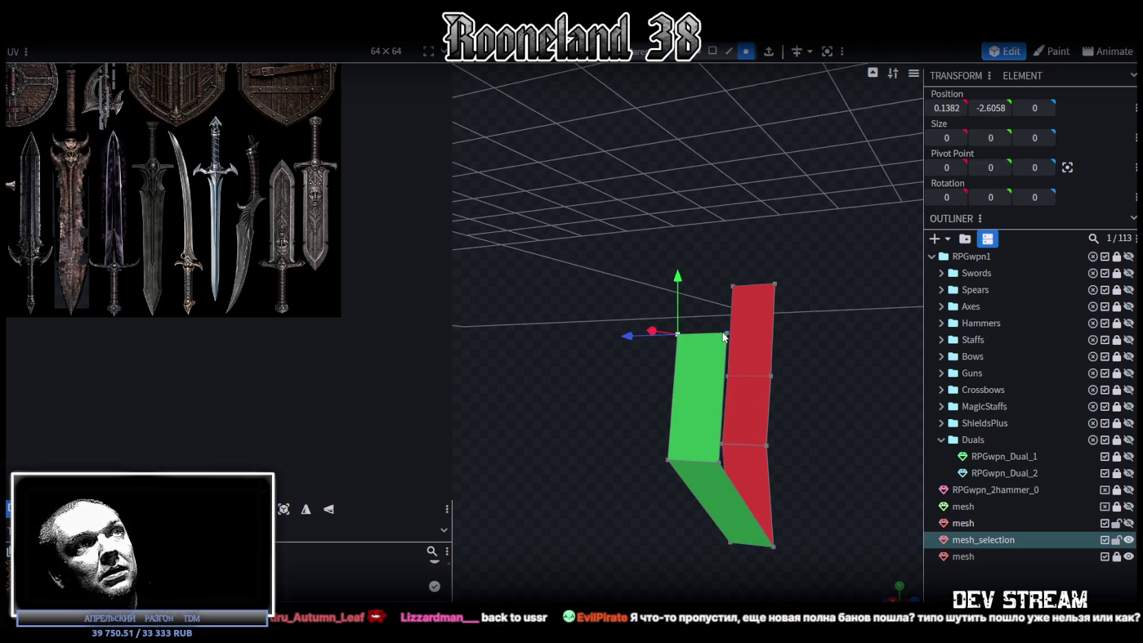
right_click(724, 337)
click(894, 334)
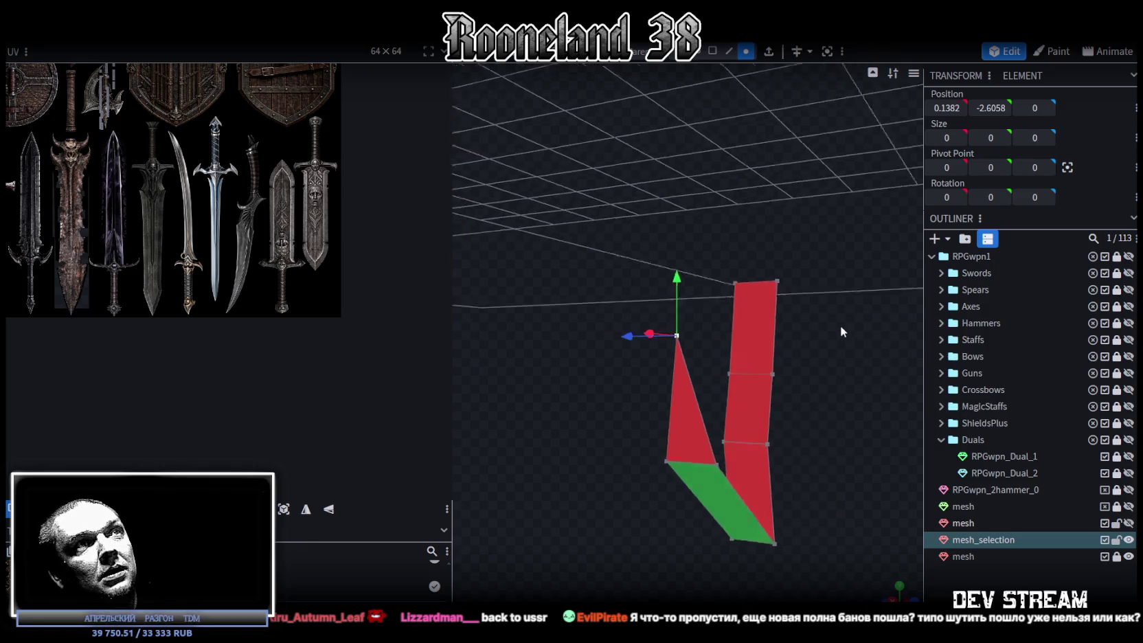
drag(842, 320, 728, 264)
click(735, 263)
shift+click(780, 264)
right_click(779, 264)
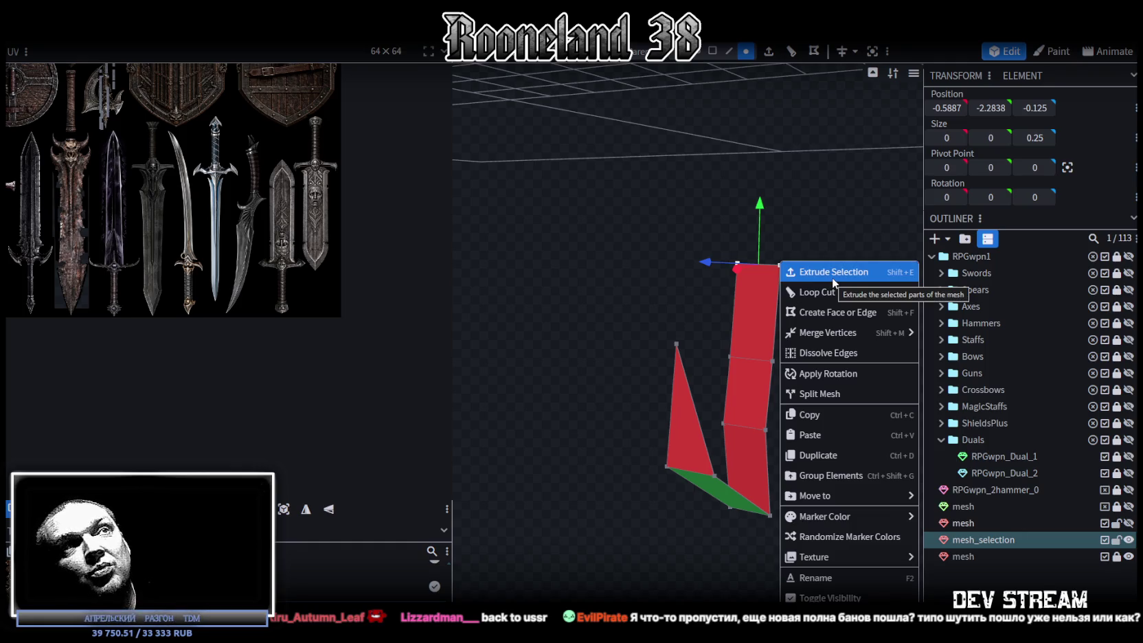
mouse_move(827, 333)
click(975, 343)
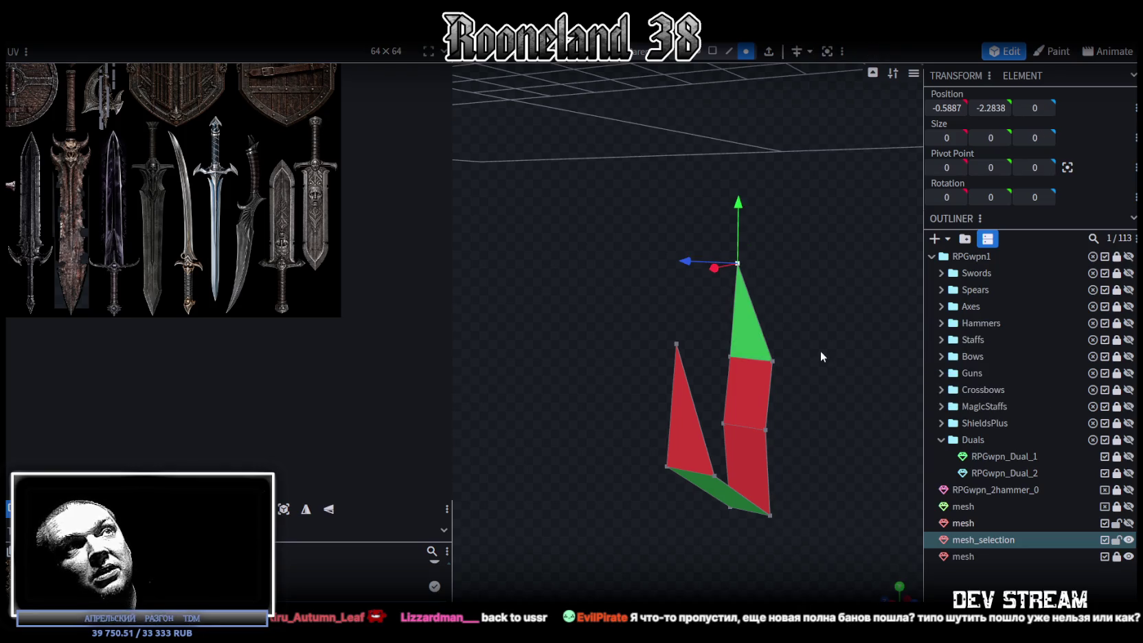
drag(819, 350, 864, 344)
- Flip the direction of the piece's top and lower-left faces
click(712, 51)
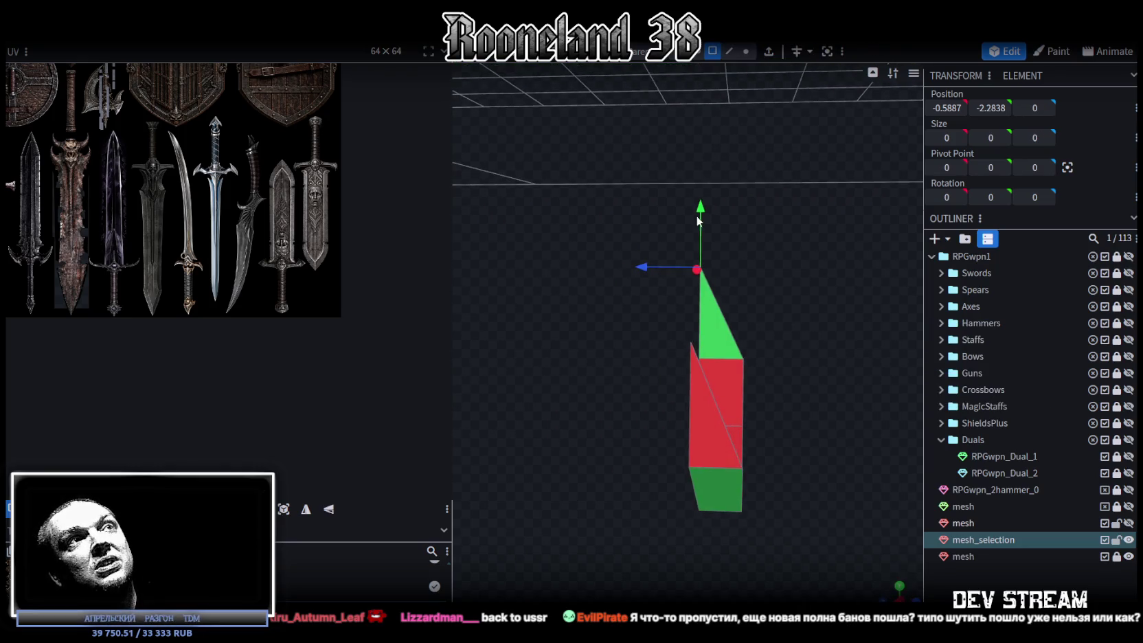
click(714, 316)
shift+click(712, 429)
click(859, 53)
mouse_move(832, 342)
mouse_down()
mouse_move(635, 336)
mouse_move(732, 434)
mouse_move(665, 529)
mouse_move(662, 494)
mouse_move(697, 507)
mouse_move(652, 494)
mouse_move(664, 486)
mouse_up()
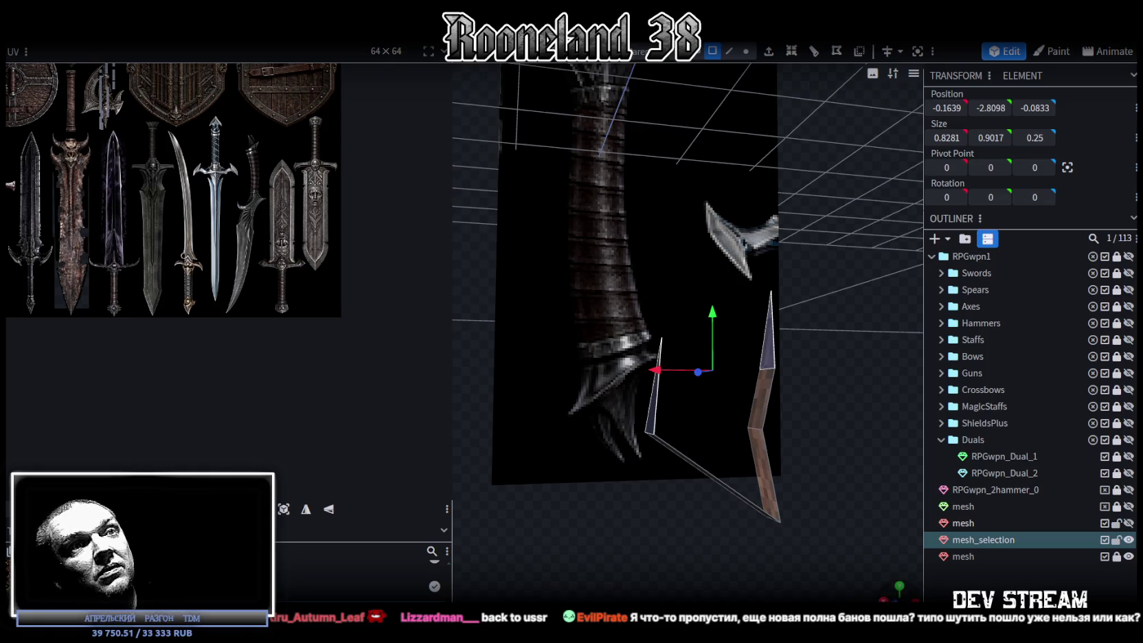
mouse_move(675, 550)
mouse_down()
mouse_move(777, 537)
mouse_move(696, 531)
mouse_move(739, 571)
mouse_up()
scroll(687, 329, up, 3)
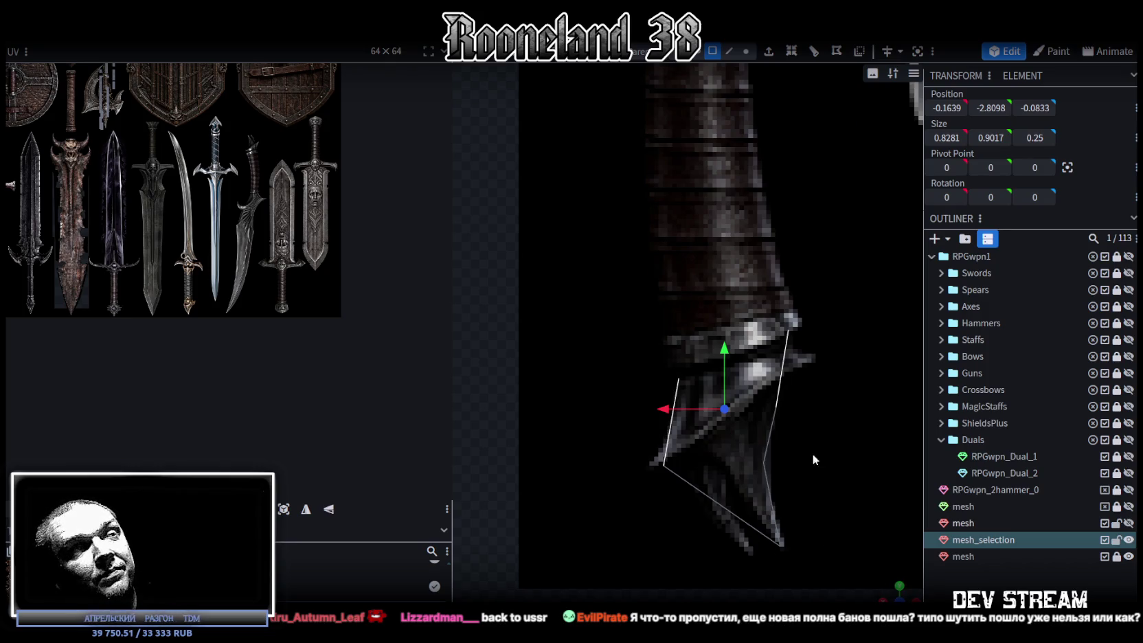
- Raise one vertex of the piece to line up with the guard
click(745, 52)
drag(801, 420, 744, 389)
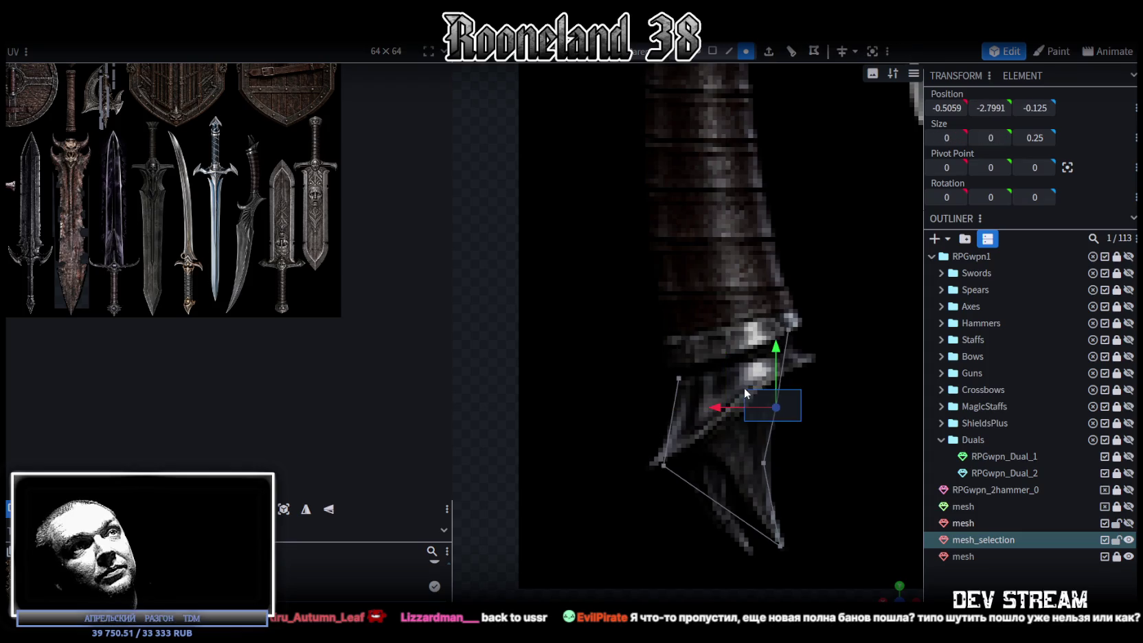
drag(776, 347, 768, 325)
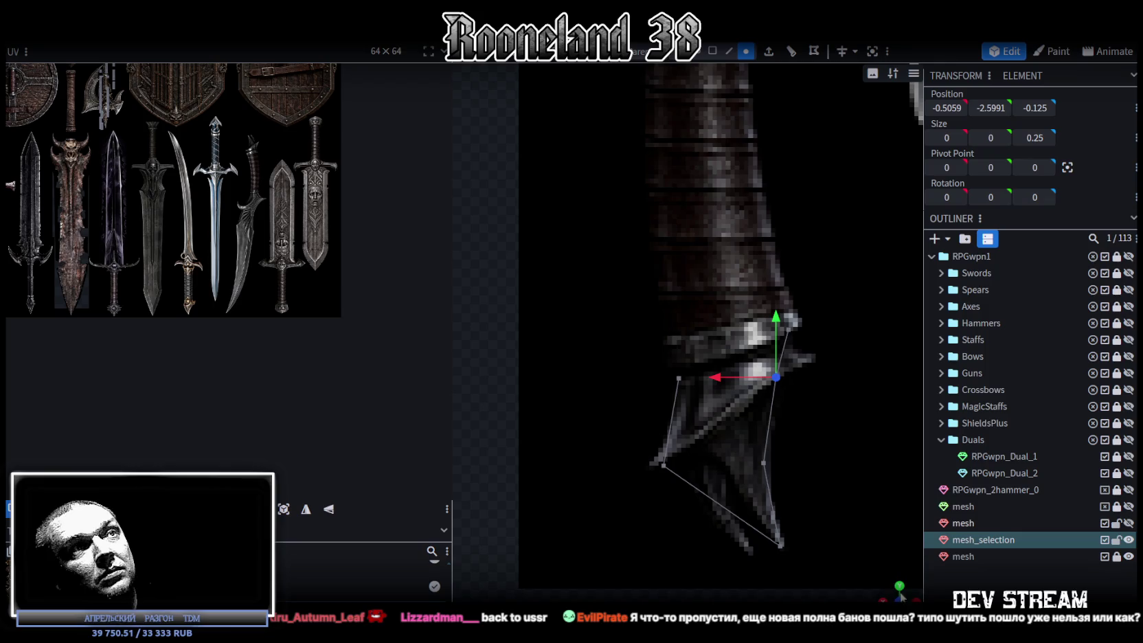
scroll(848, 548, down, 5)
mouse_move(848, 548)
mouse_down()
mouse_move(780, 388)
mouse_move(788, 444)
mouse_move(783, 396)
mouse_move(799, 386)
mouse_move(739, 466)
mouse_up()
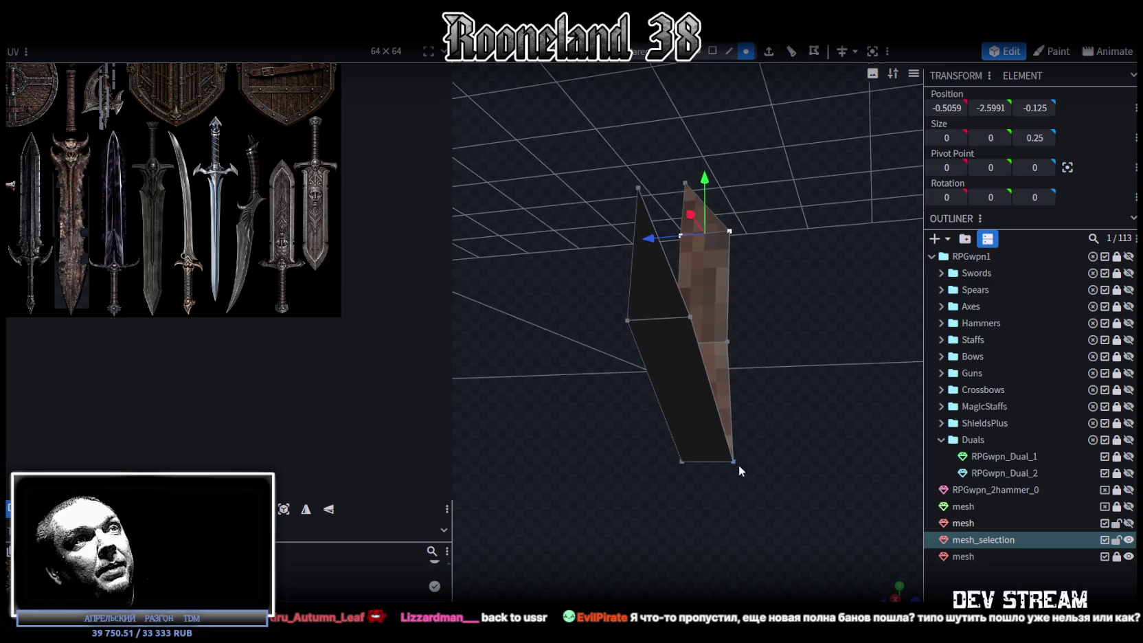
- Merge the two bottom vertices and move the merged point along the depth axis
click(682, 461)
shift+click(732, 460)
right_click(731, 459)
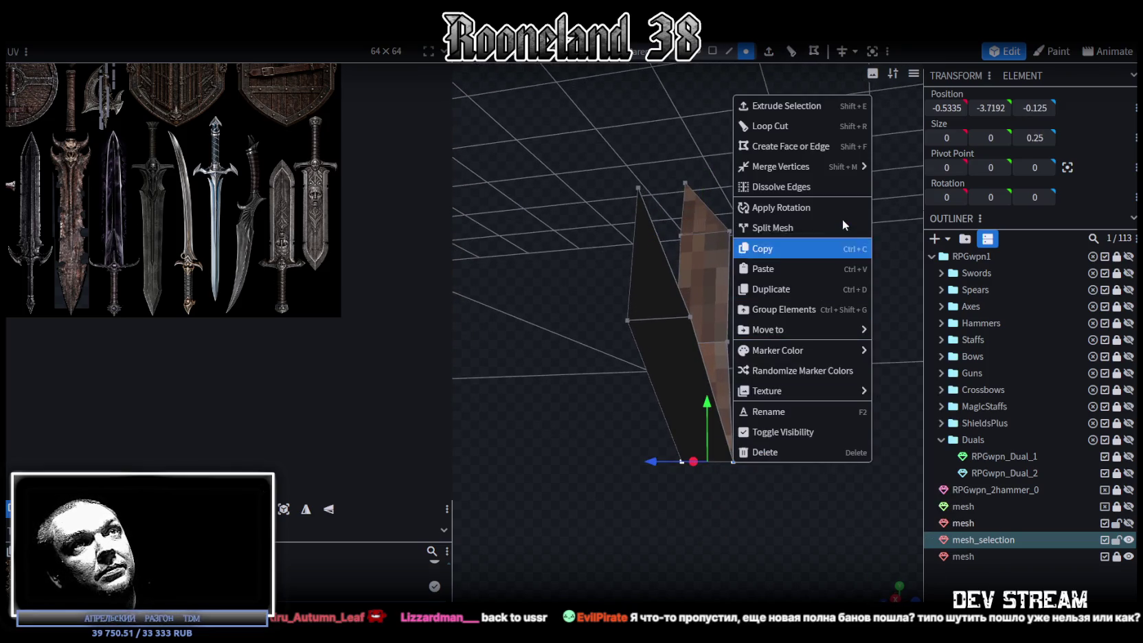
click(887, 169)
mouse_move(827, 290)
mouse_down()
mouse_move(762, 325)
mouse_move(807, 355)
mouse_up()
click(728, 333)
mouse_move(664, 339)
mouse_down()
mouse_move(705, 342)
mouse_move(709, 354)
mouse_up()
- Fill a new triangular face from a selected edge of the piece
click(728, 51)
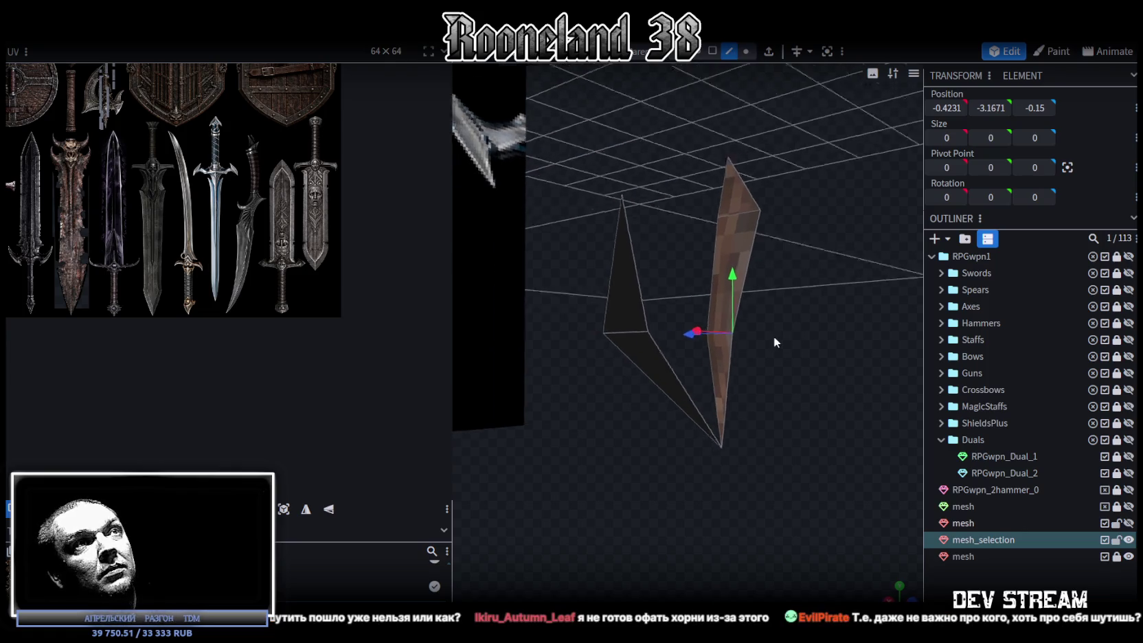
drag(773, 336, 665, 365)
click(665, 371)
key(f)
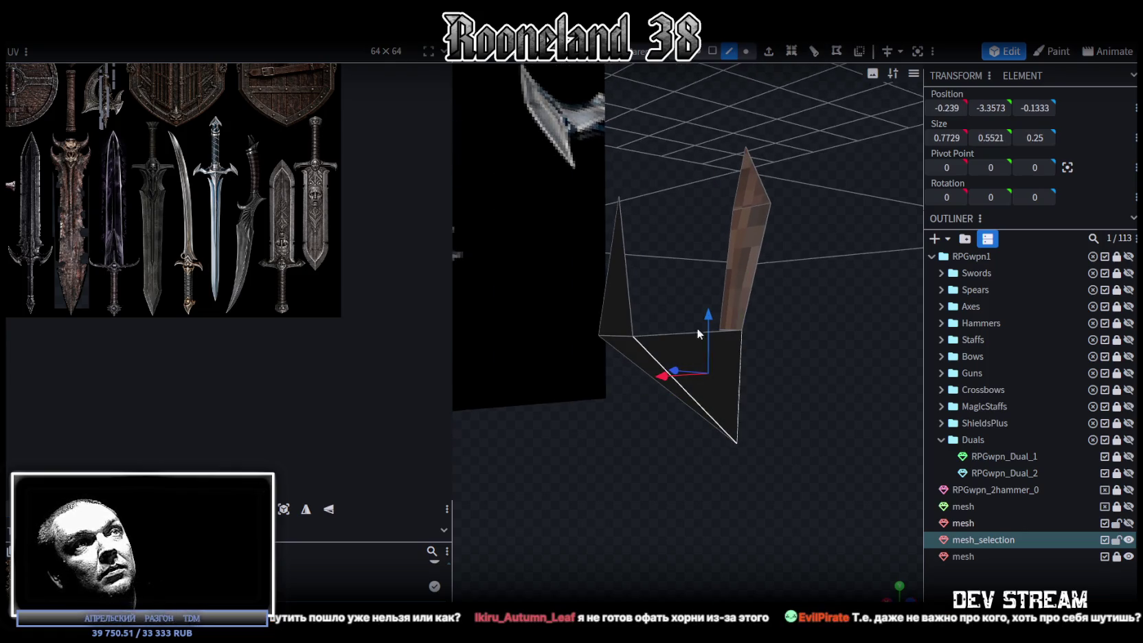
click(663, 333)
mouse_move(758, 261)
mouse_down()
mouse_move(831, 323)
mouse_move(872, 324)
mouse_move(699, 192)
mouse_up()
click(692, 213)
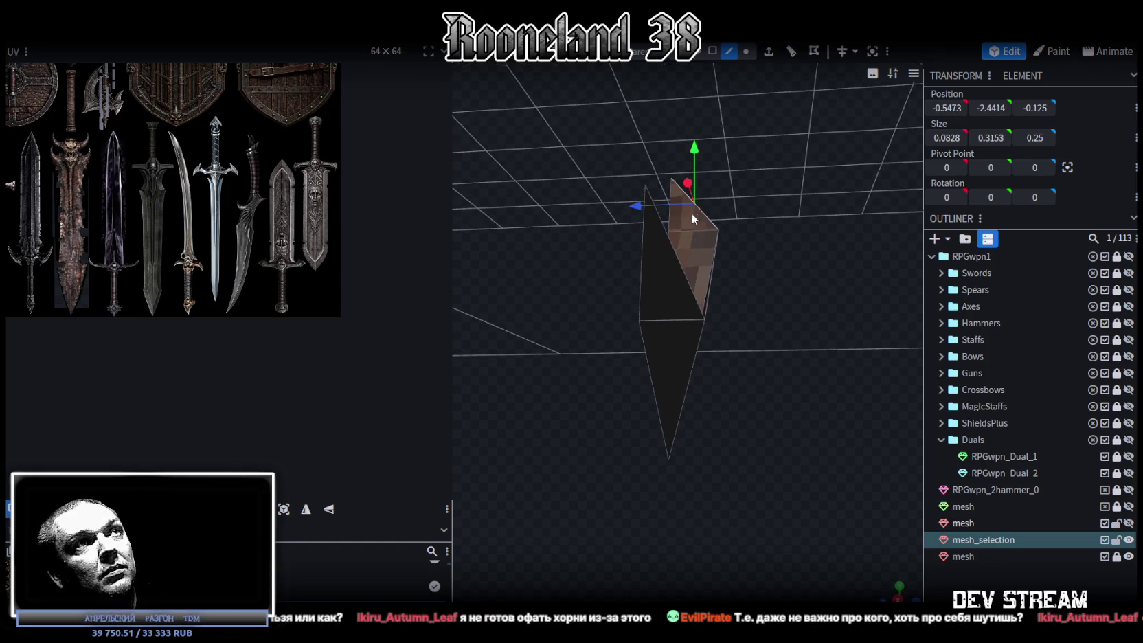
click(676, 262)
mouse_move(781, 313)
mouse_down()
mouse_move(547, 350)
mouse_move(637, 358)
mouse_move(667, 330)
mouse_up()
- Scale the triangular face 0.2 narrower and select its top vertex
click(712, 51)
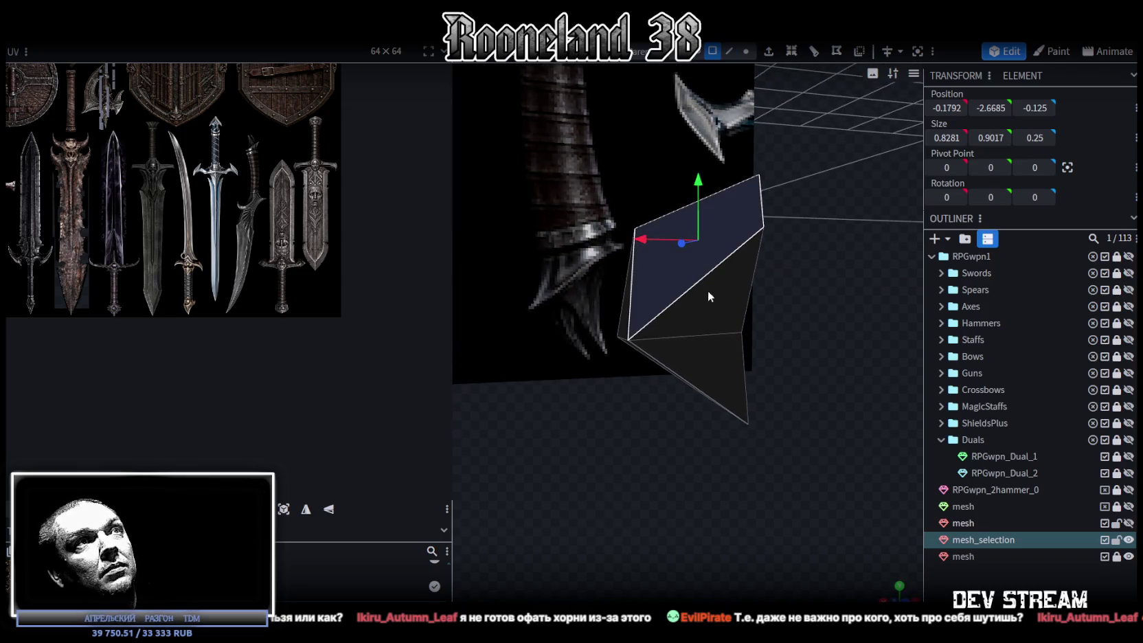
click(711, 302)
key(s)
drag(765, 300, 728, 312)
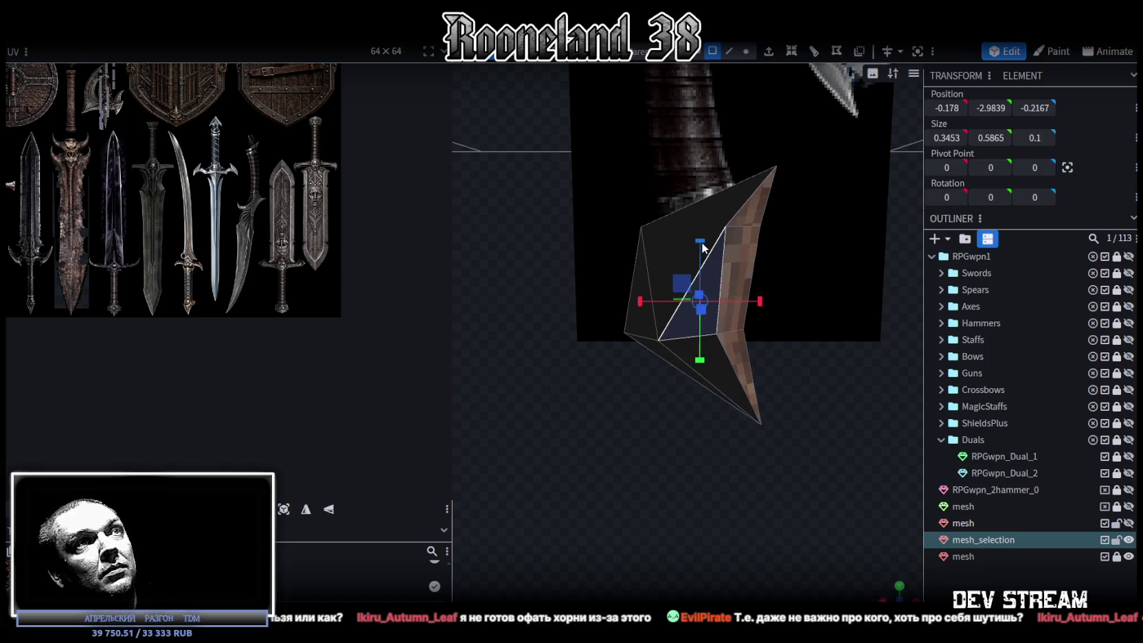
click(746, 50)
click(725, 227)
key(v)
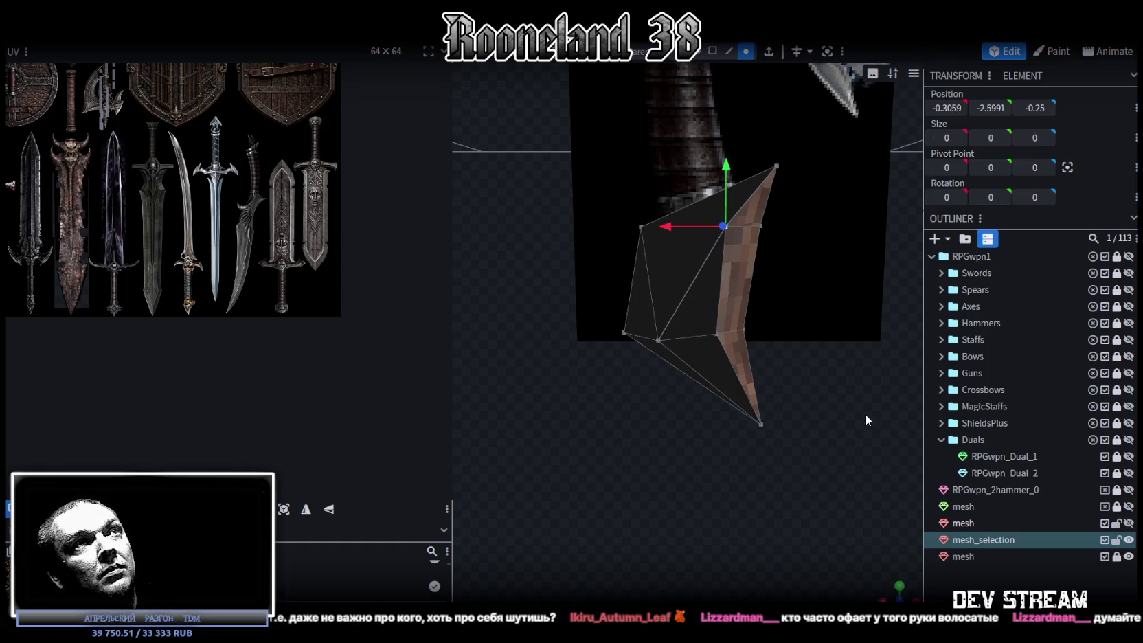
mouse_move(841, 410)
mouse_down()
mouse_move(826, 432)
mouse_move(813, 299)
mouse_up()
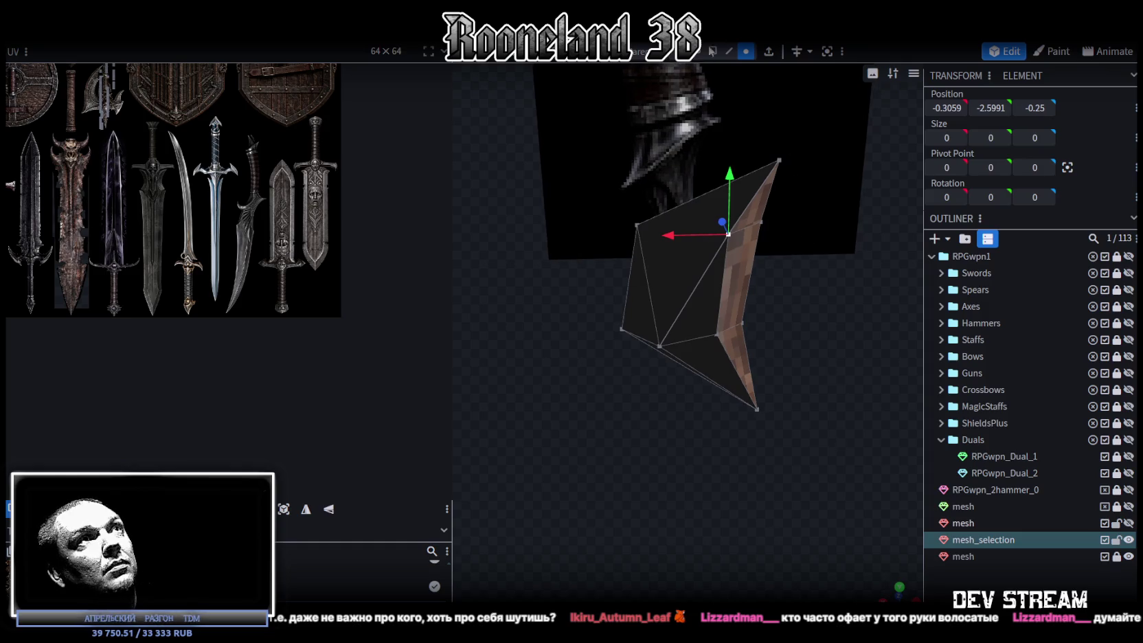
- Select the whole mesh and map its UVs with Project From View from the front
mouse_move(696, 333)
mouse_down()
mouse_move(839, 453)
mouse_move(600, 172)
mouse_up()
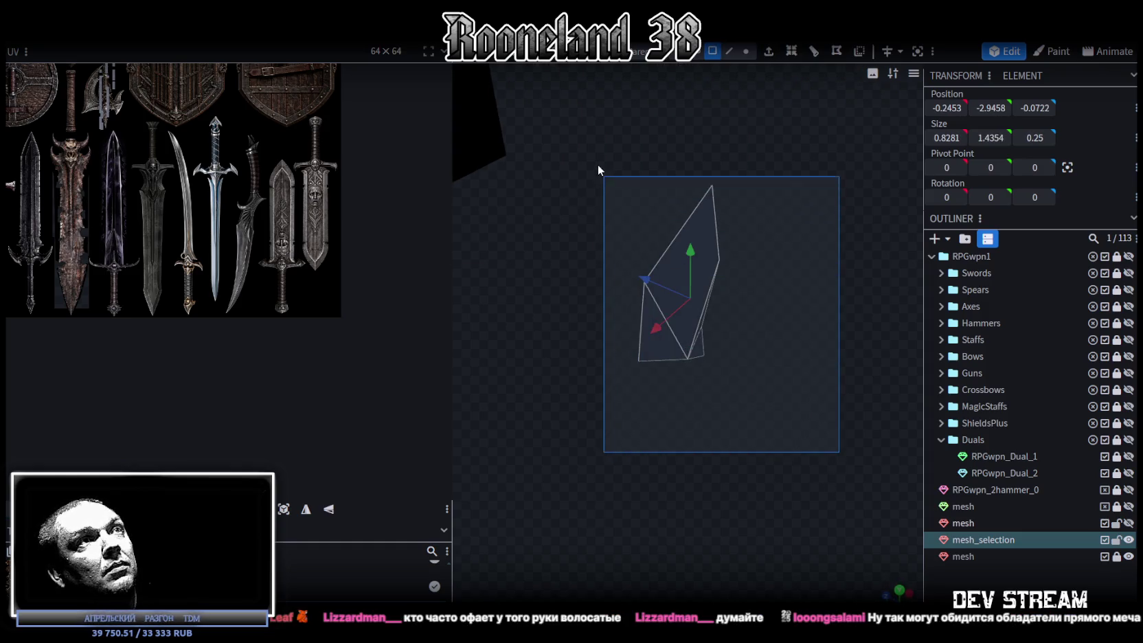
key(KP_1)
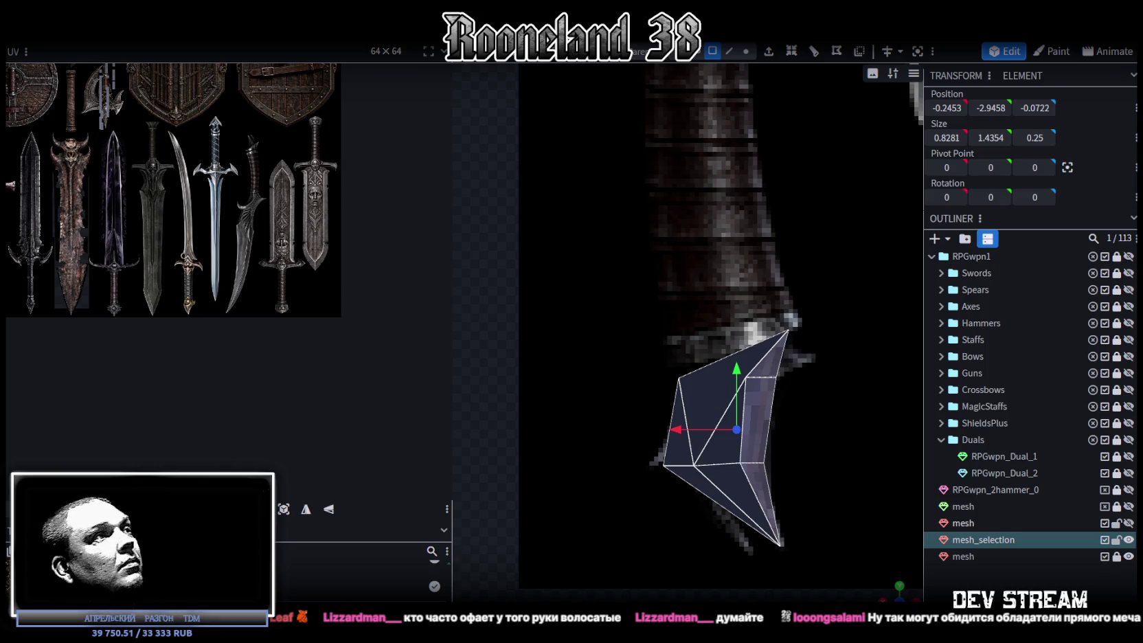
click(284, 510)
scroll(189, 319, down, 3)
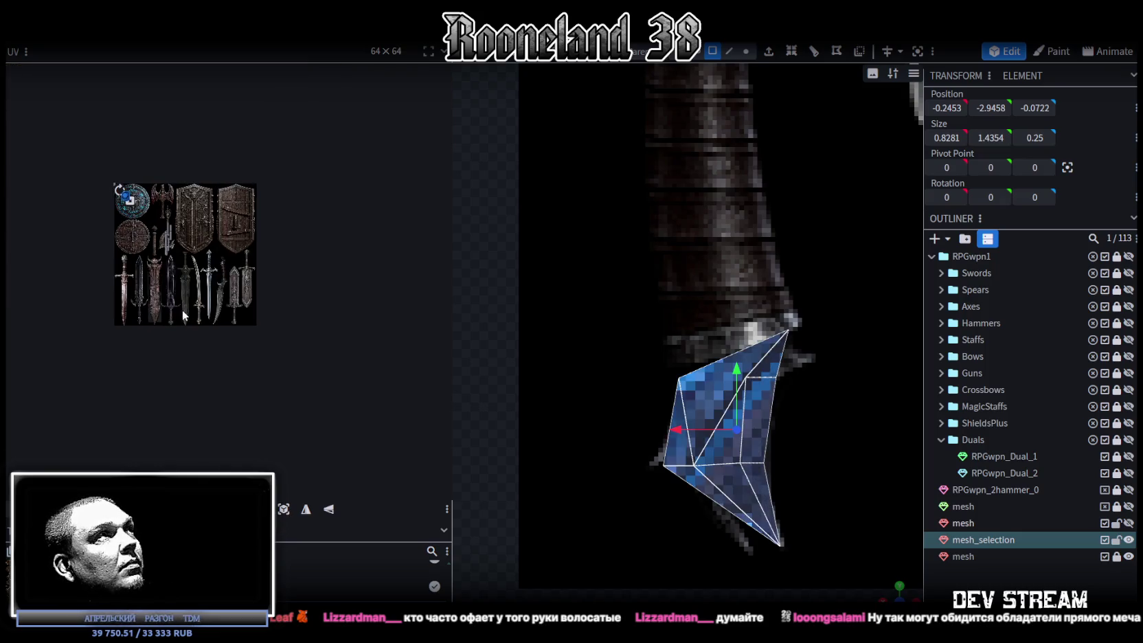
- Drag the mesh's UV island off the blue shield onto the dark sword's lower edge
scroll(137, 255, up, 3)
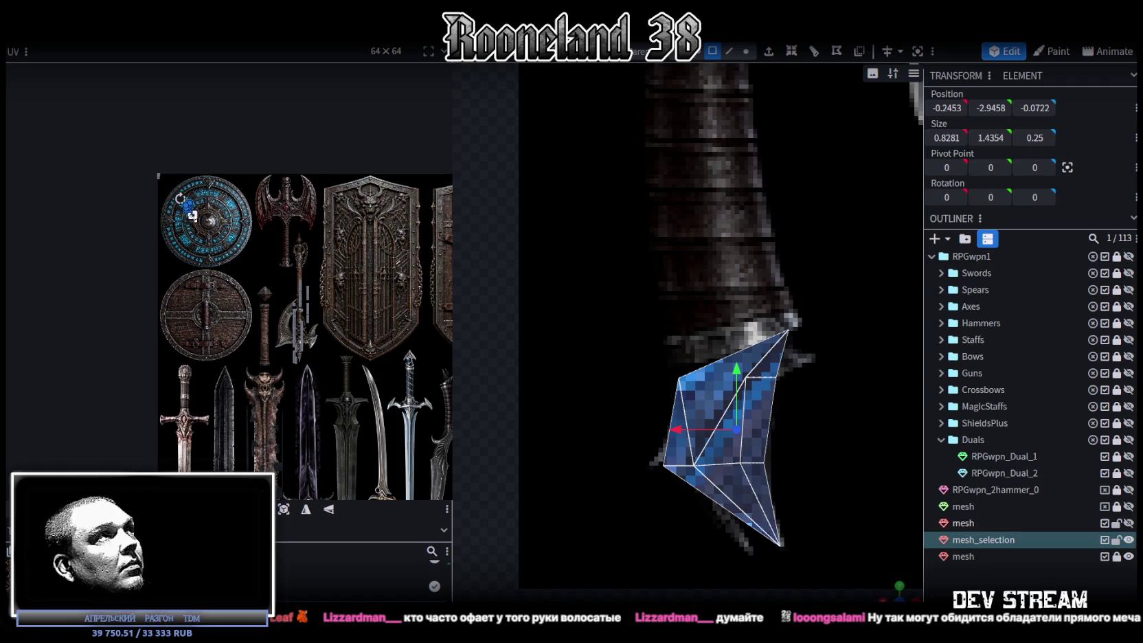
drag(193, 215, 244, 440)
middle_drag(192, 438, 127, 256)
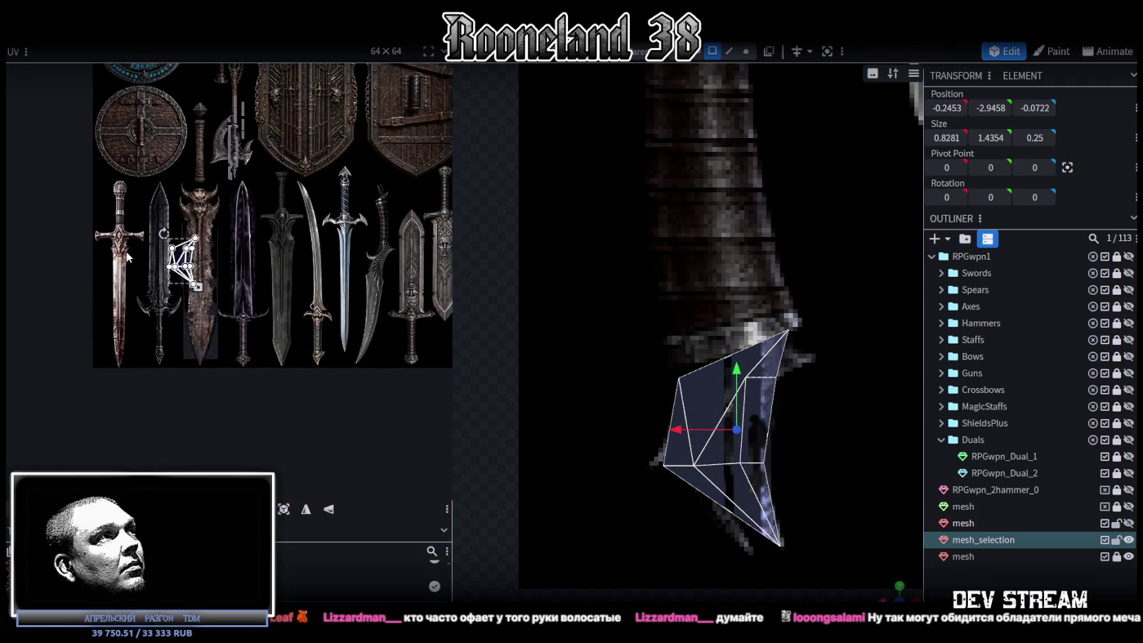
scroll(128, 256, up, 3)
middle_drag(242, 258, 198, 141)
drag(195, 134, 280, 331)
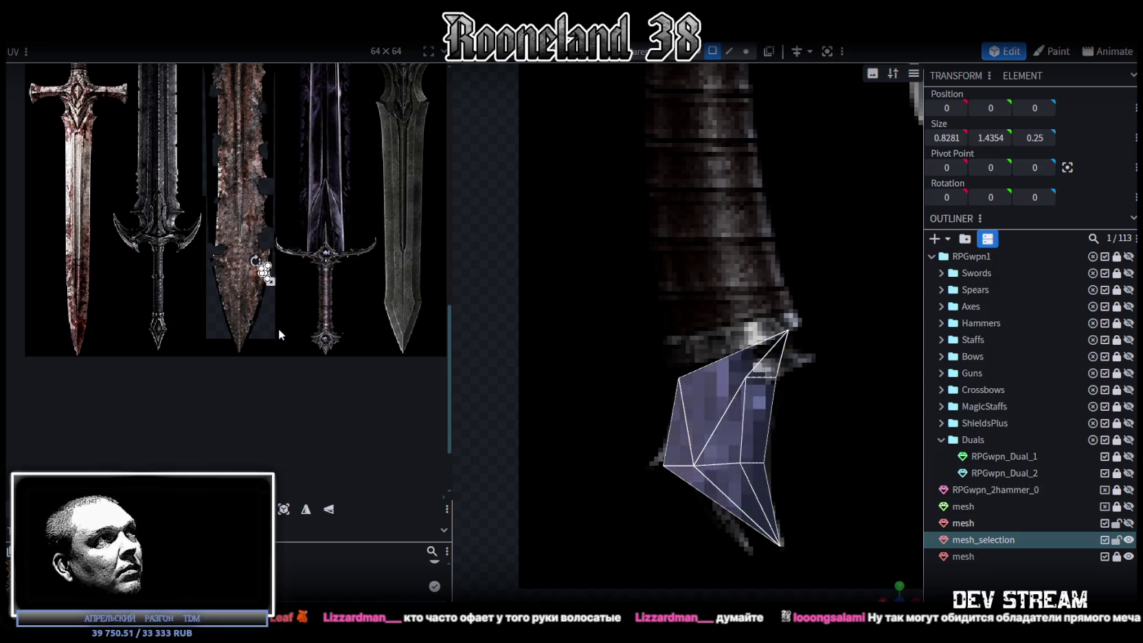
scroll(267, 281, up, 3)
drag(254, 278, 141, 377)
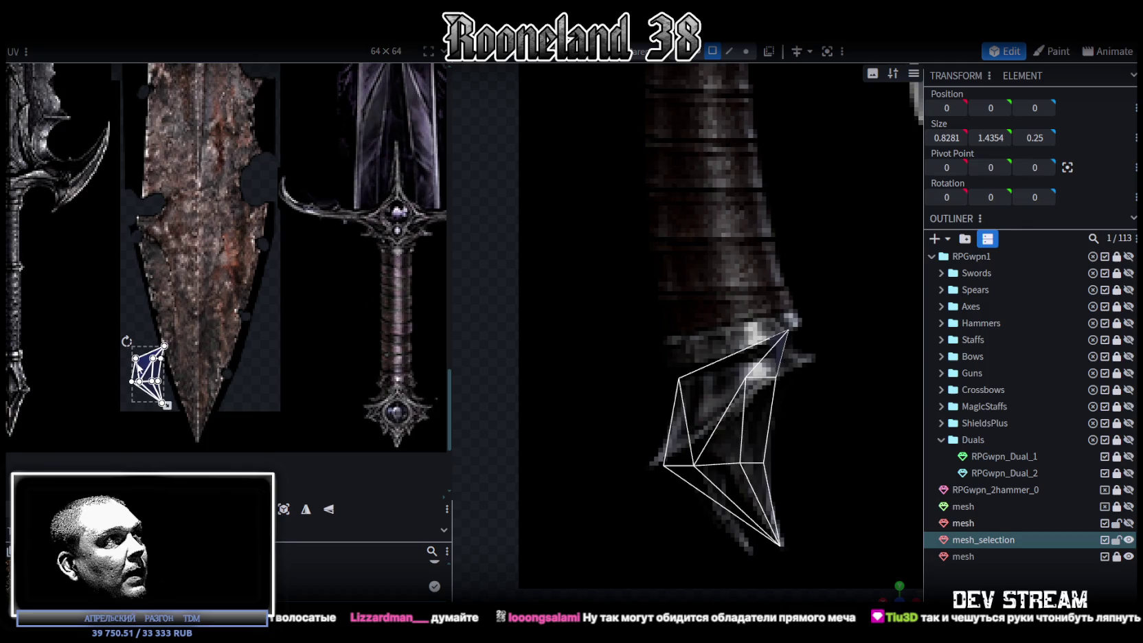
scroll(749, 481, up, 2)
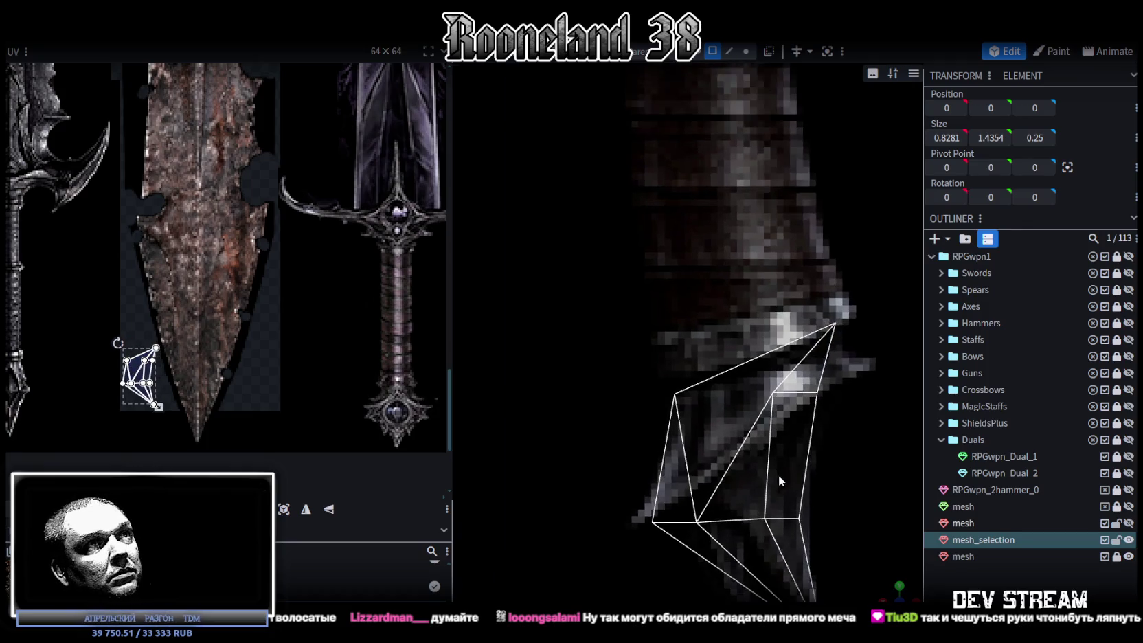
- Move the lower vertices up to trace the reference guard outline
click(745, 52)
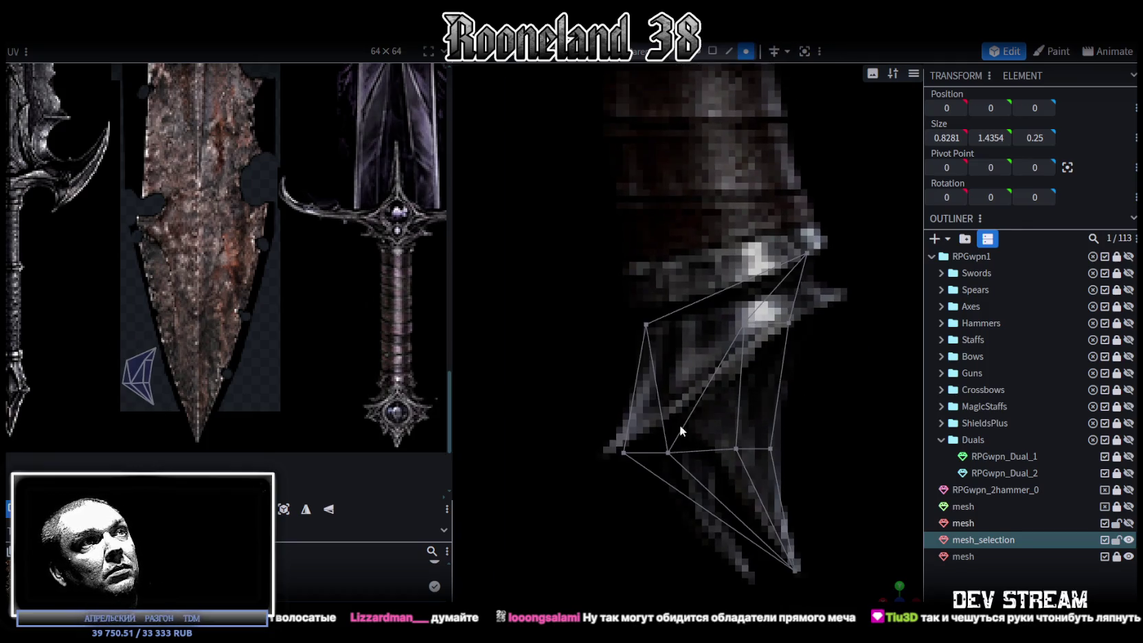
click(668, 453)
drag(672, 391, 664, 369)
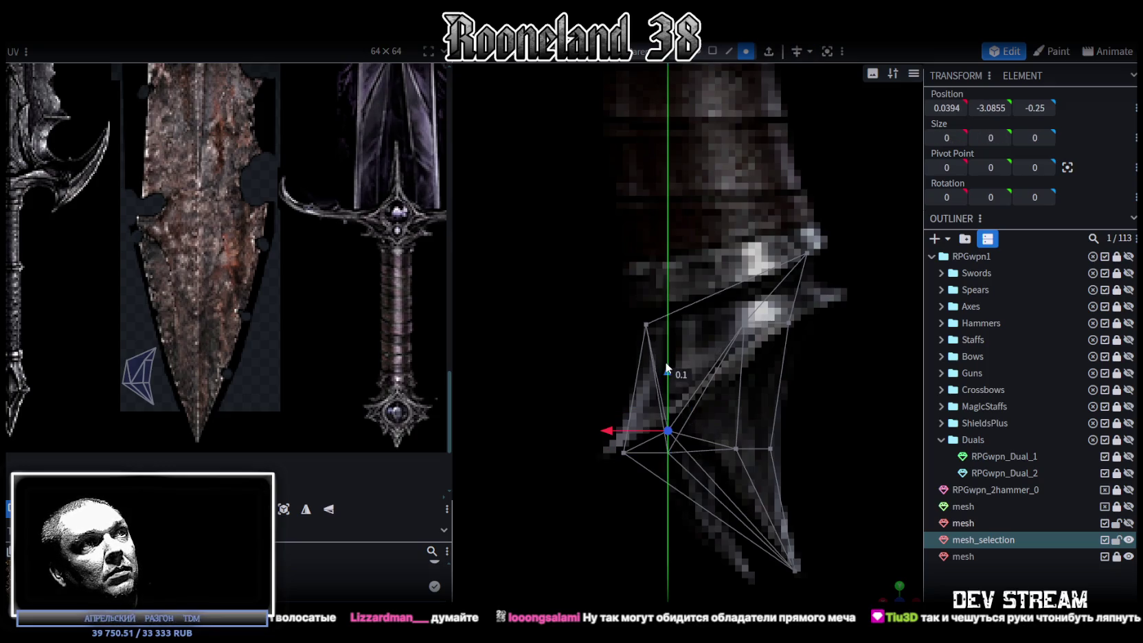
drag(788, 359, 670, 243)
mouse_move(699, 302)
mouse_down()
mouse_move(711, 316)
mouse_move(699, 420)
mouse_up()
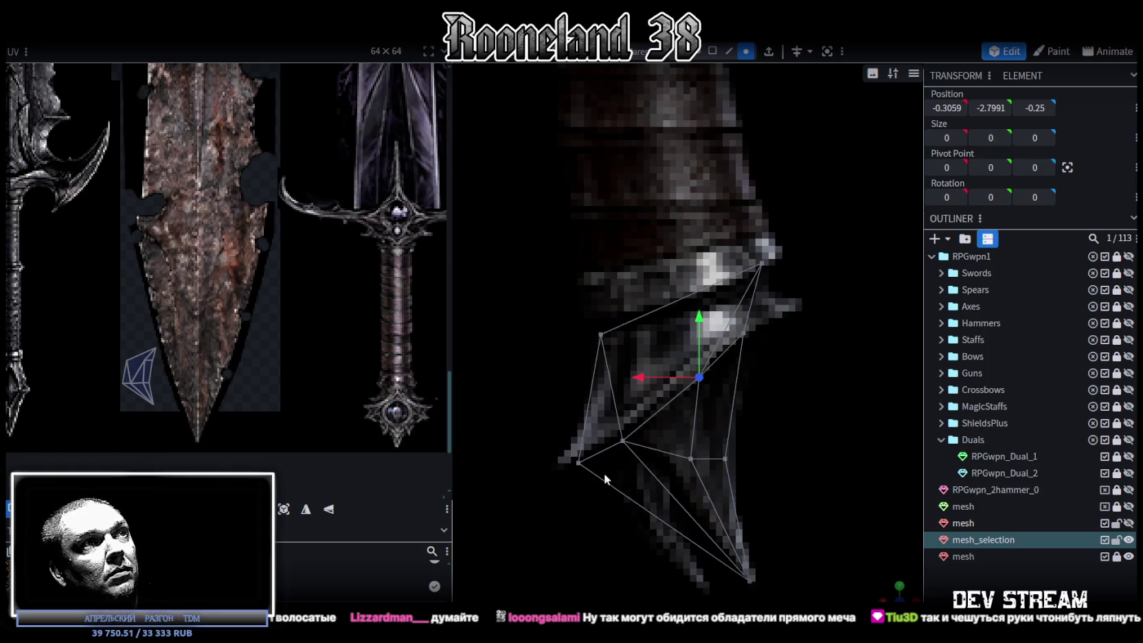
mouse_move(560, 483)
mouse_down()
mouse_move(663, 401)
mouse_move(595, 364)
mouse_move(659, 429)
mouse_move(672, 412)
mouse_up()
scroll(687, 426, down, 2)
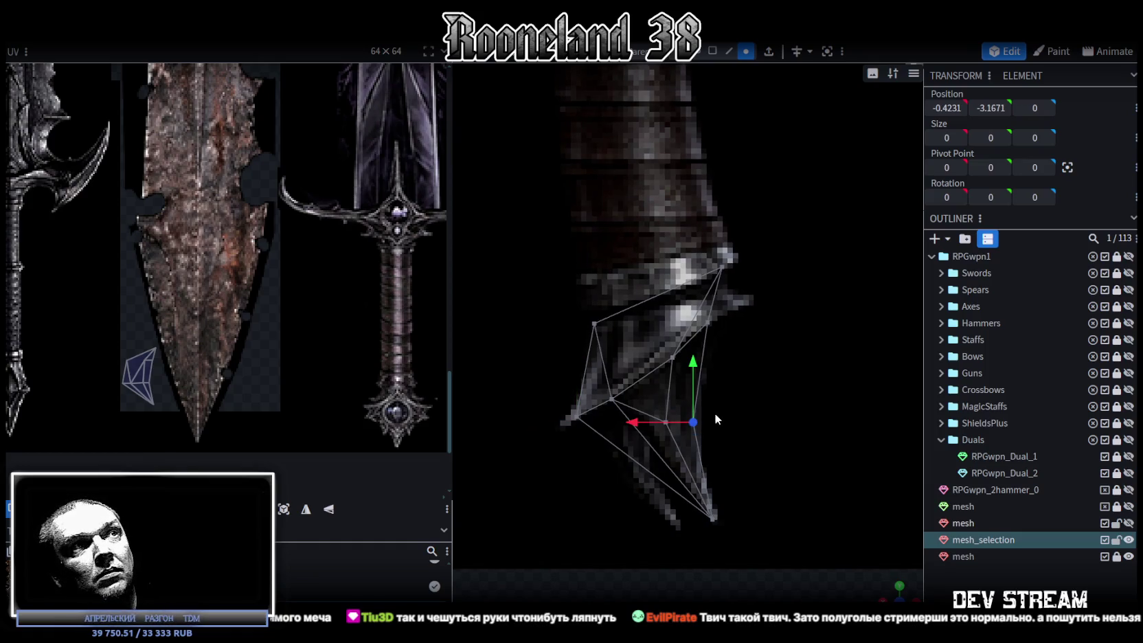
scroll(715, 418, up, 2)
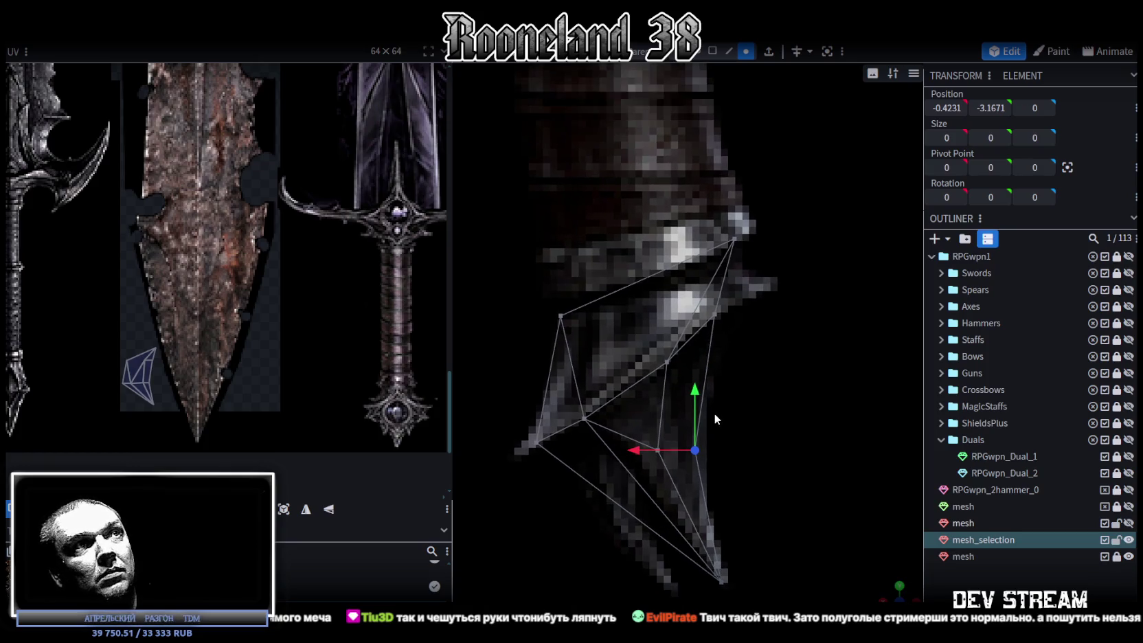
scroll(714, 416, up, 1)
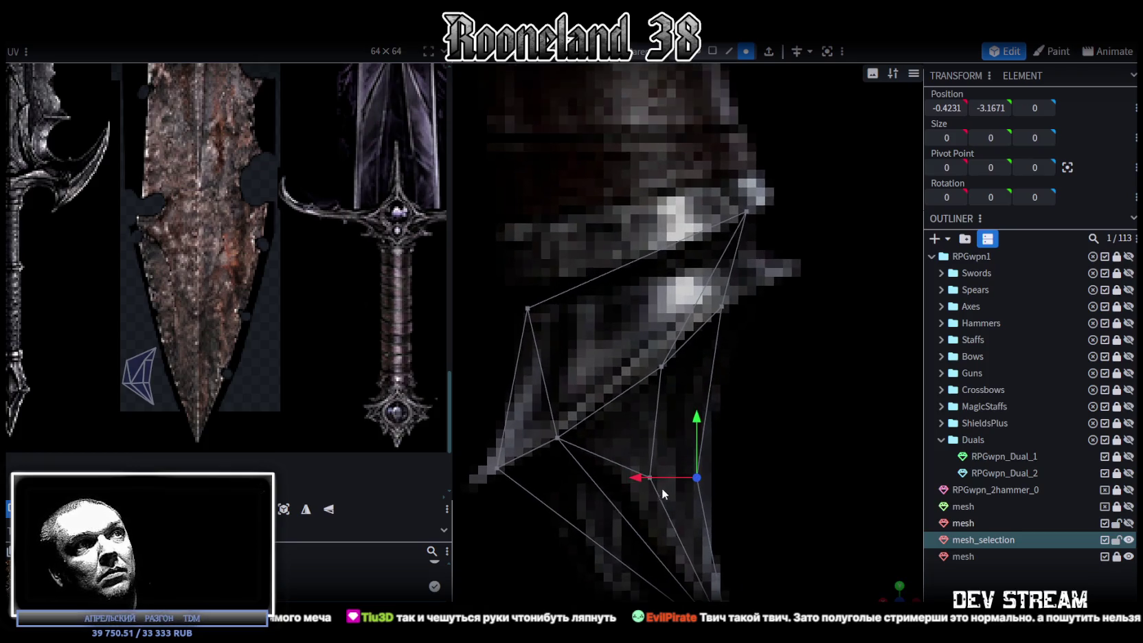
scroll(721, 480, up, 2)
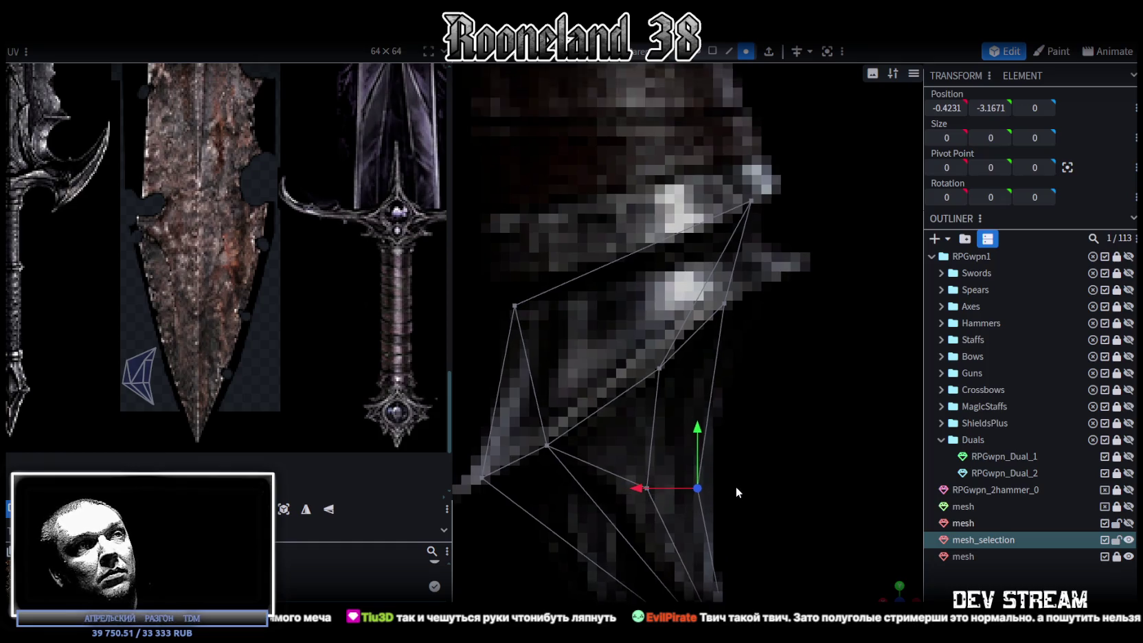
right_drag(735, 487, 737, 371)
right_click(640, 395)
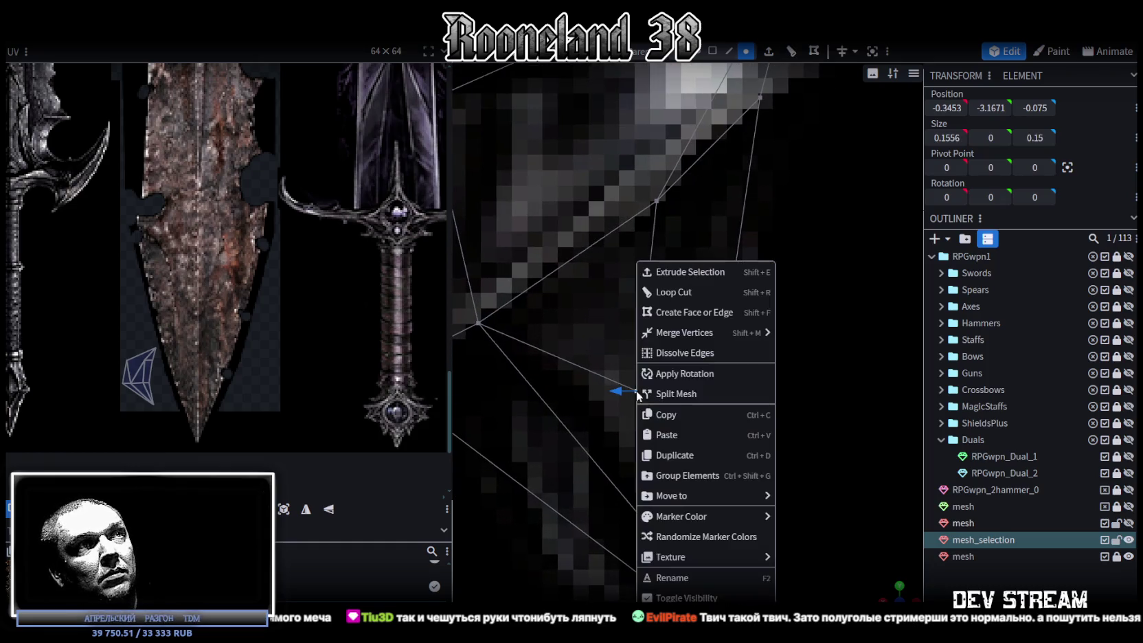
- Merge the guard's close-lying vertices by distance and test pushing an edge vertex in depth
click(797, 375)
scroll(783, 405, down, 2)
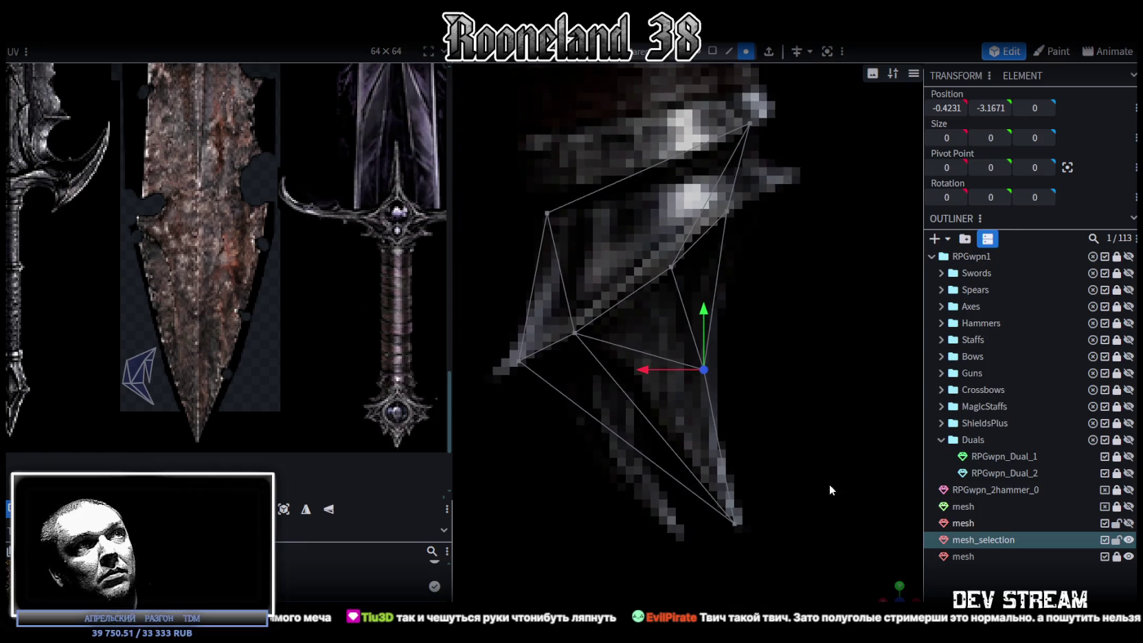
key(z)
drag(902, 592, 643, 251)
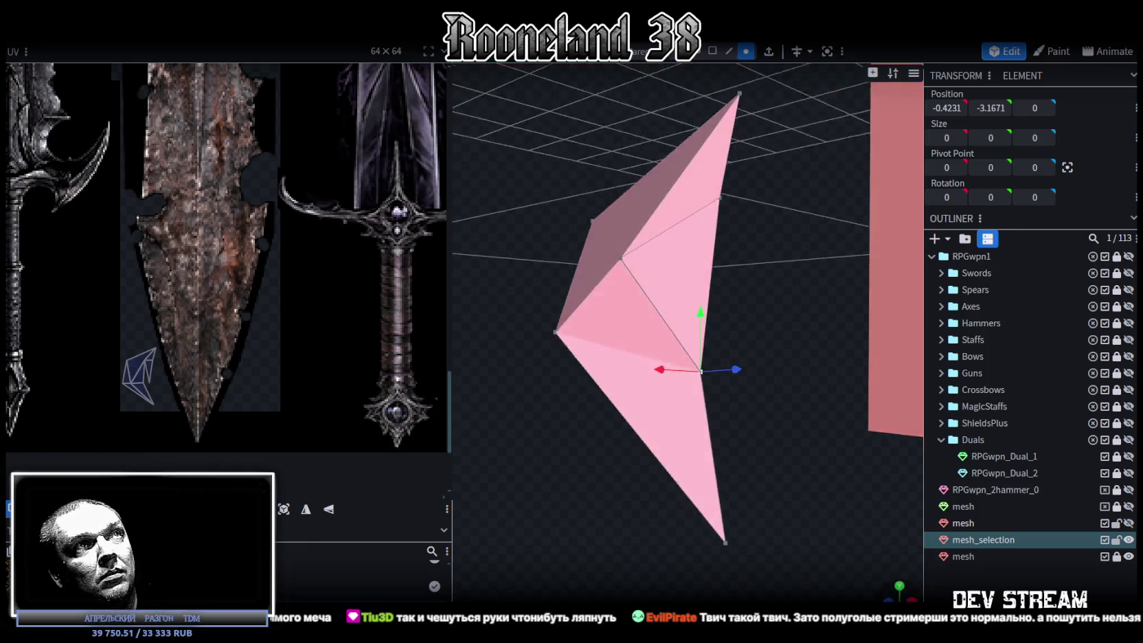
click(609, 273)
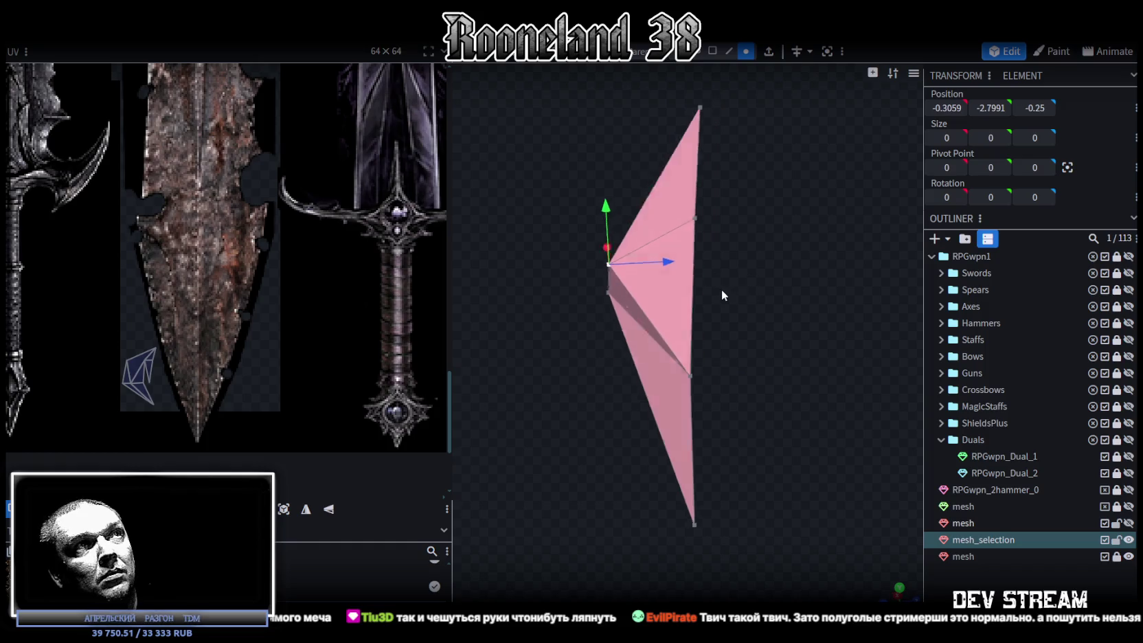
mouse_move(668, 258)
mouse_down()
mouse_move(685, 259)
mouse_move(662, 260)
mouse_up()
drag(560, 324, 577, 395)
mouse_move(620, 287)
mouse_down()
mouse_move(717, 294)
mouse_move(748, 247)
mouse_move(723, 263)
mouse_move(713, 257)
mouse_move(728, 261)
mouse_move(585, 381)
mouse_move(690, 351)
mouse_move(710, 321)
mouse_move(762, 470)
mouse_move(765, 440)
mouse_move(824, 412)
mouse_move(848, 427)
mouse_move(741, 442)
mouse_move(799, 473)
mouse_move(799, 515)
mouse_move(885, 472)
mouse_move(794, 442)
mouse_up()
key(ctrl+z)
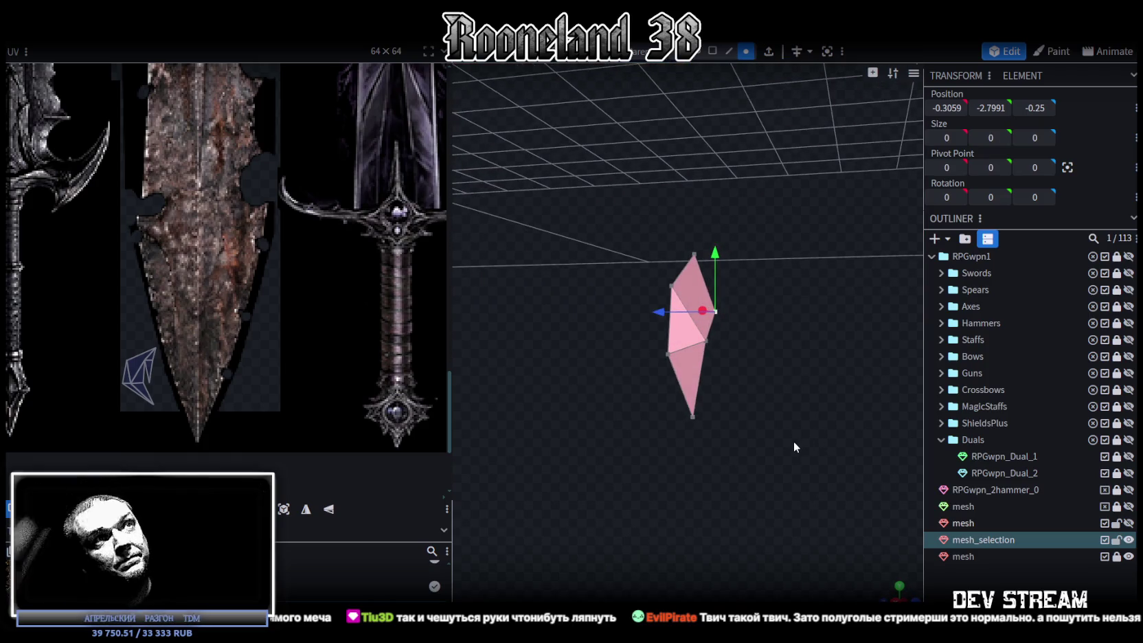
- Move the top vertex back to Z -0.1 and select the edge at the guard's tip
mouse_move(822, 395)
mouse_down()
mouse_move(825, 417)
mouse_move(839, 357)
mouse_move(840, 388)
mouse_move(817, 434)
mouse_move(842, 395)
mouse_move(822, 383)
mouse_move(825, 365)
mouse_up()
click(671, 289)
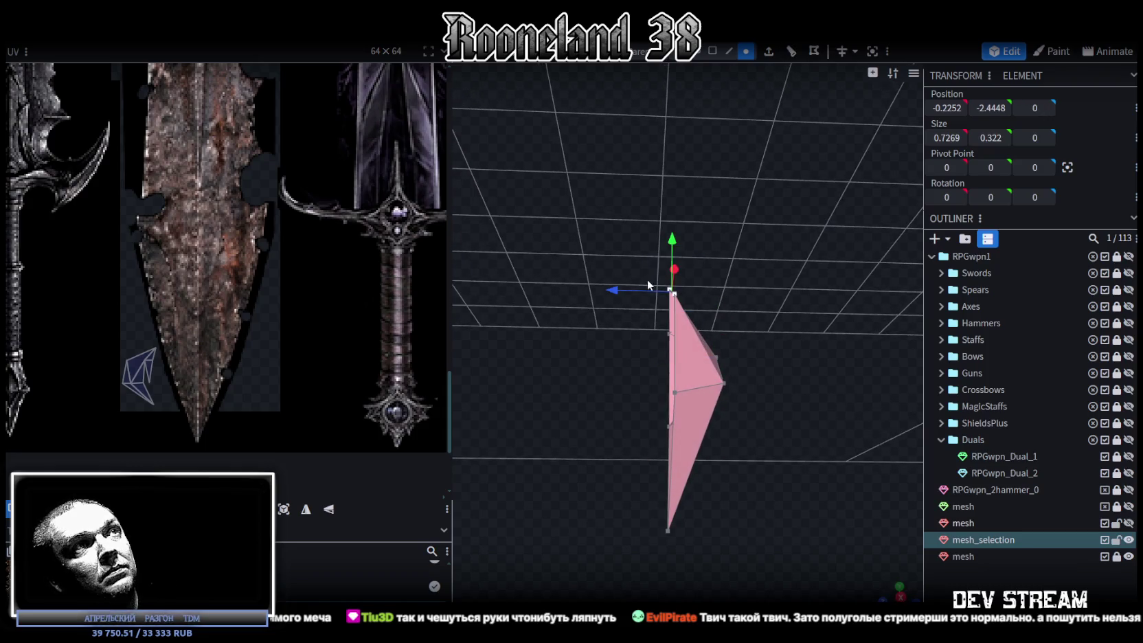
drag(611, 296, 624, 294)
mouse_move(779, 303)
mouse_down()
mouse_move(762, 315)
mouse_move(798, 319)
mouse_up()
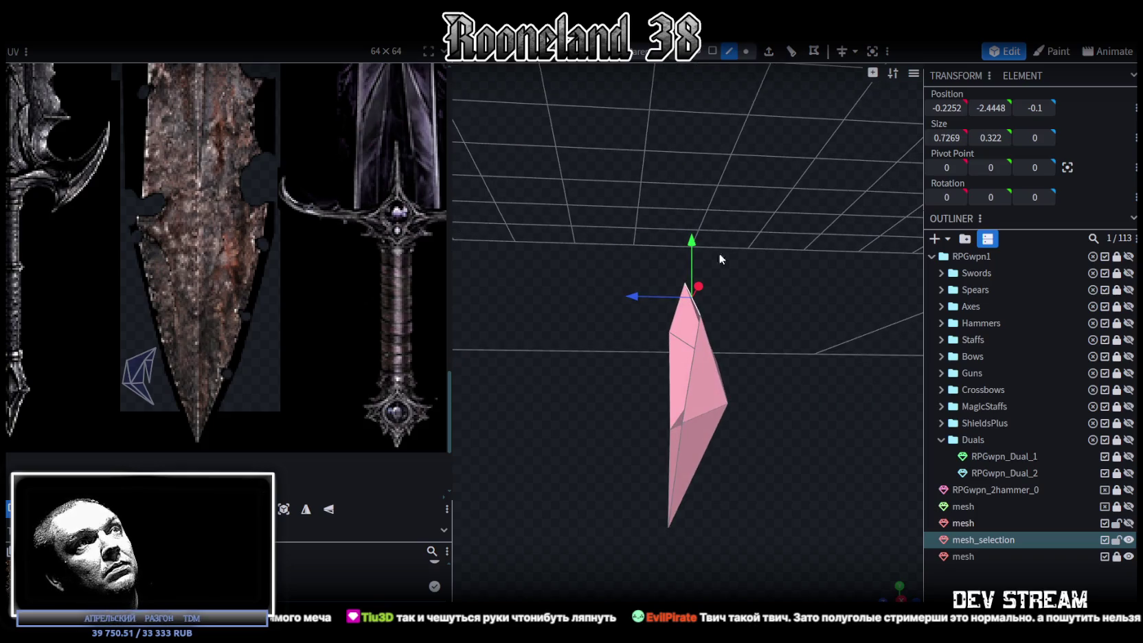
click(697, 344)
click(679, 309)
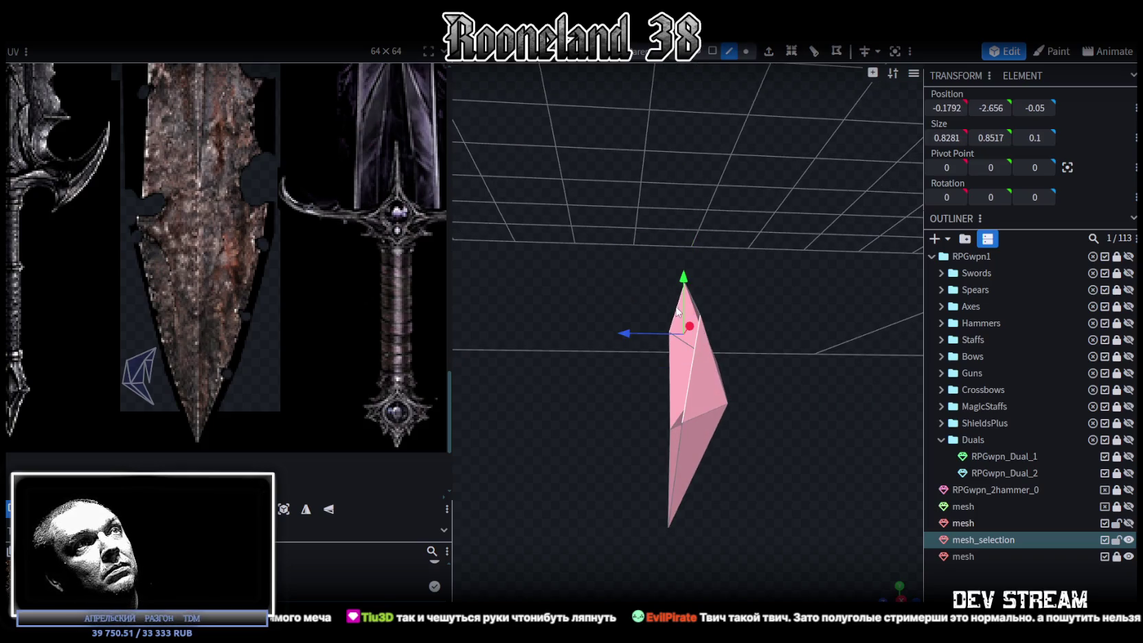
right_click(676, 309)
mouse_move(723, 333)
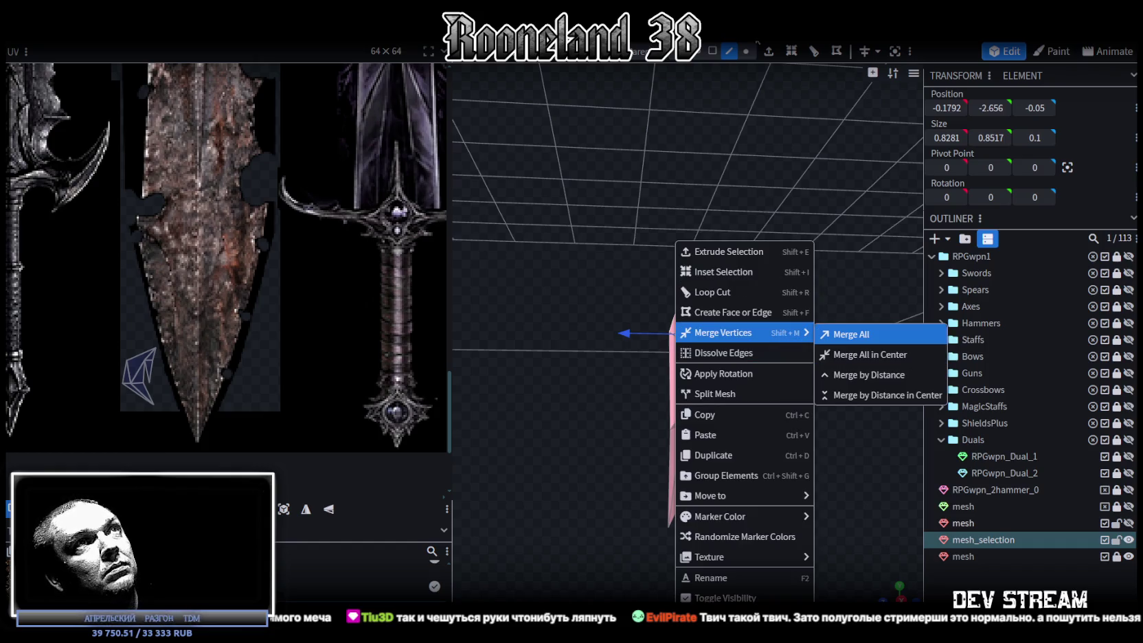
- Extrude the tip selection along Z+ and set the new vertices' X position to 0
click(851, 335)
click(769, 52)
click(728, 595)
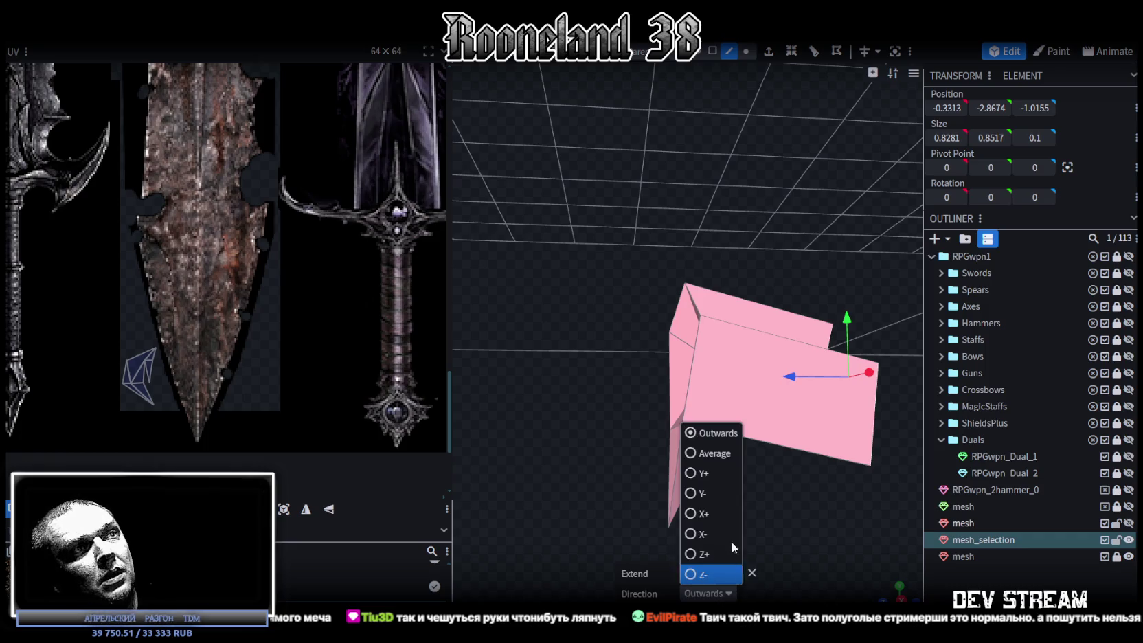
click(693, 553)
scroll(782, 472, down, 2)
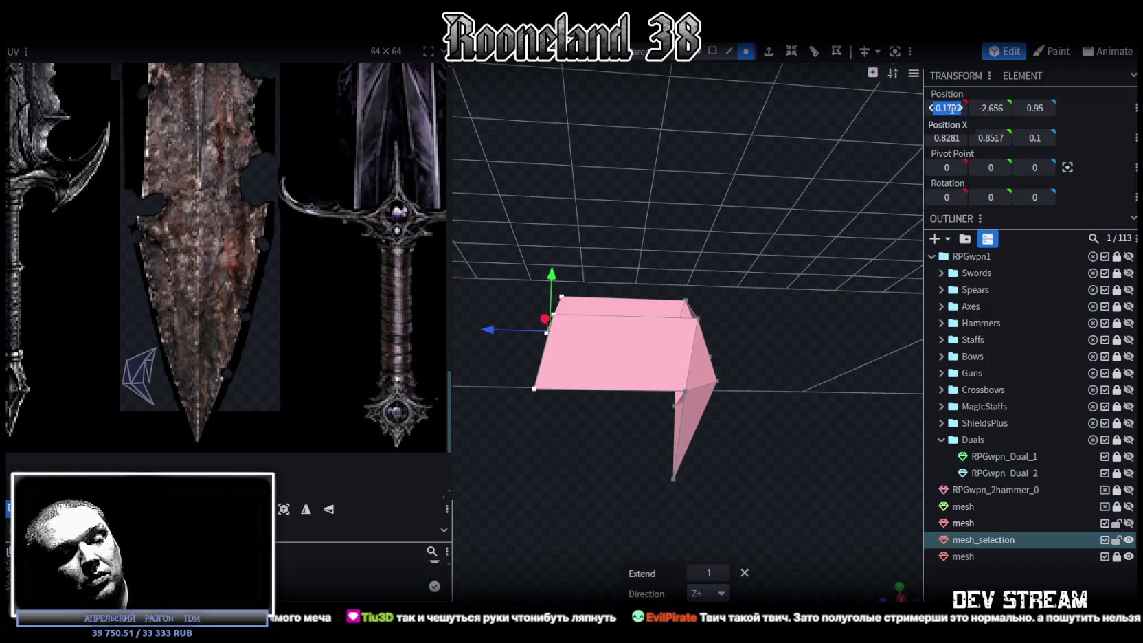
text(0)
key(Return)
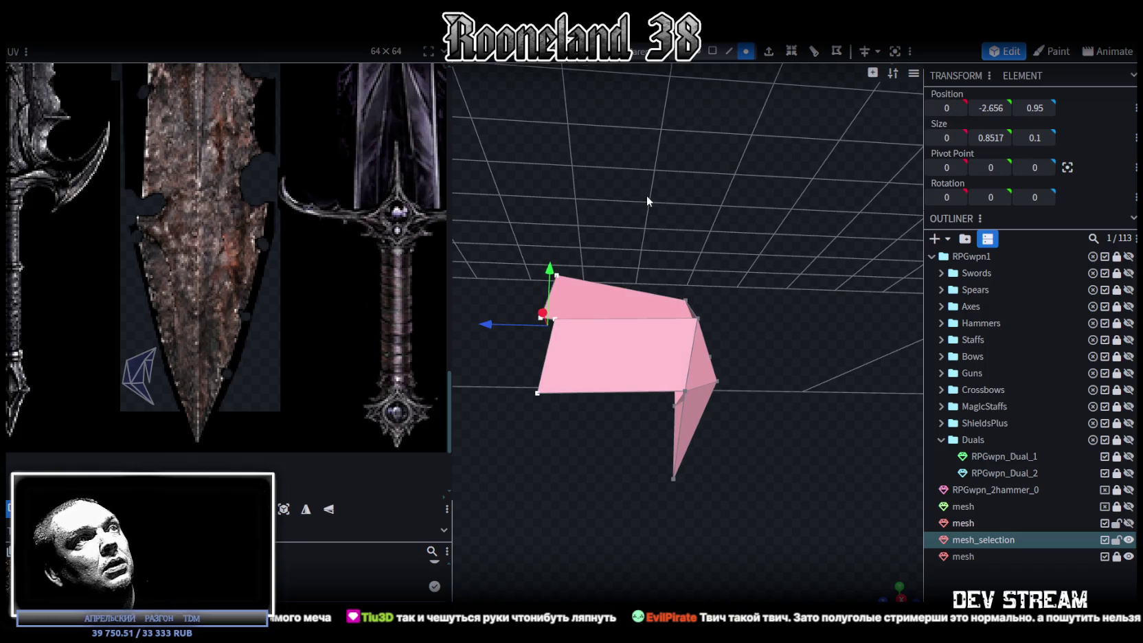
- Set the extrusion's left-edge vertices to Z 0 and merge the doubled vertices
mouse_move(646, 194)
mouse_down()
mouse_move(765, 251)
mouse_move(667, 188)
mouse_move(645, 202)
mouse_up()
drag(491, 230, 583, 443)
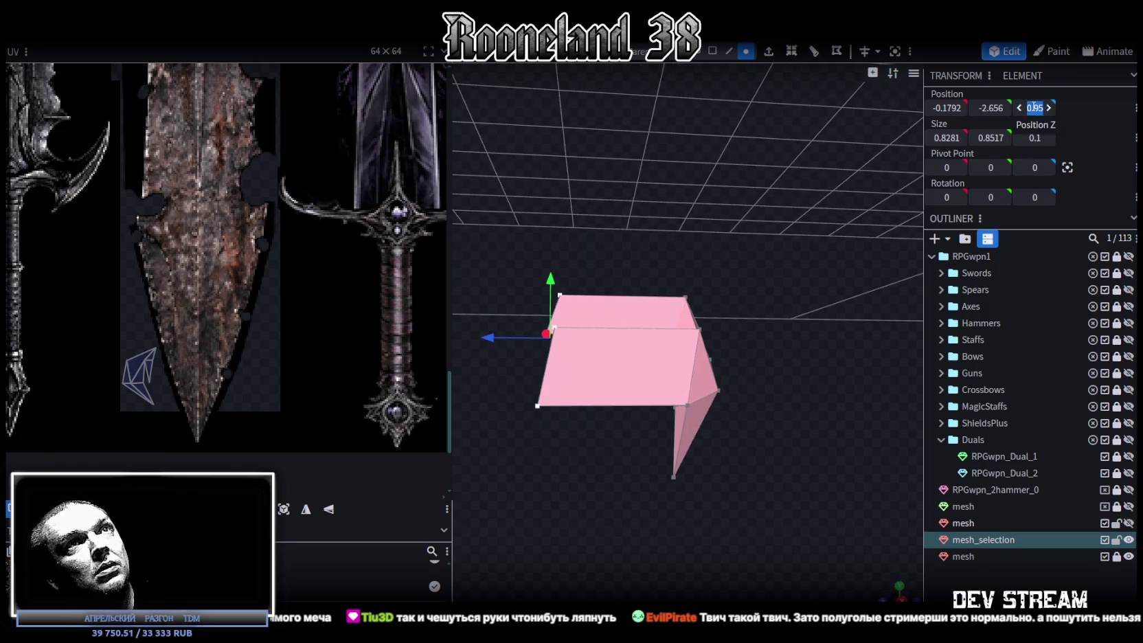
text(0)
key(Return)
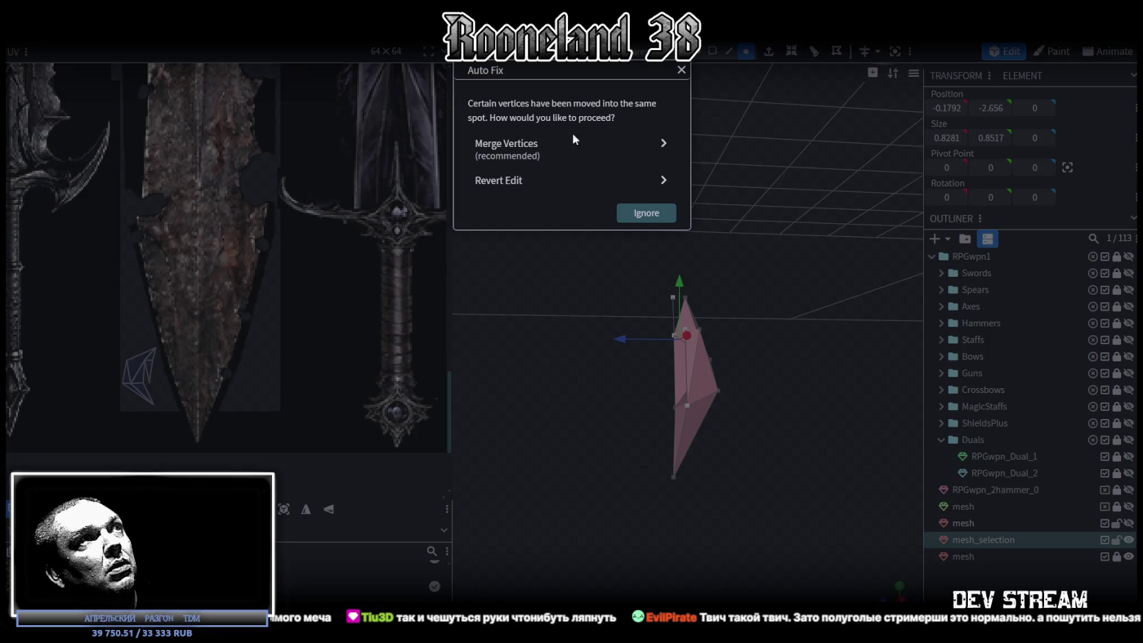
click(587, 137)
mouse_move(621, 164)
mouse_down()
mouse_move(739, 254)
mouse_move(764, 242)
mouse_move(669, 204)
mouse_move(780, 197)
mouse_move(708, 199)
mouse_move(672, 216)
mouse_move(823, 213)
mouse_move(728, 188)
mouse_move(752, 254)
mouse_move(728, 206)
mouse_up()
- Squeeze two corner vertices of the pommel spike closer together and save the model
click(712, 51)
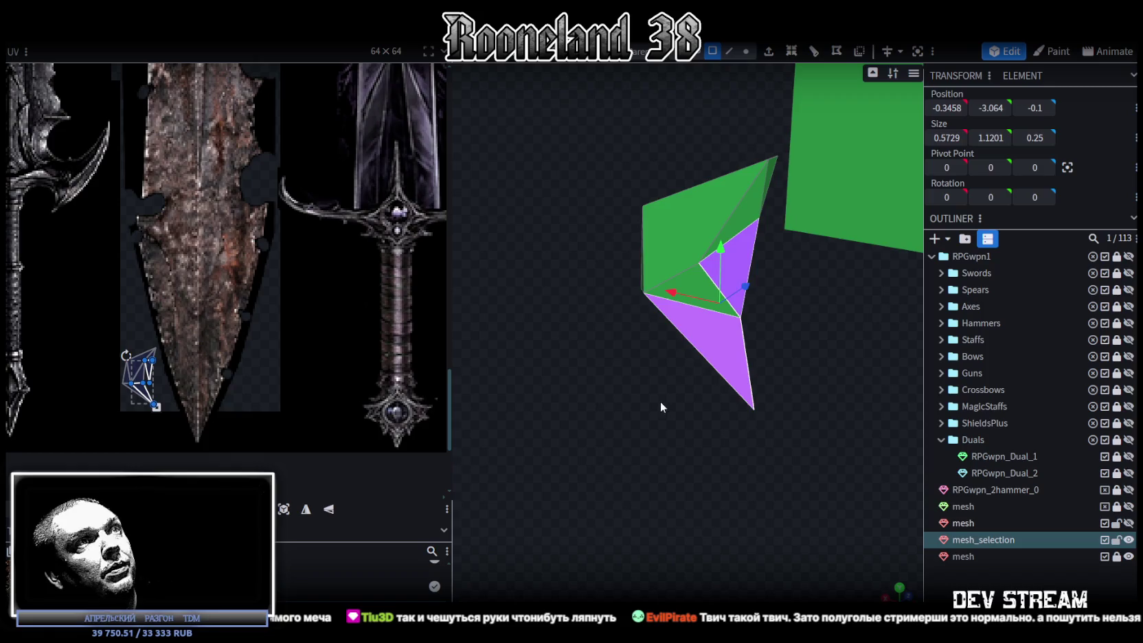
drag(660, 401, 725, 289)
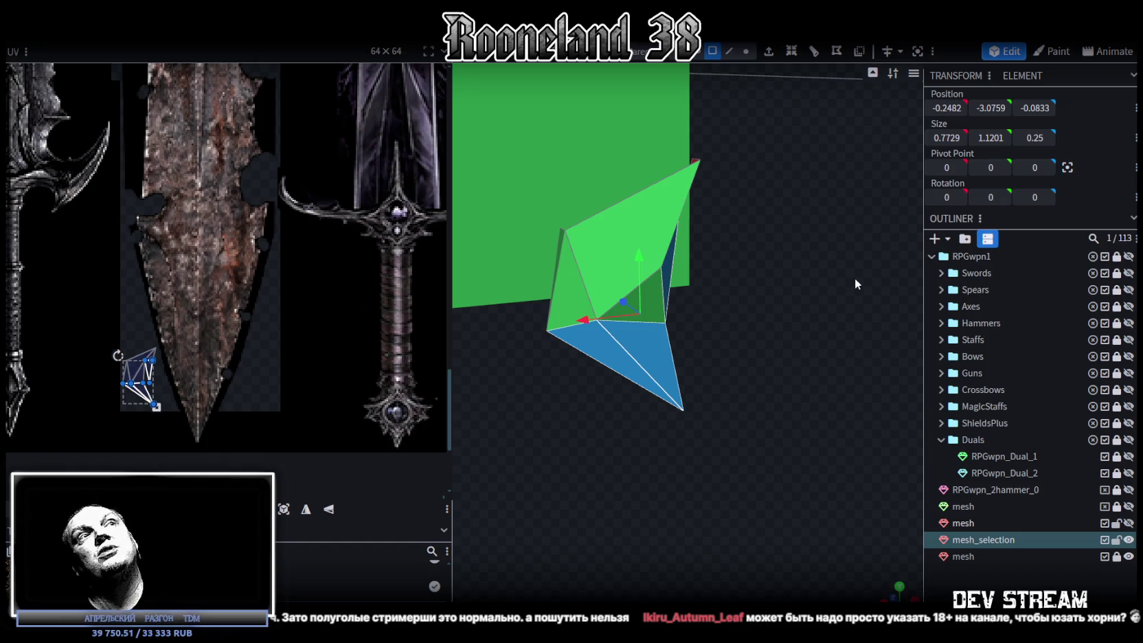
mouse_move(854, 278)
mouse_down()
mouse_move(765, 280)
mouse_move(786, 433)
mouse_move(859, 368)
mouse_up()
click(746, 50)
mouse_move(848, 309)
mouse_down()
mouse_move(860, 287)
mouse_move(862, 301)
mouse_up()
click(586, 311)
mouse_move(618, 316)
mouse_down()
mouse_move(714, 322)
mouse_move(787, 240)
mouse_up()
shift+click(763, 226)
mouse_move(783, 295)
mouse_down()
mouse_move(806, 369)
mouse_move(804, 304)
mouse_move(732, 264)
mouse_move(683, 272)
mouse_up()
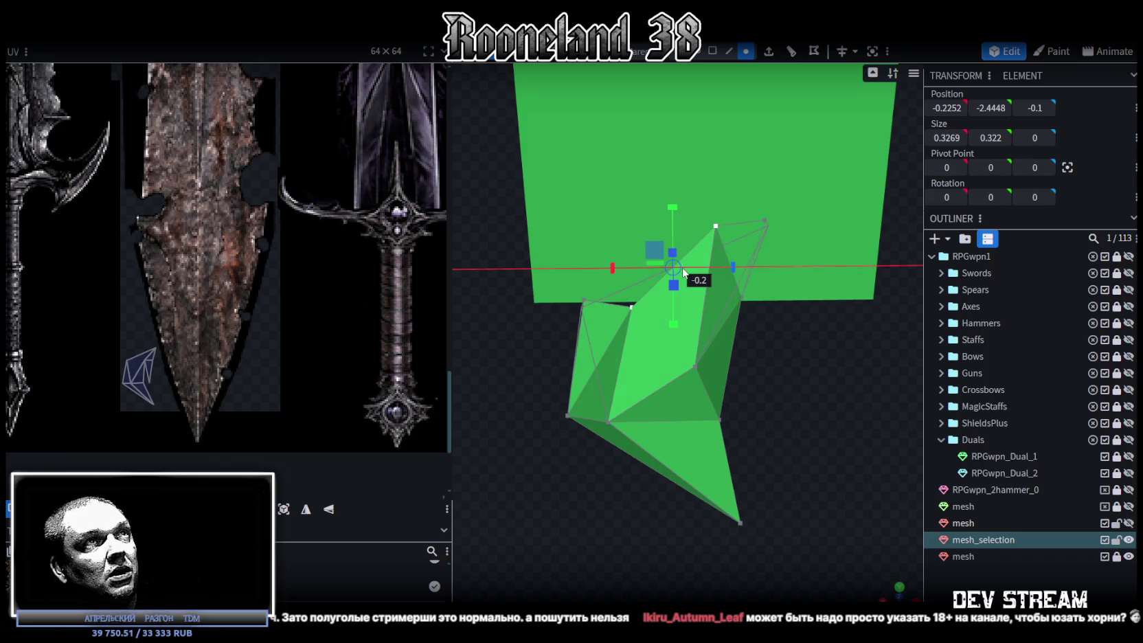
key(ctrl+z)
drag(672, 207, 676, 242)
mouse_move(798, 319)
mouse_down()
mouse_move(779, 310)
mouse_move(632, 364)
mouse_move(799, 281)
mouse_move(877, 319)
mouse_move(805, 353)
mouse_move(666, 378)
mouse_move(718, 364)
mouse_up()
key(ctrl+s)
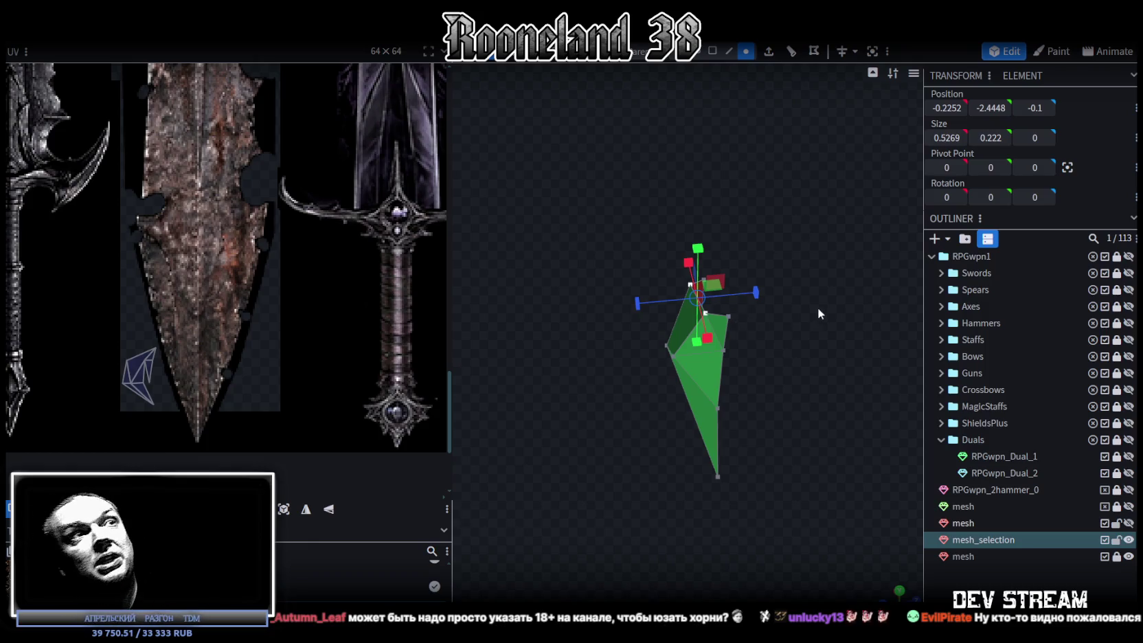
- Save again, then unhide the red handle mesh and frame it with the spike piece
mouse_move(616, 391)
mouse_down()
mouse_move(701, 337)
mouse_move(673, 377)
mouse_move(774, 327)
mouse_move(819, 323)
mouse_move(683, 372)
mouse_move(625, 356)
mouse_up()
click(699, 366)
mouse_move(698, 364)
mouse_down()
mouse_move(824, 337)
mouse_move(806, 304)
mouse_move(879, 375)
mouse_move(786, 389)
mouse_move(825, 360)
mouse_move(738, 397)
mouse_move(783, 365)
mouse_up()
key(ctrl+s)
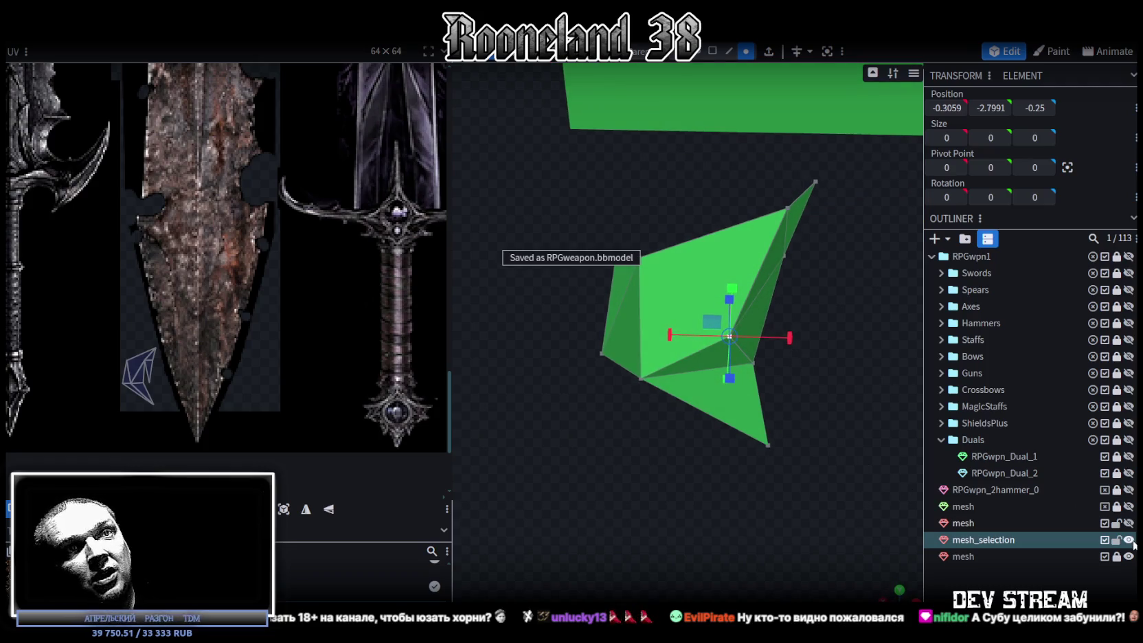
click(963, 523)
click(1128, 522)
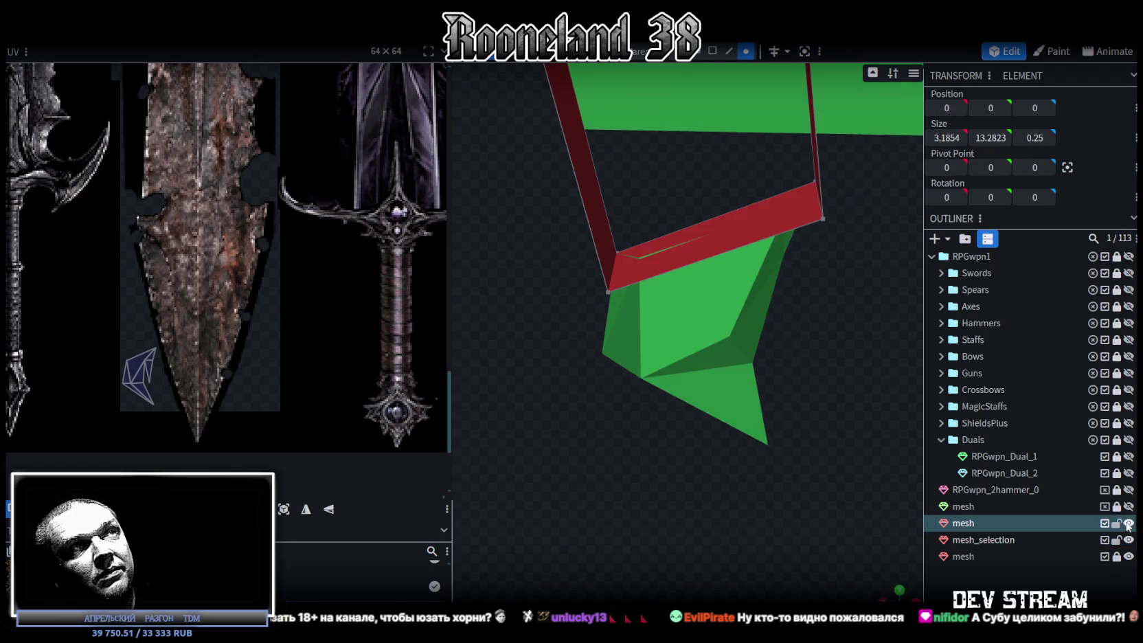
mouse_move(729, 478)
mouse_down()
mouse_move(746, 405)
mouse_move(782, 428)
mouse_move(778, 405)
mouse_move(788, 404)
mouse_move(762, 417)
mouse_up()
scroll(699, 376, up, 3)
scroll(699, 382, down, 3)
mouse_move(698, 381)
mouse_down()
mouse_move(634, 407)
mouse_move(800, 411)
mouse_move(808, 427)
mouse_move(789, 389)
mouse_up()
scroll(777, 436, up, 3)
mouse_move(776, 437)
mouse_down()
mouse_move(749, 470)
mouse_move(764, 454)
mouse_move(746, 357)
mouse_move(750, 426)
mouse_move(772, 442)
mouse_move(782, 428)
mouse_up()
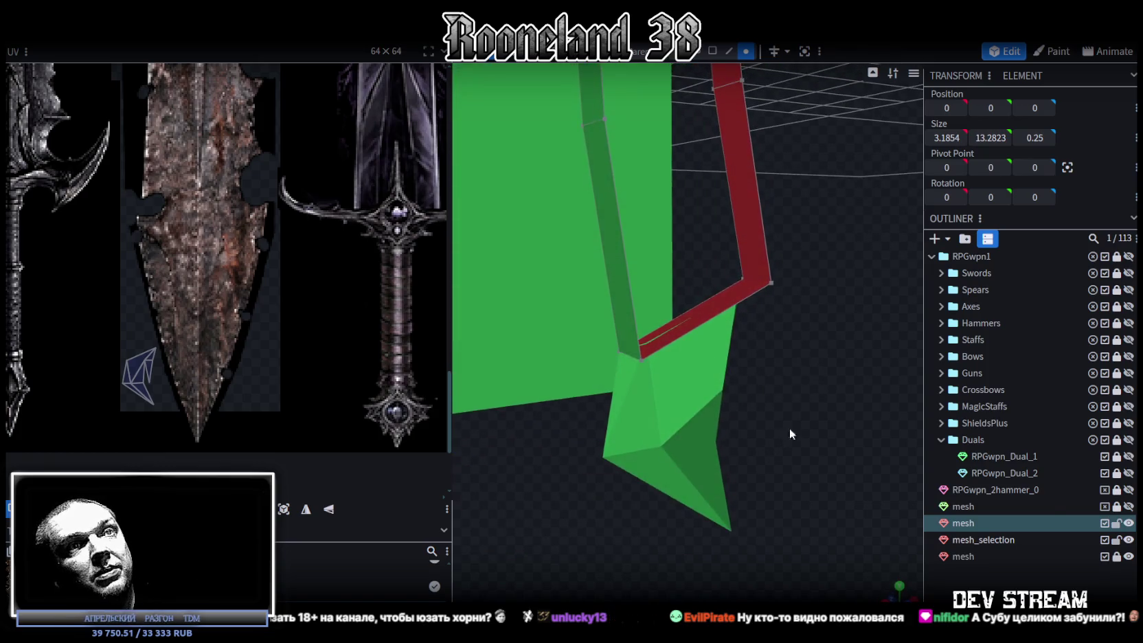
- Select the handle mesh and the mesh_selection spike piece and use Merge Meshes
click(975, 540)
click(958, 527)
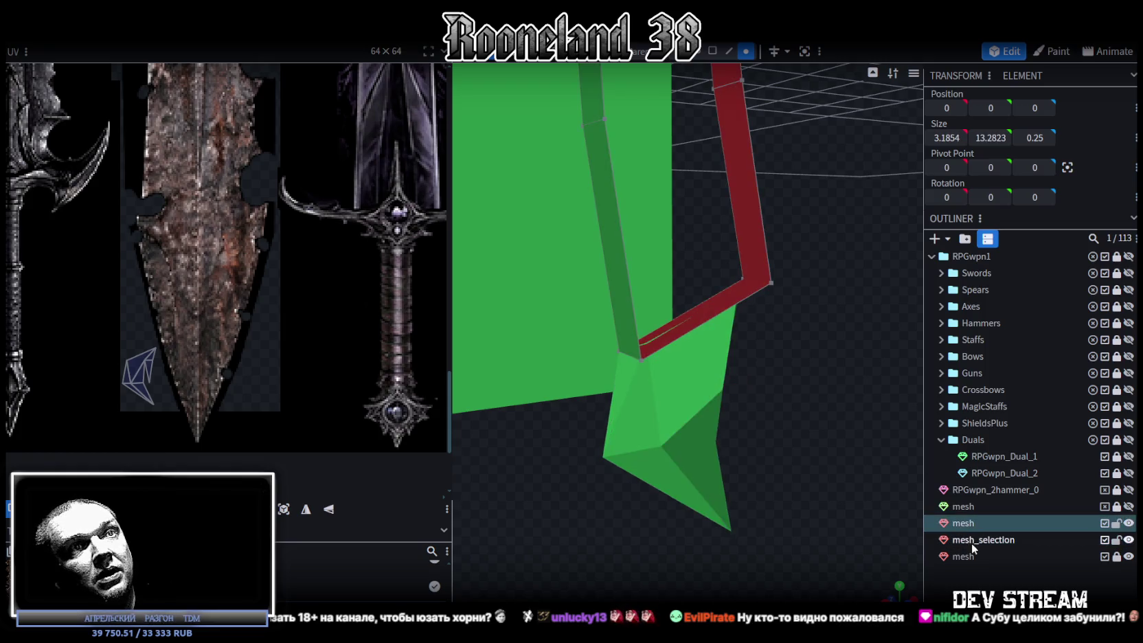
ctrl+click(972, 541)
right_click(972, 538)
click(1016, 304)
- Weld the spike's upper corner vertex to the first strip's end vertex with Merge All
drag(806, 377, 748, 206)
click(712, 51)
click(746, 304)
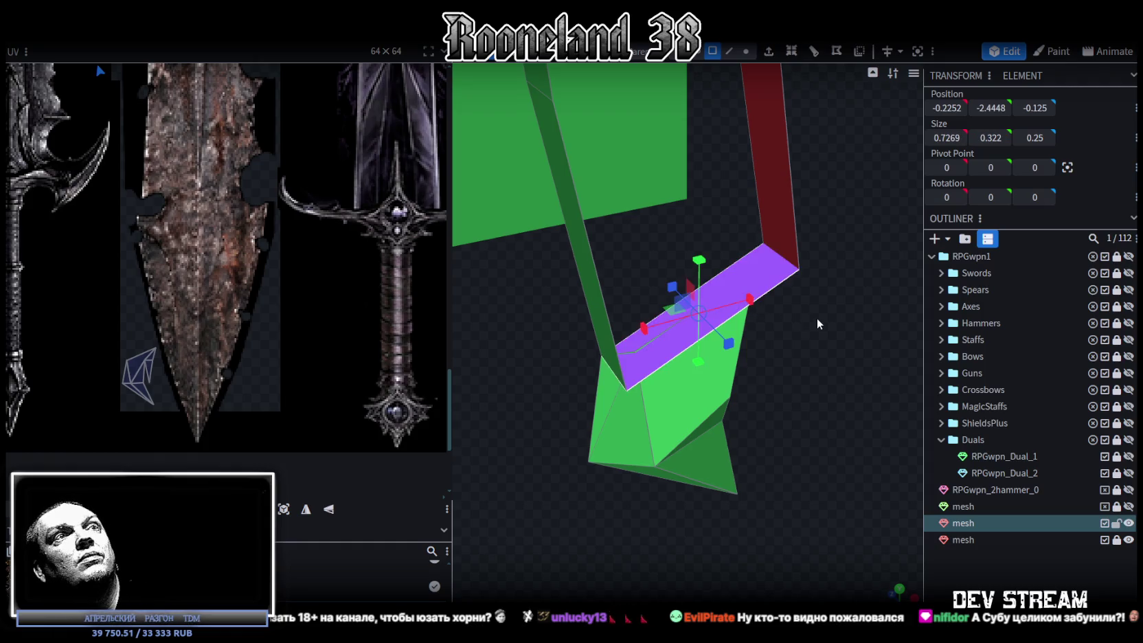
scroll(816, 327, up, 3)
scroll(815, 322, up, 3)
drag(788, 291, 812, 321)
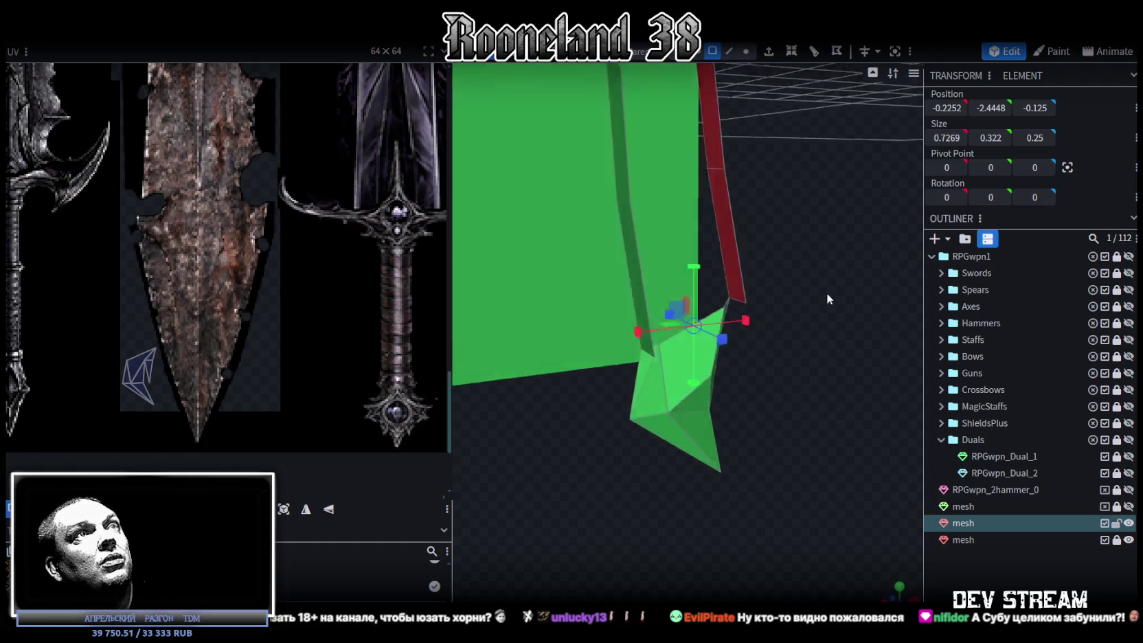
click(744, 51)
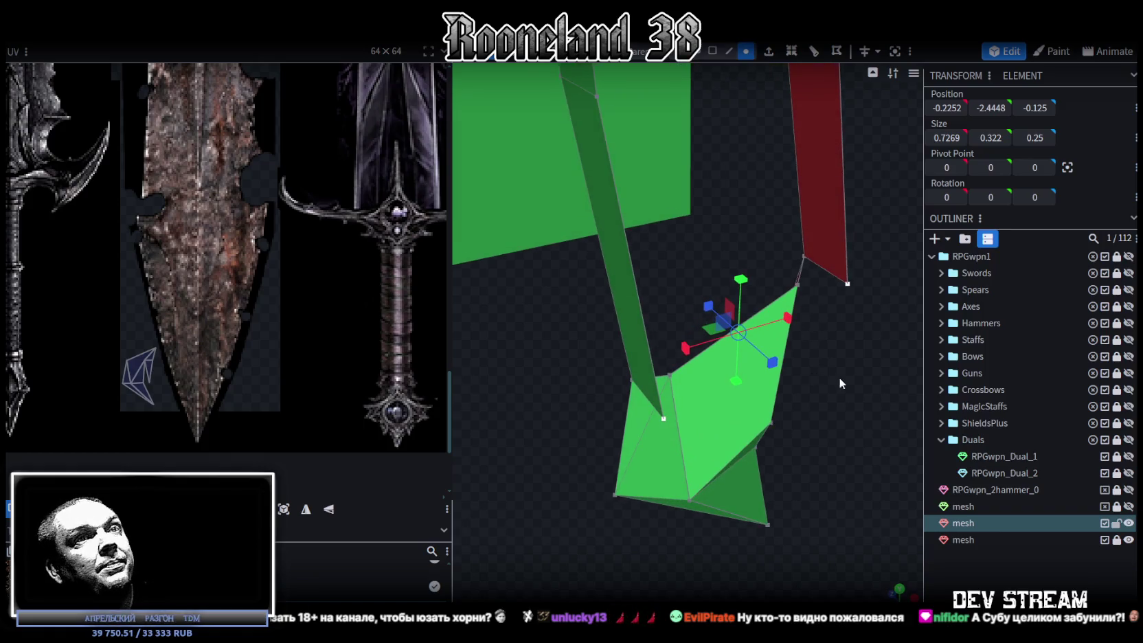
click(669, 376)
shift+click(663, 419)
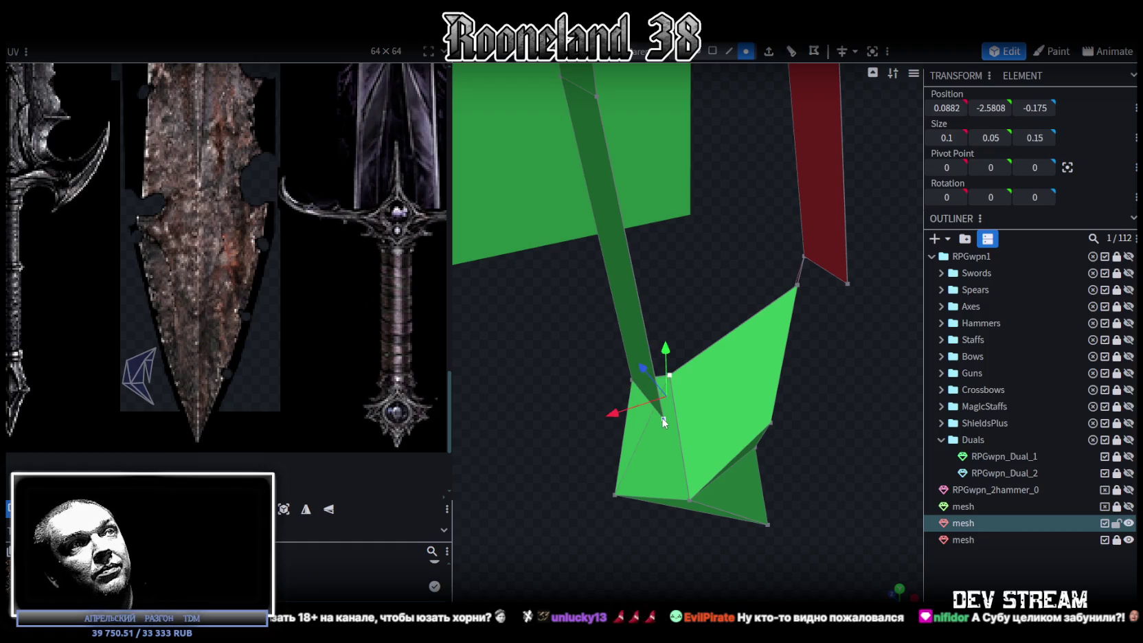
right_click(663, 420)
click(843, 126)
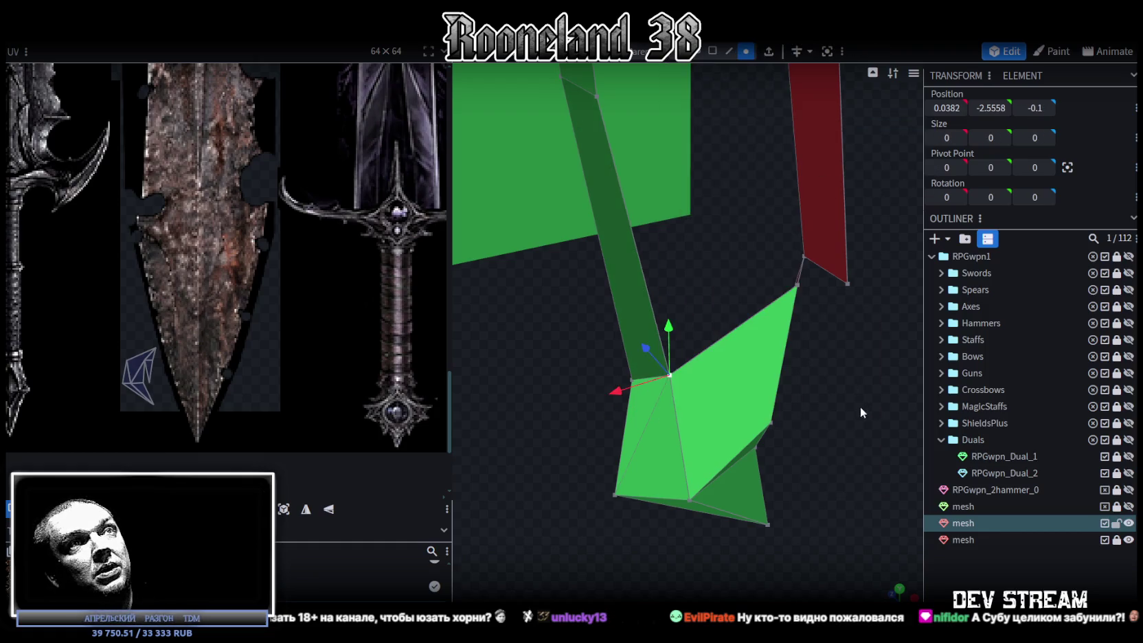
- Weld the other strip's corner to its matching spike vertex, then select every vertex
drag(863, 411, 800, 272)
click(805, 303)
shift+click(852, 312)
right_click(853, 311)
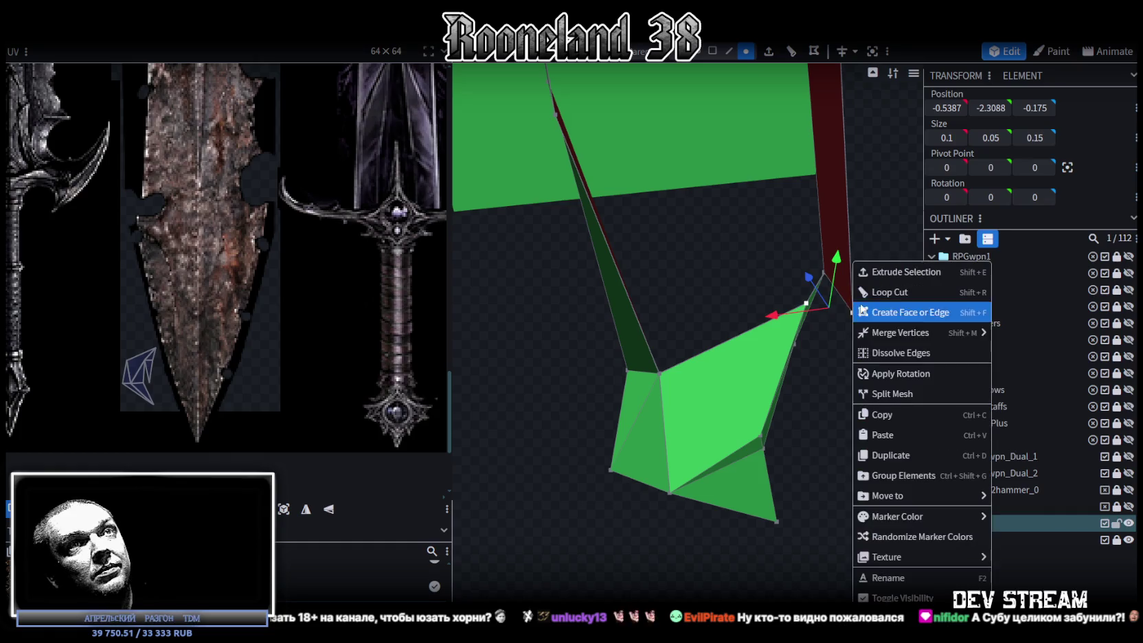
mouse_move(900, 333)
click(1016, 334)
mouse_move(886, 474)
mouse_down()
mouse_move(830, 438)
mouse_move(764, 357)
mouse_move(825, 359)
mouse_move(767, 333)
mouse_up()
key(ctrl+a)
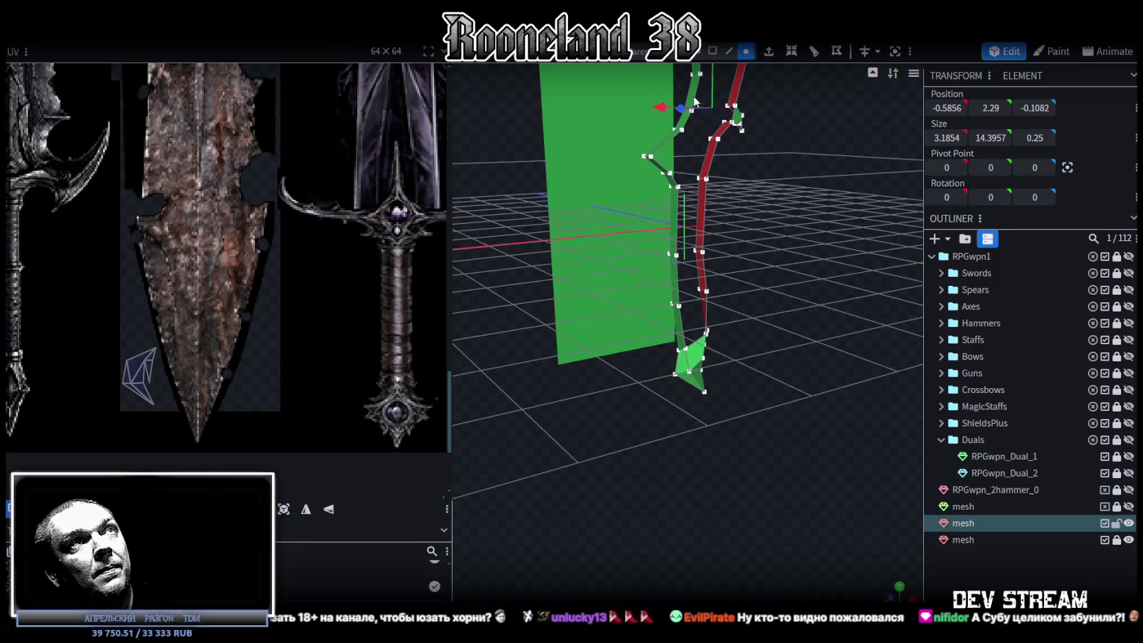
- Accept the Auto Fix merge of overlapping vertices and pull the selected handle vertices inward
mouse_move(712, 92)
mouse_down()
mouse_move(732, 363)
mouse_move(702, 182)
mouse_move(708, 275)
mouse_up()
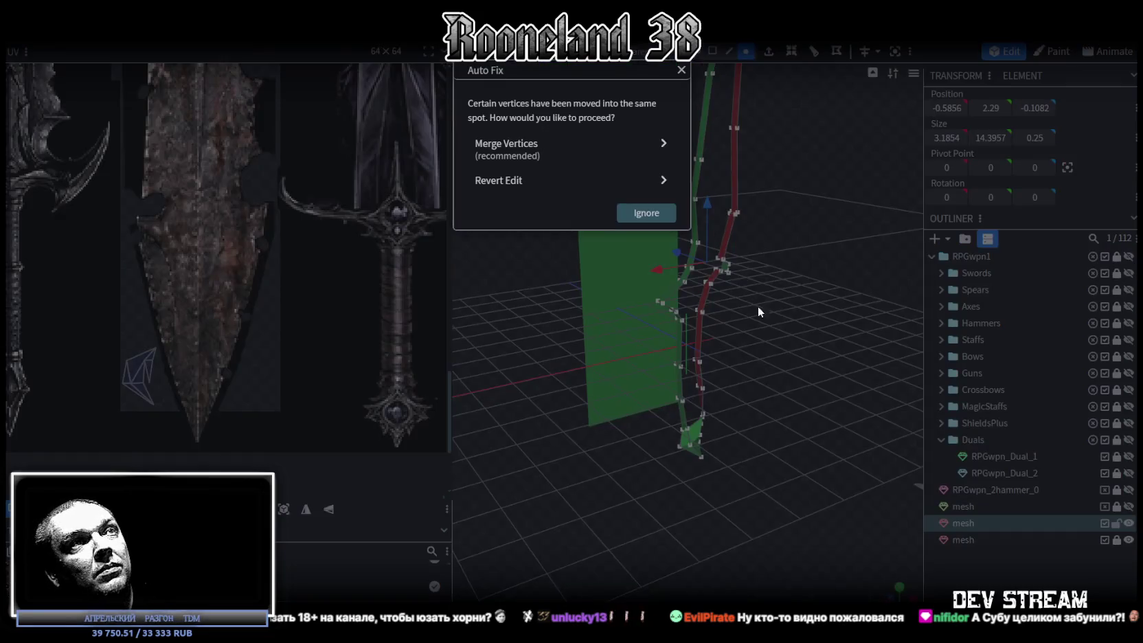
click(569, 163)
mouse_move(764, 355)
mouse_down()
mouse_move(850, 343)
mouse_move(786, 226)
mouse_move(738, 383)
mouse_move(663, 382)
mouse_up()
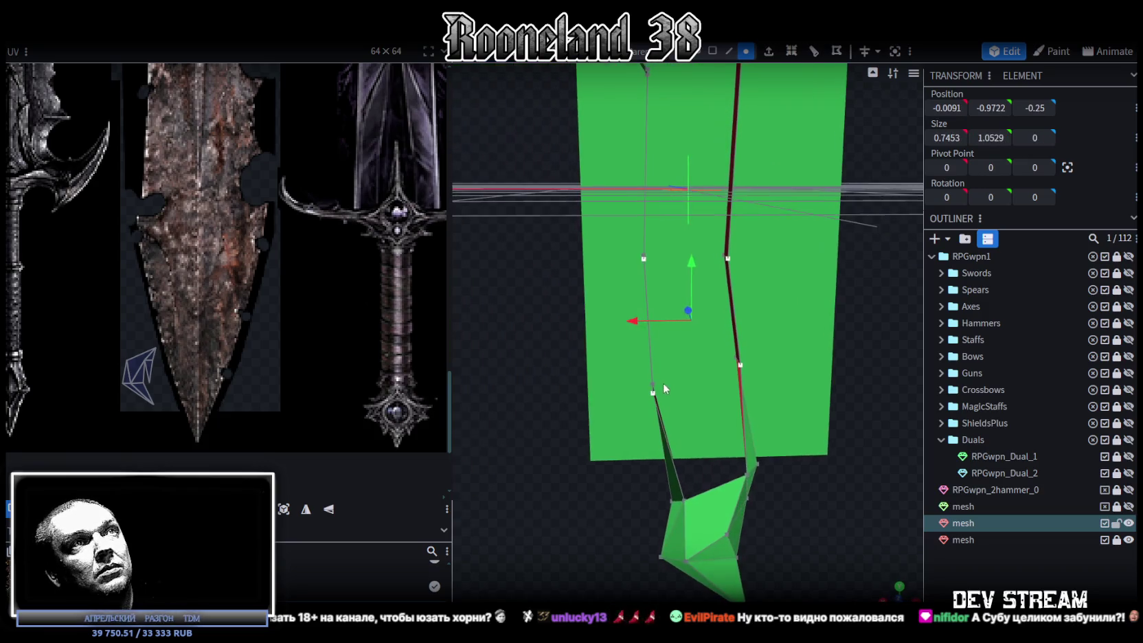
drag(736, 329, 719, 331)
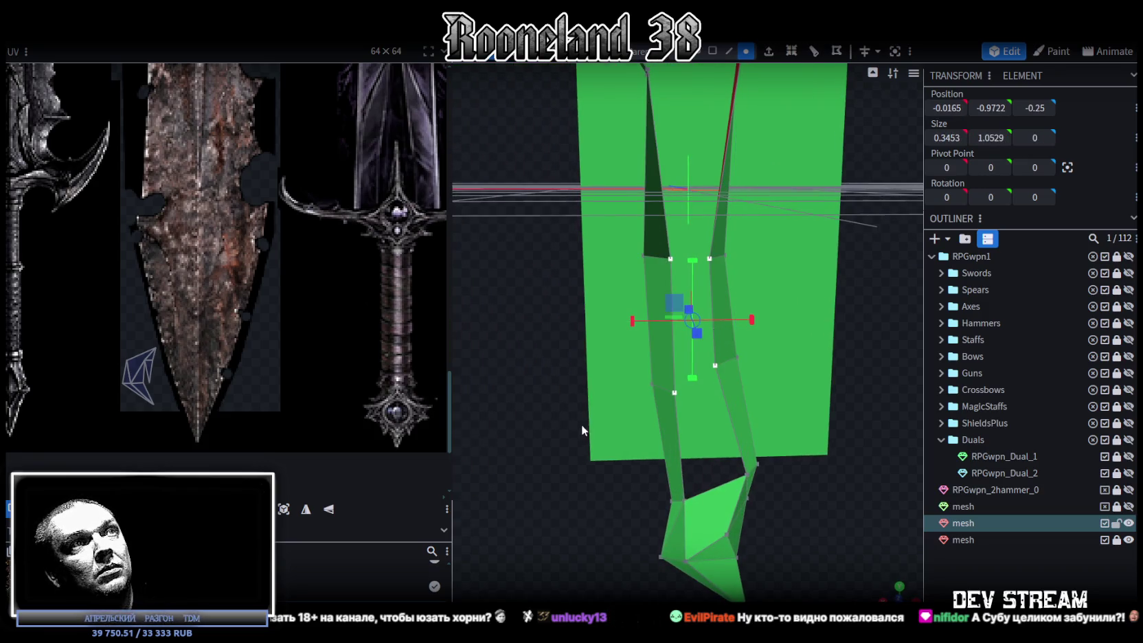
mouse_move(543, 445)
mouse_down()
mouse_move(542, 416)
mouse_move(554, 431)
mouse_move(564, 422)
mouse_up()
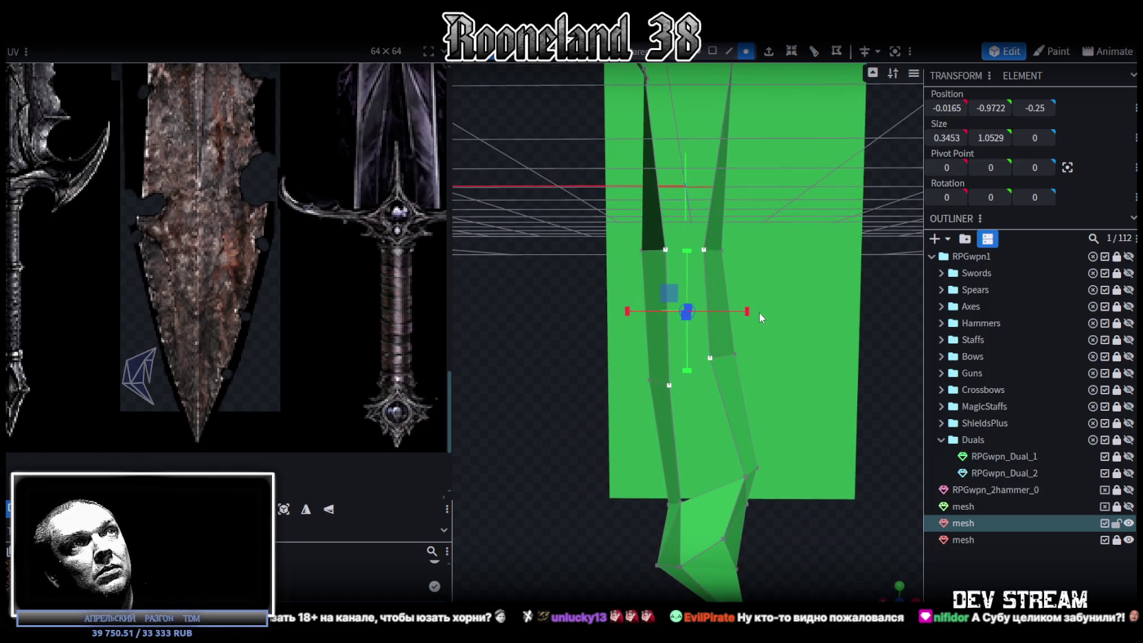
- Weld two handle vertex pairs at their midpoints, the last ending at 0.0324, -0.5, -0.25
mouse_move(741, 444)
mouse_down()
mouse_move(818, 475)
mouse_move(822, 439)
mouse_move(789, 427)
mouse_up()
mouse_move(547, 420)
mouse_down()
mouse_move(593, 450)
mouse_move(682, 408)
mouse_up()
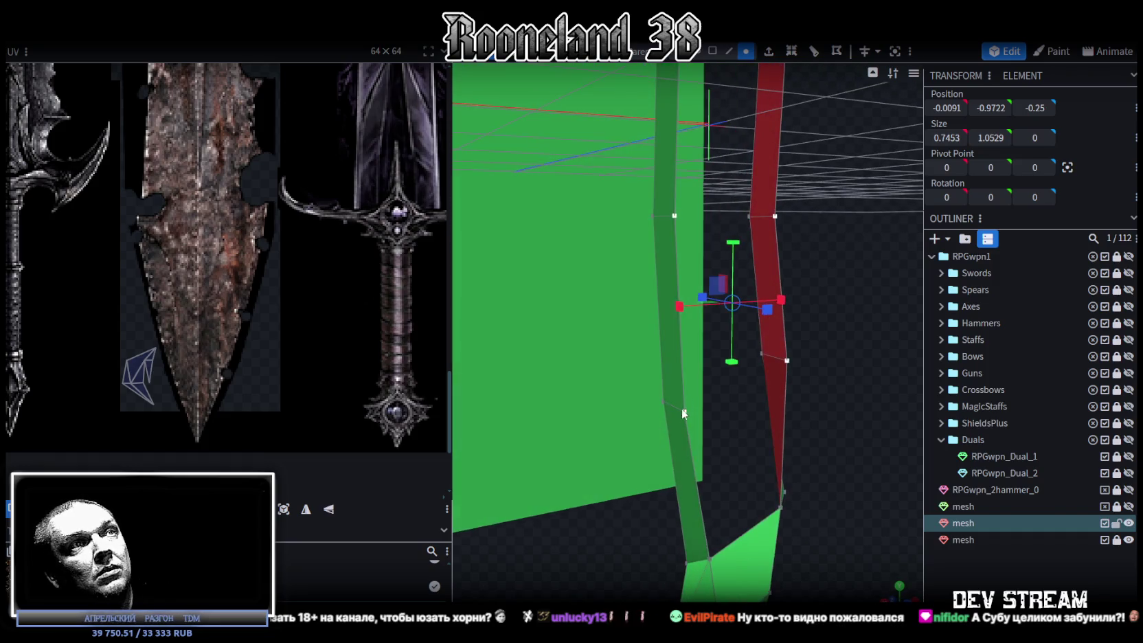
click(785, 359)
right_click(785, 359)
mouse_move(833, 332)
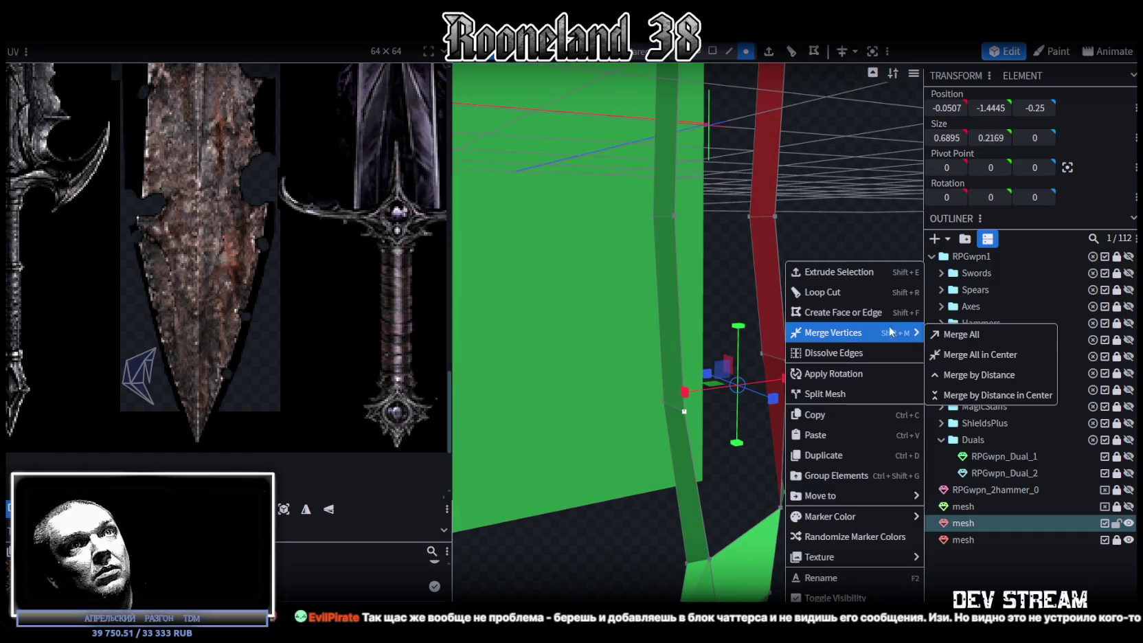
click(954, 349)
drag(853, 334, 674, 215)
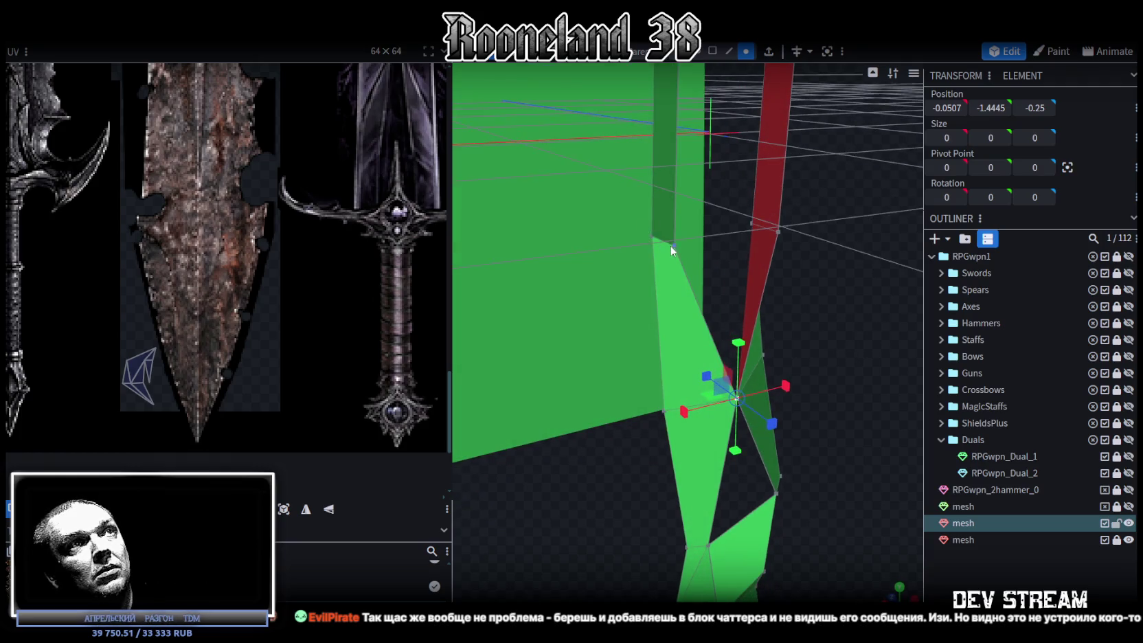
click(673, 245)
shift+click(778, 233)
right_click(779, 233)
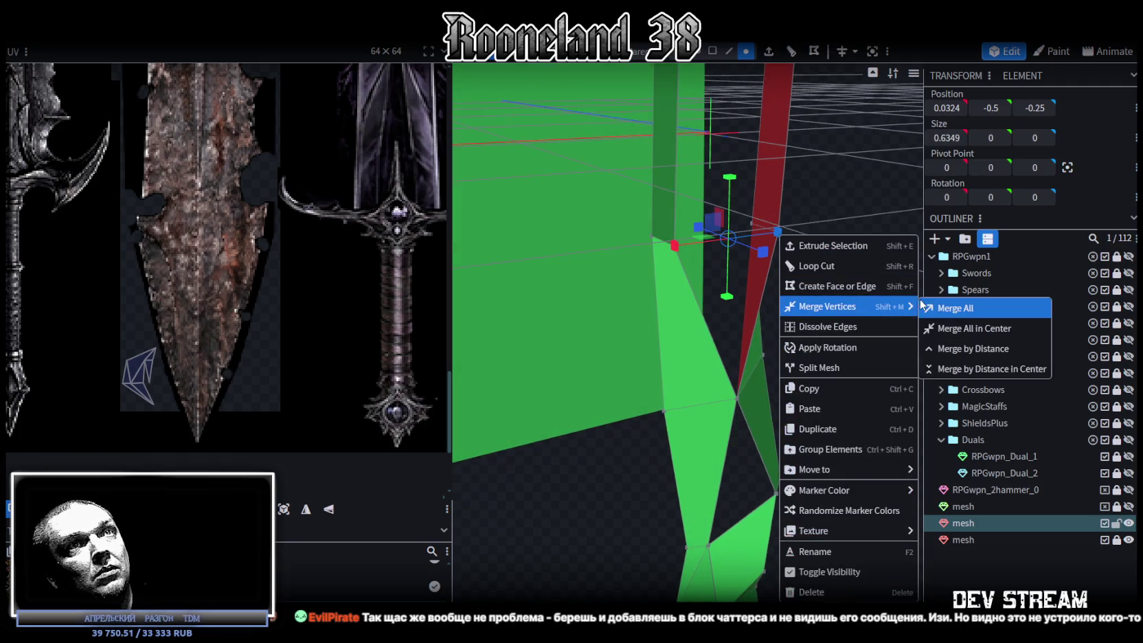
click(955, 328)
mouse_move(836, 343)
mouse_down()
mouse_move(797, 435)
mouse_move(709, 363)
mouse_move(658, 349)
mouse_move(736, 357)
mouse_up()
mouse_move(542, 444)
mouse_down()
mouse_move(558, 425)
mouse_move(750, 525)
mouse_up()
scroll(687, 329, up, 5)
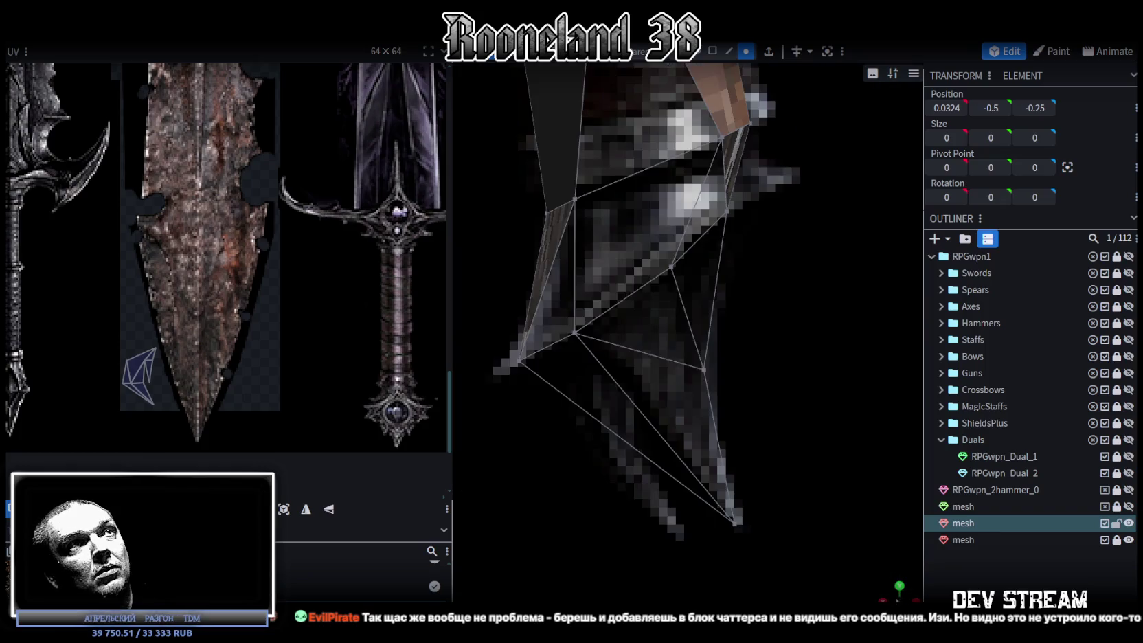
- Weld a pair of guard vertices together at their midpoint
mouse_move(715, 449)
mouse_down()
mouse_move(703, 408)
mouse_move(726, 499)
mouse_up()
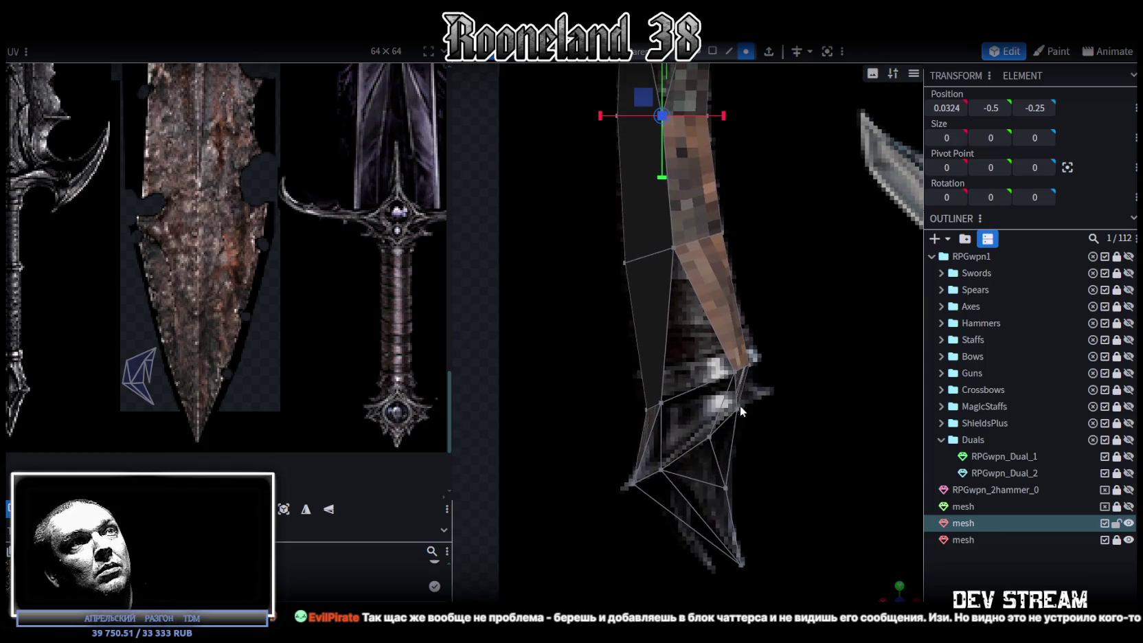
click(728, 51)
click(661, 364)
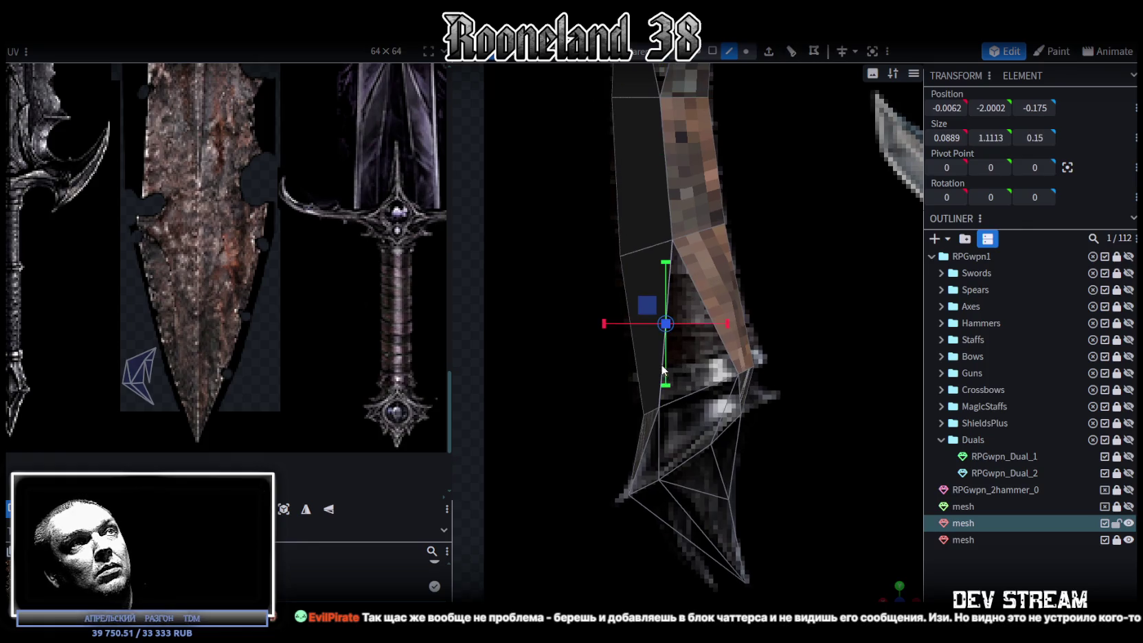
click(720, 345)
mouse_move(720, 346)
mouse_down()
mouse_move(762, 250)
mouse_move(776, 474)
mouse_move(727, 395)
mouse_move(728, 410)
mouse_move(782, 423)
mouse_move(779, 311)
mouse_move(755, 206)
mouse_up()
click(746, 50)
click(707, 282)
shift+click(736, 262)
right_click(738, 263)
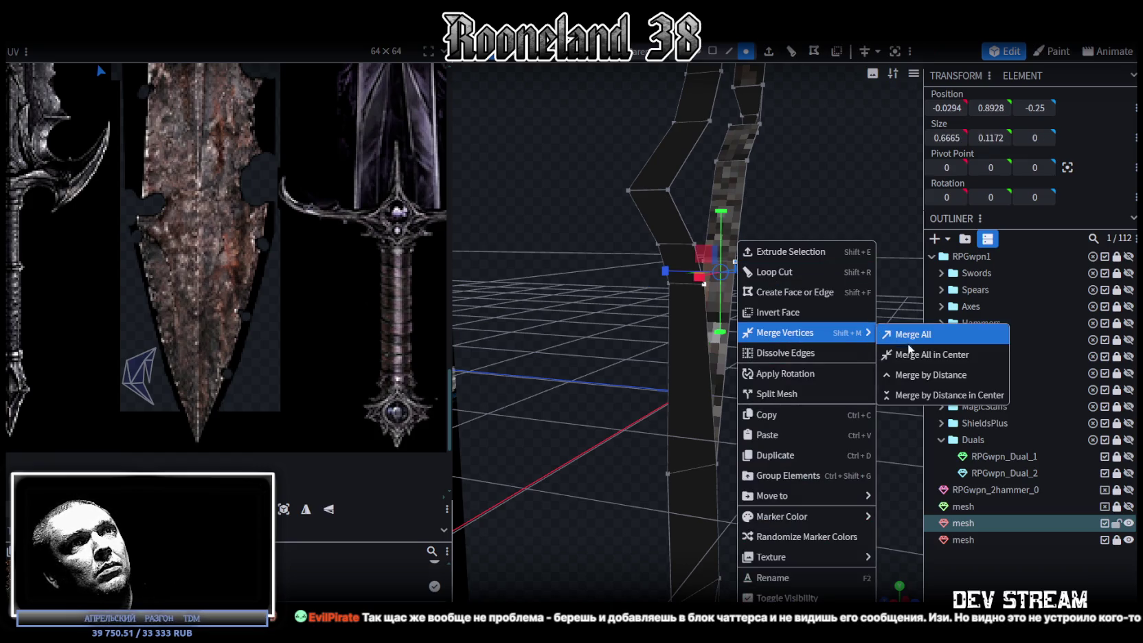
click(877, 350)
- Weld the top guard vertex and the lower vertex below it at their midpoint
mouse_move(877, 350)
mouse_down()
mouse_move(726, 343)
mouse_move(821, 383)
mouse_move(714, 213)
mouse_up()
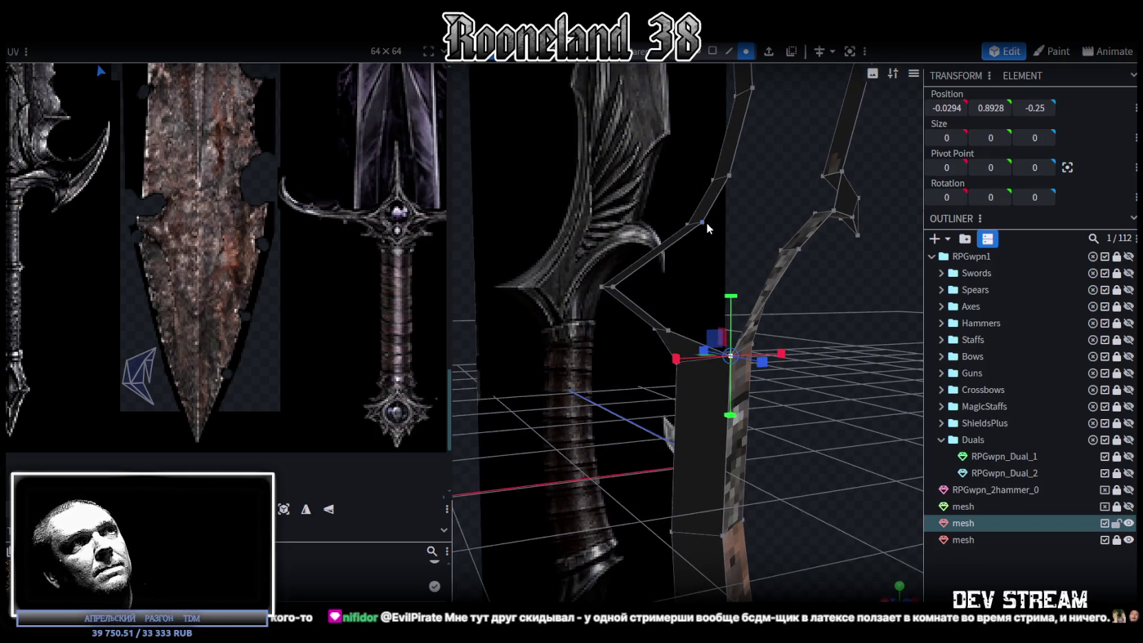
click(702, 224)
shift+click(668, 329)
right_click(669, 330)
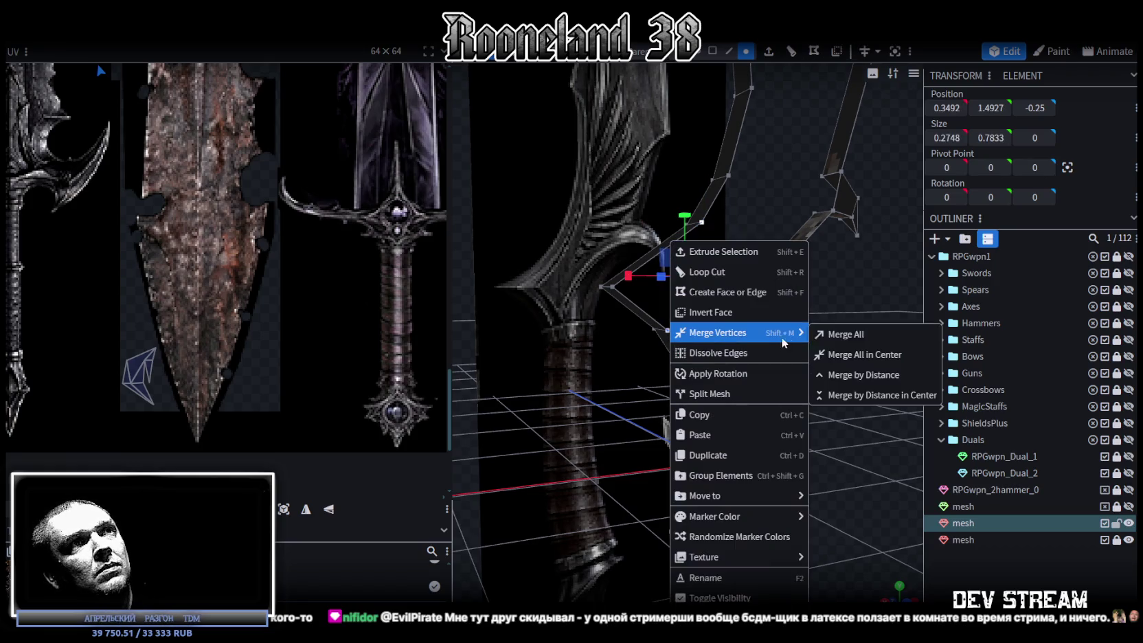
click(846, 355)
- Move a guard vertex left along X to match the reference texture
mouse_move(815, 387)
mouse_down()
mouse_move(799, 386)
mouse_move(810, 412)
mouse_up()
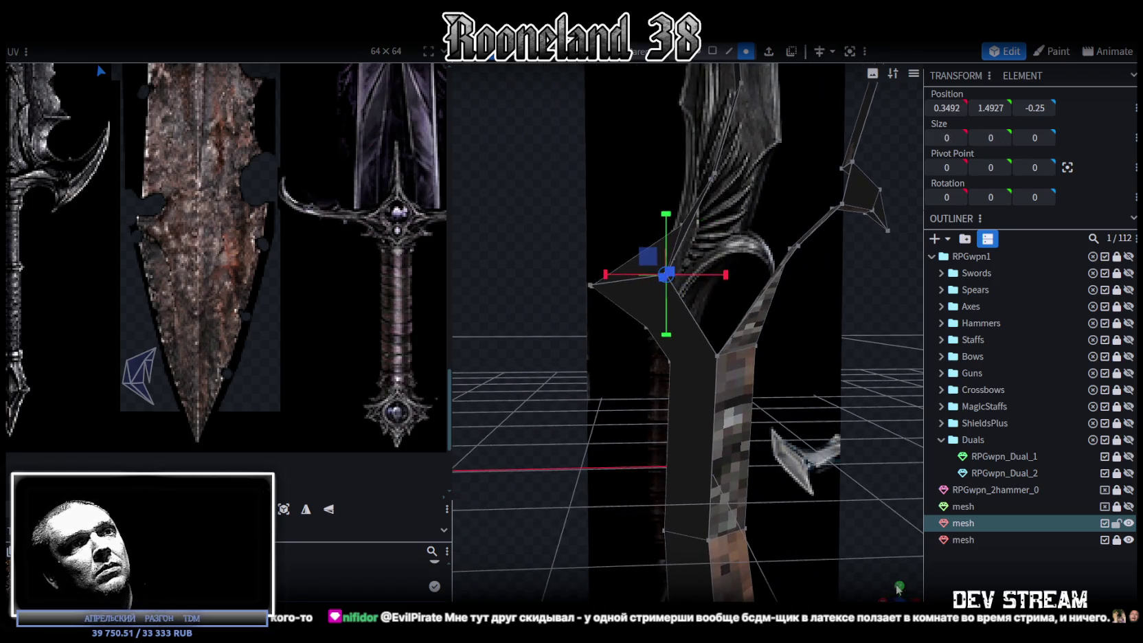
scroll(830, 511, up, 2)
scroll(795, 441, down, 1)
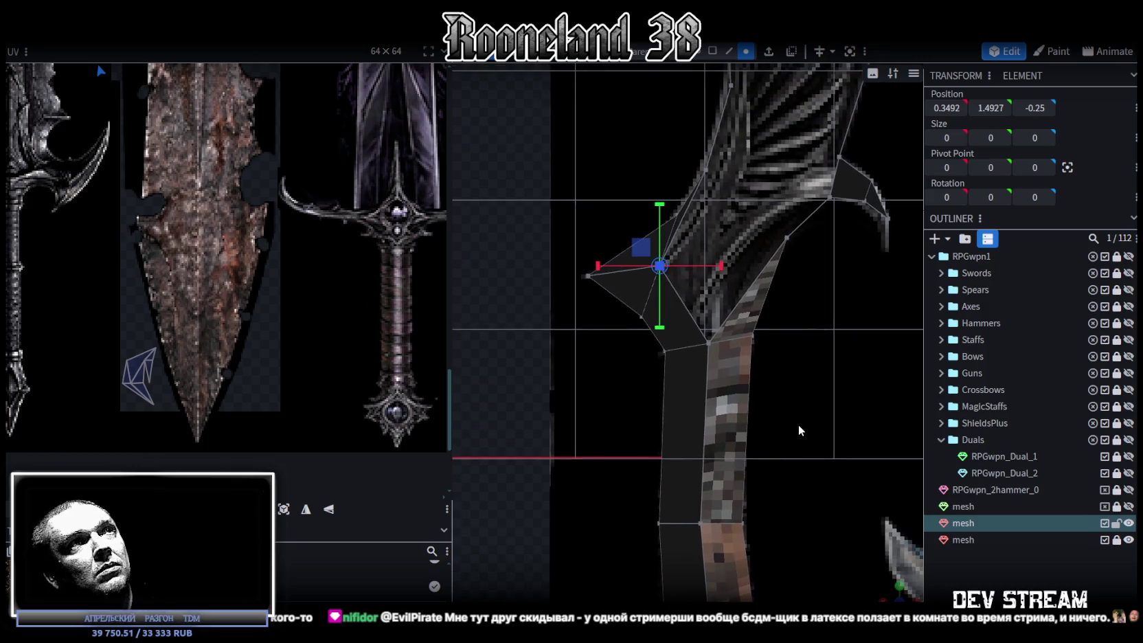
right_drag(798, 425, 765, 470)
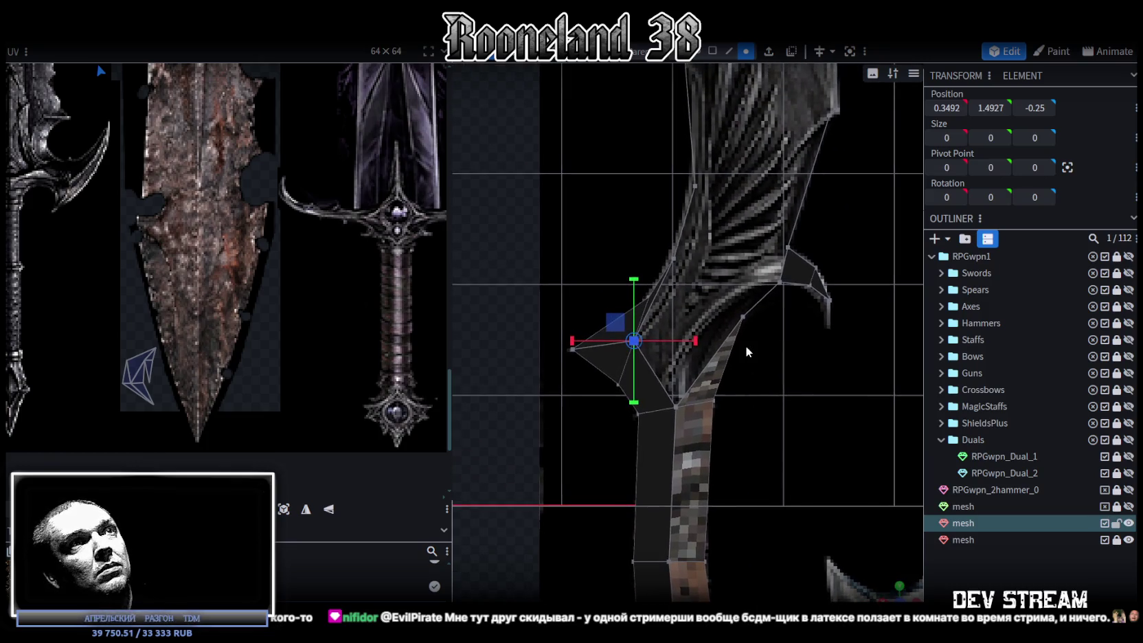
click(742, 315)
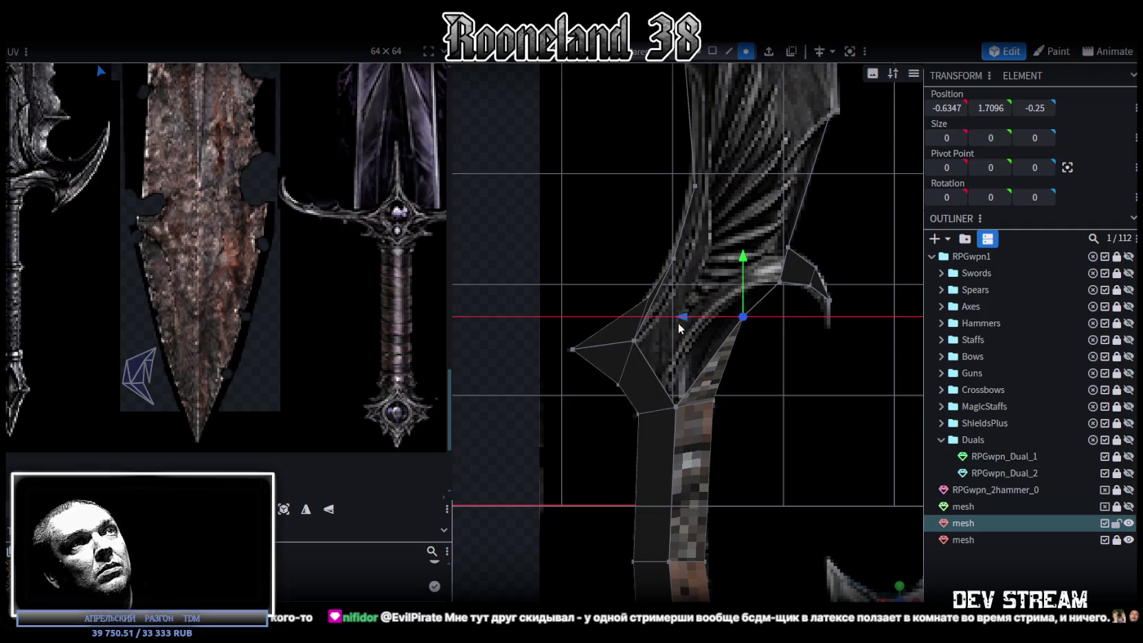
drag(694, 316, 647, 324)
right_drag(763, 409, 747, 493)
- Shift the two hook vertices and a lower guard vertex left onto the reference outline
click(771, 324)
shift+click(762, 357)
drag(709, 341, 691, 340)
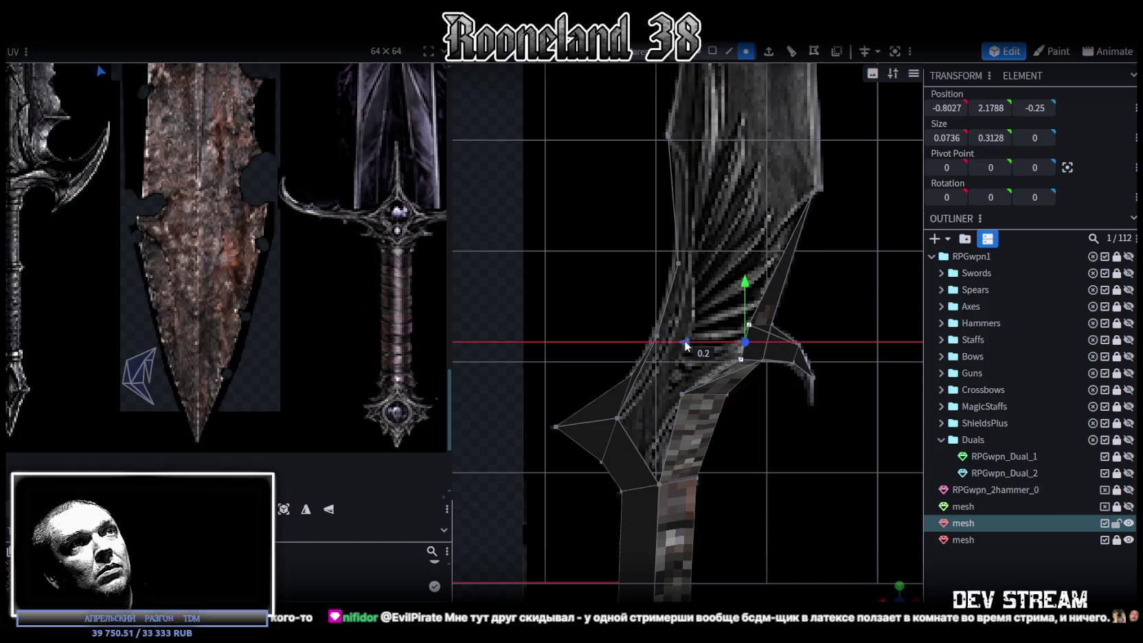
click(743, 359)
mouse_move(689, 359)
mouse_down()
mouse_move(669, 357)
mouse_move(717, 363)
mouse_up()
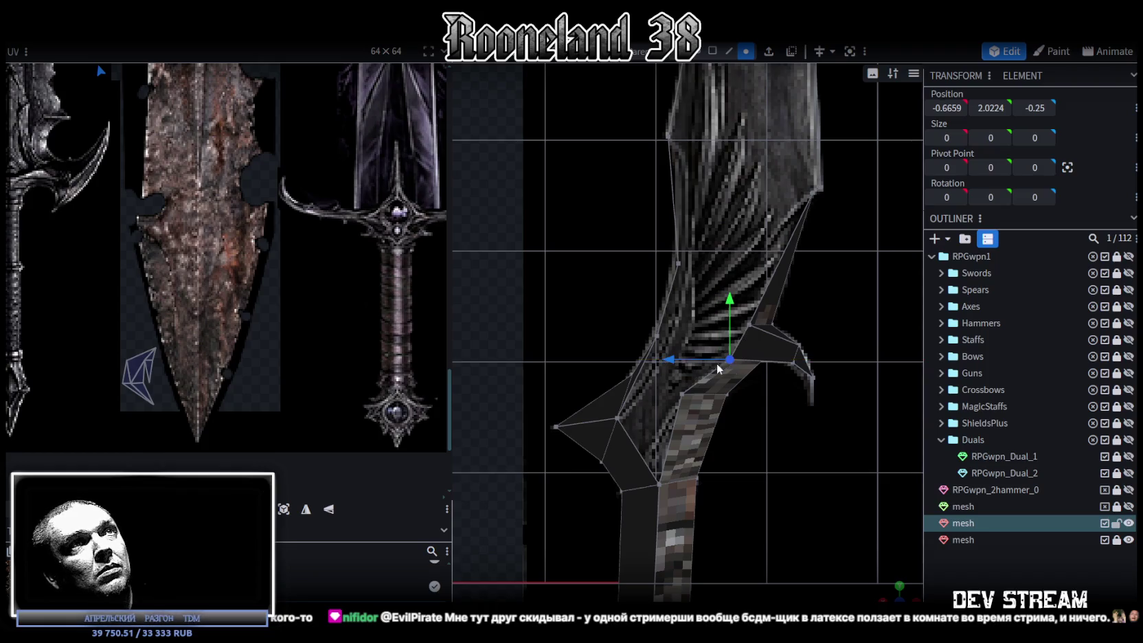
right_drag(716, 363, 764, 445)
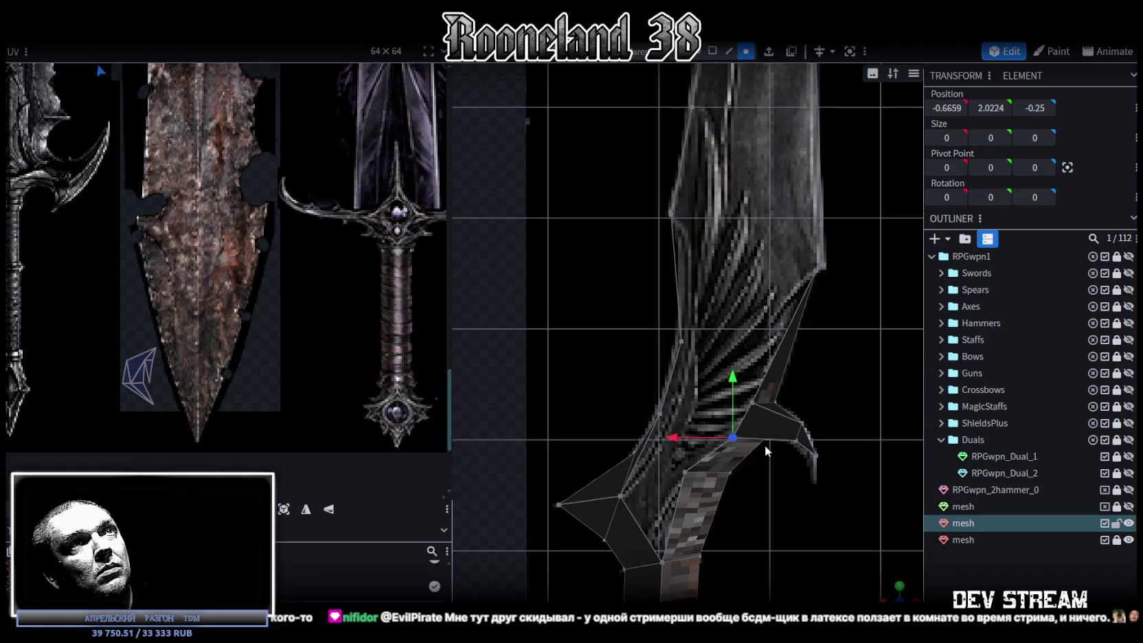
click(690, 346)
scroll(690, 346, down, 5)
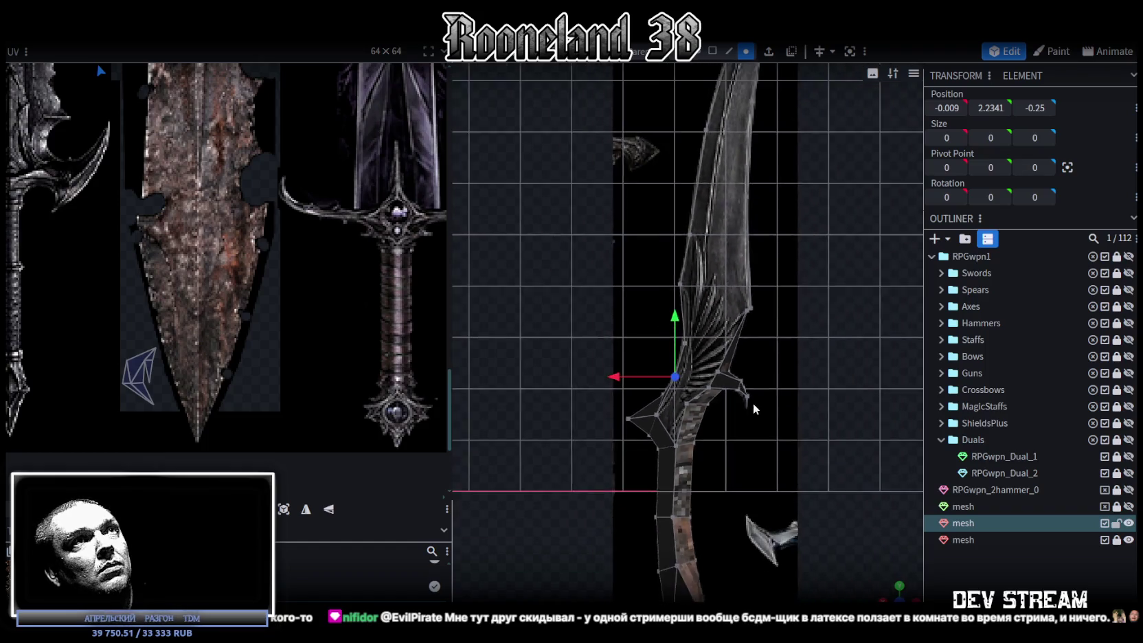
- Shift the selected blade-base vertices sideways to match the reference
scroll(742, 358, up, 4)
shift+click(692, 302)
shift+click(681, 219)
drag(625, 289, 671, 292)
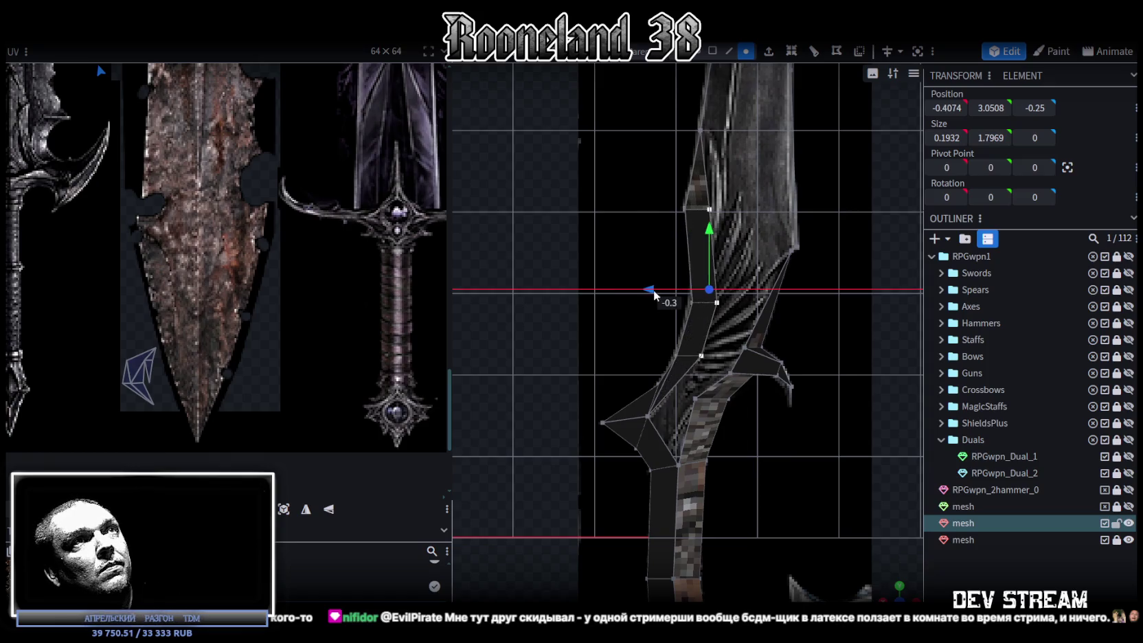
- Move the guard and lower blade vertices left onto the reference curve without merging them
scroll(715, 427, up, 2)
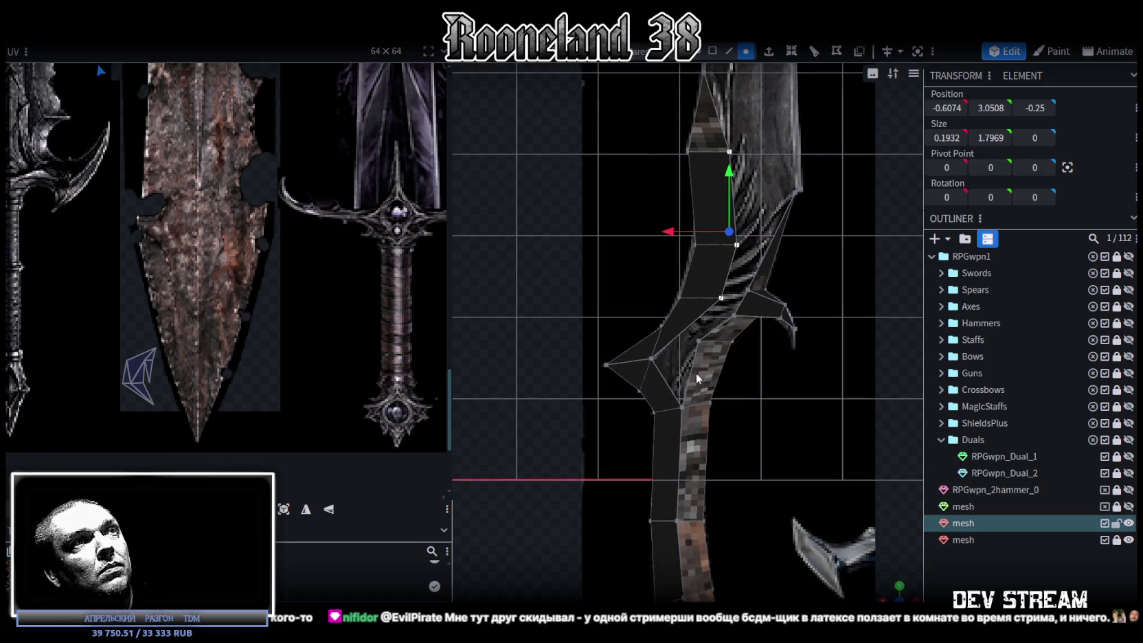
scroll(641, 354, up, 1)
click(637, 363)
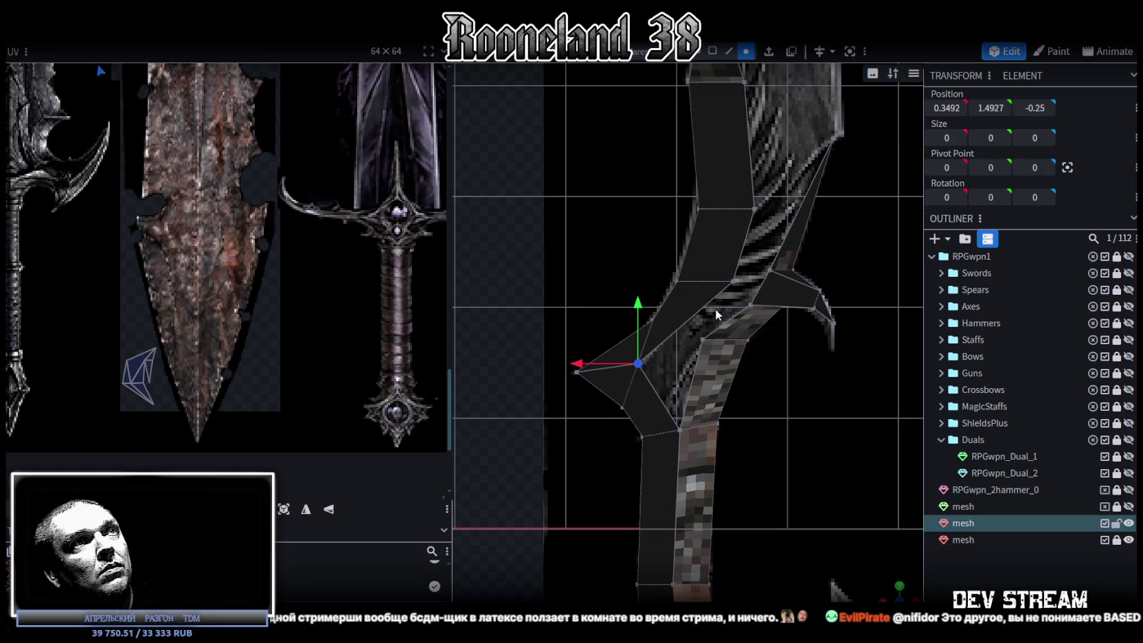
shift+click(732, 282)
right_click(703, 339)
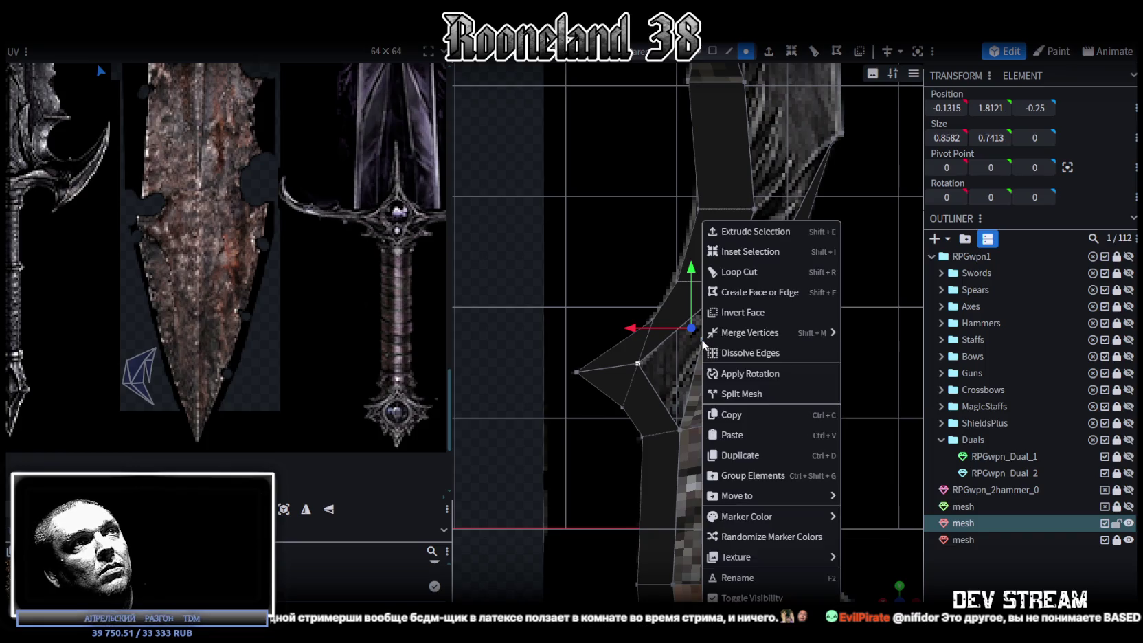
right_drag(622, 362, 623, 354)
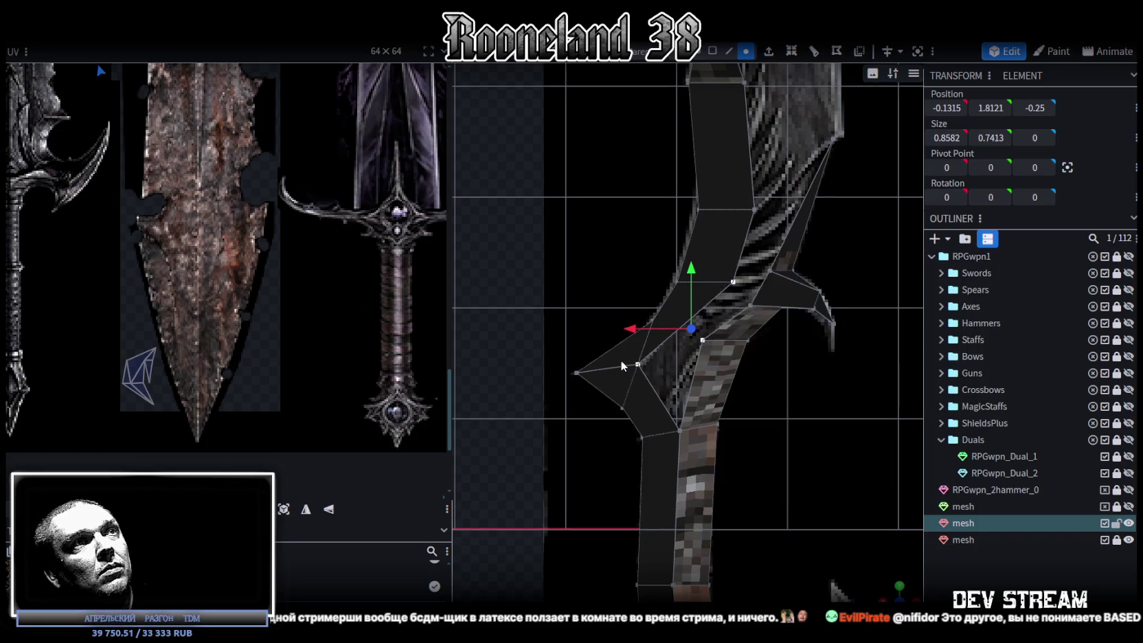
mouse_move(639, 276)
mouse_down()
mouse_move(629, 275)
mouse_move(664, 279)
mouse_up()
click(754, 202)
mouse_move(717, 205)
mouse_down()
mouse_move(645, 206)
mouse_move(659, 201)
mouse_up()
click(721, 276)
drag(676, 277, 644, 275)
- Fill the gap beside the guard with a new face between two opposite edges
drag(781, 410, 748, 303)
click(728, 54)
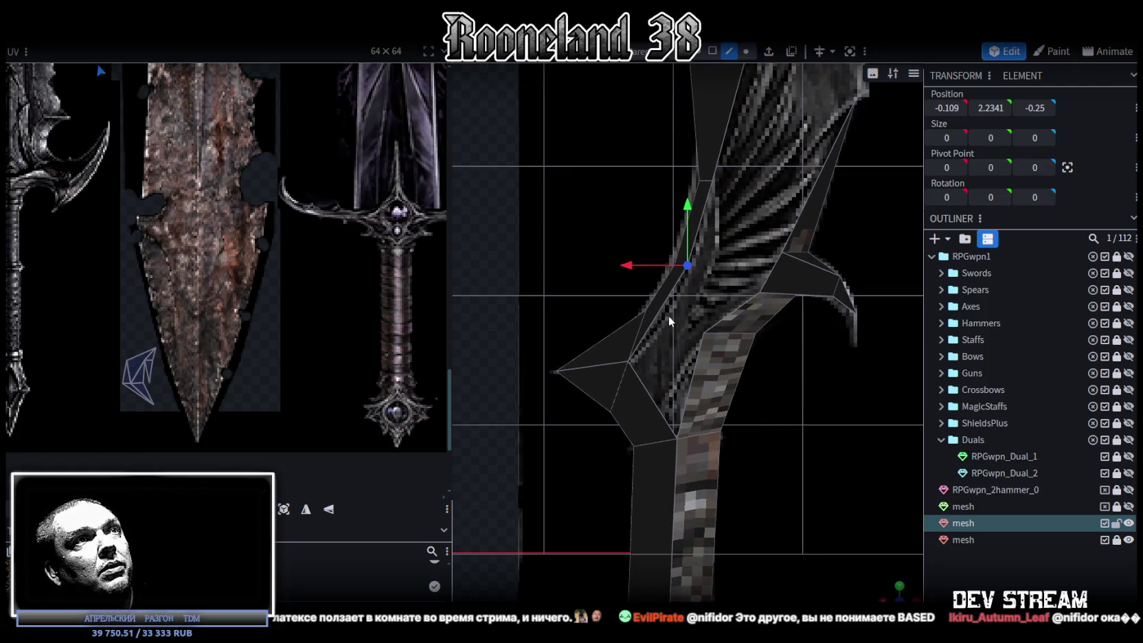
click(661, 307)
shift+click(692, 364)
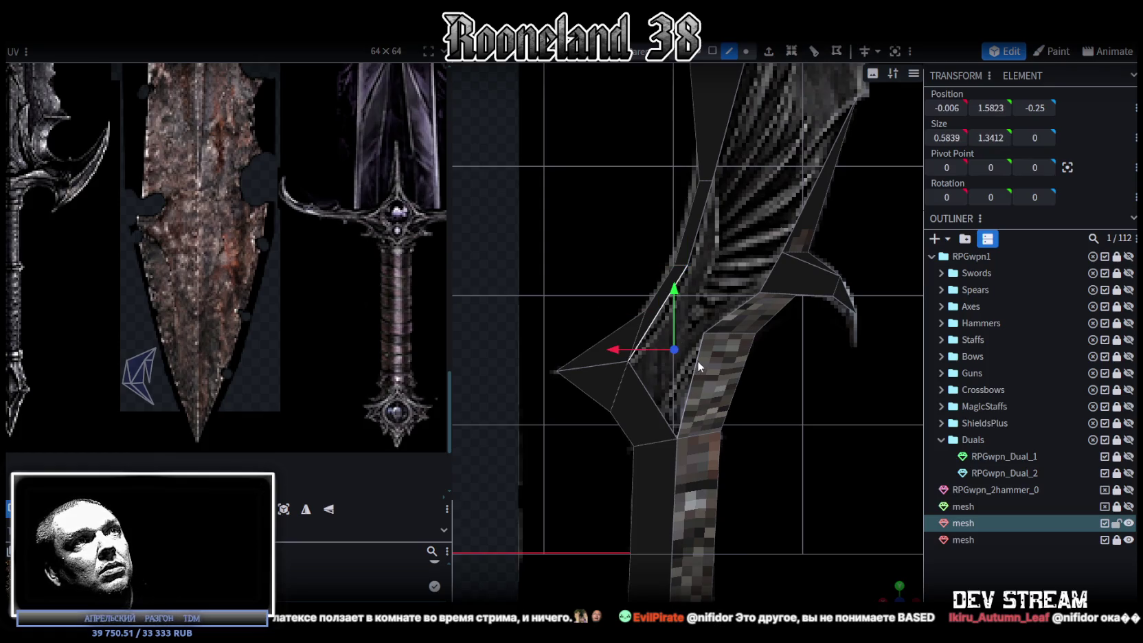
key(f)
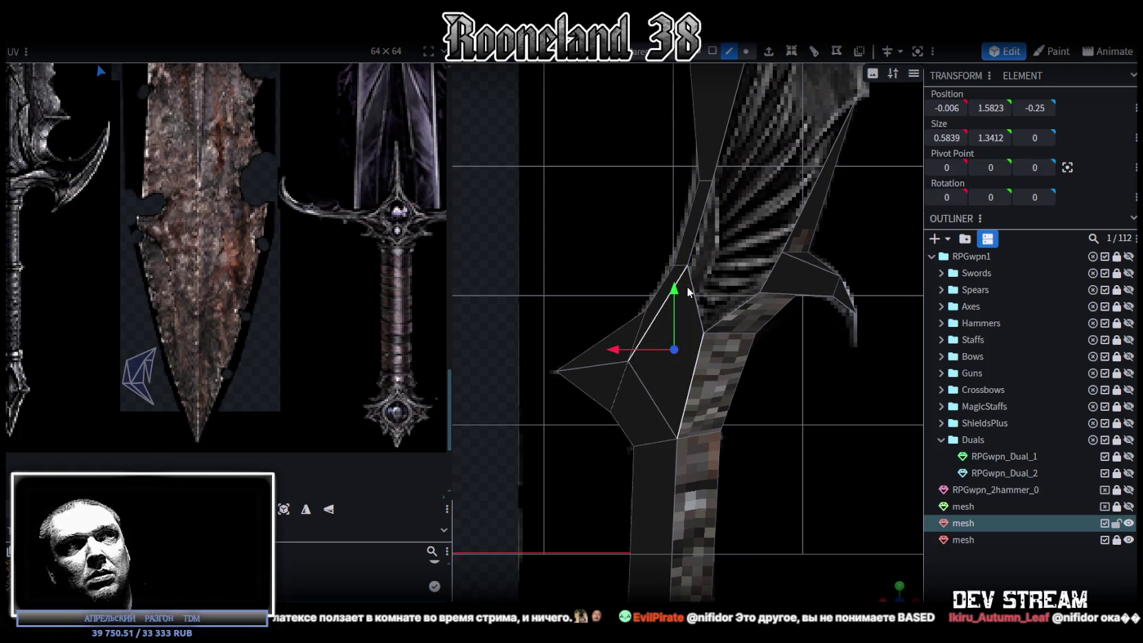
- Check the new face's edges and pull its right corner vertex left
click(688, 288)
shift+click(736, 310)
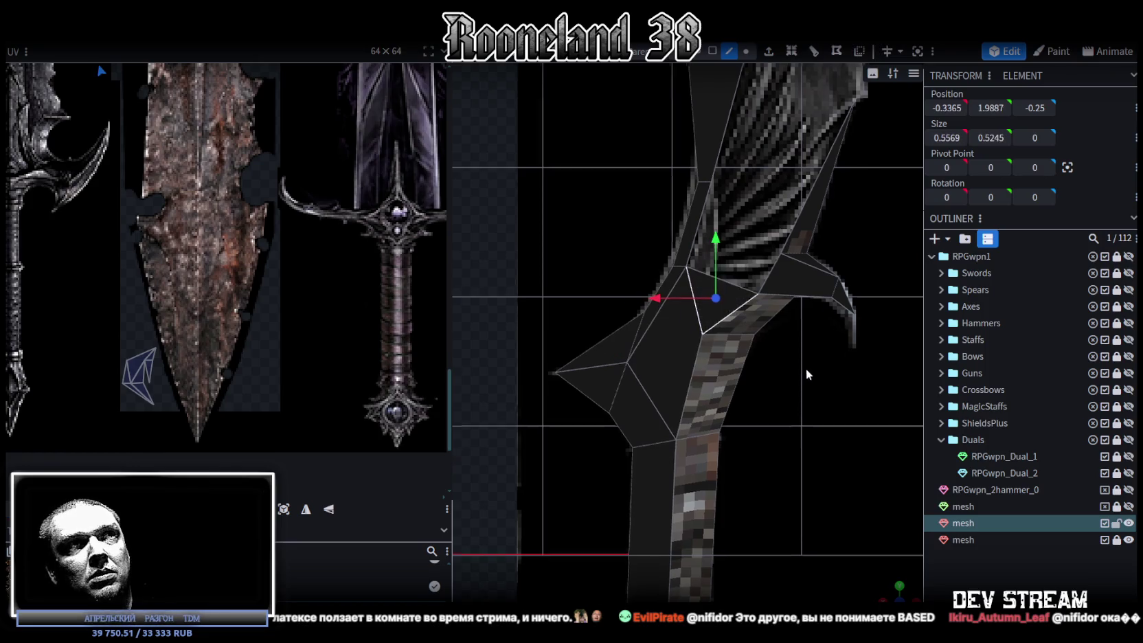
right_drag(807, 370, 813, 423)
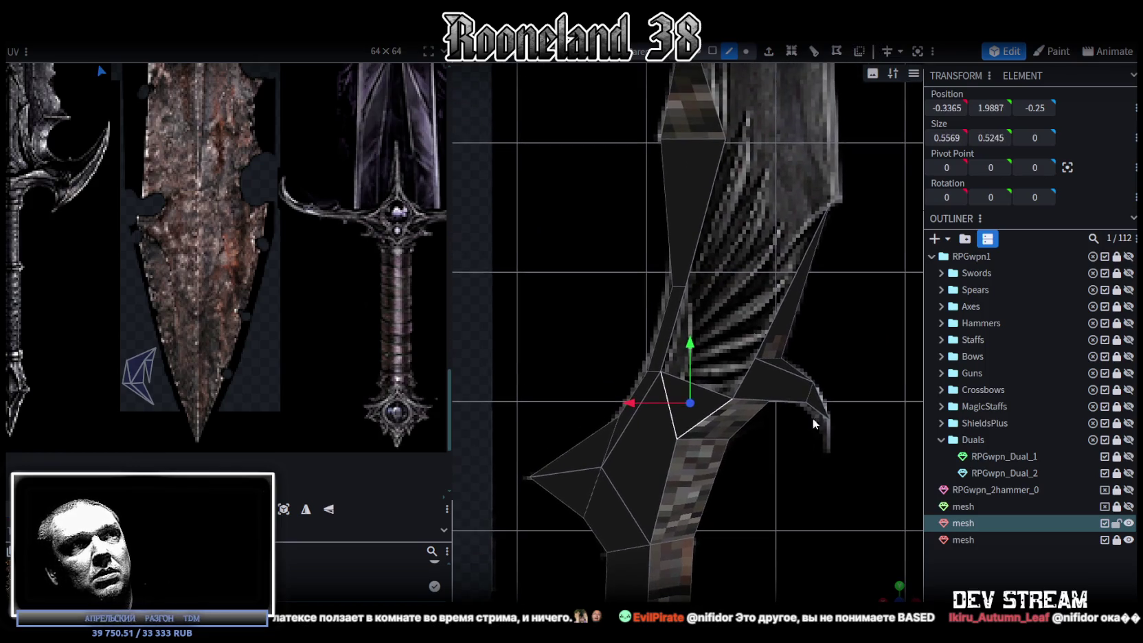
click(747, 371)
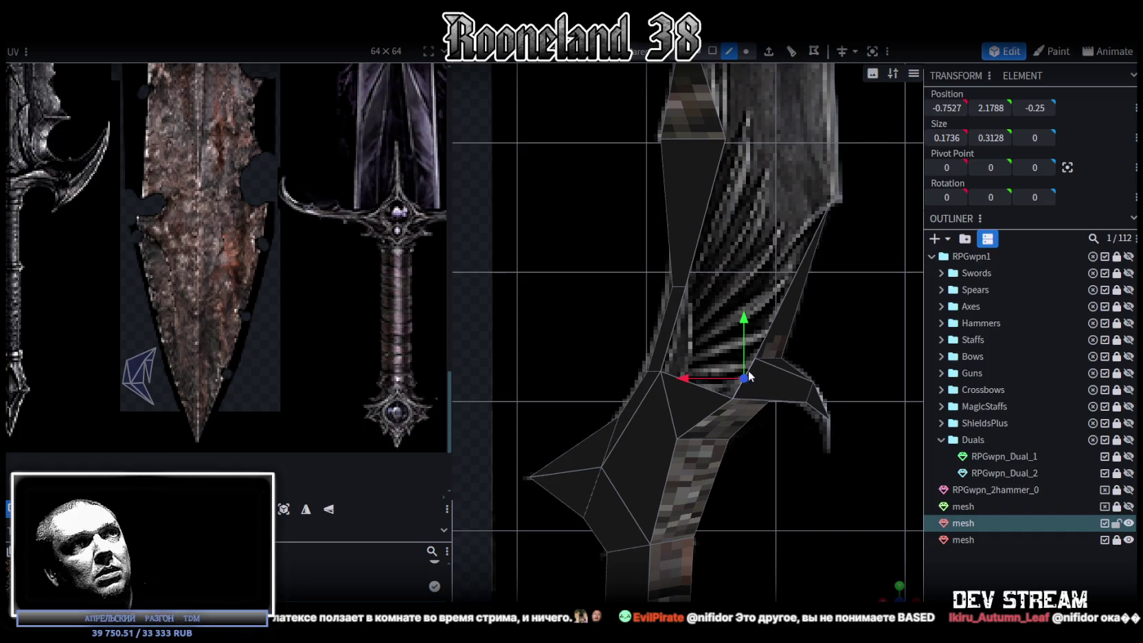
click(674, 325)
shift+click(792, 281)
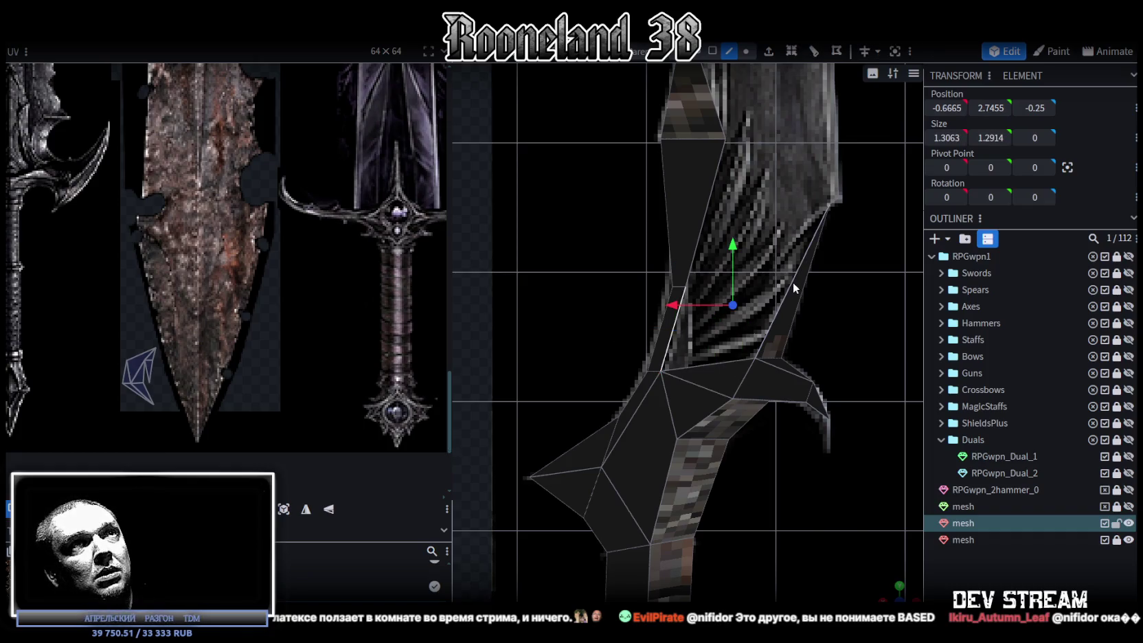
right_drag(789, 283, 748, 359)
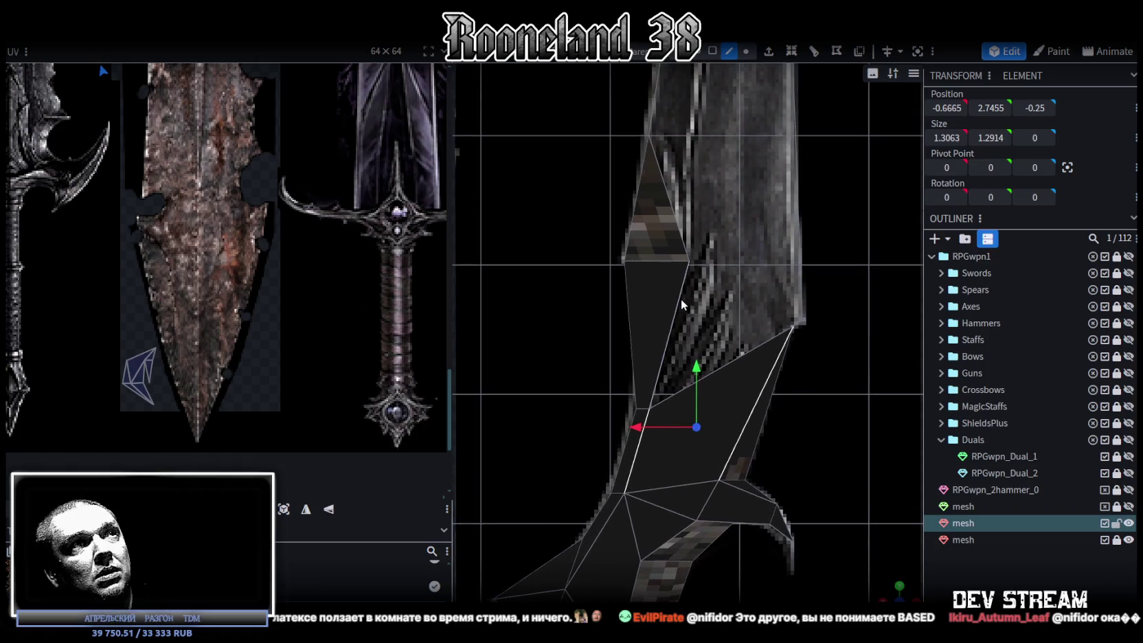
click(680, 300)
shift+click(734, 358)
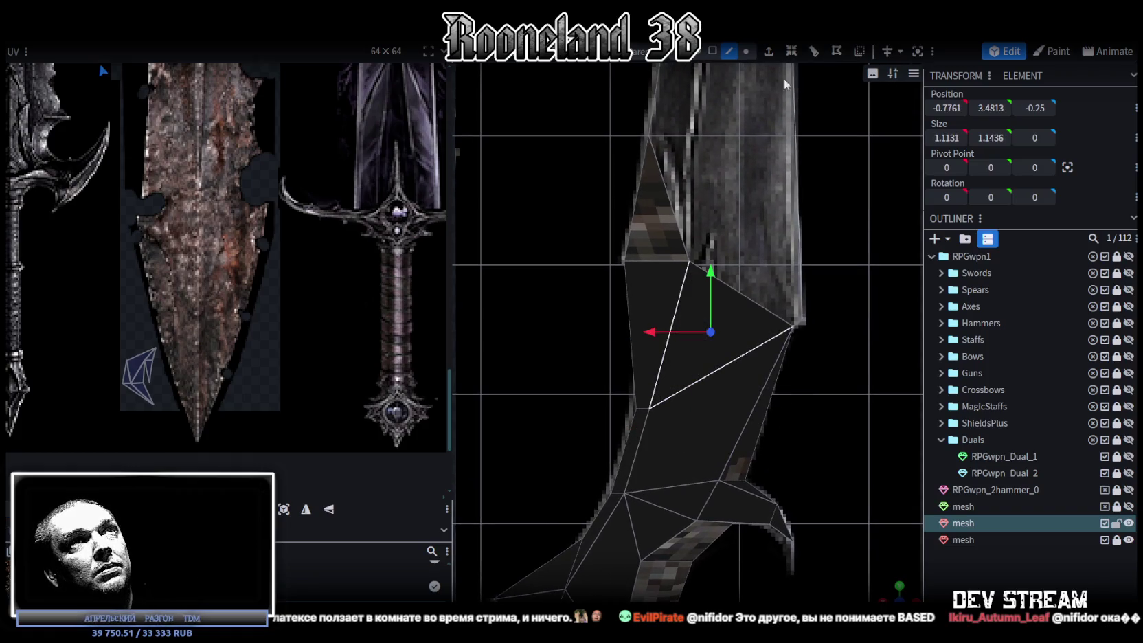
click(745, 50)
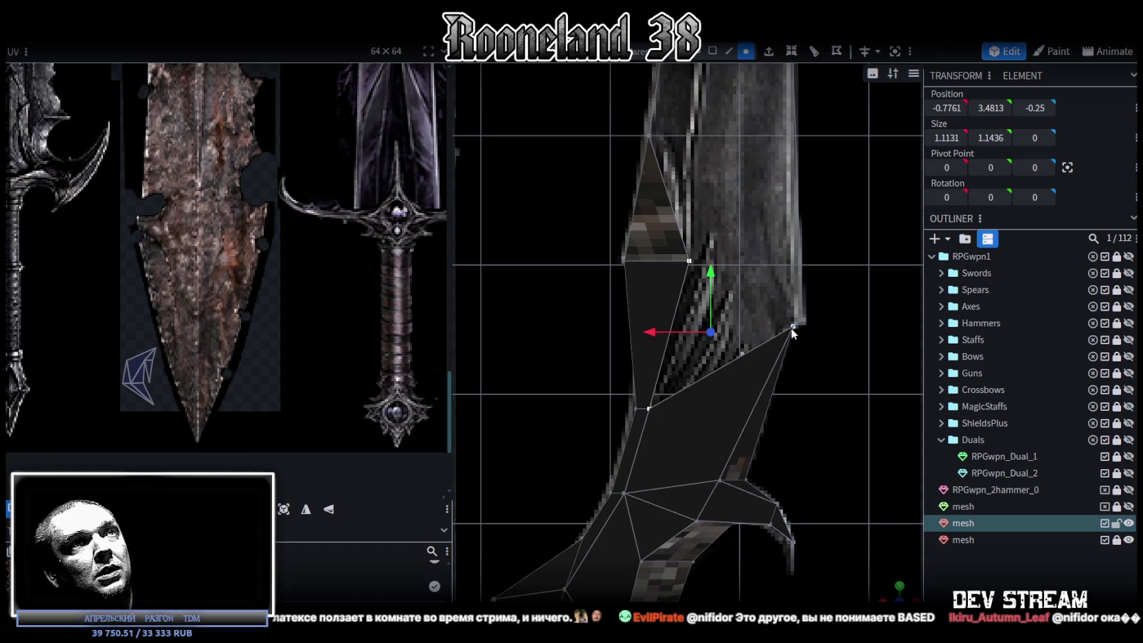
drag(791, 329, 694, 324)
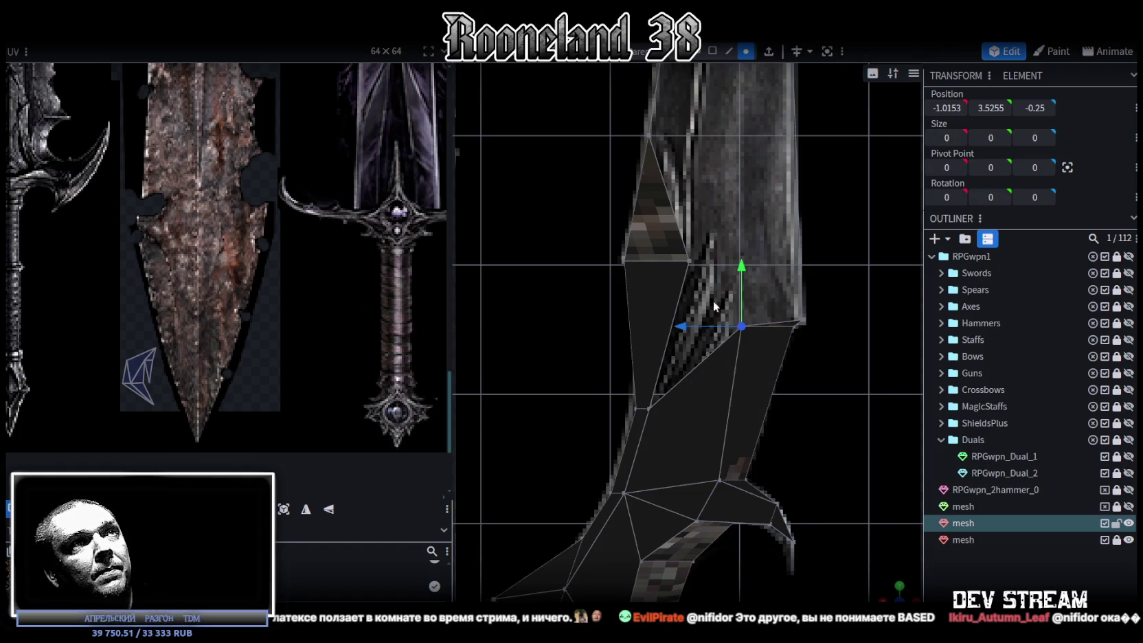
- In front view, move the blade base's corner vertex left along X
click(728, 51)
click(678, 298)
shift+click(701, 354)
scroll(801, 348, down, 3)
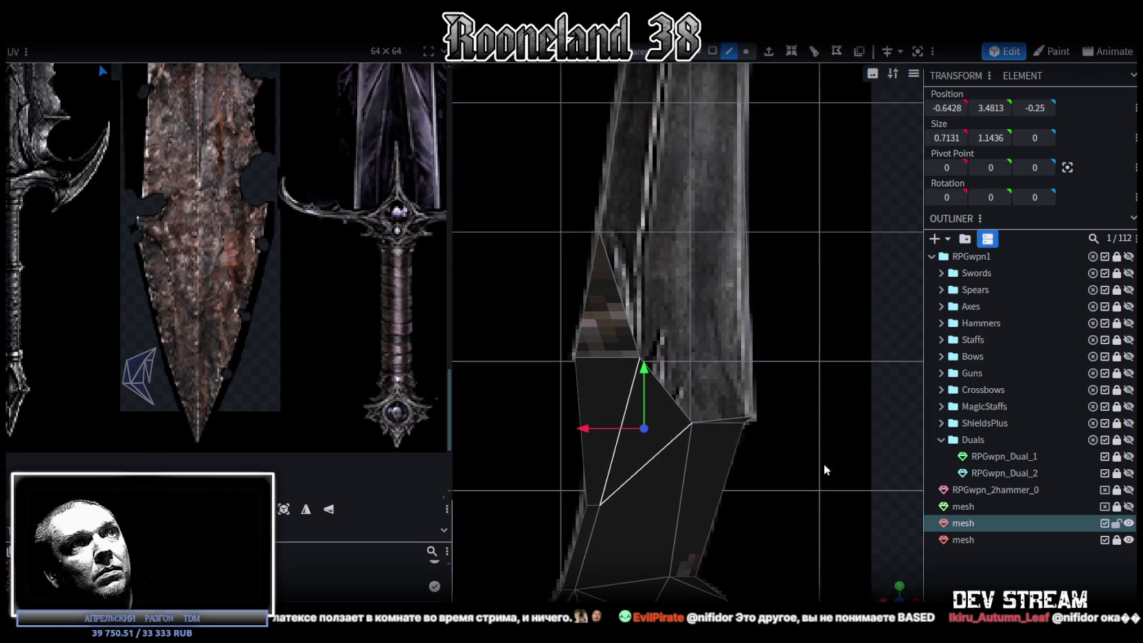
mouse_move(888, 588)
mouse_down()
mouse_move(813, 444)
mouse_move(653, 396)
mouse_move(572, 410)
mouse_move(711, 427)
mouse_move(768, 414)
mouse_move(780, 424)
mouse_up()
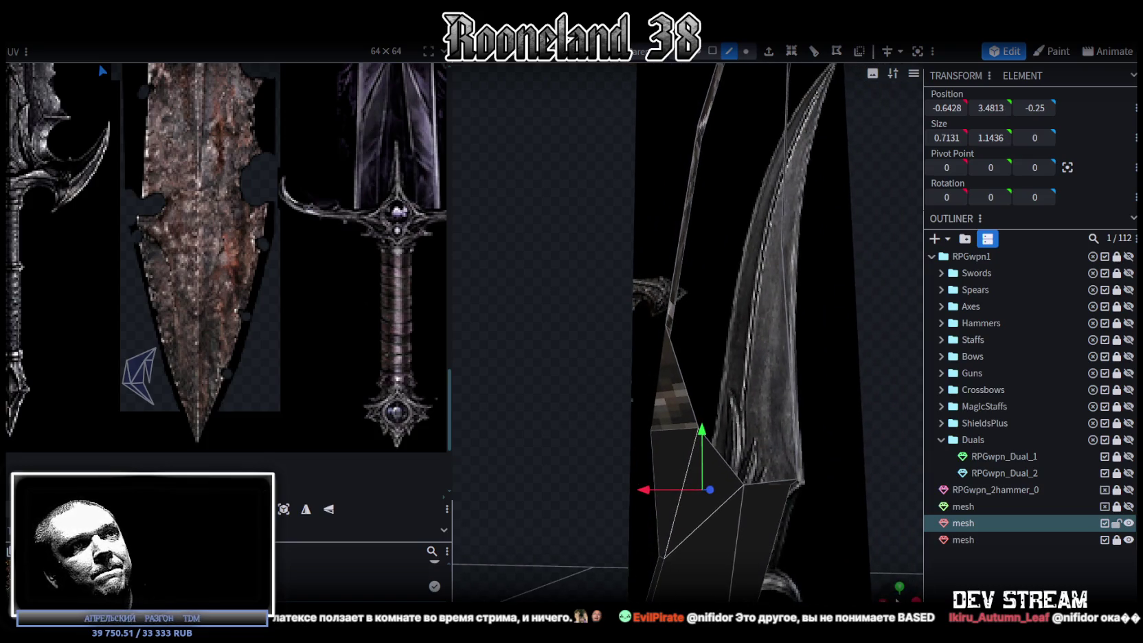
key(KP_1)
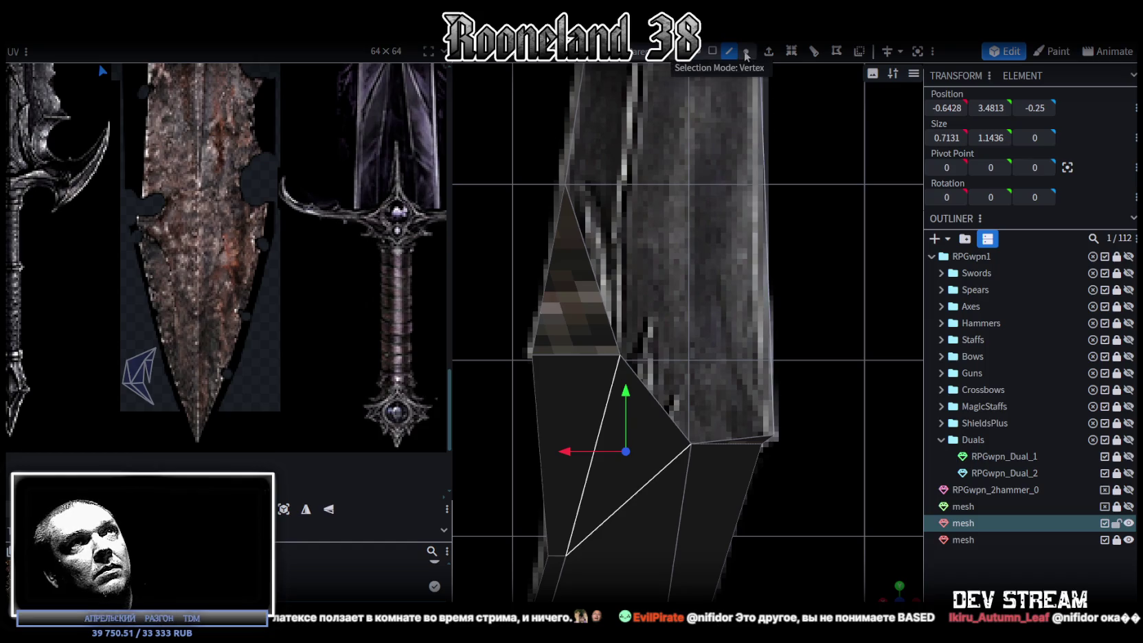
click(745, 51)
click(792, 457)
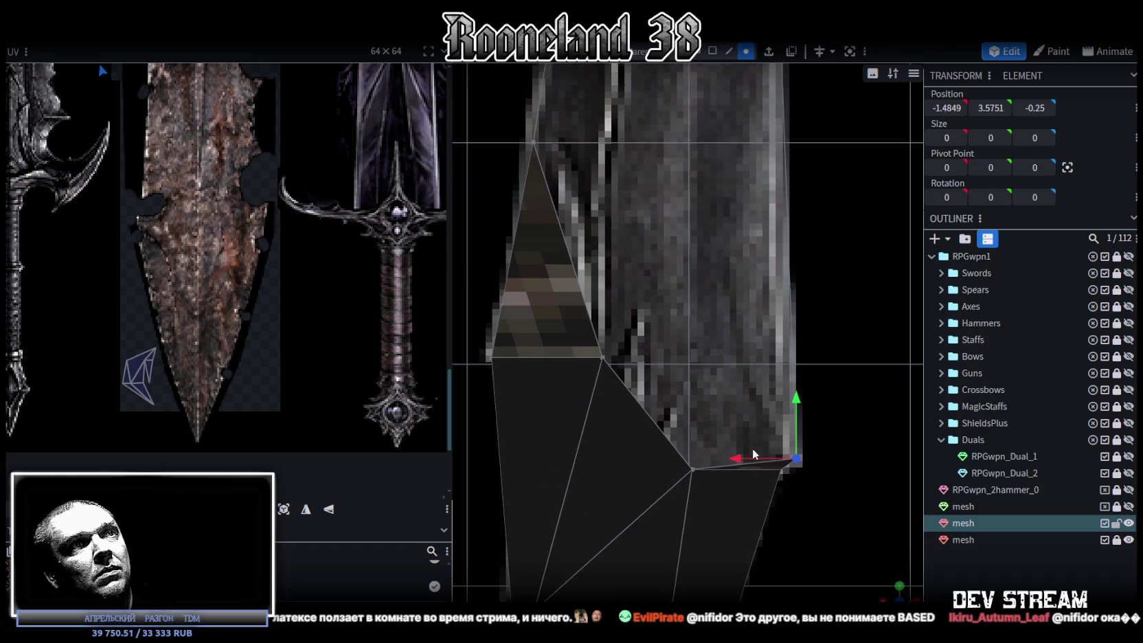
drag(751, 457, 729, 457)
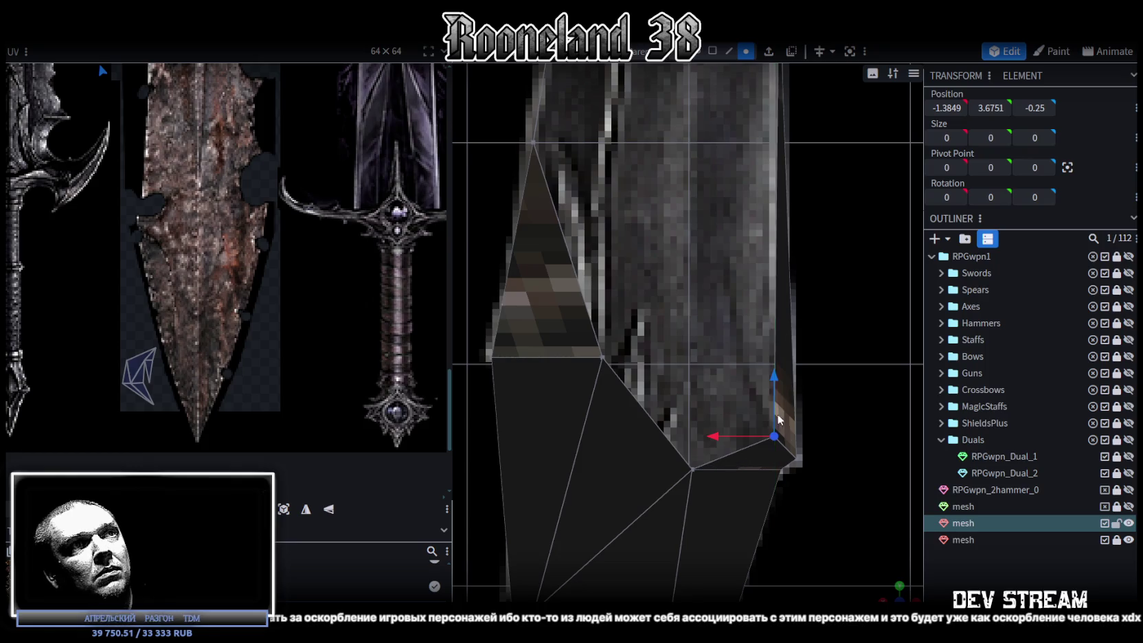
key(KP_1)
scroll(777, 467, down, 2)
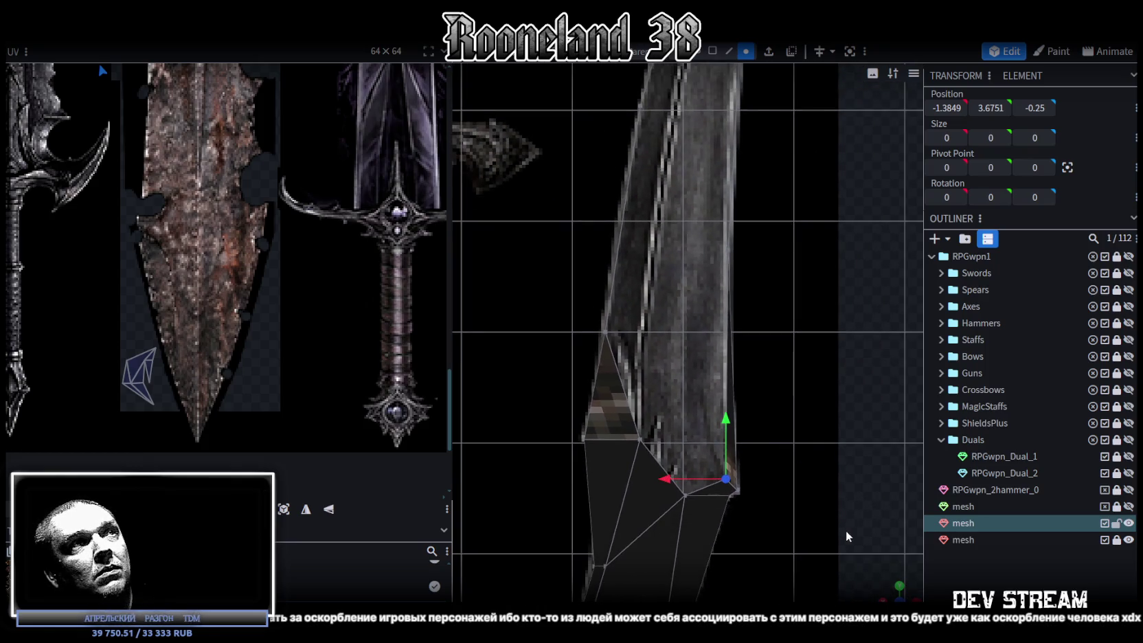
- In side view, shift three blade vertices along the curve, one to -1.1374, 6.9675, -0.25
drag(843, 524, 618, 349)
click(616, 350)
mouse_move(772, 397)
mouse_down()
mouse_move(666, 236)
mouse_move(785, 426)
mouse_up()
shift+click(670, 230)
shift+click(701, 124)
drag(774, 309, 762, 450)
key(KP_1)
key(KP_3)
drag(603, 293, 621, 295)
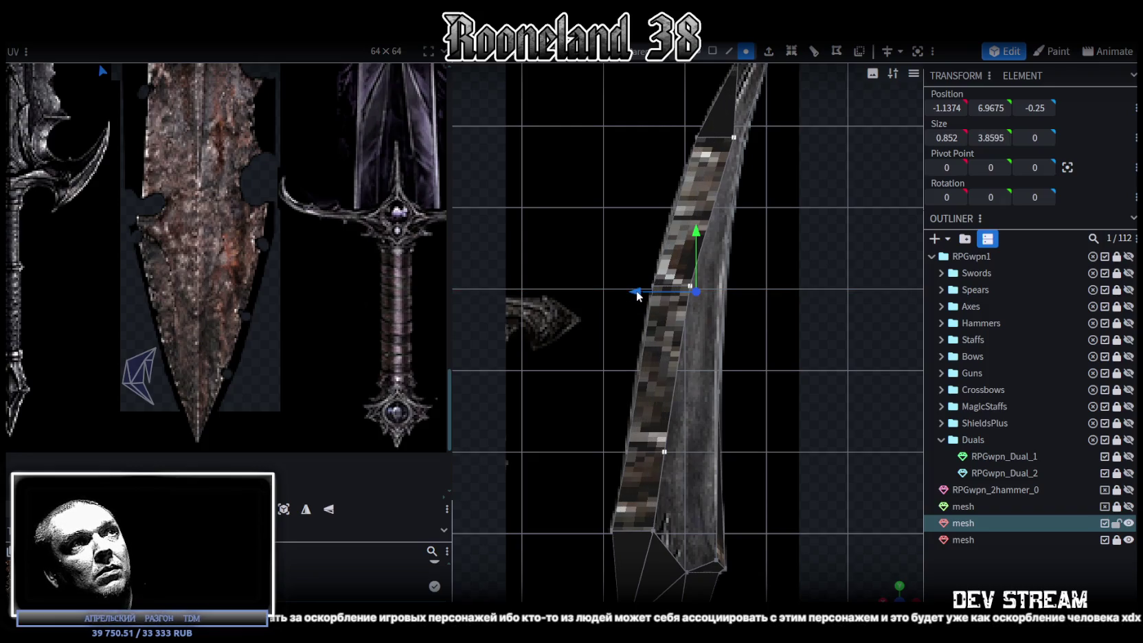
- Move two blade-edge vertices left so they follow the reference curve
scroll(694, 288, up, 2)
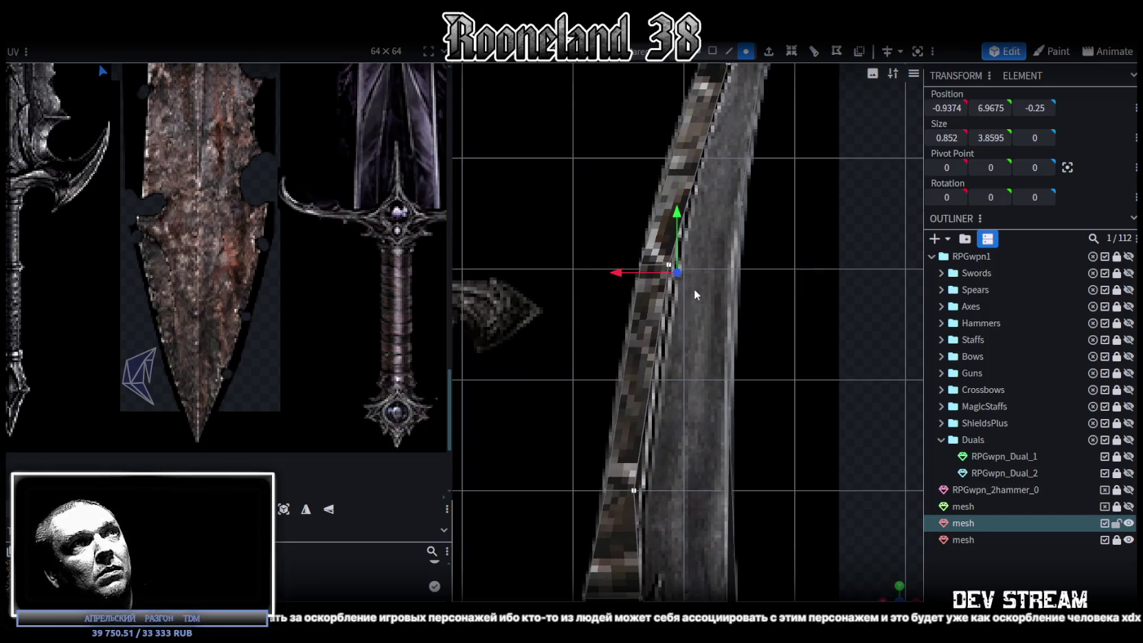
click(650, 258)
drag(612, 266, 619, 261)
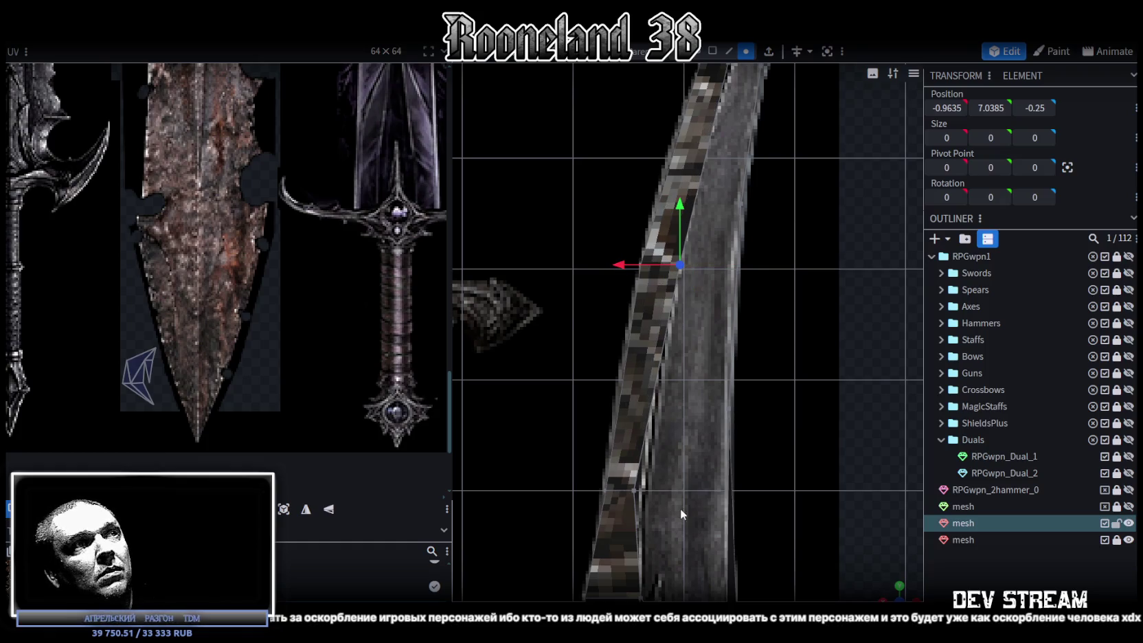
drag(580, 492, 589, 489)
scroll(722, 463, down, 2)
scroll(697, 578, down, 2)
scroll(821, 514, down, 1)
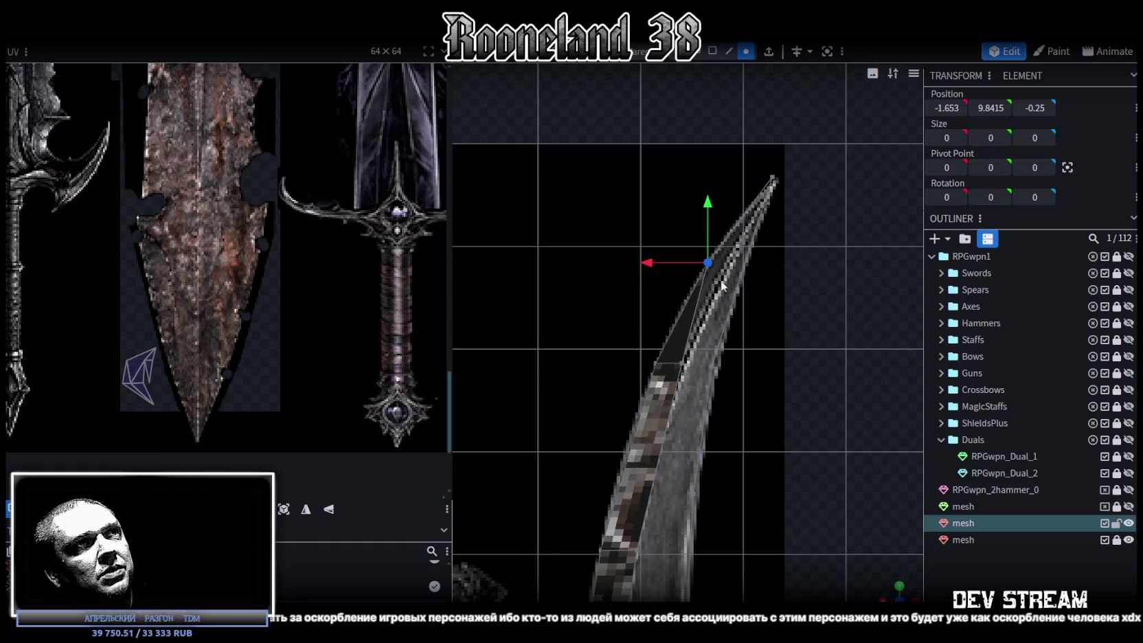
mouse_move(882, 595)
mouse_down()
mouse_move(866, 534)
mouse_move(758, 423)
mouse_move(867, 573)
mouse_up()
- In front view, move the tip vertex to X -1.853 and lower another by 0.1
click(899, 588)
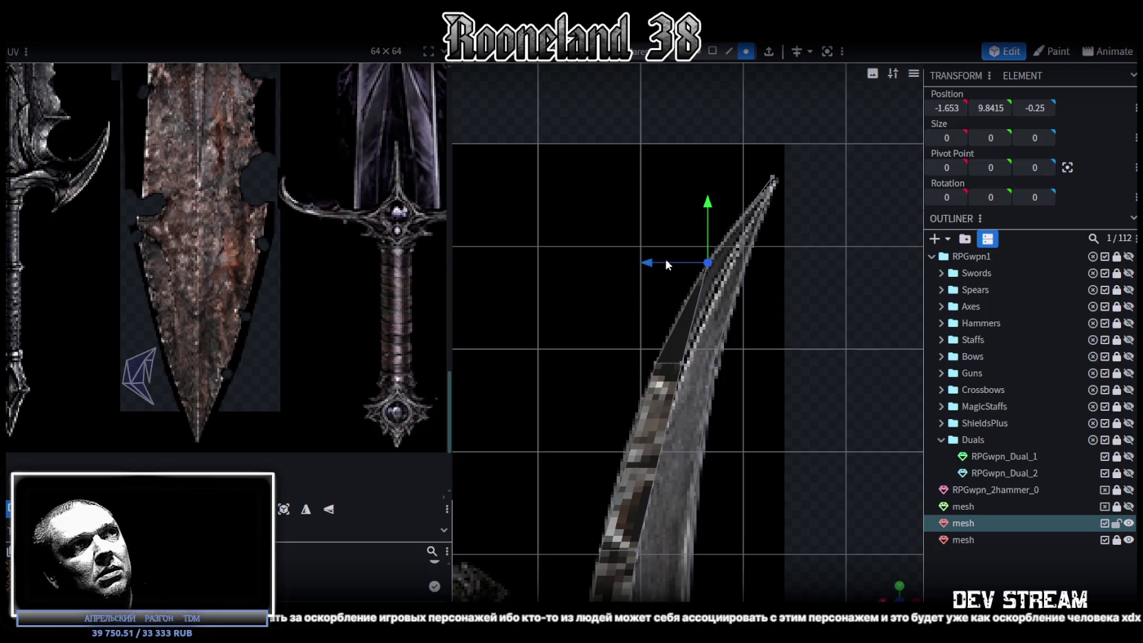
drag(673, 271, 675, 271)
scroll(766, 328, down, 1)
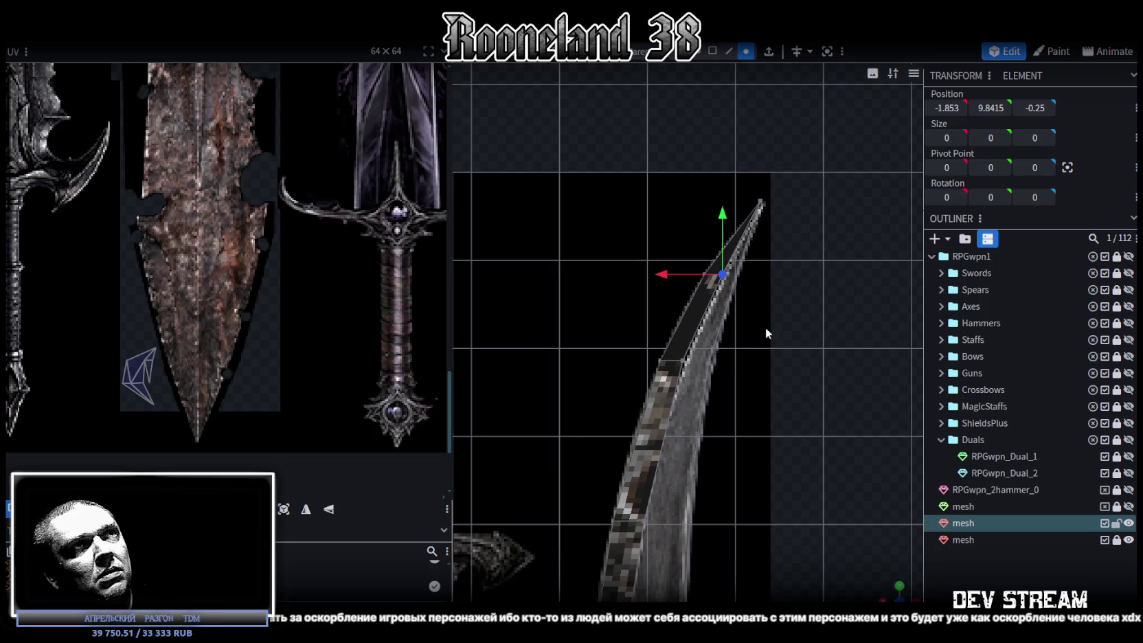
scroll(796, 201, up, 3)
scroll(776, 261, down, 1)
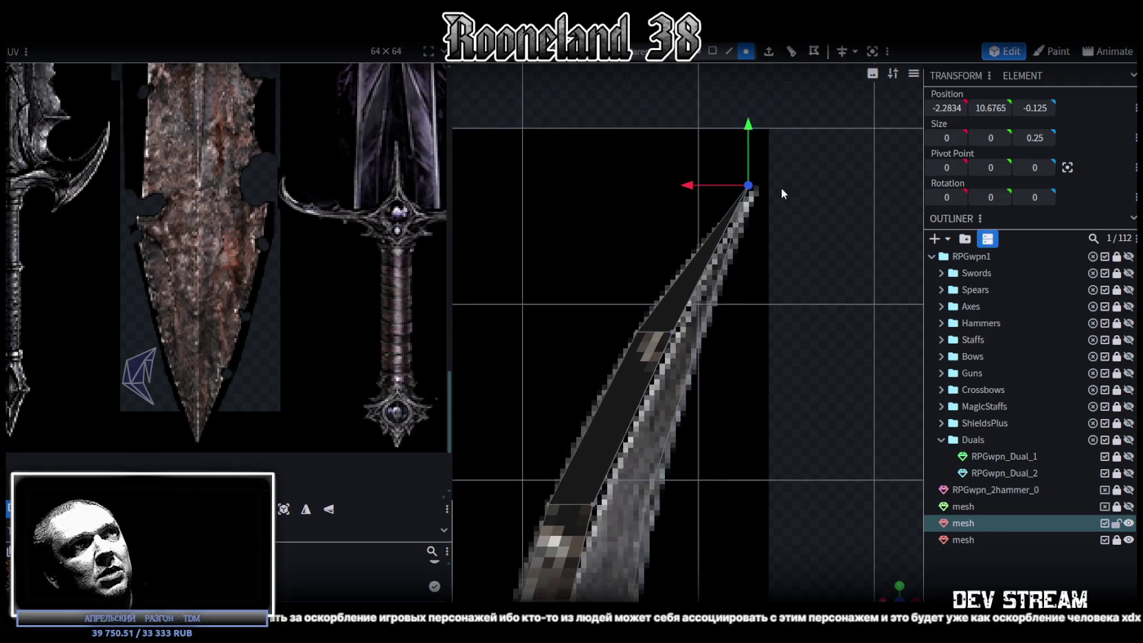
drag(751, 125, 749, 143)
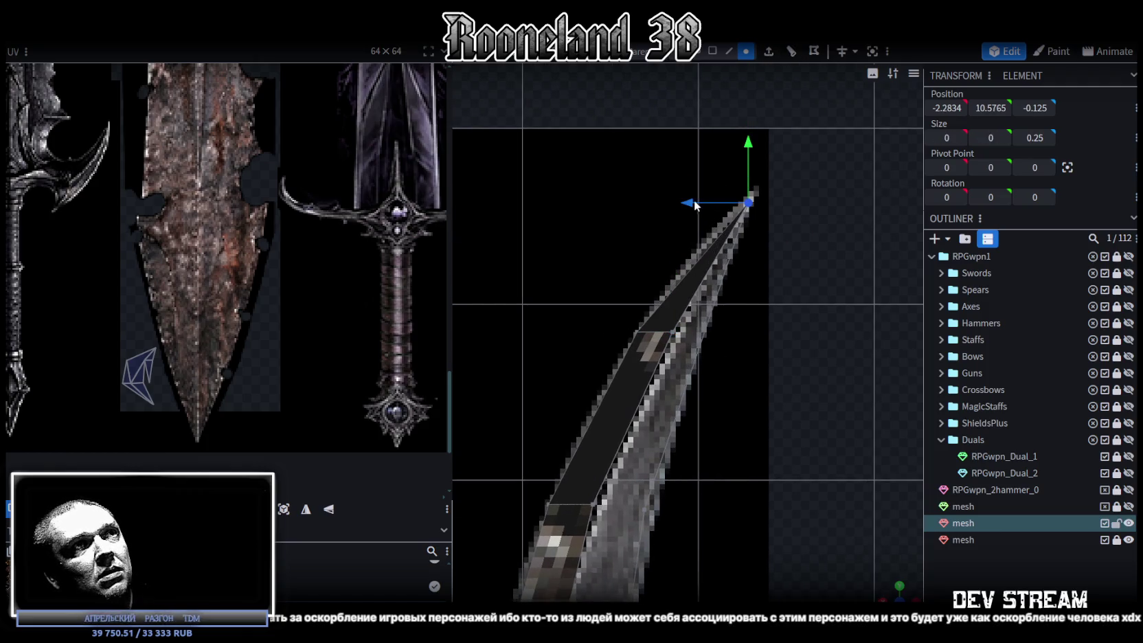
scroll(756, 372, down, 1)
mouse_move(756, 371)
middle_down()
mouse_move(703, 413)
mouse_move(767, 390)
mouse_move(784, 367)
mouse_move(697, 381)
mouse_move(532, 377)
mouse_move(739, 275)
middle_up()
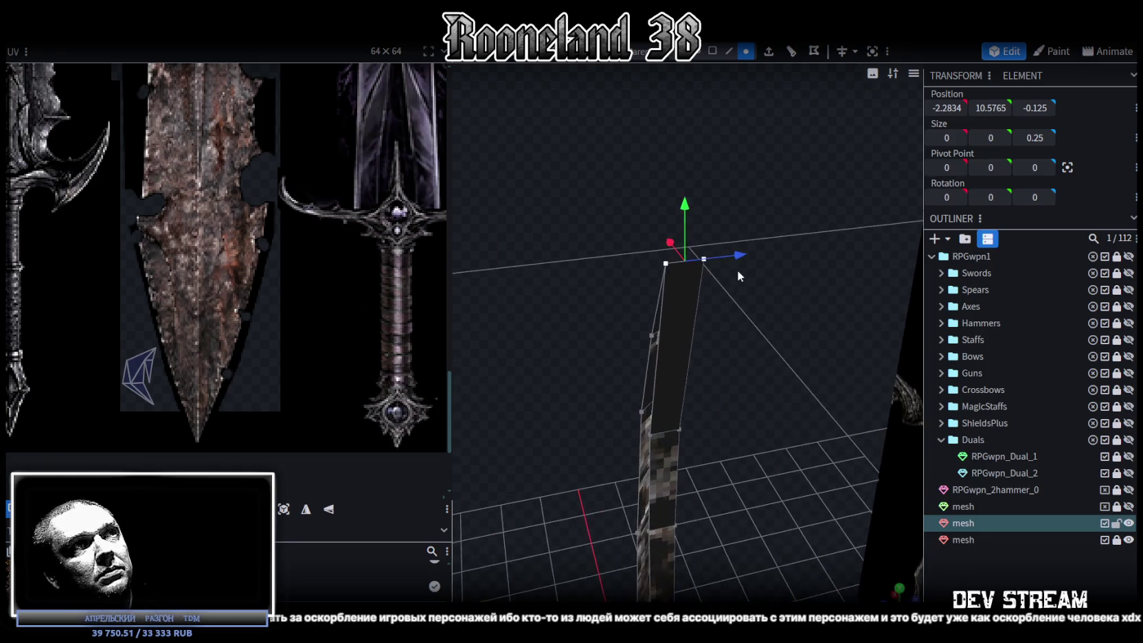
- Merge the tip vertices and shift the neighbouring vertex 0.1 in Z
right_click(665, 266)
click(825, 335)
mouse_move(825, 335)
middle_down()
mouse_move(558, 354)
mouse_move(634, 324)
mouse_move(809, 336)
mouse_move(707, 350)
mouse_move(815, 436)
middle_up()
click(707, 351)
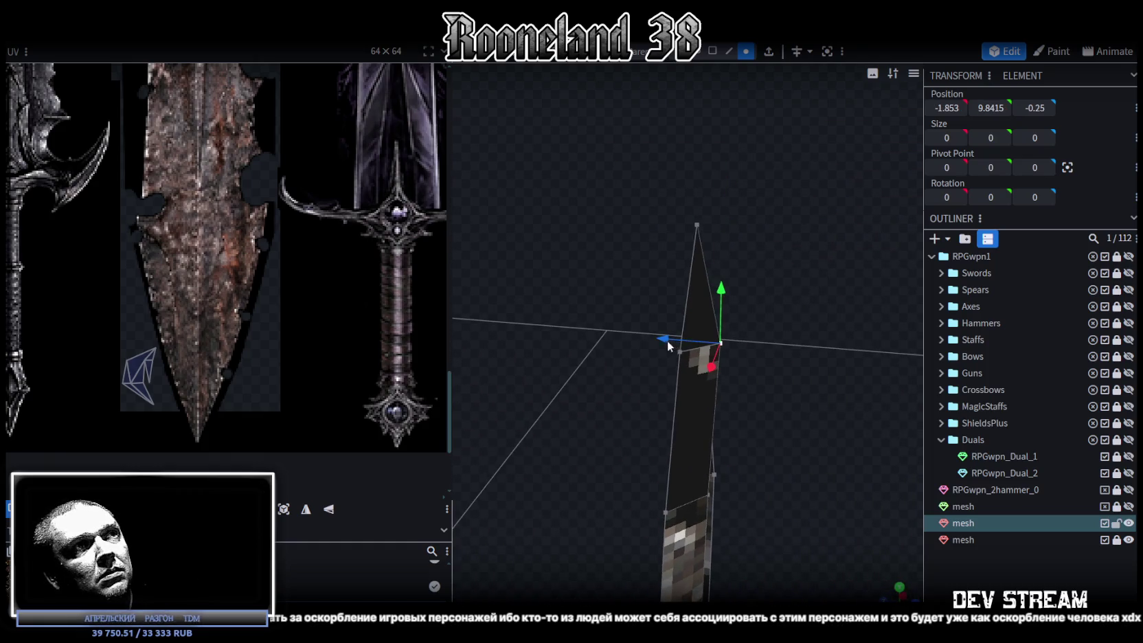
drag(667, 340, 652, 342)
mouse_move(652, 342)
middle_down()
mouse_move(788, 460)
mouse_move(720, 431)
mouse_move(613, 432)
mouse_move(651, 461)
mouse_move(676, 450)
mouse_move(639, 419)
mouse_move(623, 424)
mouse_move(647, 438)
mouse_move(714, 300)
middle_up()
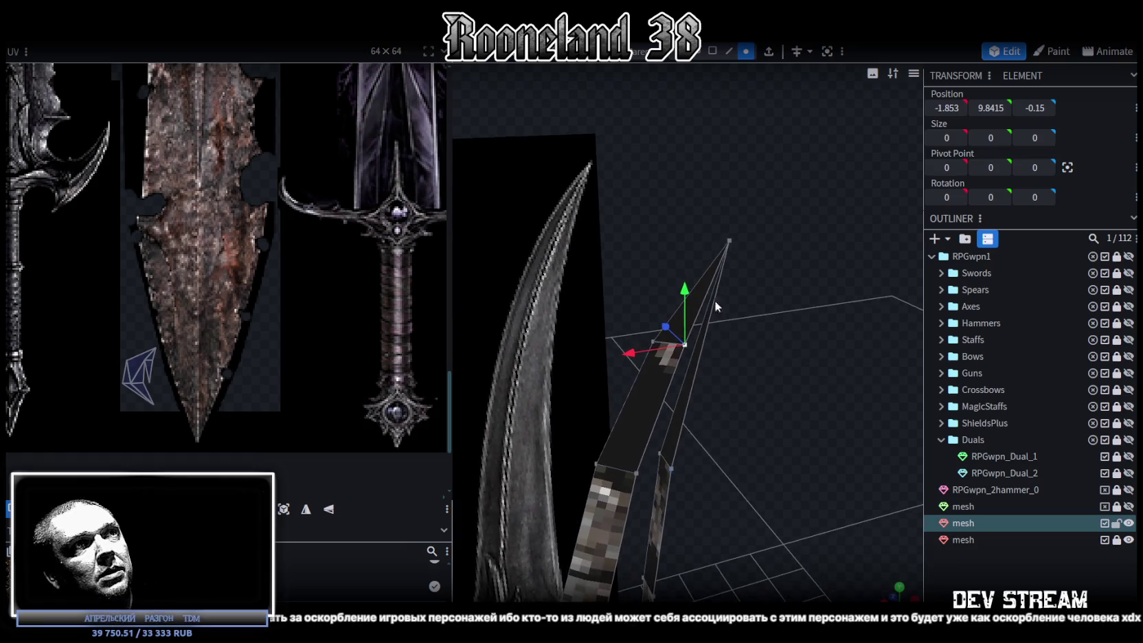
- Merge three more tip vertices into a single point
click(730, 241)
shift+click(673, 339)
shift+click(655, 342)
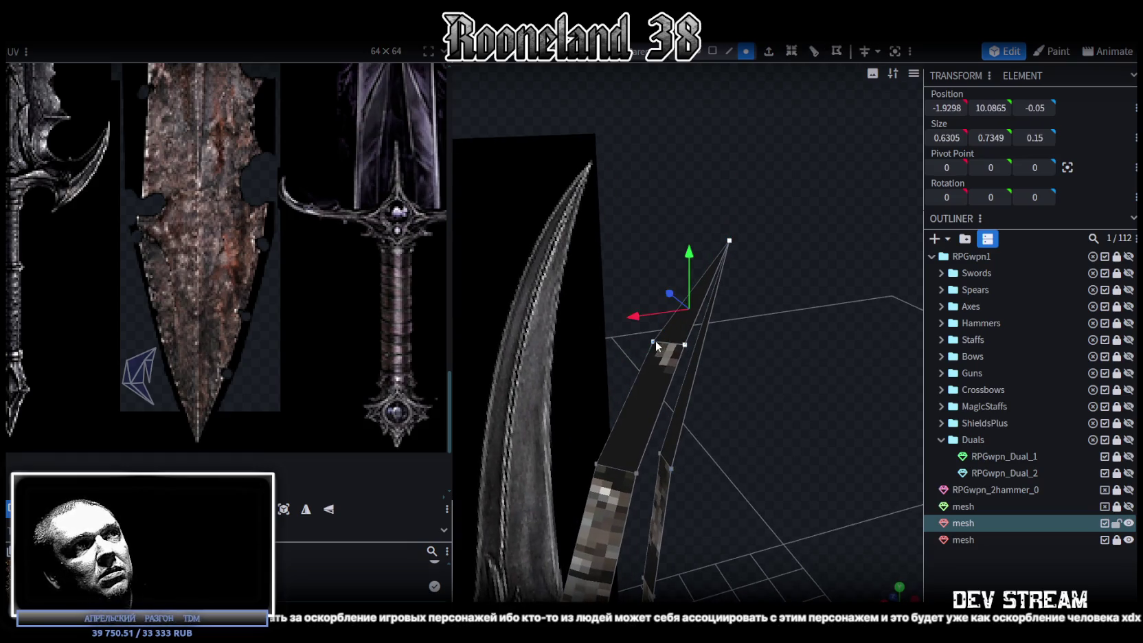
right_click(655, 342)
click(830, 333)
mouse_move(806, 379)
middle_down()
mouse_move(757, 341)
mouse_move(746, 350)
mouse_move(867, 436)
middle_up()
- Merge the lower vertex pair beside the tip into one point at -1.4003, 8.8617, -0.25
mouse_move(728, 288)
middle_down()
mouse_move(718, 333)
mouse_move(693, 319)
mouse_move(633, 430)
middle_up()
click(633, 431)
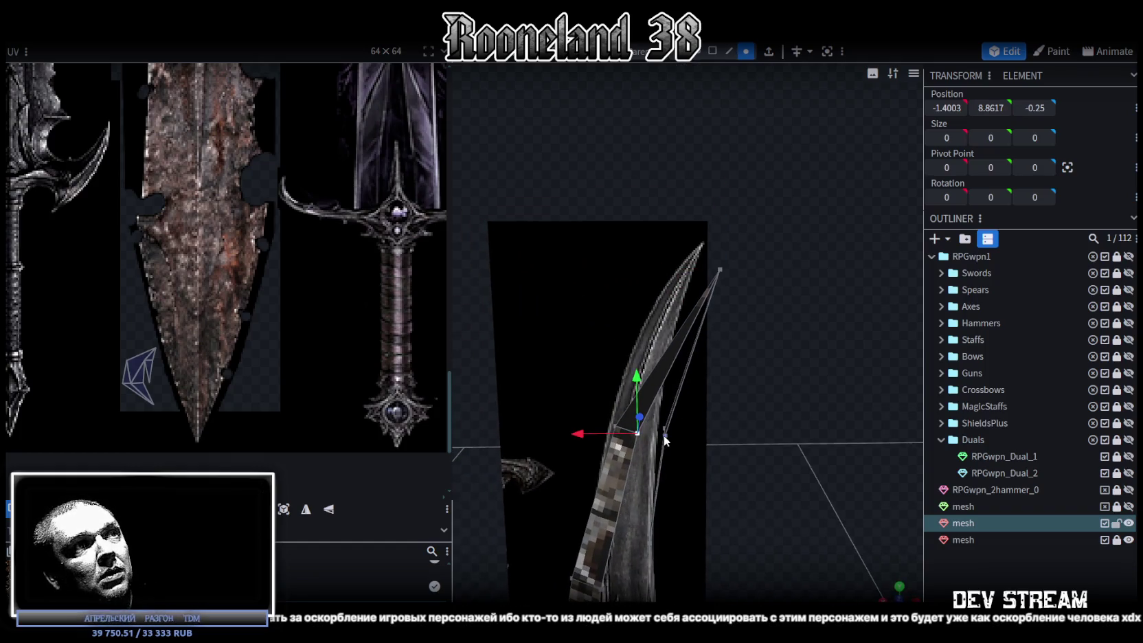
shift+click(665, 435)
right_click(665, 437)
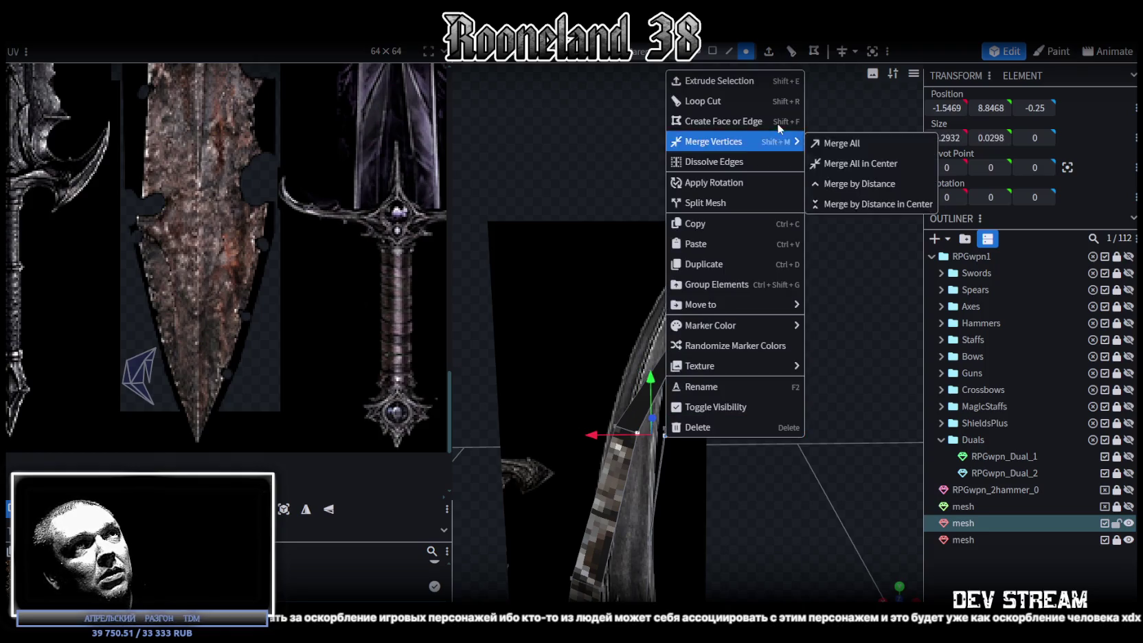
click(841, 141)
mouse_move(785, 397)
middle_down()
mouse_move(823, 366)
mouse_move(666, 349)
mouse_move(802, 360)
mouse_move(846, 246)
mouse_move(753, 325)
mouse_move(768, 301)
mouse_move(815, 298)
mouse_move(811, 368)
mouse_move(780, 355)
mouse_move(810, 330)
middle_up()
key(KP_1)
mouse_move(808, 502)
right_down()
mouse_move(783, 395)
mouse_move(803, 227)
right_up()
scroll(751, 321, up, 3)
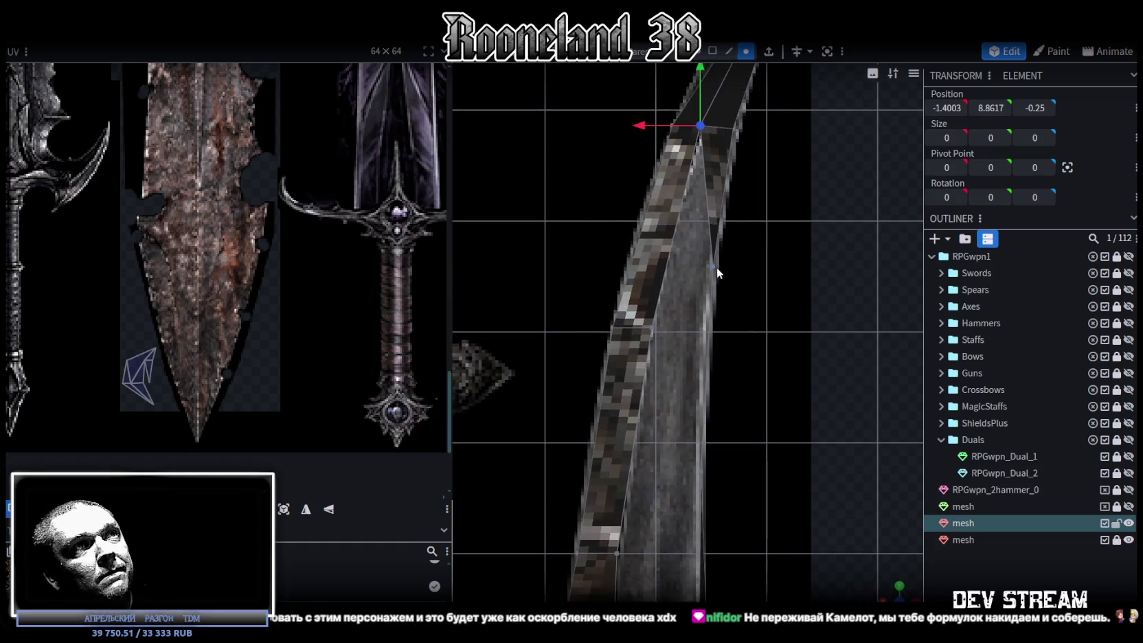
- In front view, shift a pair of lower blade vertices 0.4 along X
middle_drag(710, 439, 721, 443)
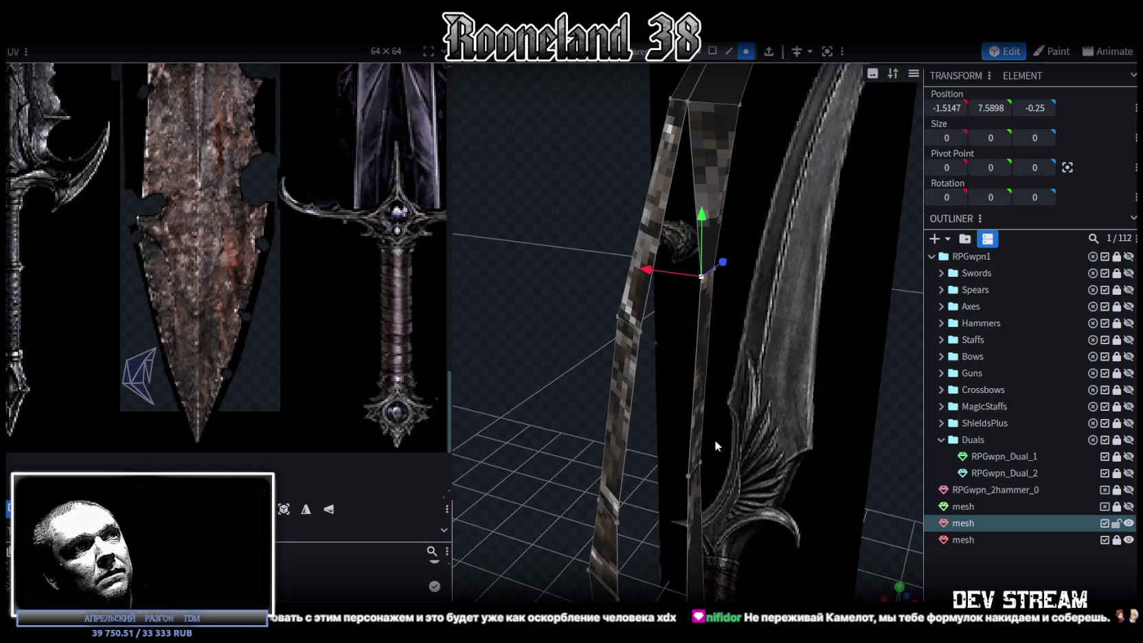
shift+click(688, 475)
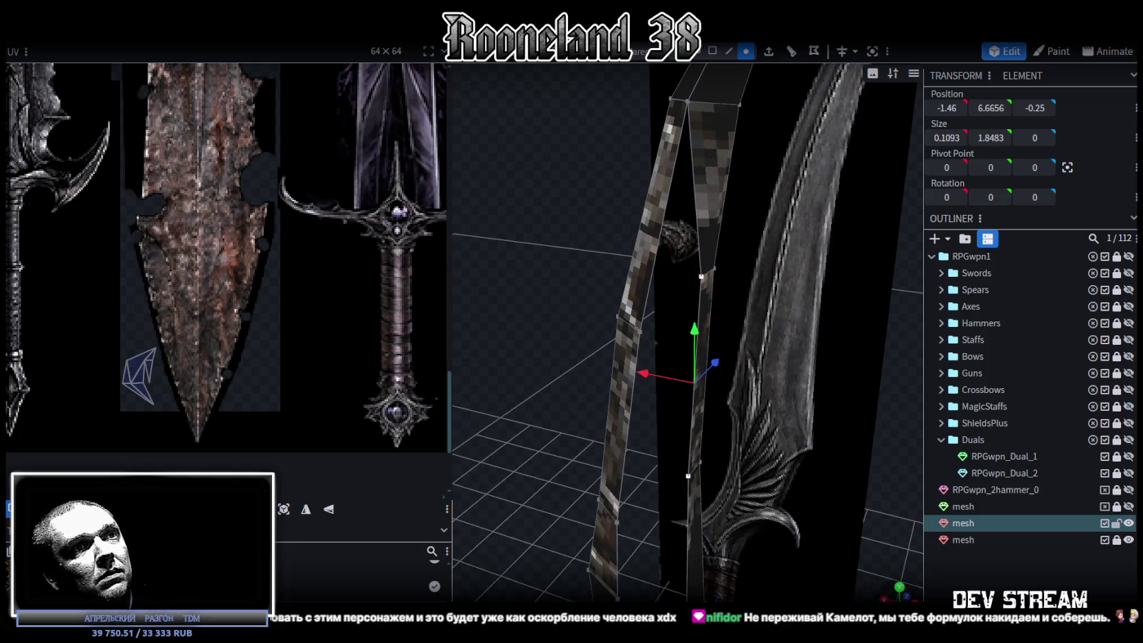
key(KP_1)
drag(652, 378, 604, 375)
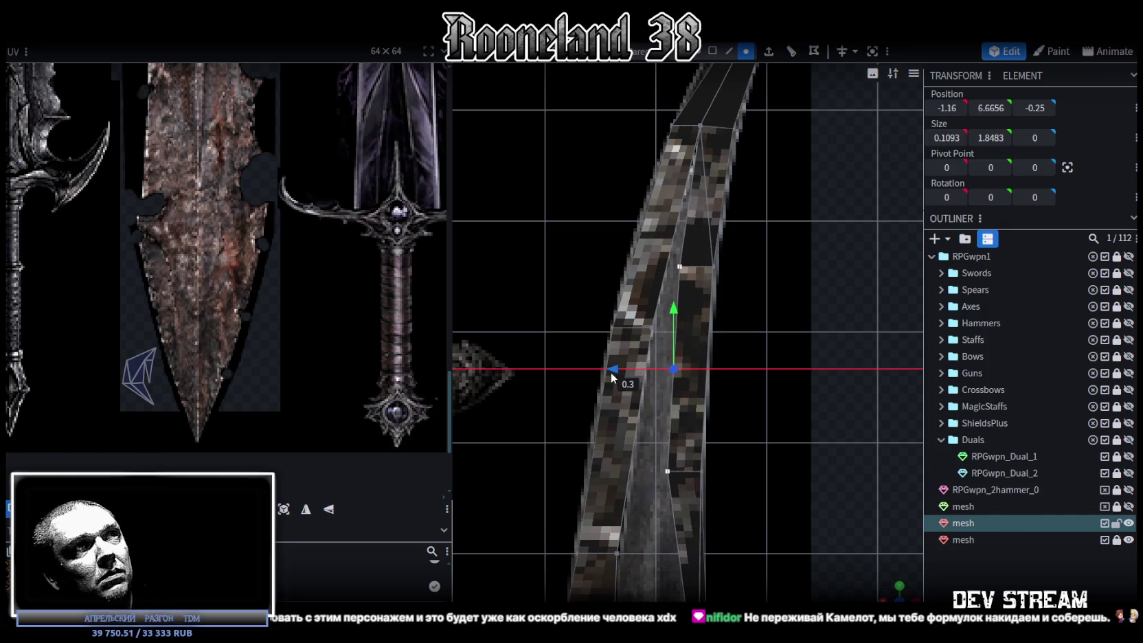
scroll(771, 384, down, 1)
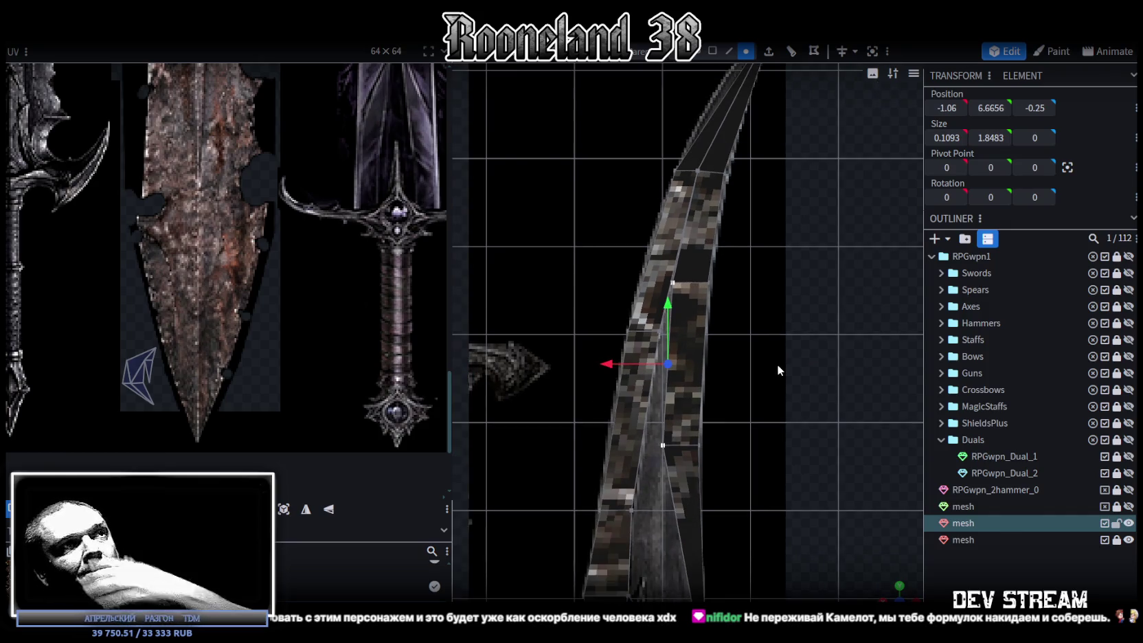
scroll(736, 279, up, 2)
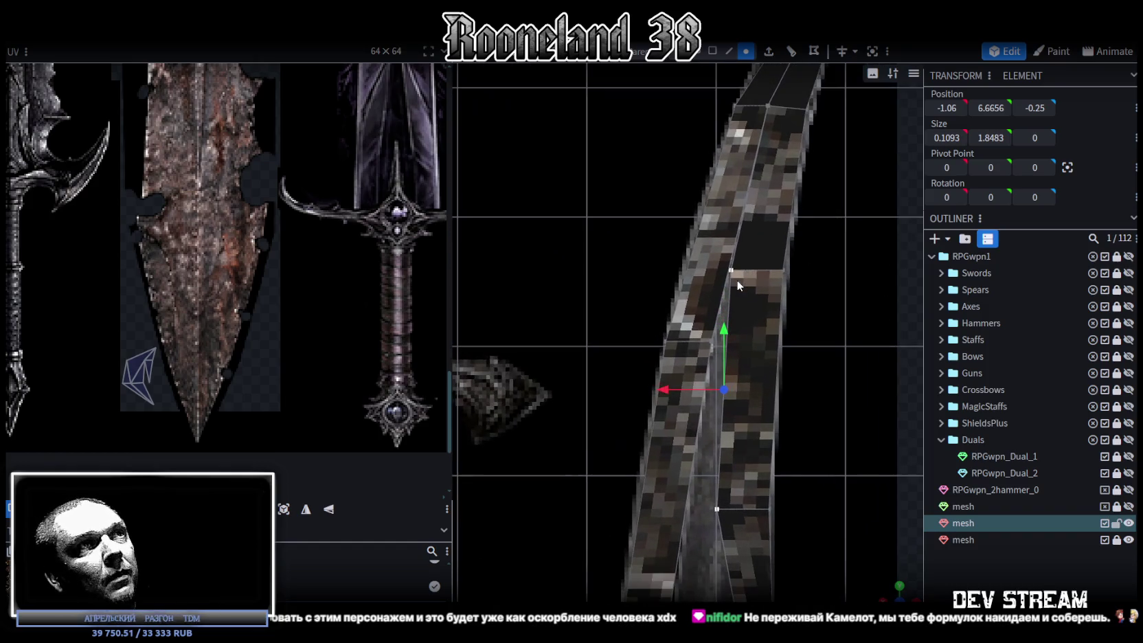
- Merge the inner blade vertices at their centre and move the result 0.3 along X
click(712, 341)
right_click(712, 343)
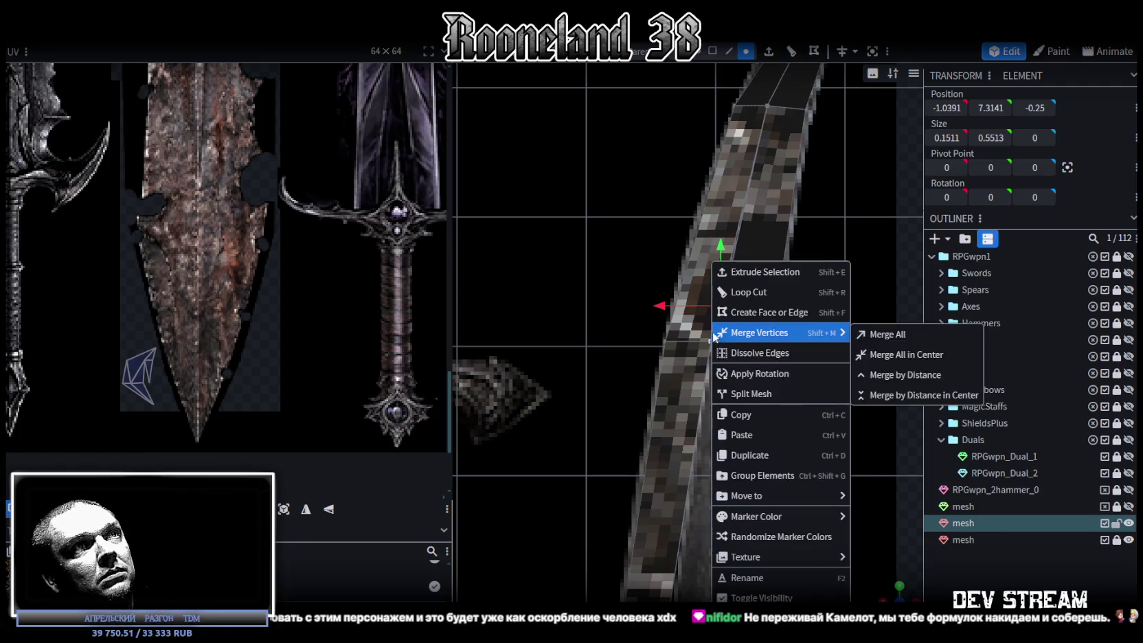
click(857, 345)
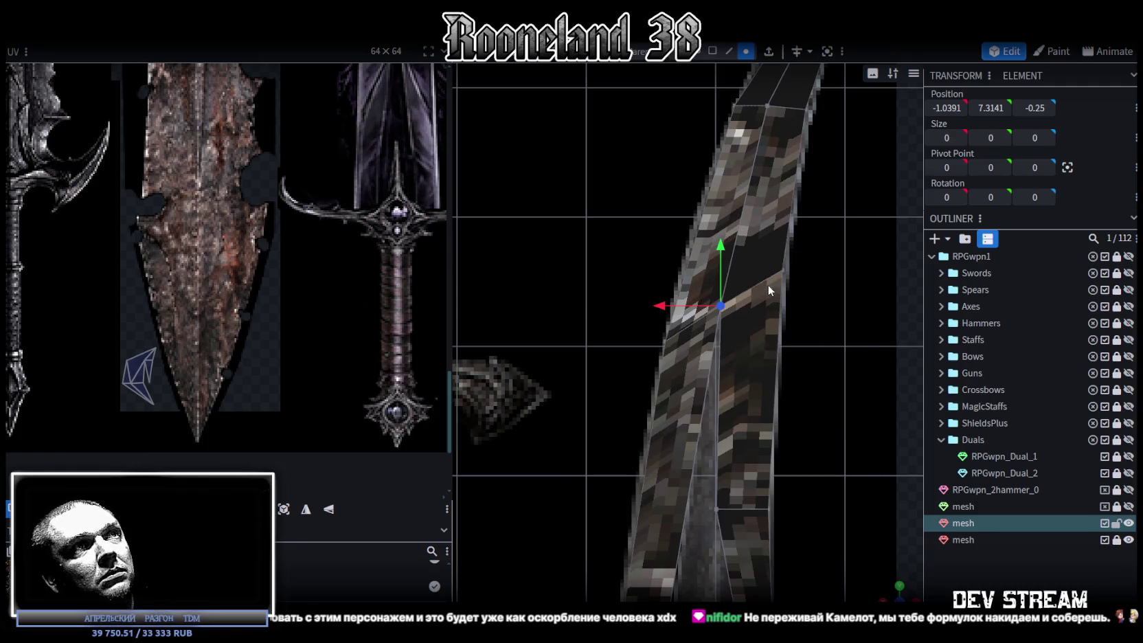
mouse_move(753, 301)
mouse_down()
mouse_move(756, 391)
mouse_move(805, 214)
mouse_move(792, 228)
mouse_up()
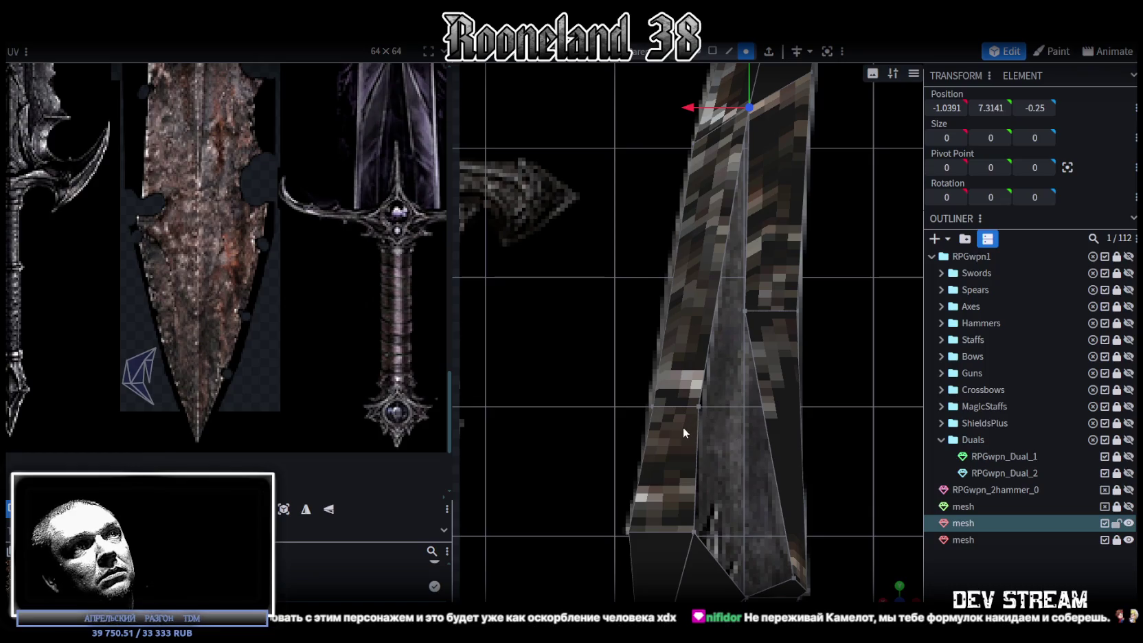
mouse_move(701, 316)
mouse_down()
mouse_move(668, 309)
mouse_move(693, 314)
mouse_move(659, 320)
mouse_up()
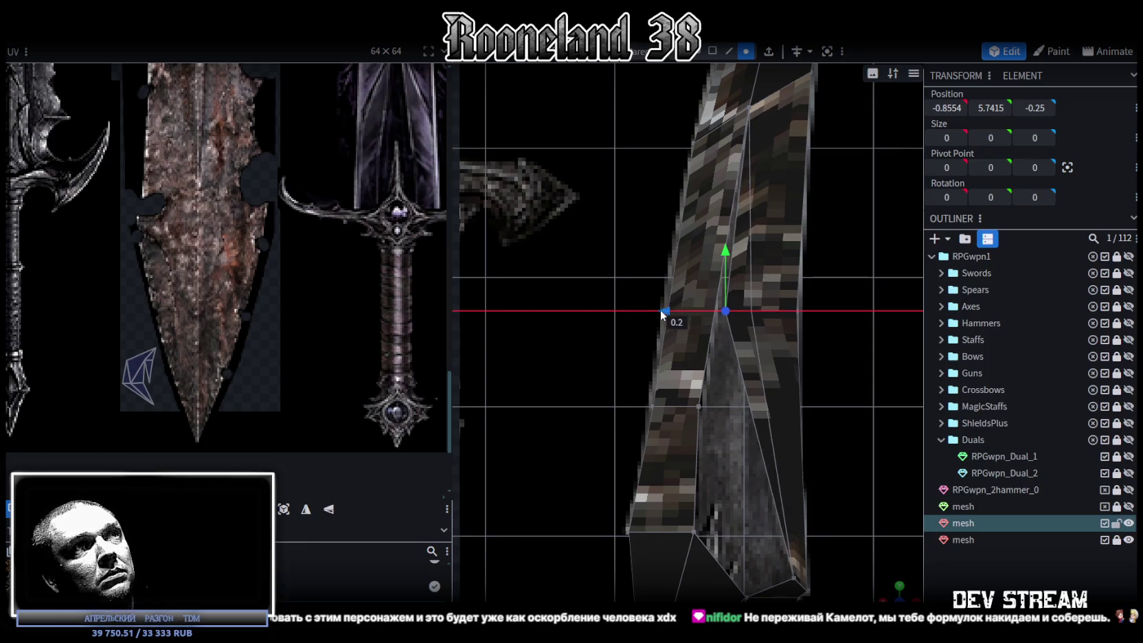
- Merge it with the adjacent vertex and lower it to -0.7018, 5.3218, -0.25
shift+click(711, 312)
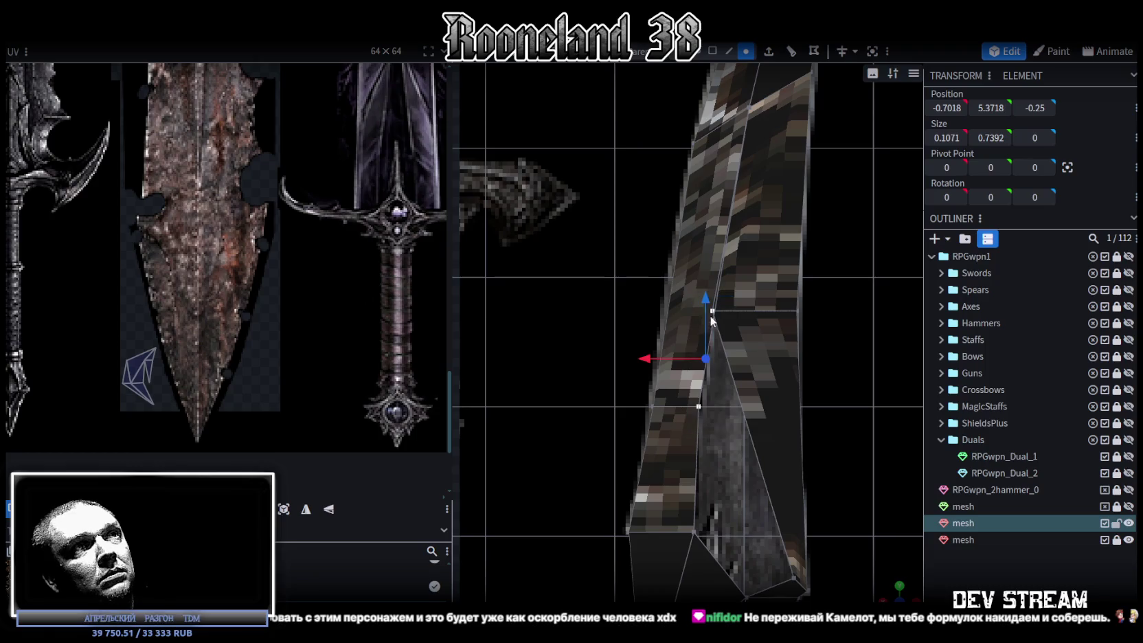
right_click(711, 314)
click(887, 354)
right_drag(795, 391, 792, 302)
mouse_move(703, 210)
mouse_down()
mouse_move(702, 230)
mouse_move(702, 221)
mouse_up()
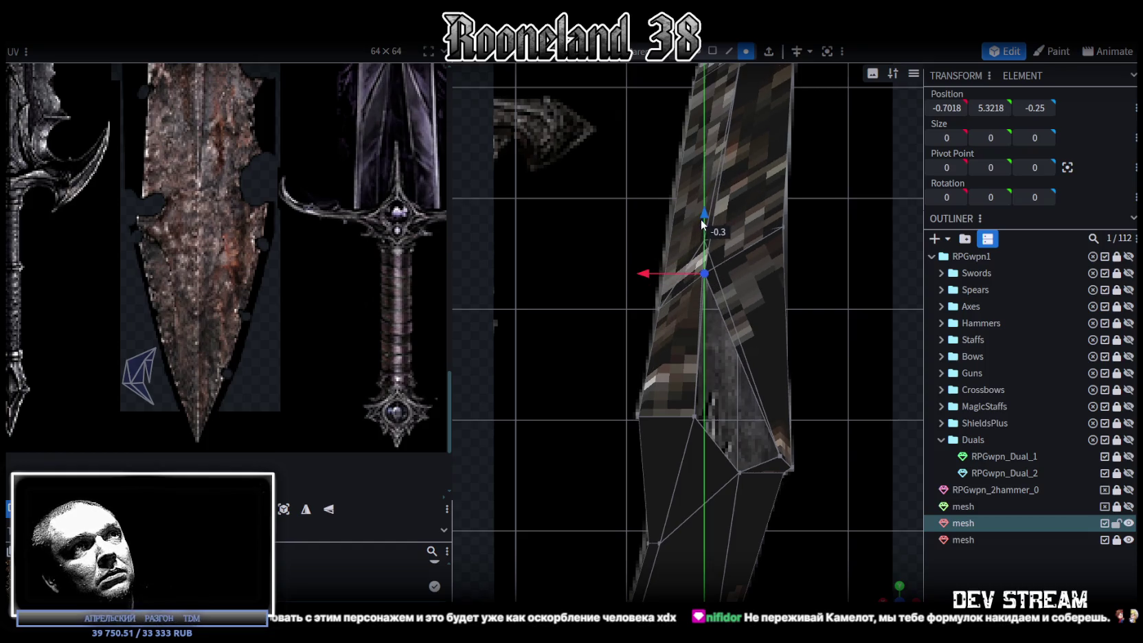
right_drag(794, 336, 785, 279)
scroll(792, 326, up, 1)
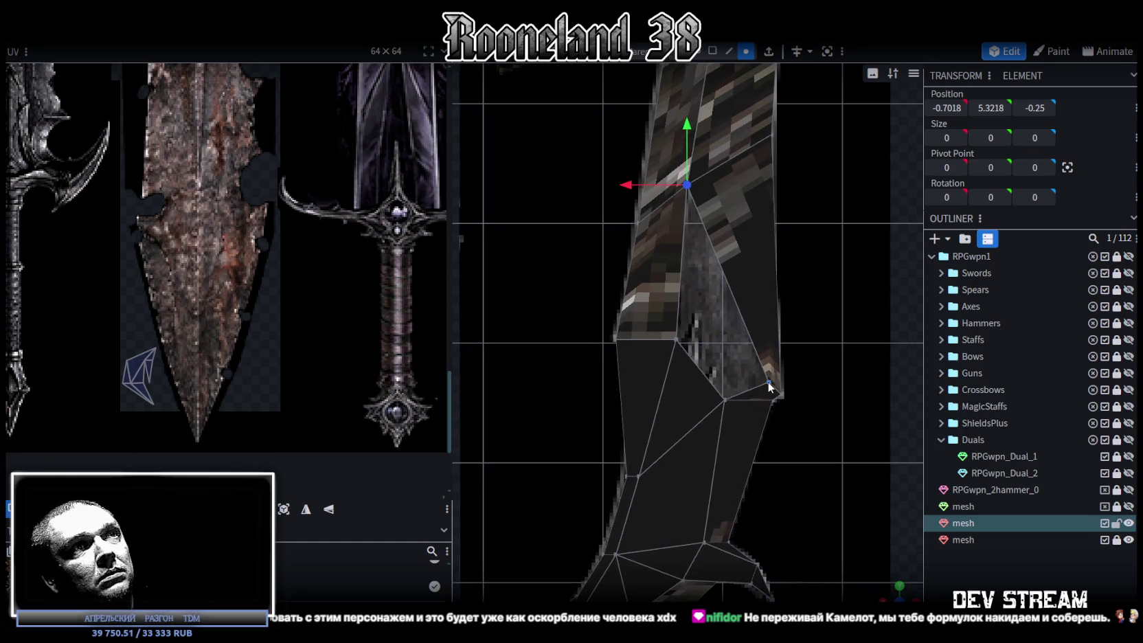
- Move a lower-blade vertex 0.2 along X and add an edge down from the top vertex
drag(746, 379, 705, 381)
scroll(705, 381, up, 1)
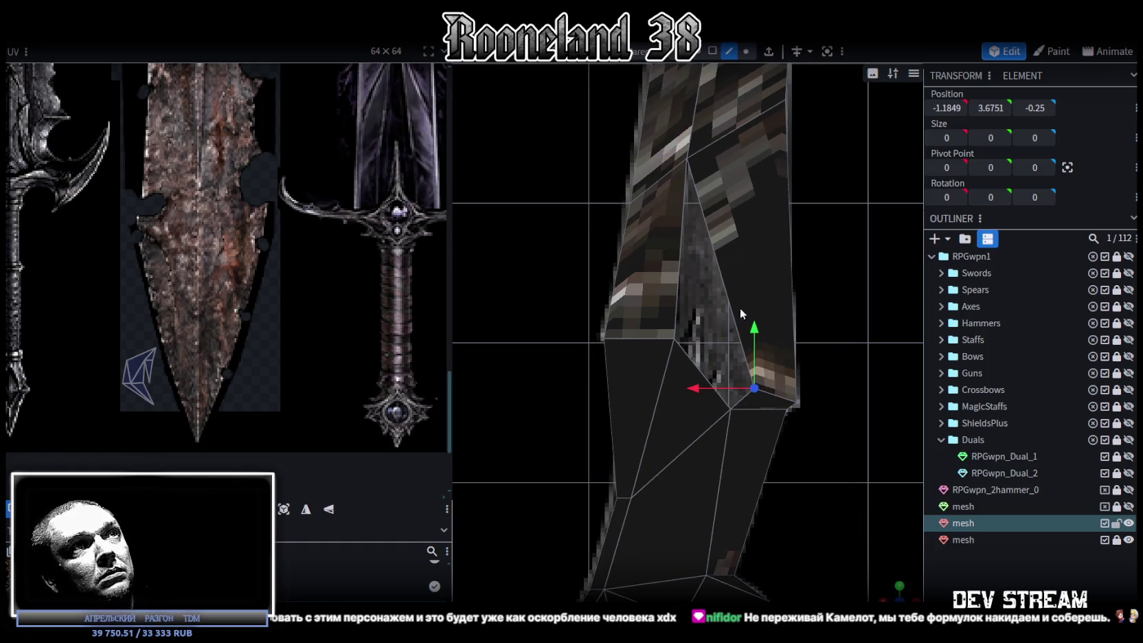
click(746, 401)
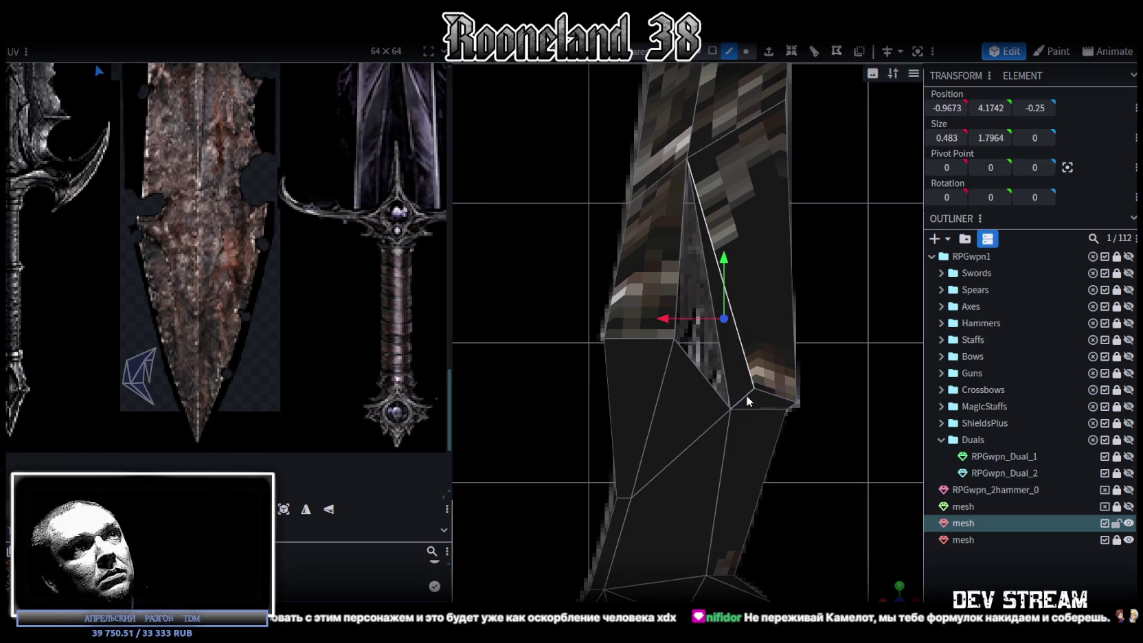
click(710, 378)
- Move the long blade edge in depth to Z -0.2
click(716, 342)
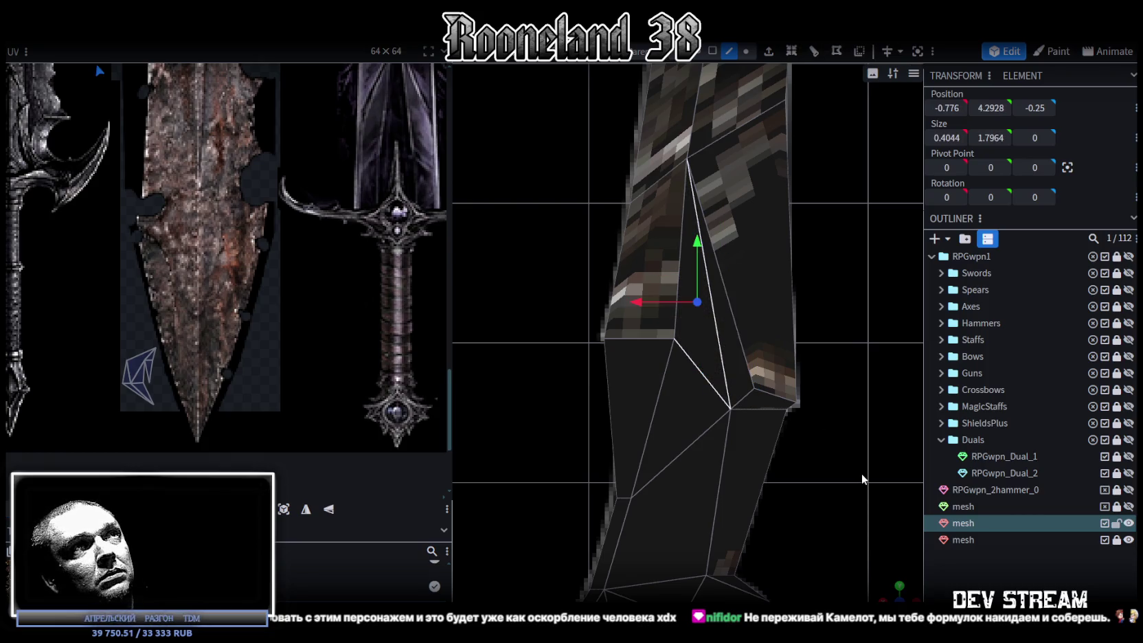
mouse_move(717, 342)
mouse_down()
mouse_move(683, 404)
mouse_move(742, 377)
mouse_move(776, 415)
mouse_move(822, 396)
mouse_move(749, 123)
mouse_up()
drag(748, 61, 740, 358)
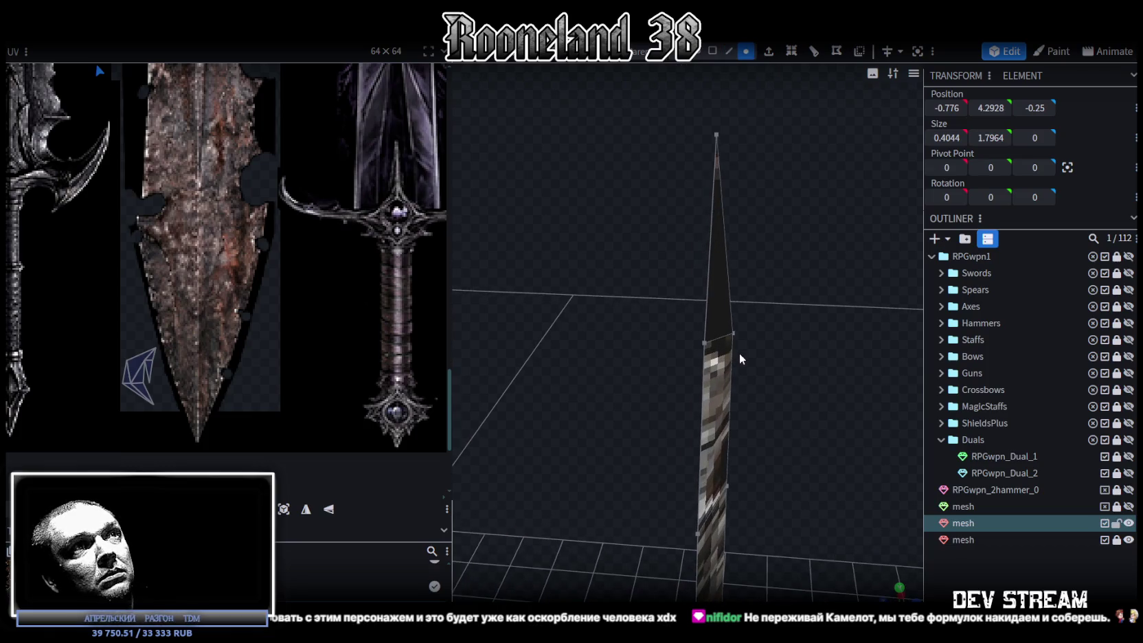
mouse_move(823, 407)
mouse_down()
mouse_move(698, 283)
mouse_move(664, 293)
mouse_move(692, 285)
mouse_up()
mouse_move(714, 343)
mouse_down()
mouse_move(741, 405)
mouse_move(701, 404)
mouse_move(841, 400)
mouse_move(812, 434)
mouse_move(664, 442)
mouse_move(869, 484)
mouse_move(767, 496)
mouse_move(748, 481)
mouse_up()
scroll(748, 437, up, 3)
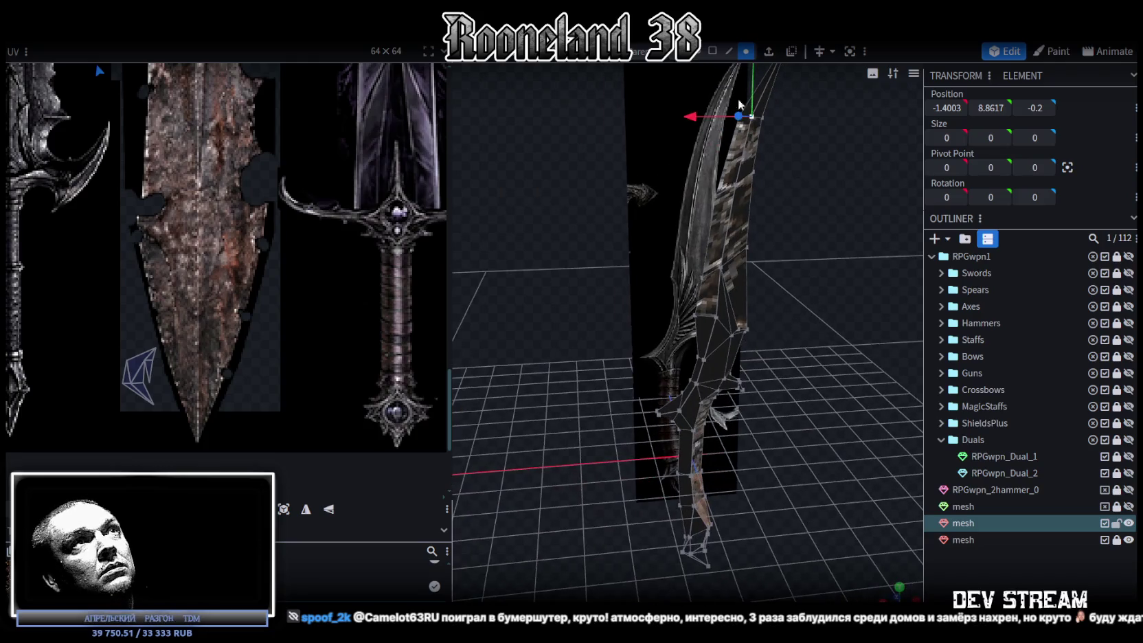